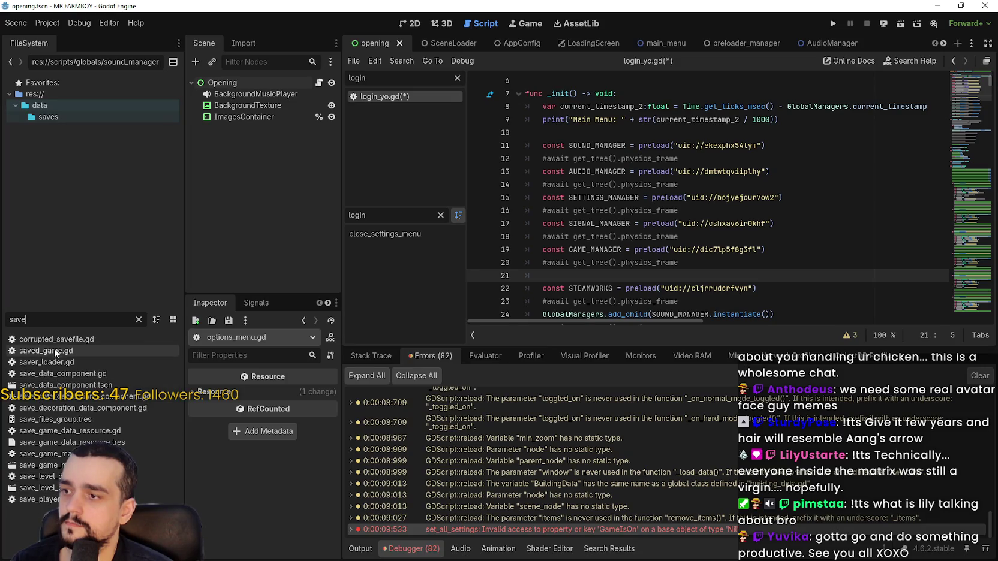
Step: Drag save_game_manager into login_yo.gd to create a SAVE_GAME_MANAGER preload constant
mouse_move(54, 468)
left_mouse_down()
mouse_move(627, 271)
mouse_move(614, 279)
left_mouse_up()
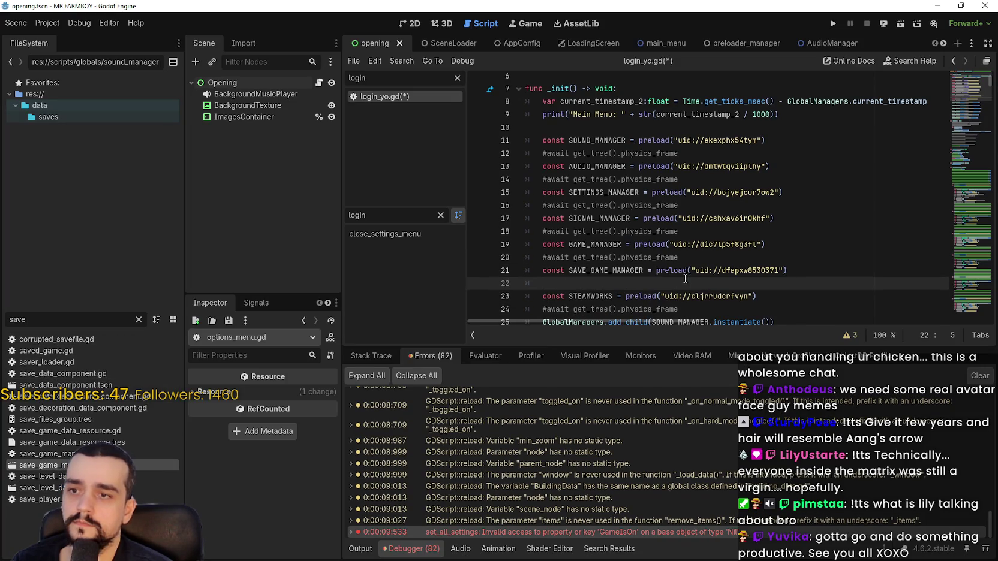
scroll(685, 278, "down", 2)
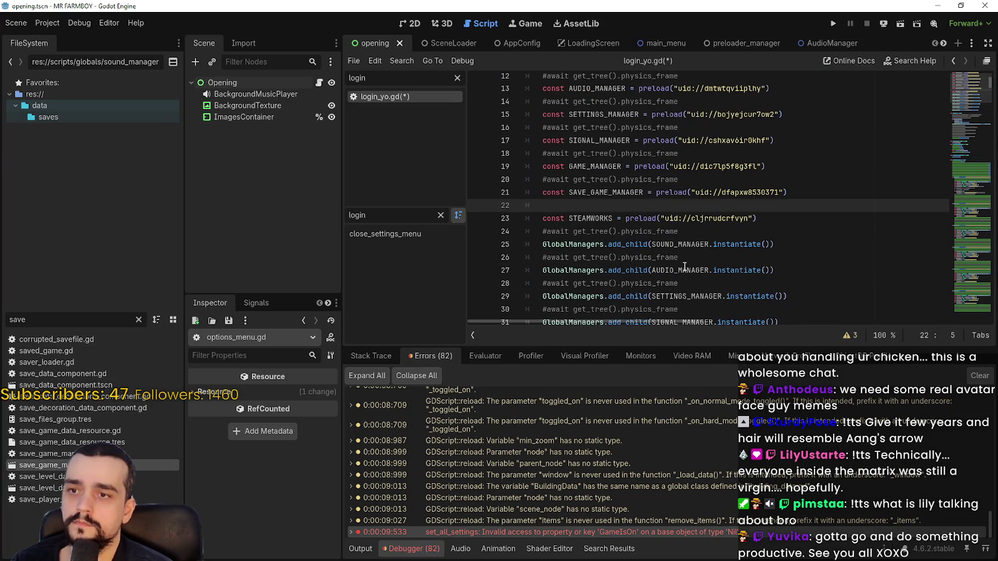
double_click(585, 193)
scroll(623, 226, "down", 2)
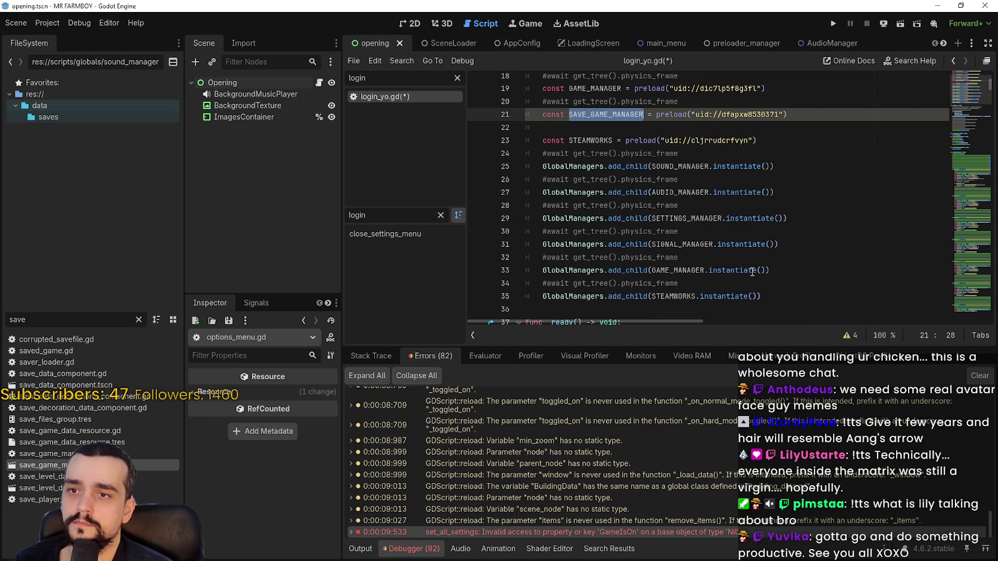
Step: Duplicate the GAME_MANAGER add_child line, rename the copy to SAVE_GAME_MANAGER, and save
left_click_drag(782, 270, 543, 271)
left_click(788, 269)
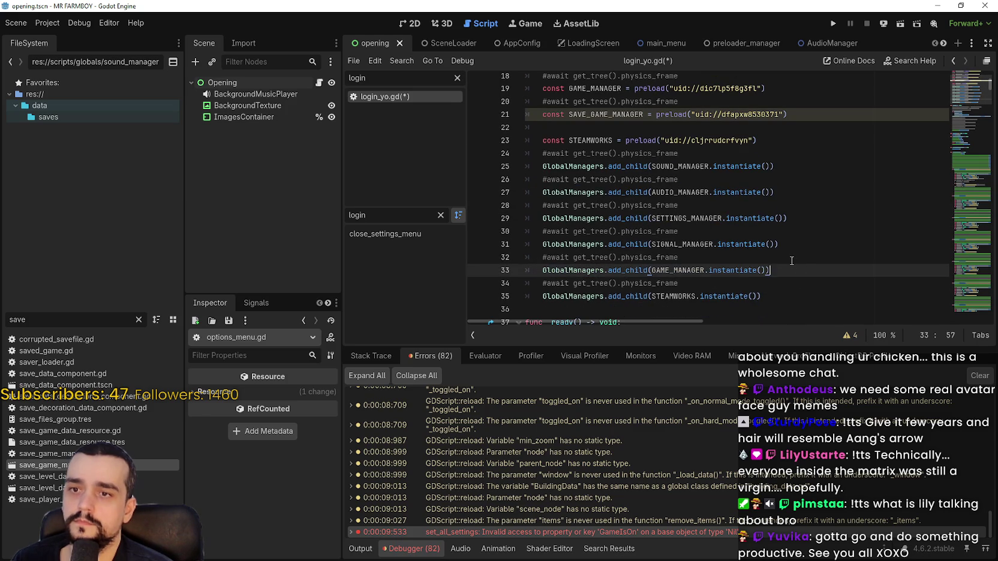
key("Return")
key("Return")
type("GlobalManagers.add_child(GAME_MANAGER.instantiate())")
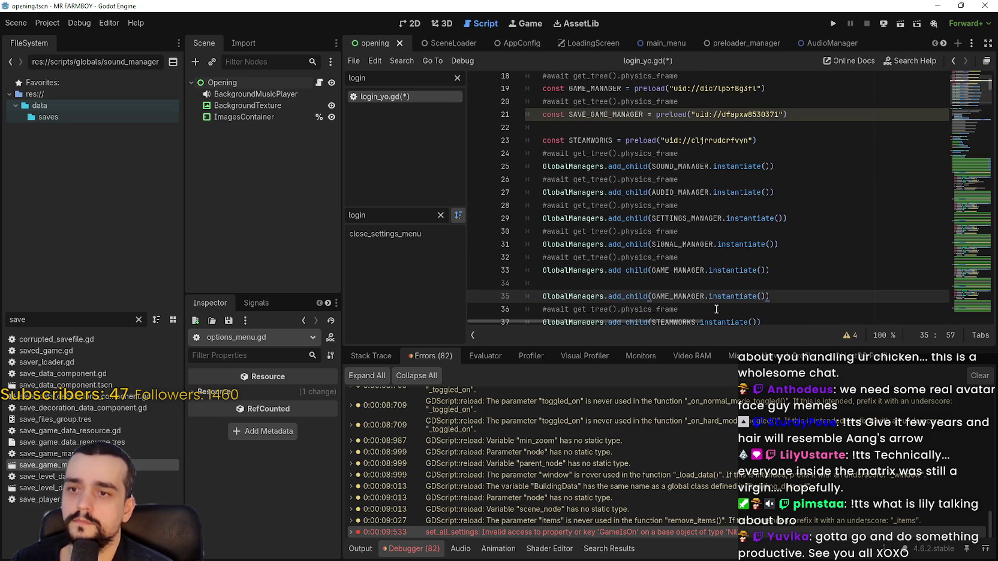
double_click(682, 296)
type("Save")
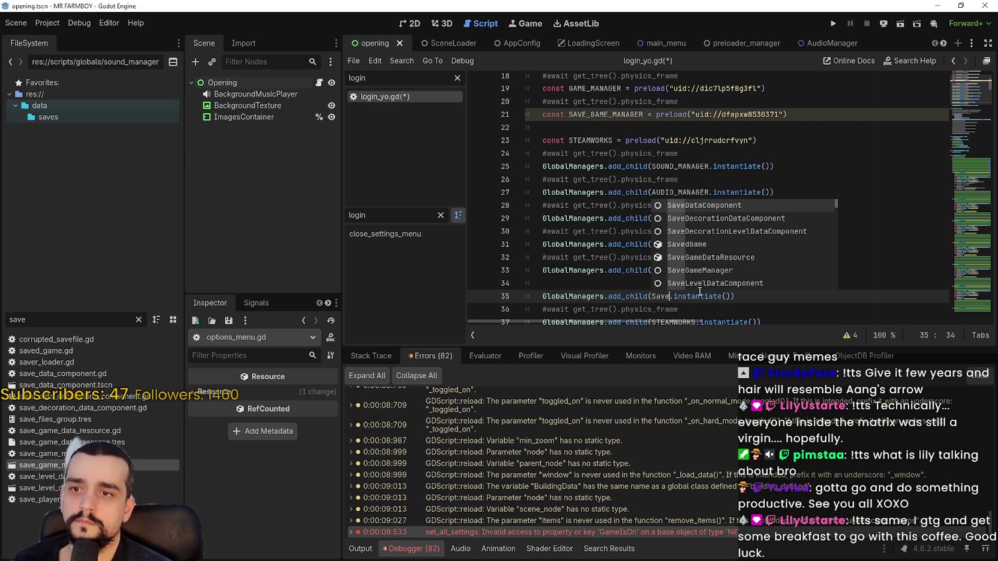
type("_game")
key("Return")
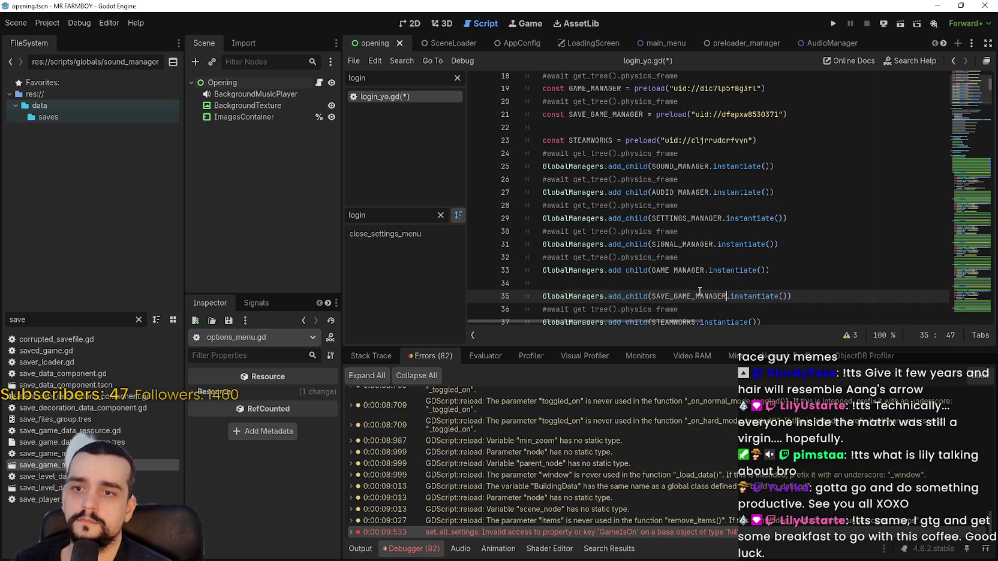
key("ctrl+s")
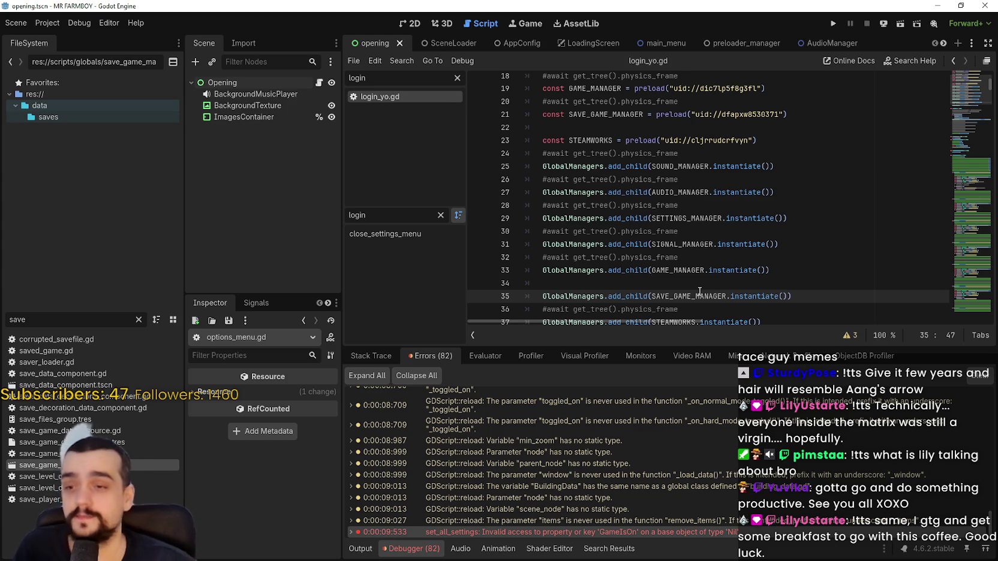
Step: Delete the commented await lines 36, 32, 30 and 28 and their leftover blank lines
scroll(690, 198, "down", 3)
left_click_drag(681, 192, 429, 195)
key("ctrl+shift+k")
mouse_move(681, 141)
left_mouse_down()
mouse_move(504, 137)
mouse_move(560, 153)
left_mouse_up()
key("BackSpace")
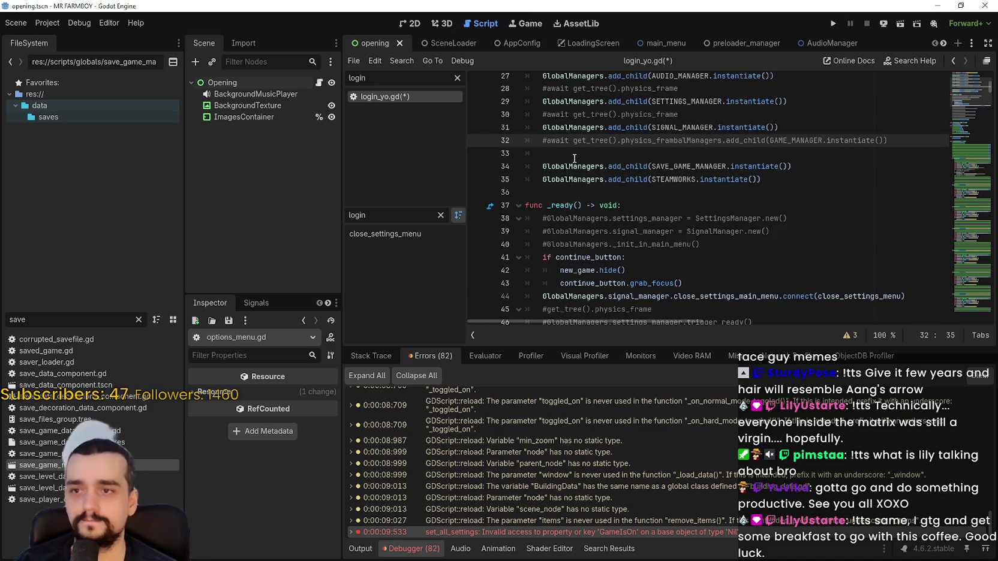
key("ctrl+z")
left_click_drag(714, 138, 513, 143)
key("ctrl+shift+k")
left_click(569, 153)
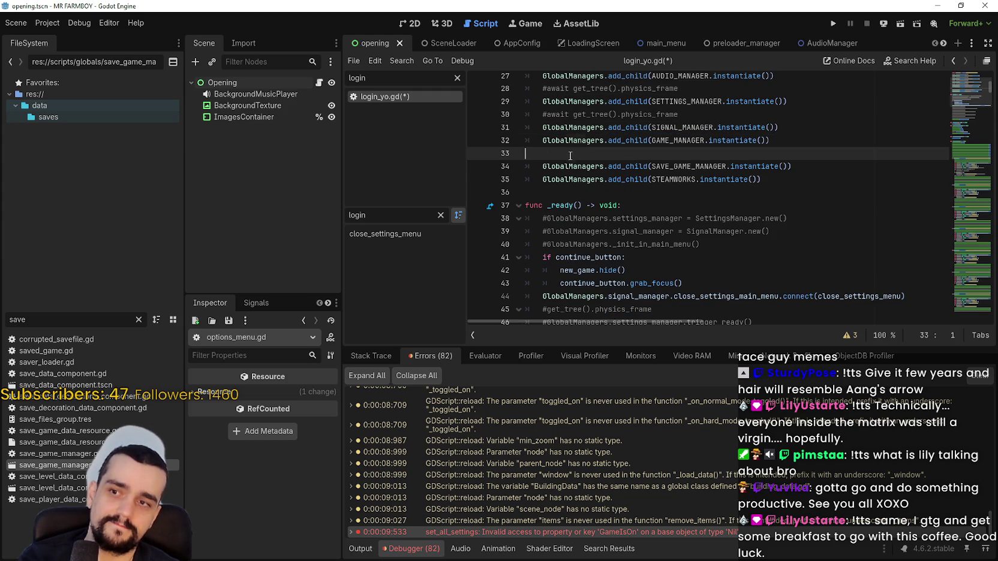
key("BackSpace")
scroll(630, 220, "up", 2)
left_click_drag(704, 193, 529, 192)
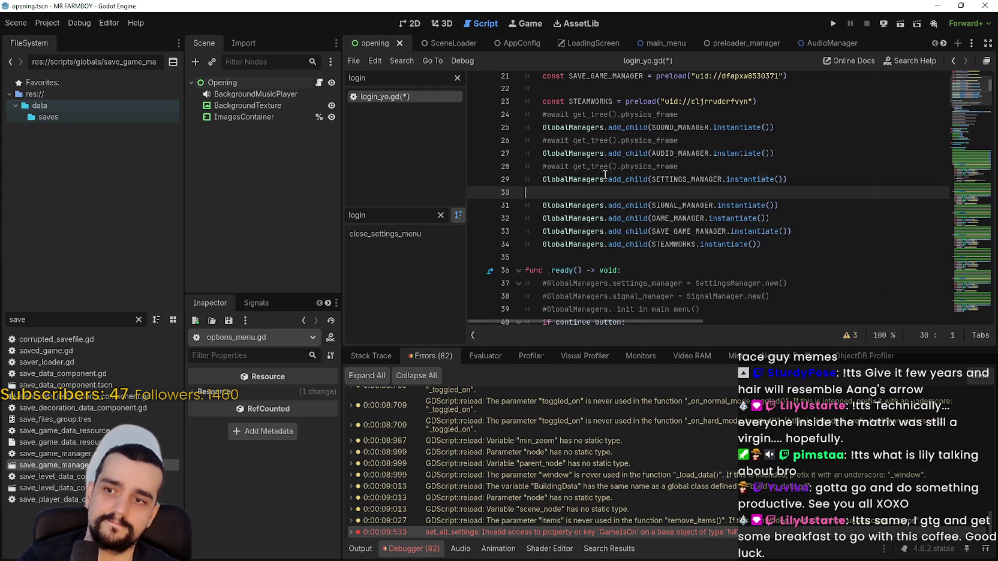
key("ctrl+shift+k")
left_click_drag(682, 166, 540, 165)
key("BackSpace")
key("BackSpace")
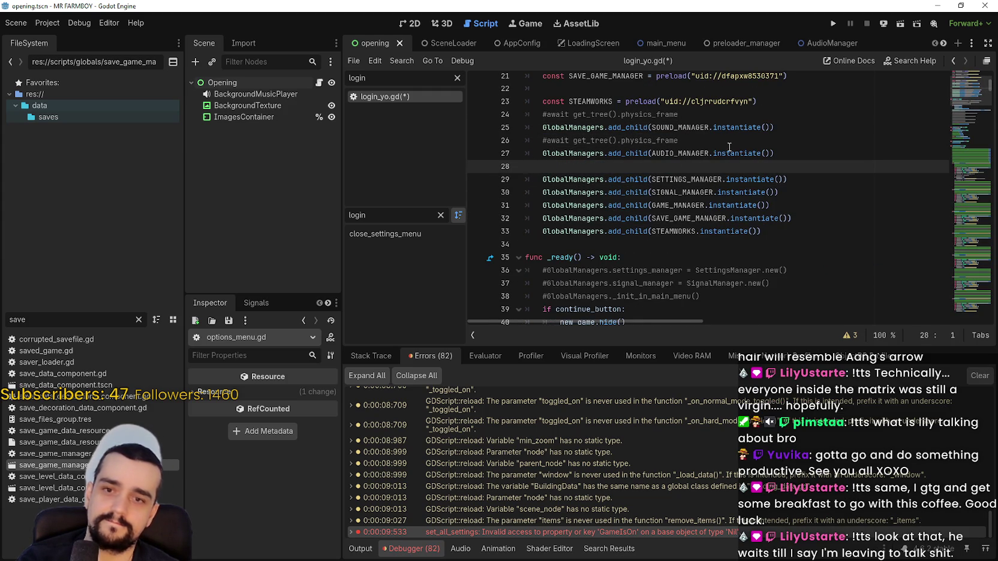
key("BackSpace")
Step: Delete the await comments on lines 26, 24, 20 and 18, plus empty line 22
left_click_drag(678, 141, 540, 140)
key("BackSpace")
key("BackSpace")
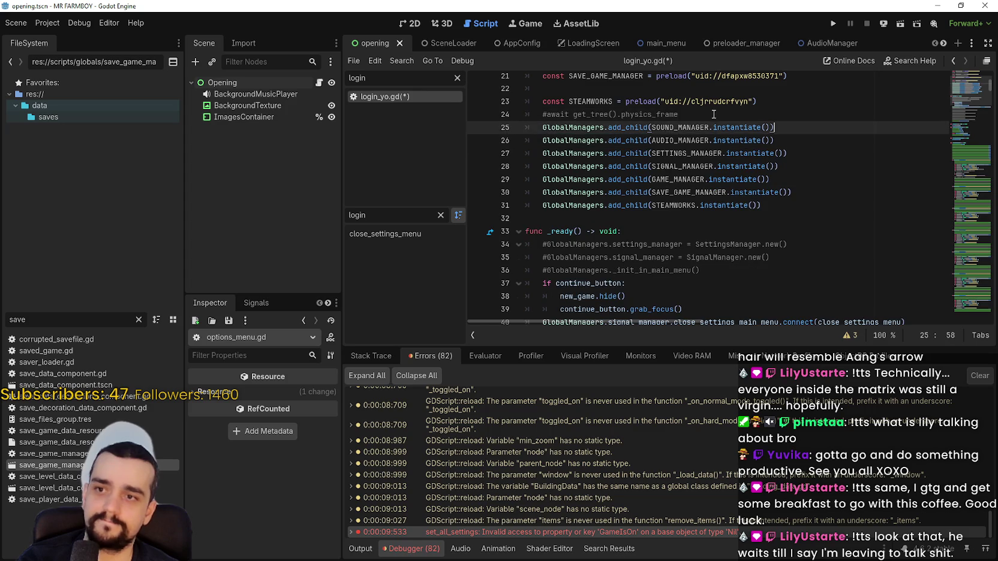
left_click_drag(679, 114, 562, 111)
key("BackSpace")
key("BackSpace")
key("BackSpace")
scroll(612, 153, "up", 2)
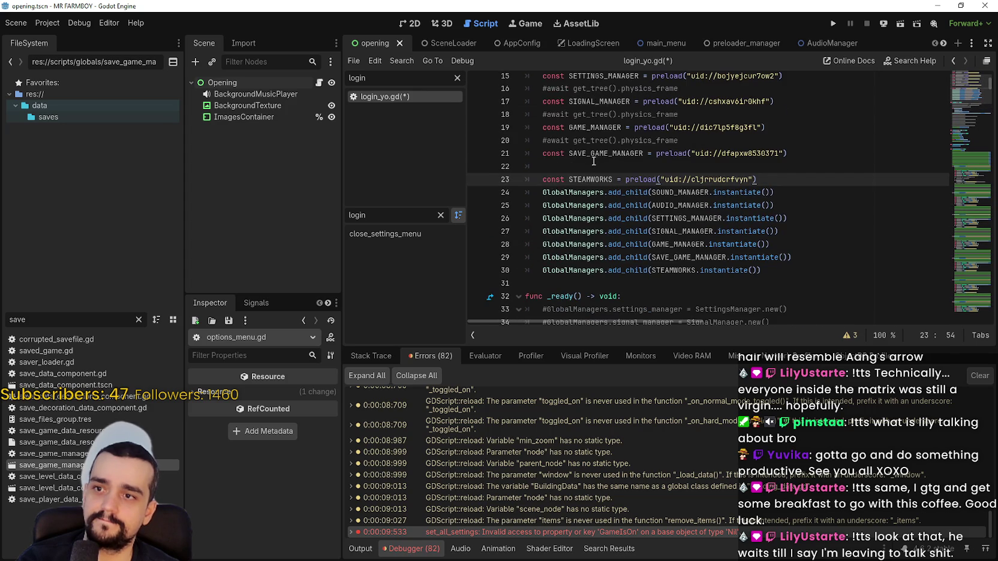
left_click(606, 162)
key("BackSpace")
left_click_drag(678, 140, 526, 141)
key("BackSpace")
key("BackSpace")
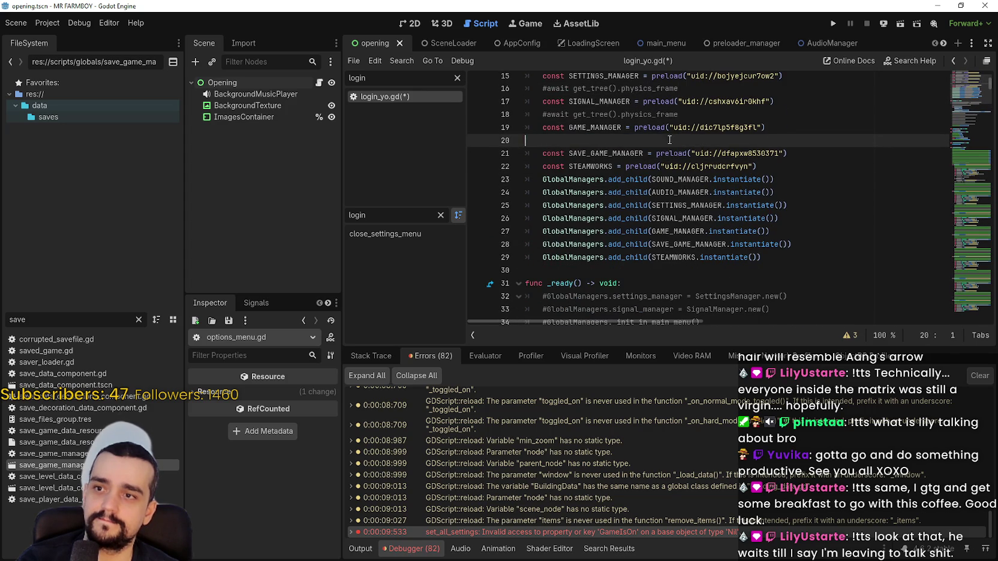
left_click(706, 104)
left_click_drag(696, 113, 543, 114)
left_click(514, 105)
left_click_drag(683, 114, 526, 114)
key("BackSpace")
key("BackSpace")
Step: Delete the await comments on lines 16, 14 and 12 and save the script
scroll(570, 130, "up", 2)
scroll(570, 131, "up", 1)
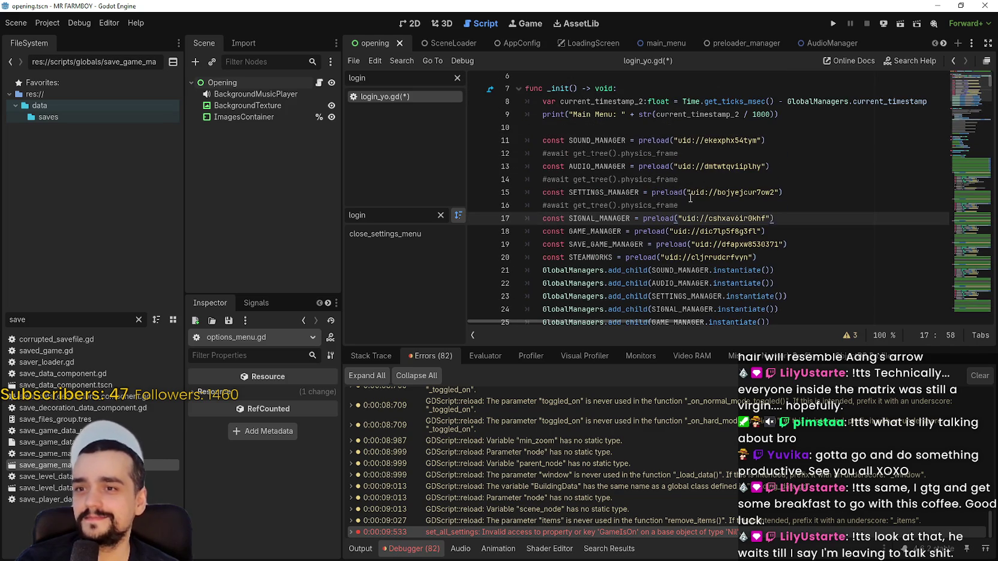
left_click_drag(582, 205, 539, 209)
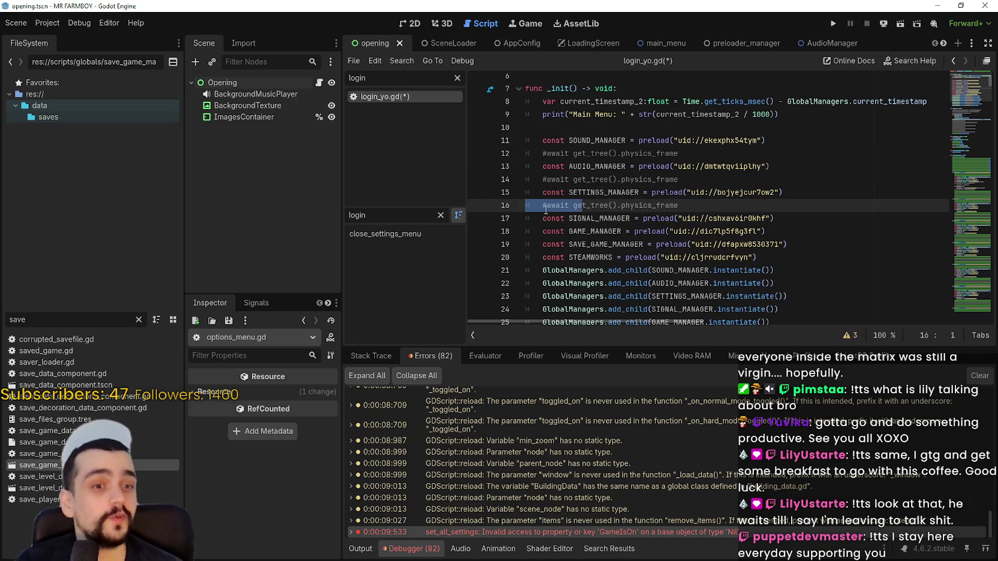
left_click(690, 200)
left_click_drag(690, 205, 541, 205)
key("BackSpace")
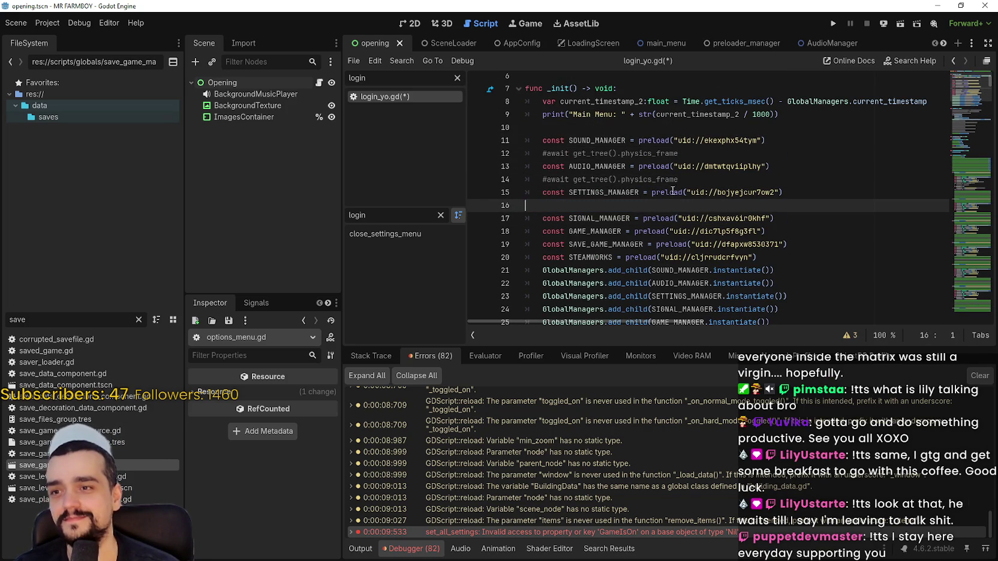
key("BackSpace")
key("BackSpace")
left_click_drag(678, 179, 523, 180)
key("BackSpace")
key("BackSpace")
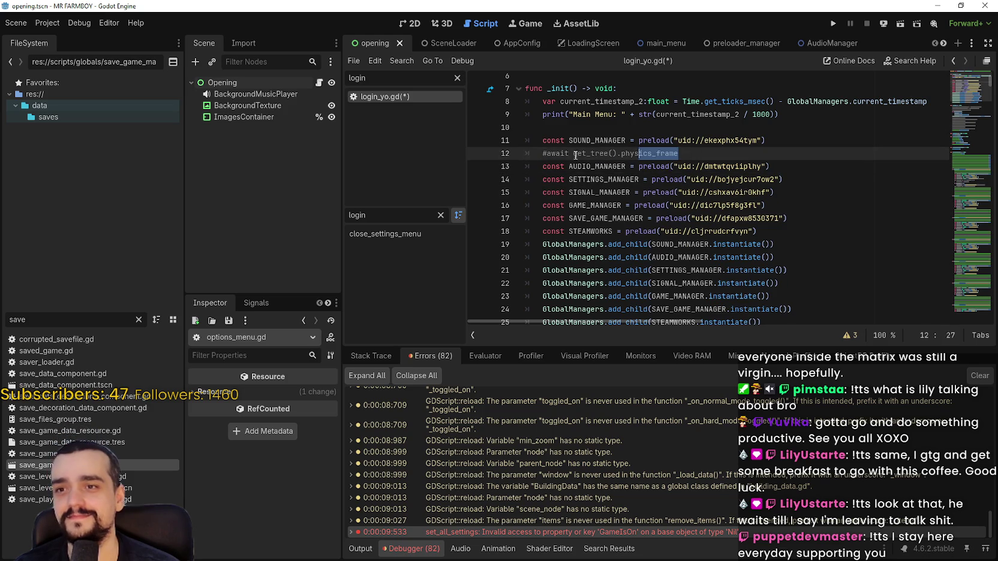
left_click_drag(679, 154, 524, 153)
key("BackSpace")
key("BackSpace")
left_click(600, 128)
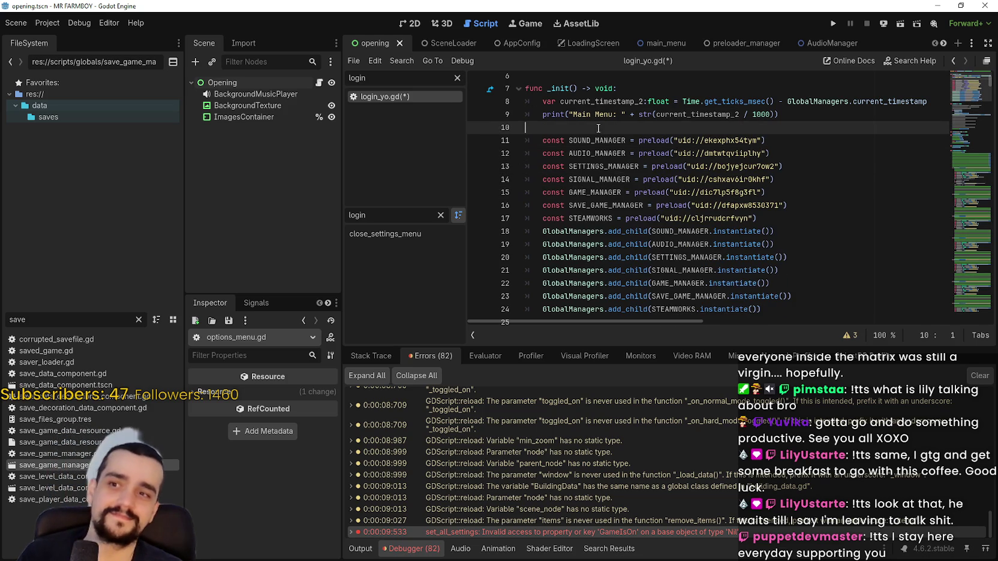
key("ctrl+s")
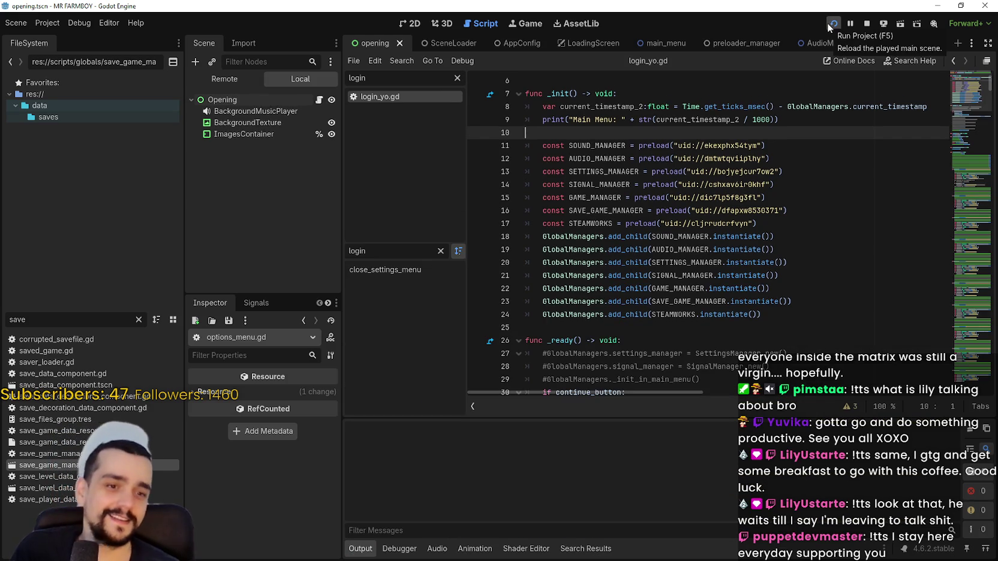
Step: Run the game to its main menu, then return to the editor and show the debugger's 88 errors
left_click(829, 25)
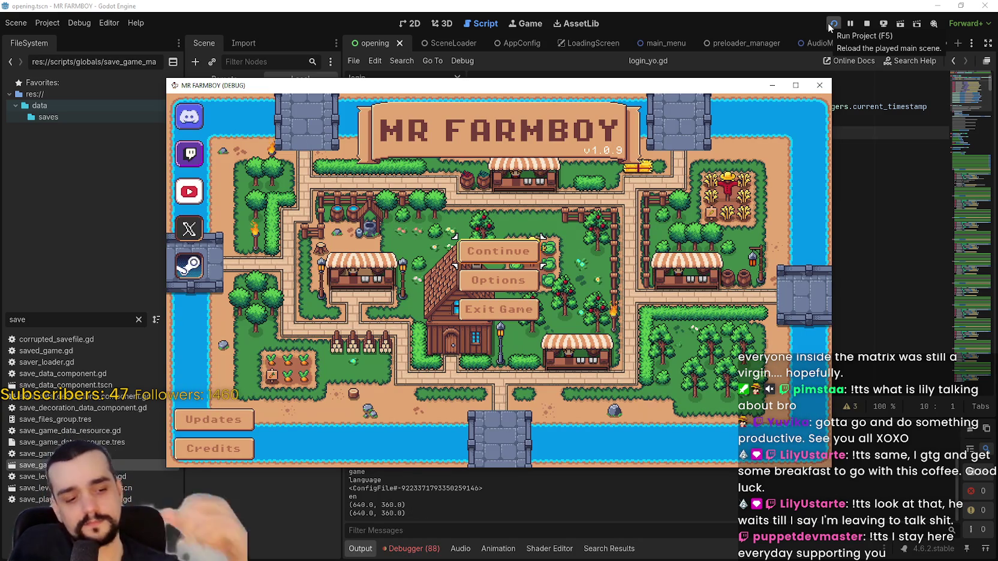
left_click(621, 515)
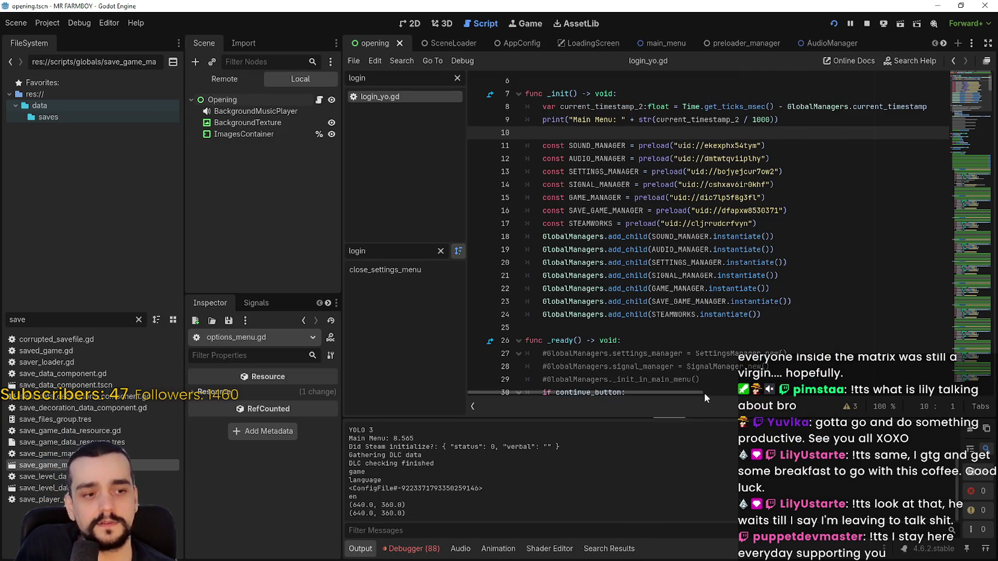
left_click(414, 548)
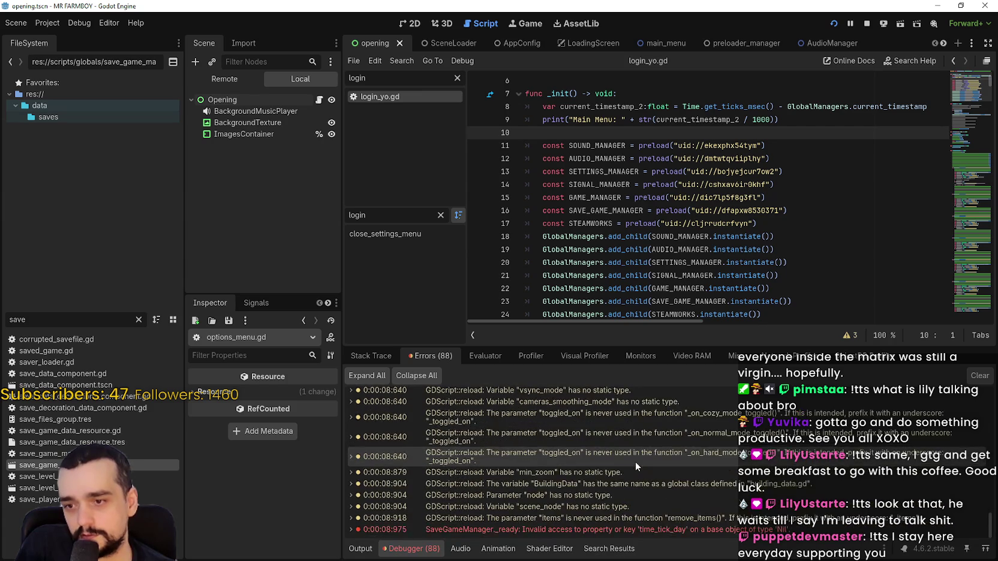
Step: Inspect the SaveGameManager error's source in save_game_manager.gd, stop the game, and check the Opening script
left_click(702, 532)
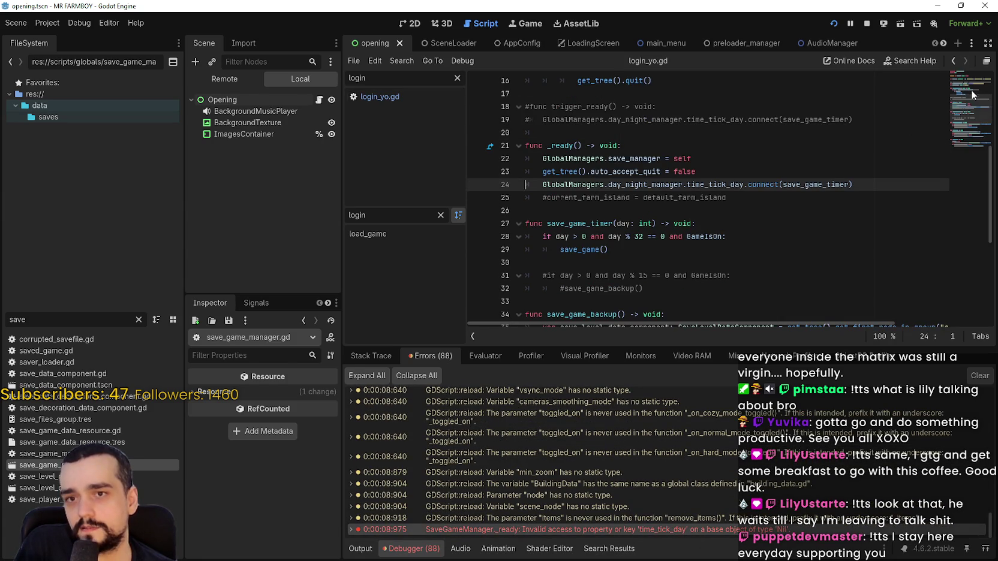
left_click(964, 129)
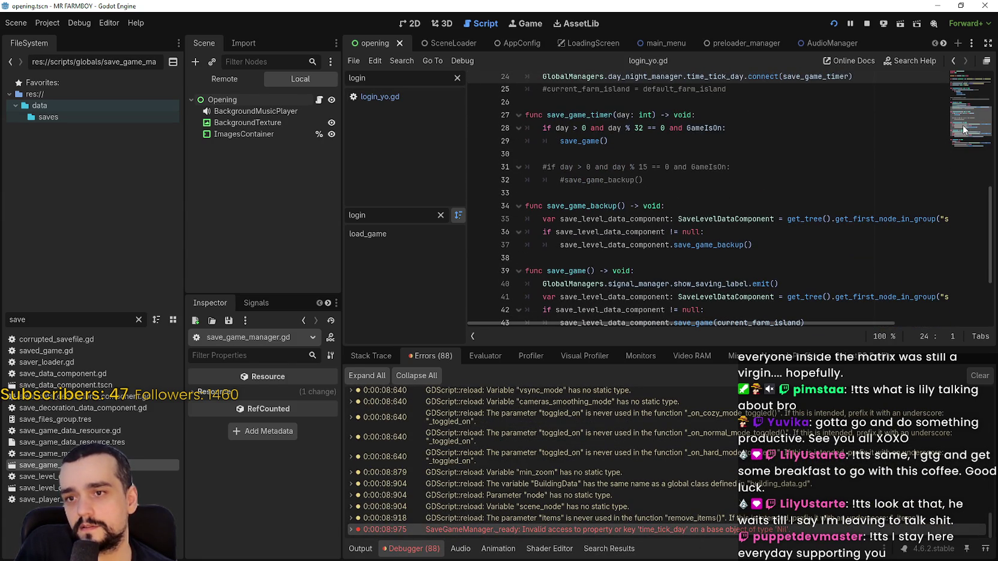
scroll(964, 129, "down", 5)
scroll(963, 157, "up", 10)
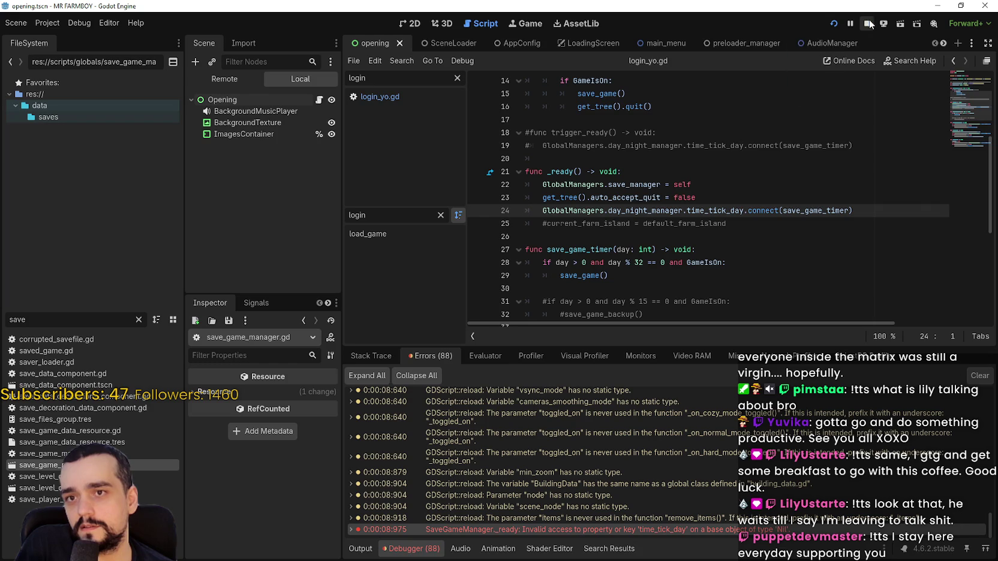
left_click(869, 23)
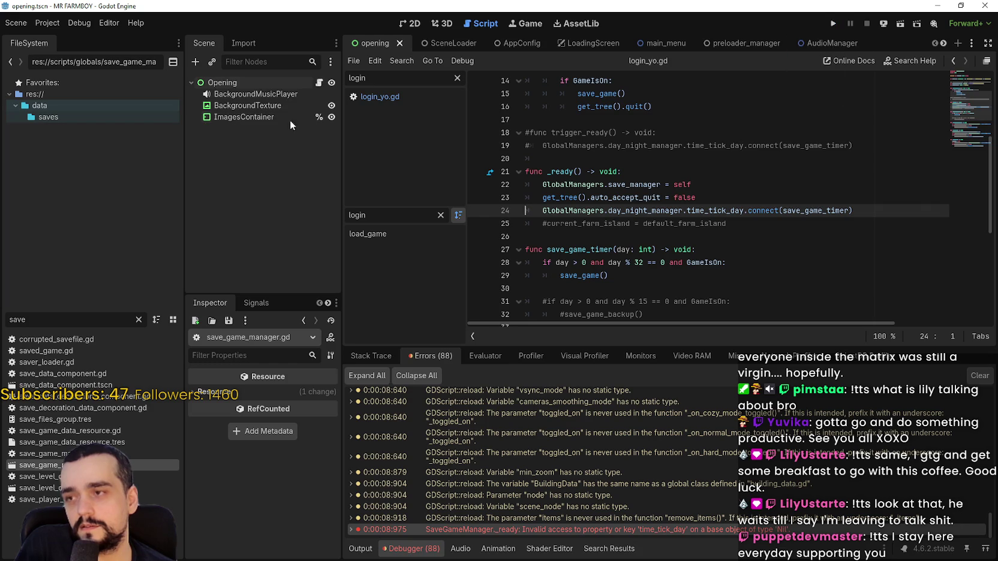
left_click(318, 82)
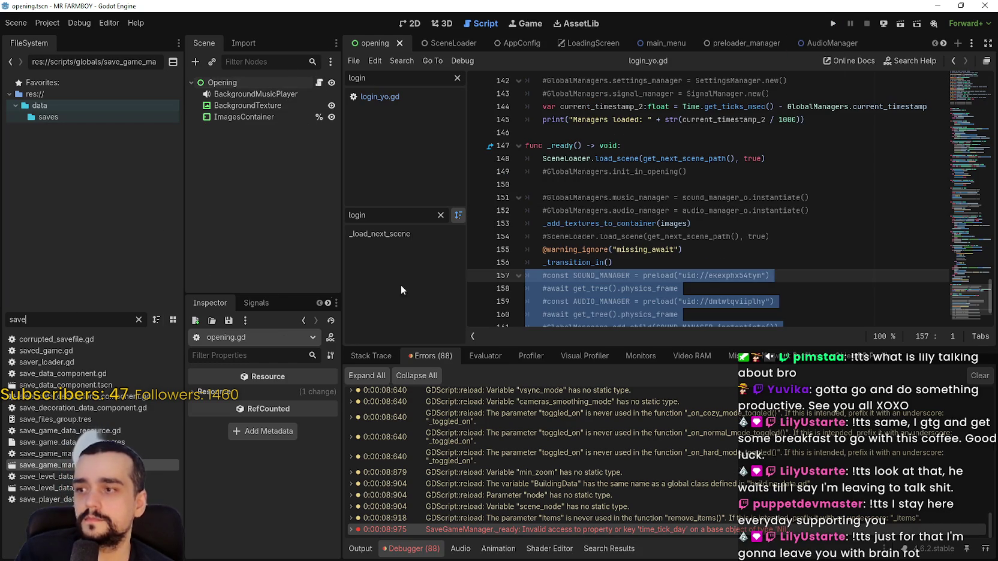
scroll(600, 252, "down", 2)
left_click(621, 240)
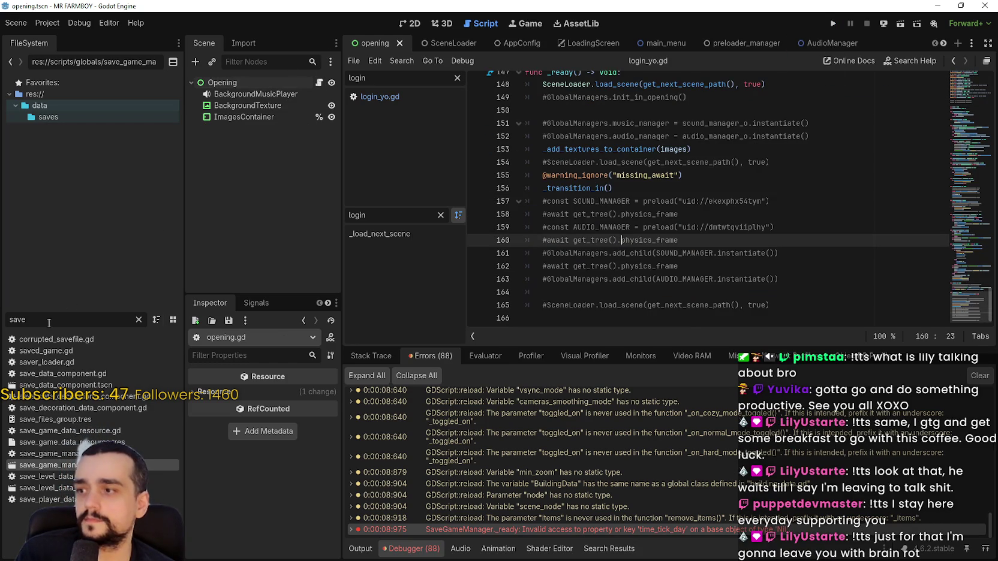
Step: Filter the FileSystem to 'day' and select day_and_night_cycle_manager.tscn
double_click(72, 320)
type("day")
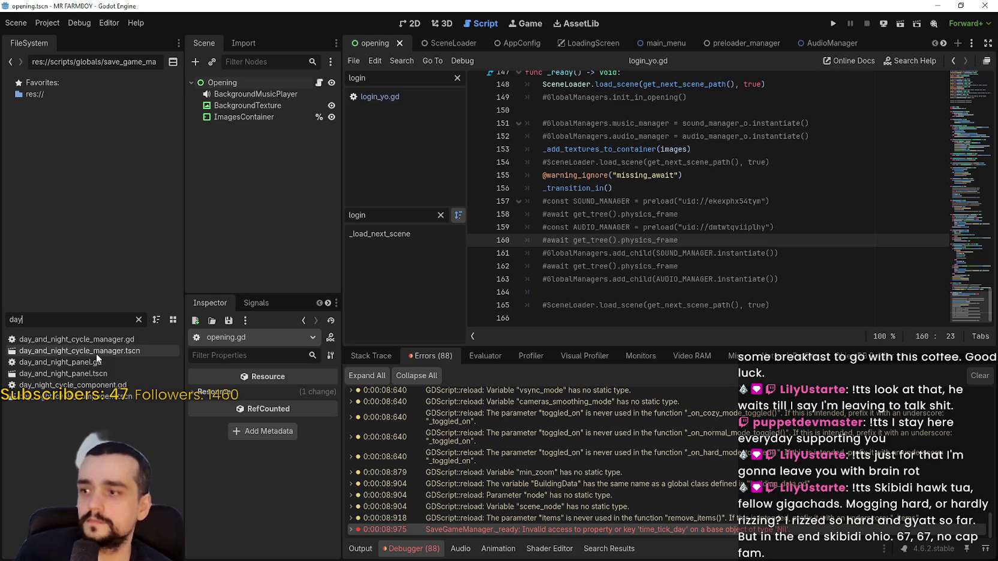
left_click(90, 351)
scroll(891, 227, "up", 3)
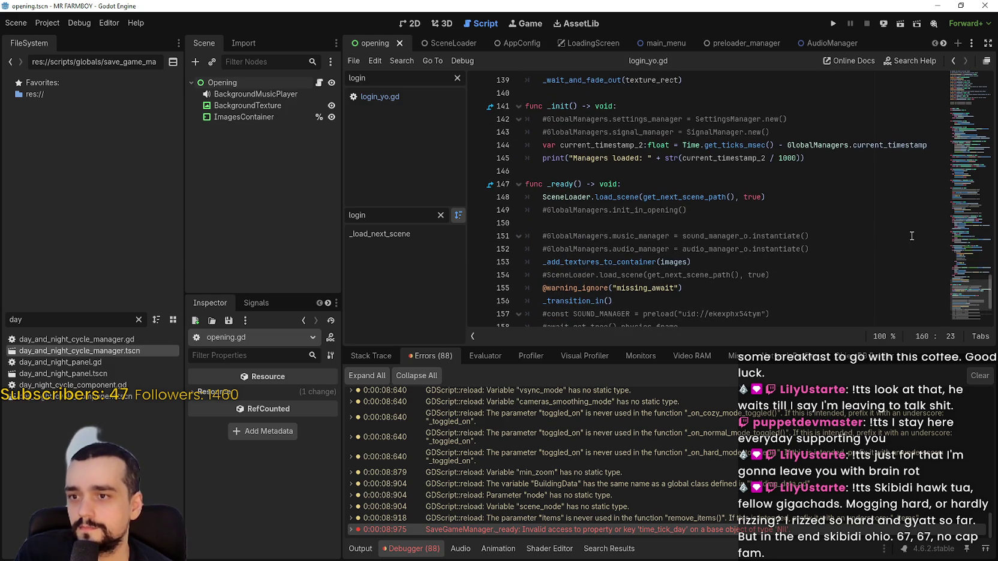
scroll(979, 185, "up", 5)
scroll(979, 186, "up", 20)
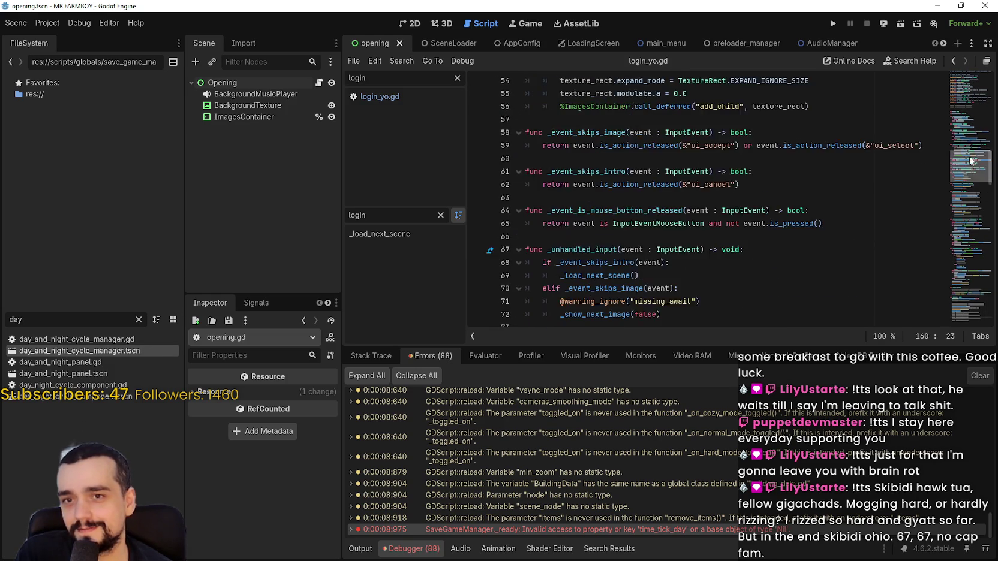
Step: Open login_yo.gd and place the caret at the end of preload line 15
left_click(380, 97)
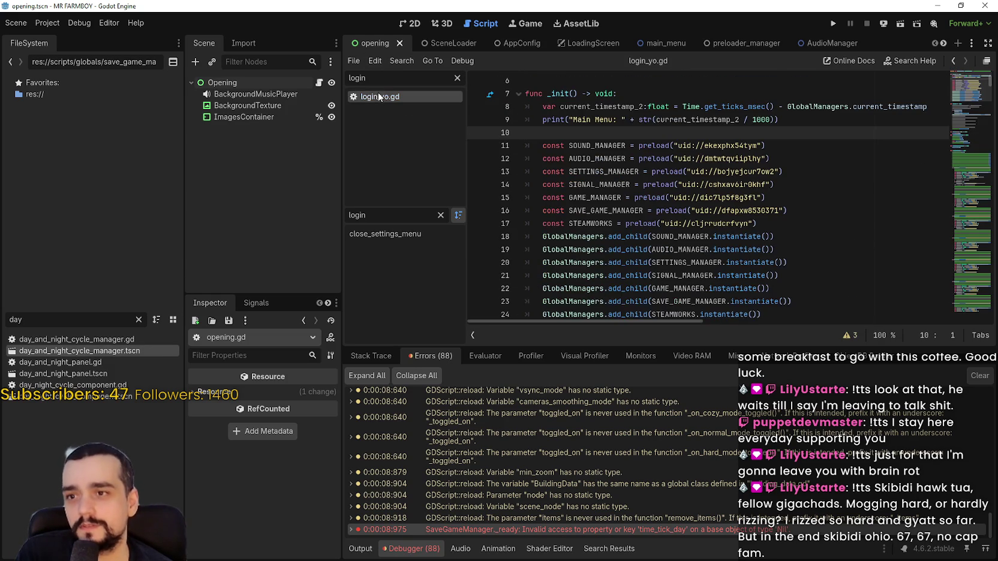
scroll(802, 138, "down", 5)
left_click(767, 110)
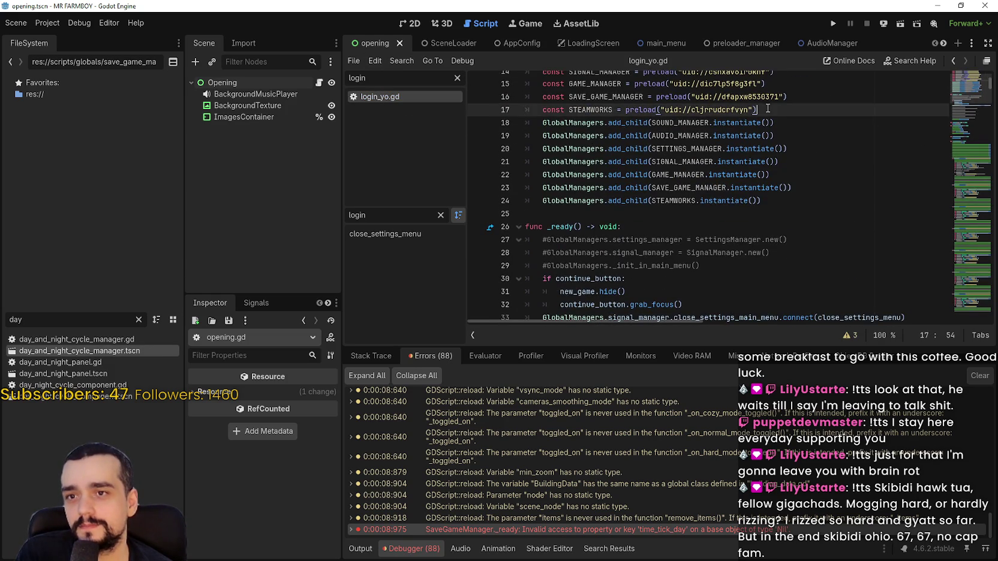
scroll(743, 180, "up", 2)
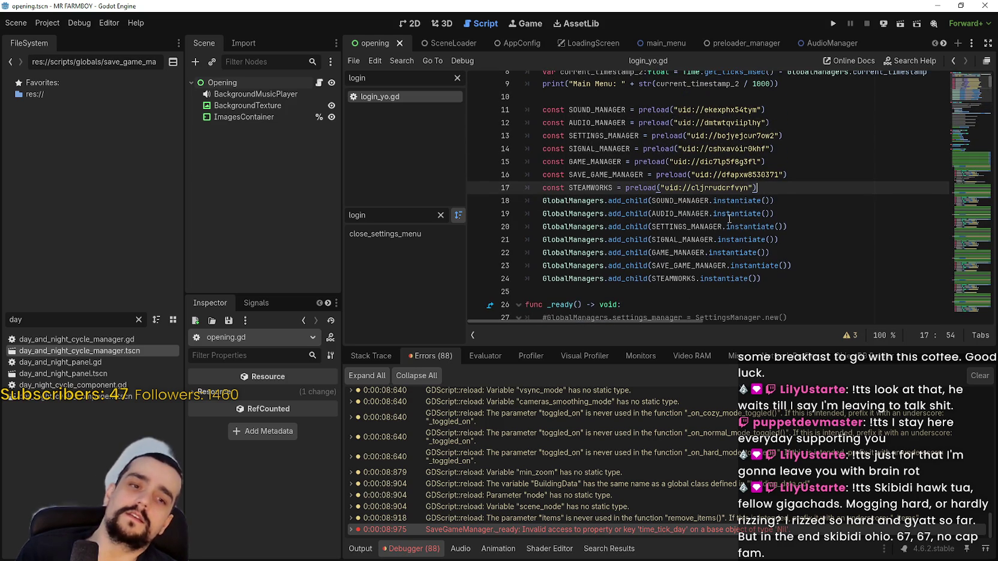
left_click(809, 174)
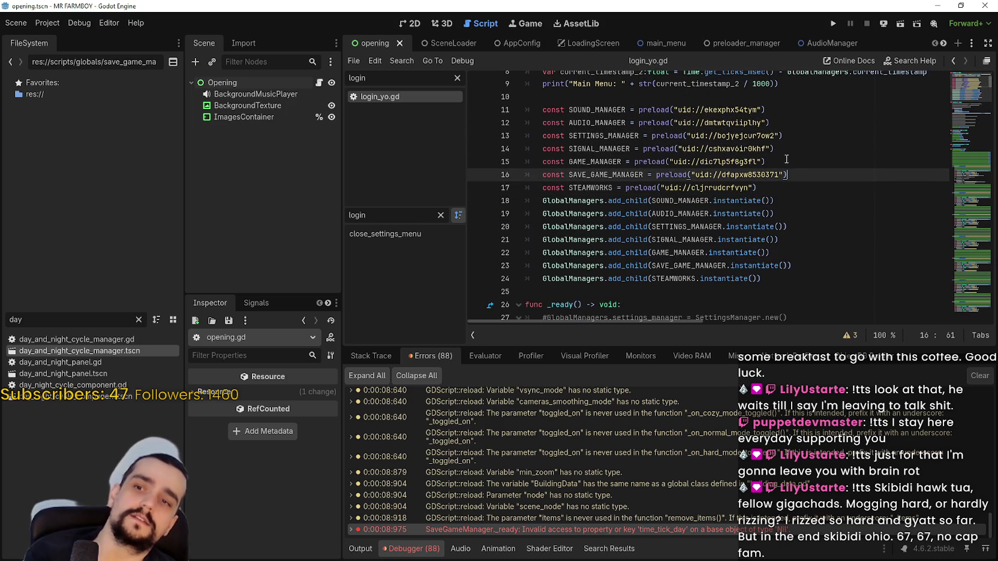
left_click(785, 162)
Step: Insert a DAY_AND_NIGHT_CYCLE_MANAGER preload constant after line 15 from day_and_night_cycle_manager.tscn
key("Return")
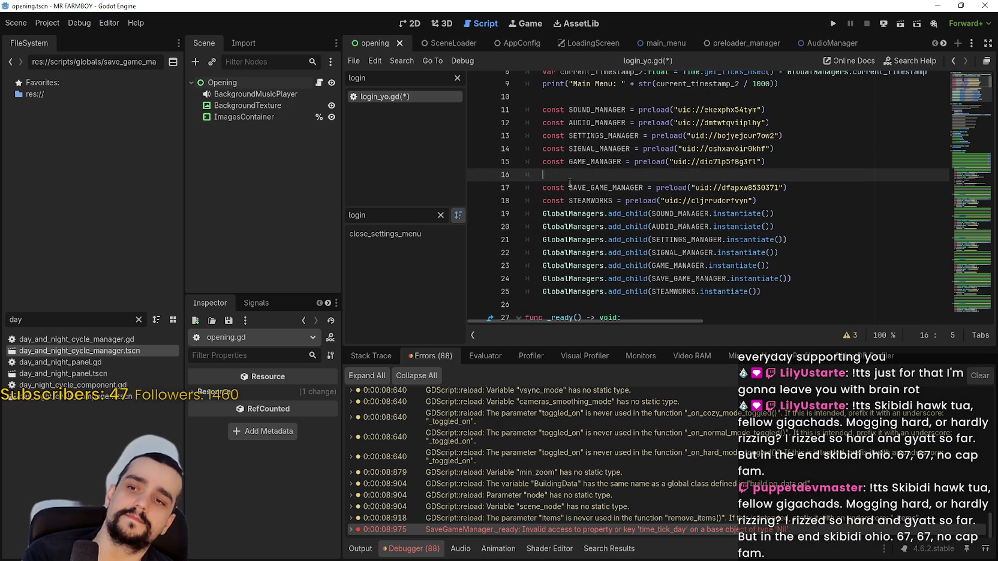
mouse_move(121, 351)
left_mouse_down()
mouse_move(589, 201)
mouse_move(612, 179)
mouse_move(619, 192)
left_mouse_up()
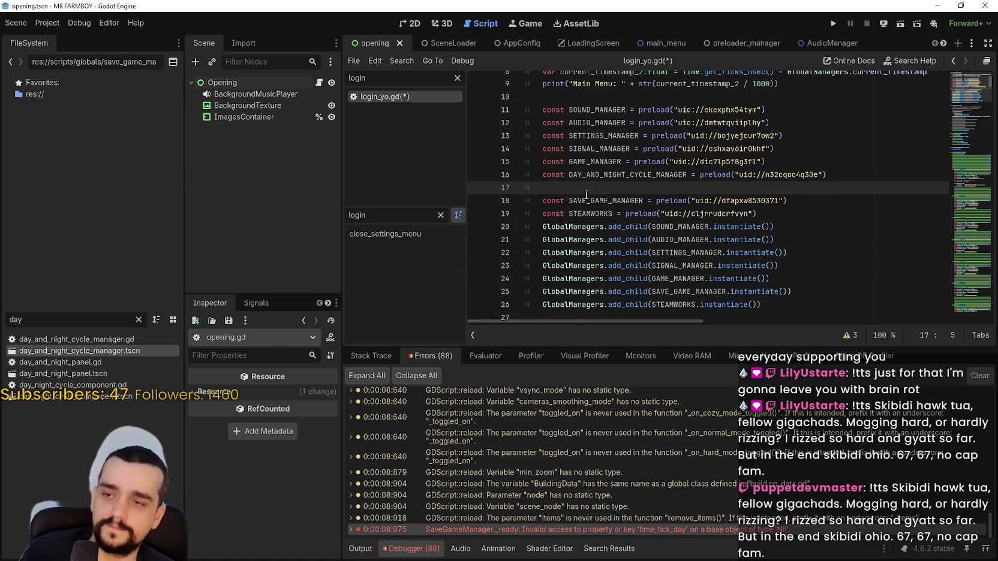
key("BackSpace")
key("BackSpace")
Step: Copy the SAVE_GAME_MANAGER add_child line and rename the copy to DAY_AND_NIGHT_CYCLE_MANAGER
left_click(808, 277)
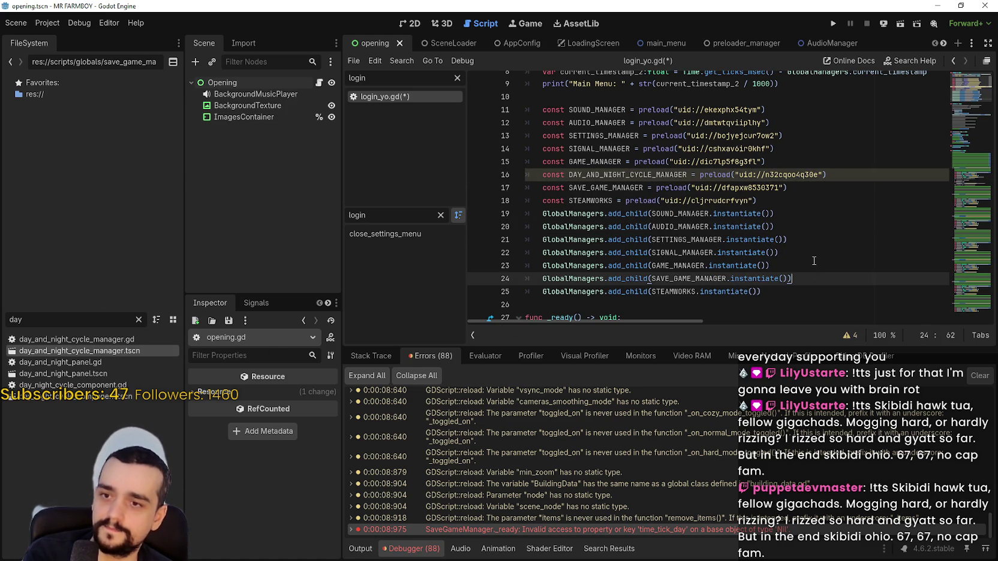
left_click(806, 259)
key("Return")
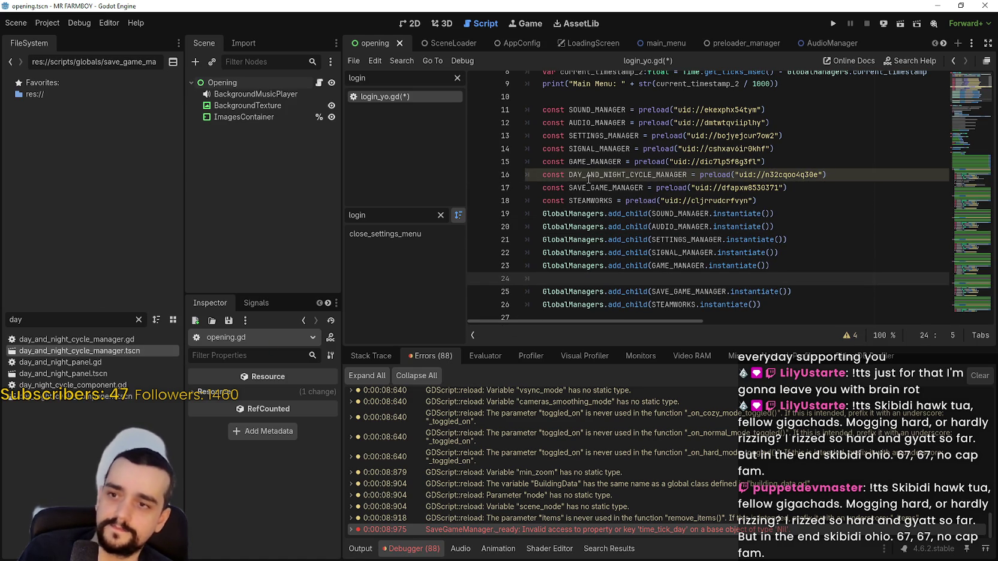
left_click_drag(543, 291, 805, 290)
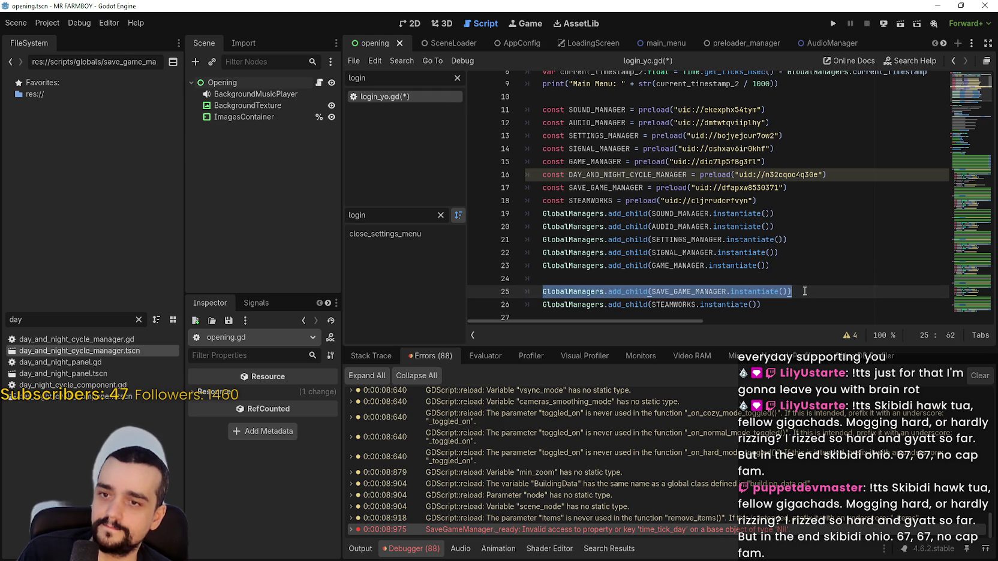
key("ctrl+c")
left_click(769, 278)
key("ctrl+v")
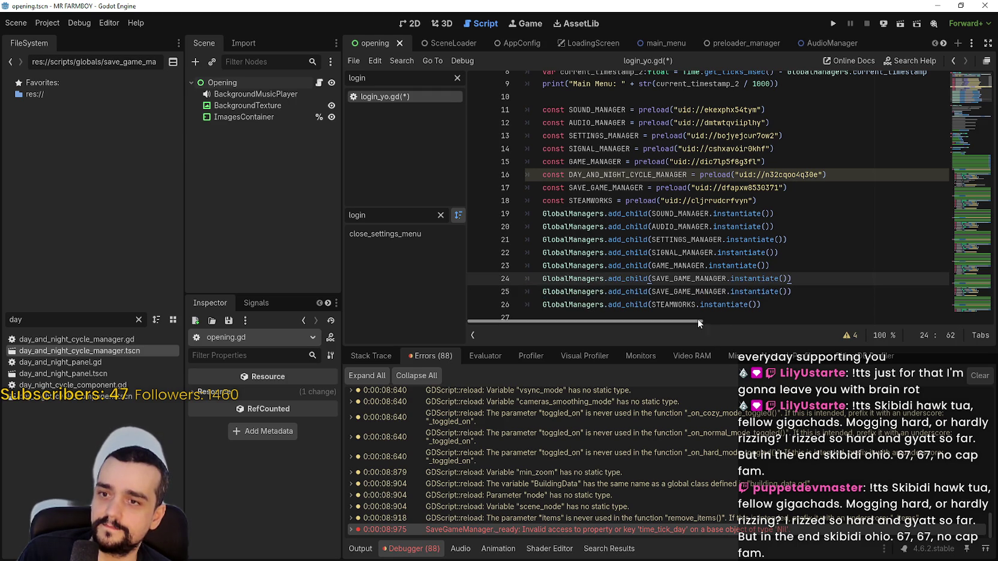
double_click(607, 173)
key("ctrl+c")
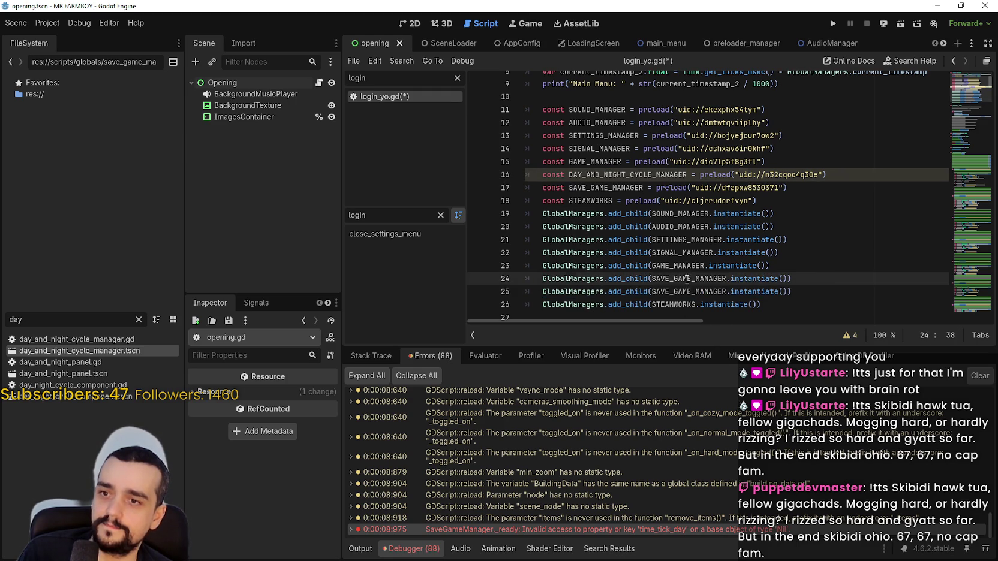
double_click(687, 279)
key("ctrl+v")
Step: Save, then run and stop the project twice to check the managers load
key("ctrl+s")
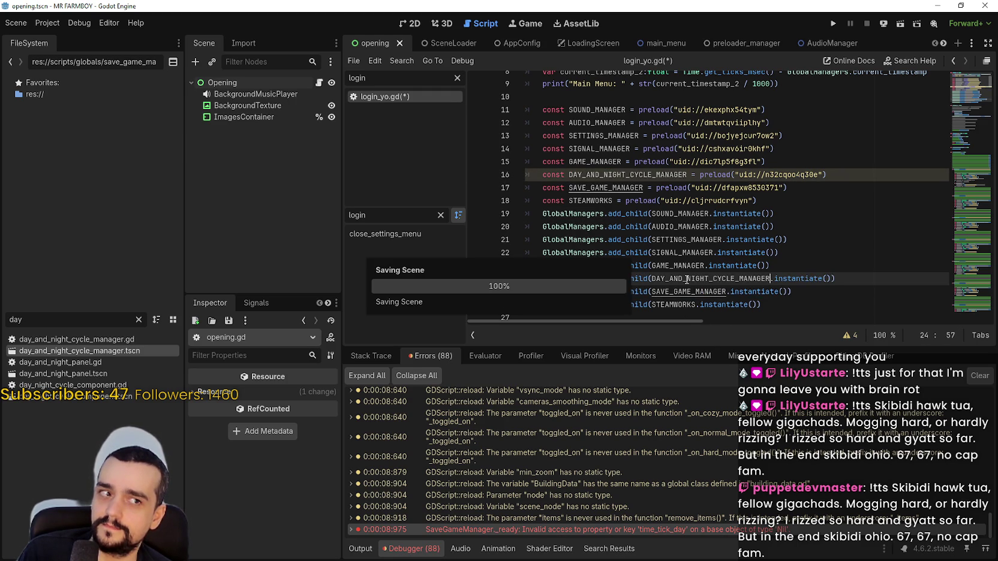
left_click(834, 23)
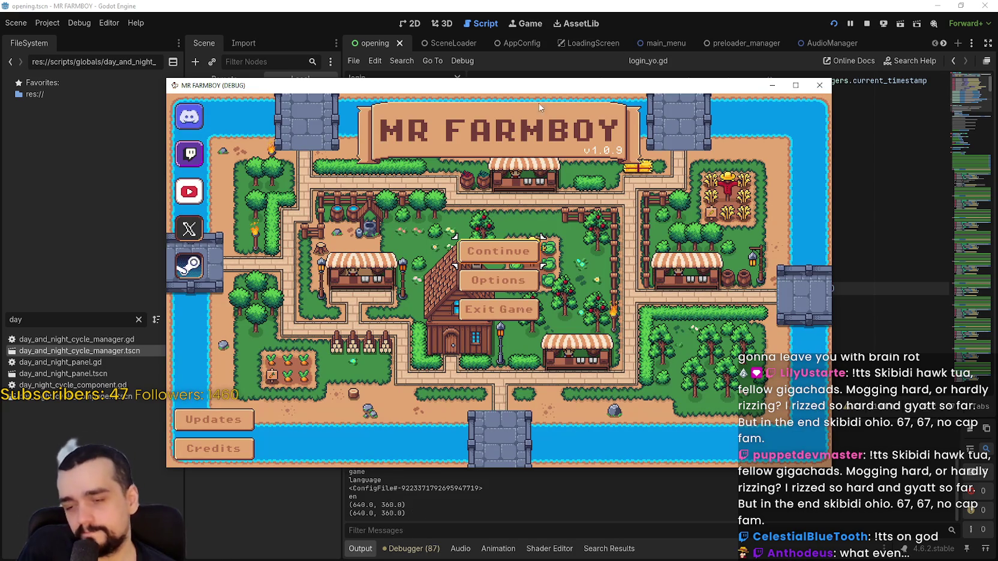
key("F8")
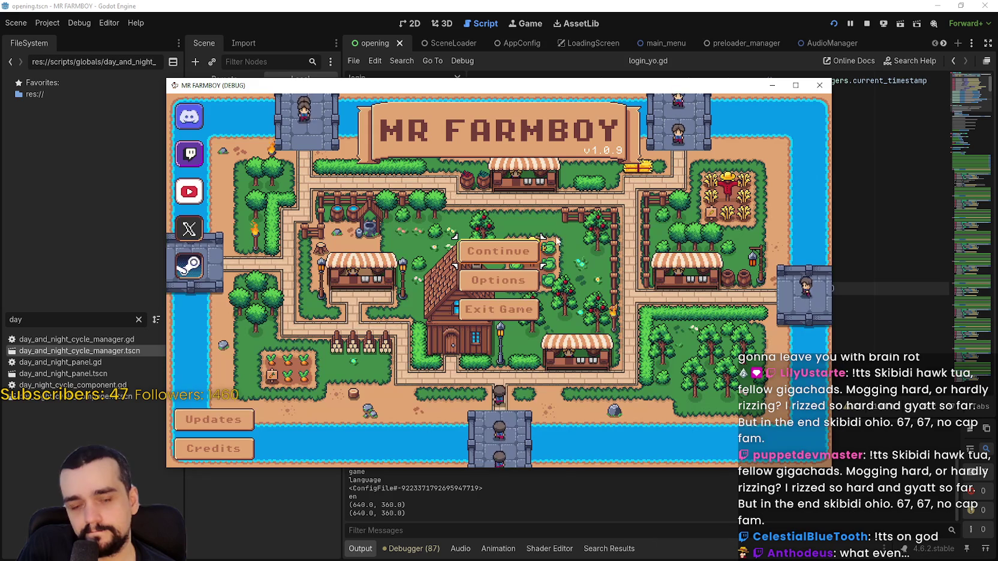
left_click(825, 81)
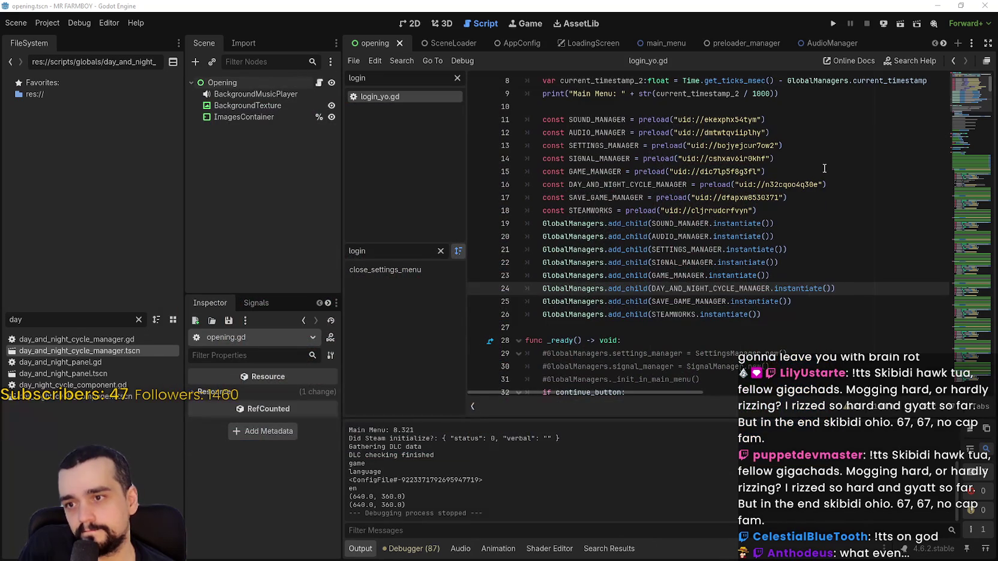
left_click(833, 20)
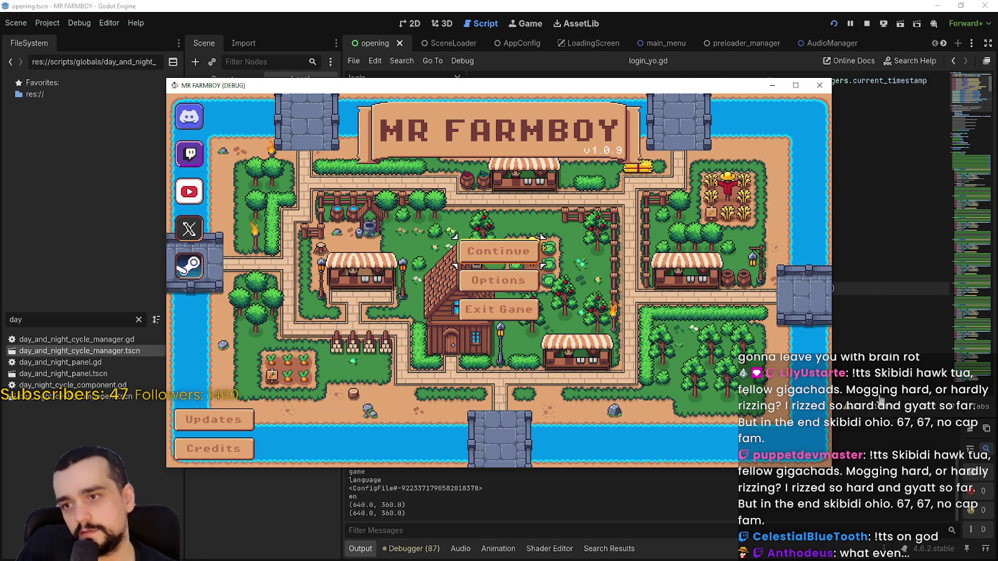
left_click(868, 28)
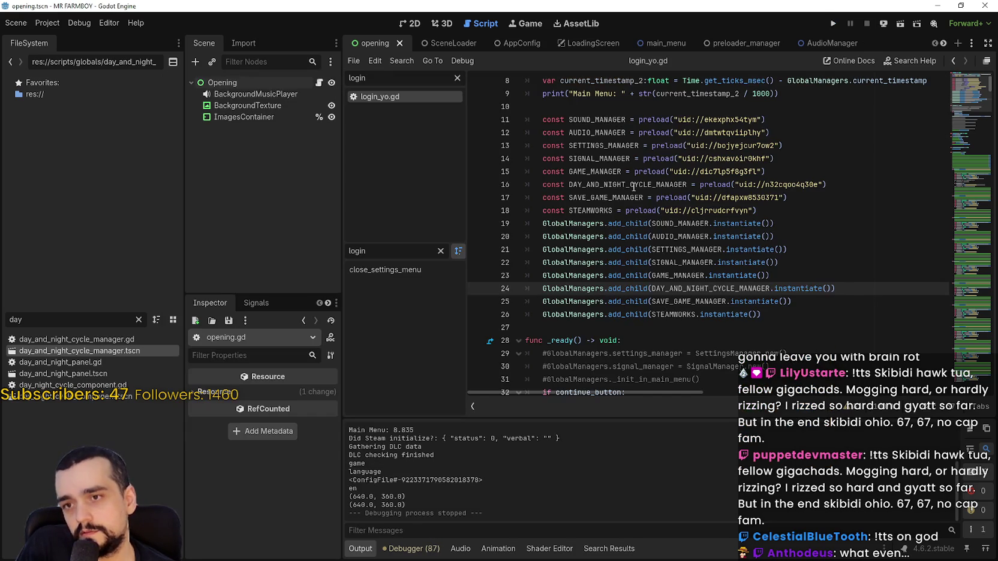
Step: Run the game a third time, stop it, and select manager setup lines 12 to 26
mouse_move(544, 116)
left_mouse_down()
mouse_move(774, 224)
mouse_move(822, 203)
left_mouse_up()
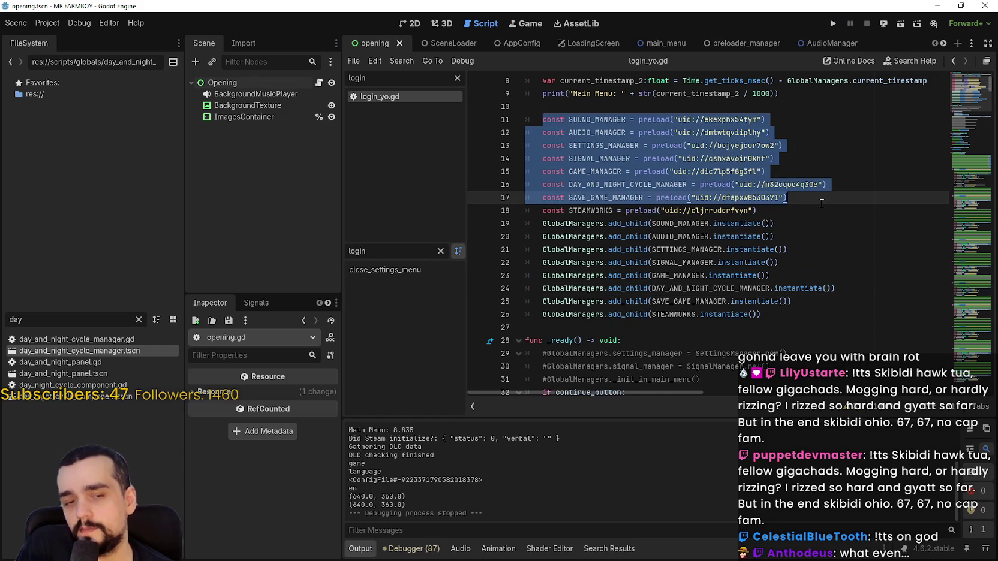
left_click(811, 214)
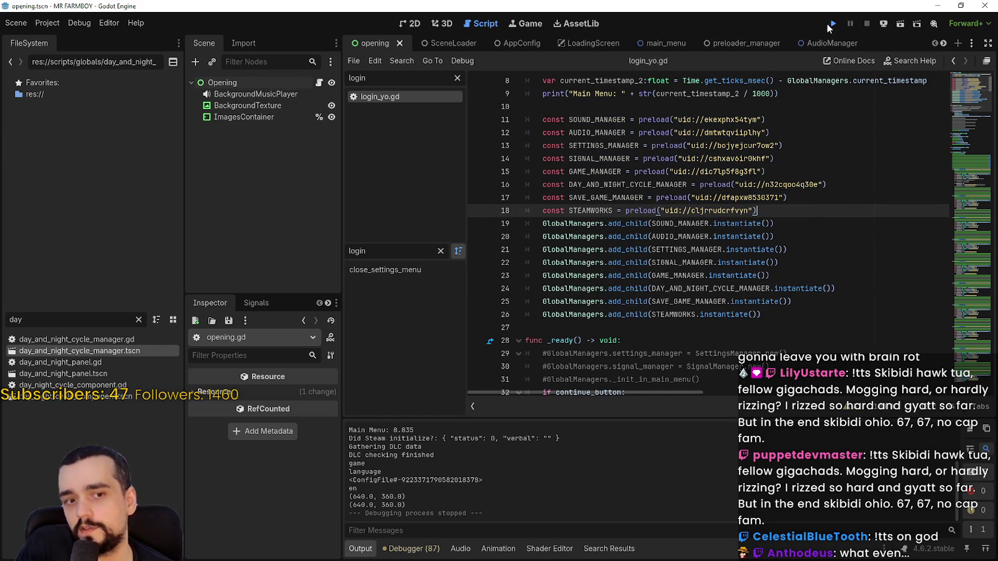
left_click(832, 24)
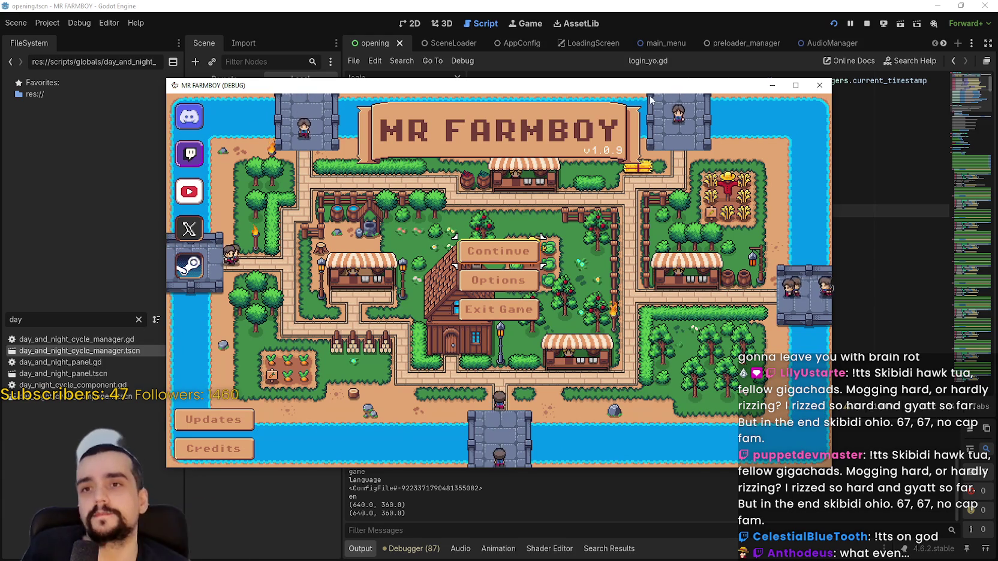
left_click(867, 27)
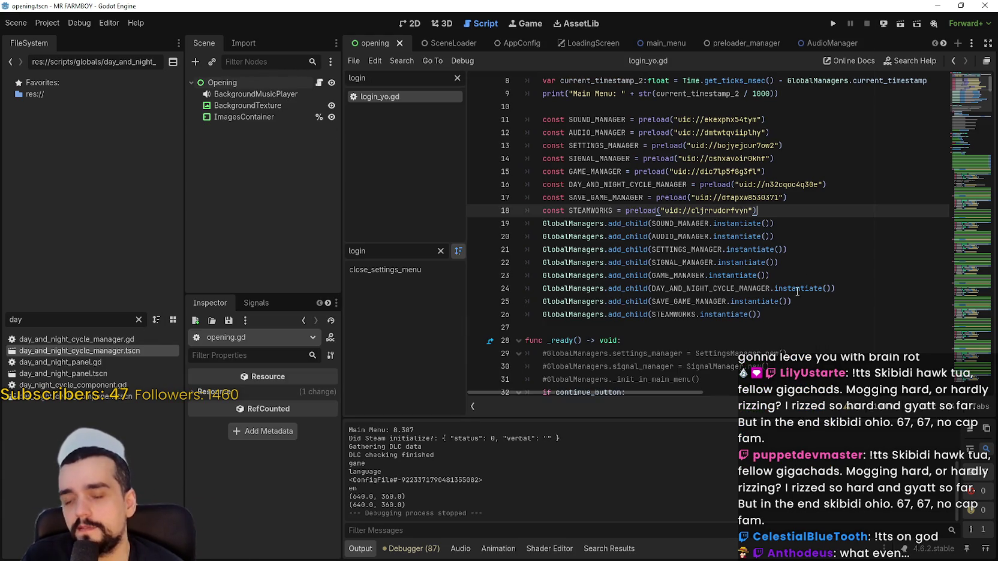
mouse_move(788, 314)
left_mouse_down()
mouse_move(779, 286)
mouse_move(523, 130)
left_mouse_up()
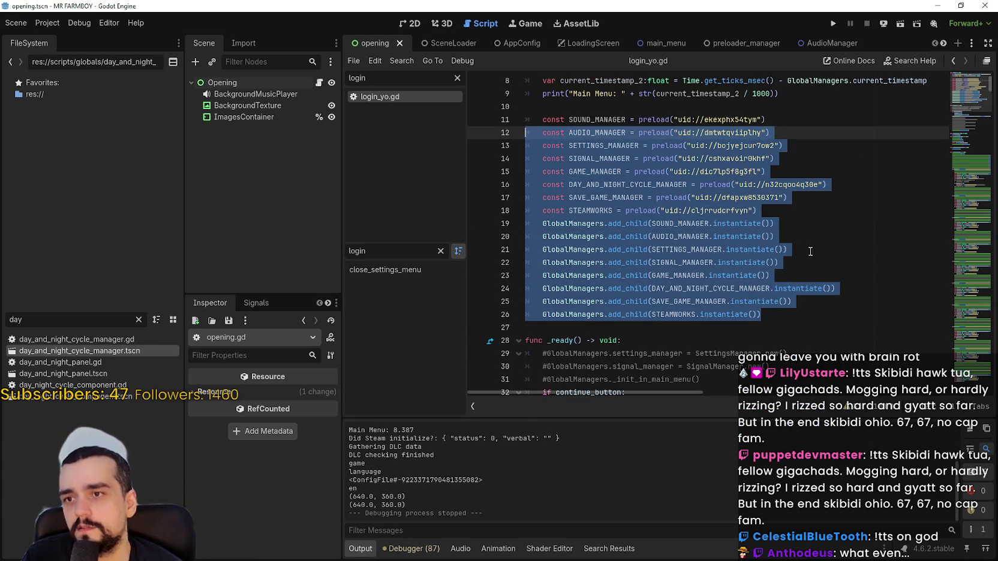
Step: Comment out the manager setup block, paste it into _ready after line 31, and run with F5
left_click_drag(785, 317, 513, 138)
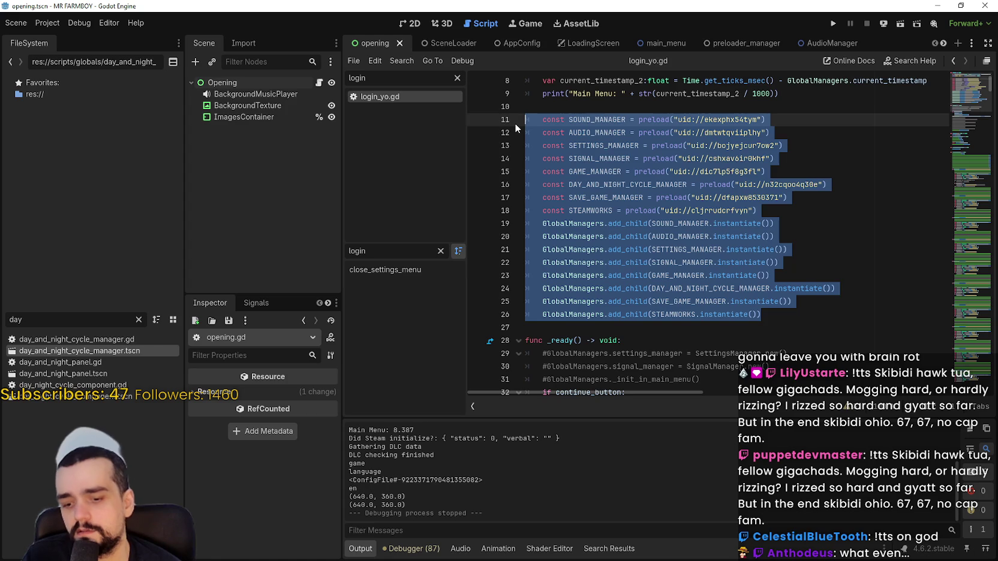
key("ctrl+k")
scroll(732, 231, "down", 4)
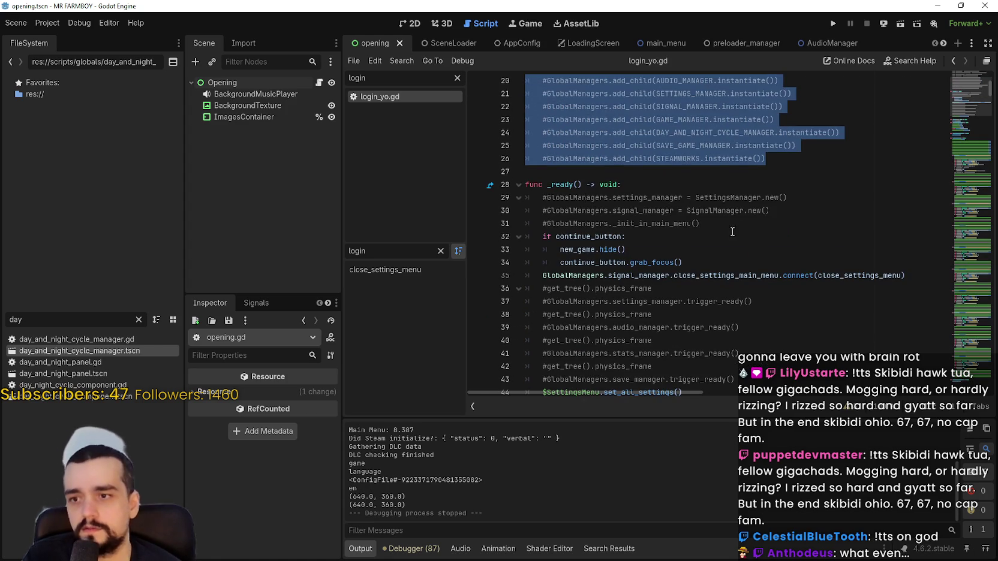
left_click(739, 221)
key("Return")
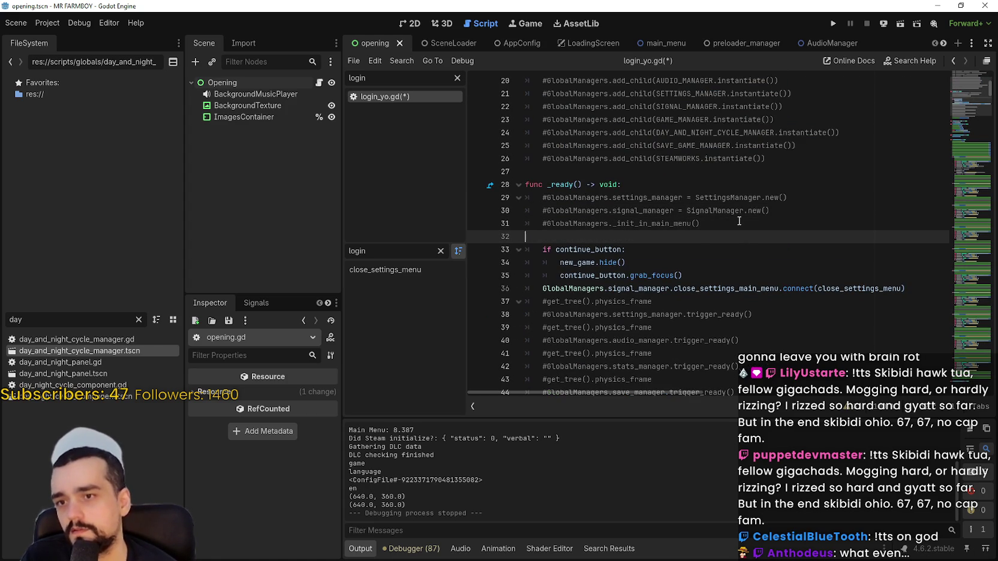
key("ctrl+v")
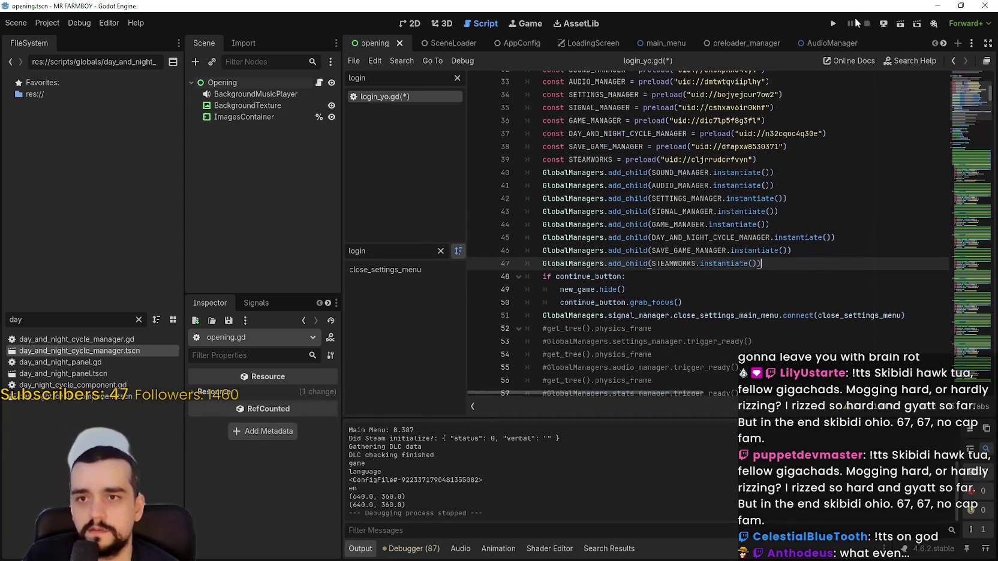
key("F5")
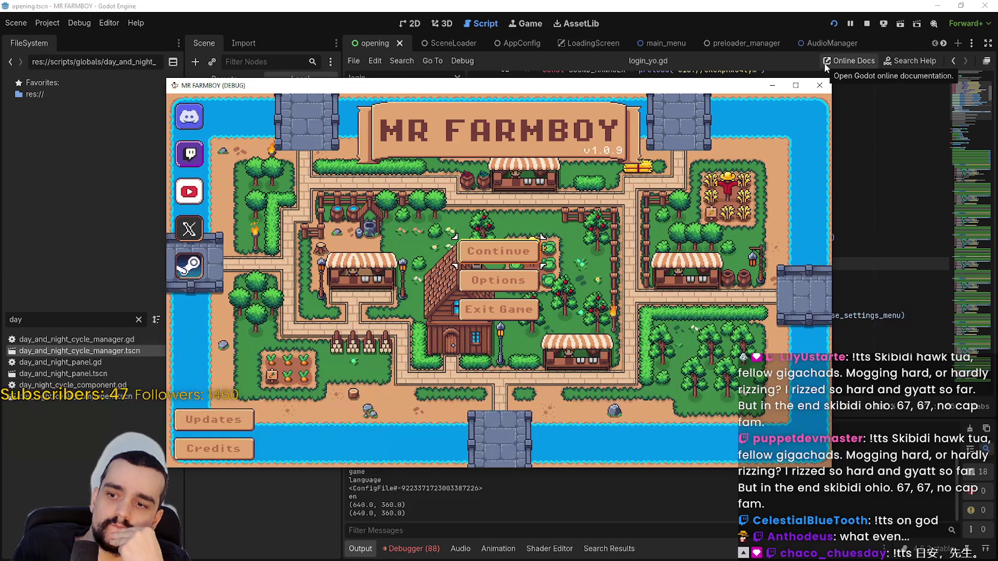
Step: Check the gameMode invalid assignment error's source code, then return to login_yo.gd
left_click(428, 513)
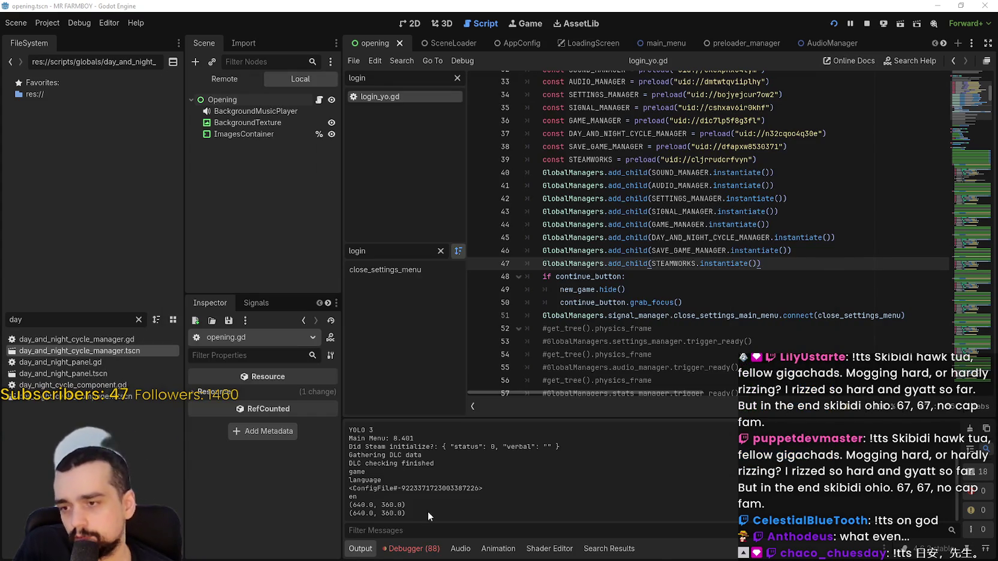
left_click(414, 548)
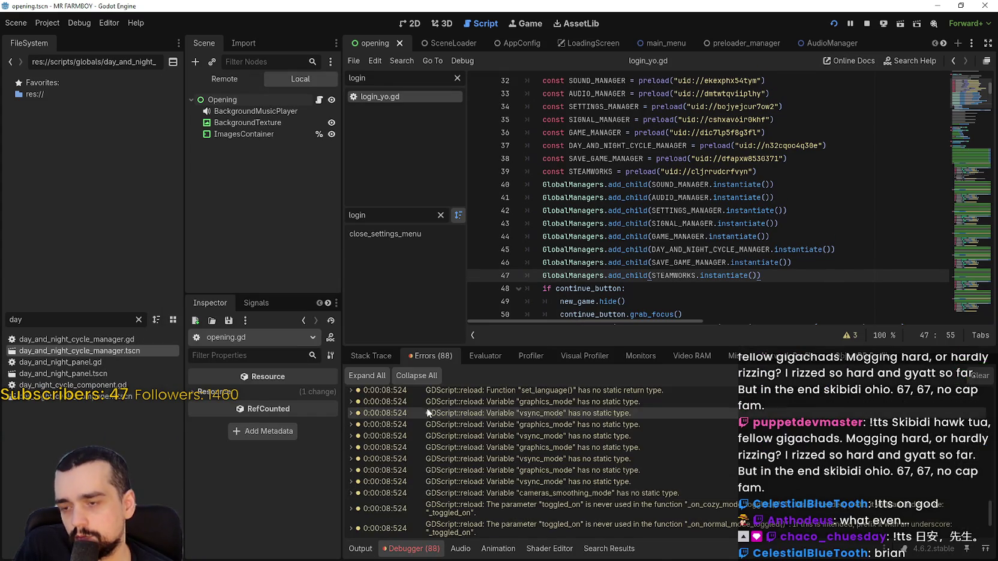
left_click(592, 532)
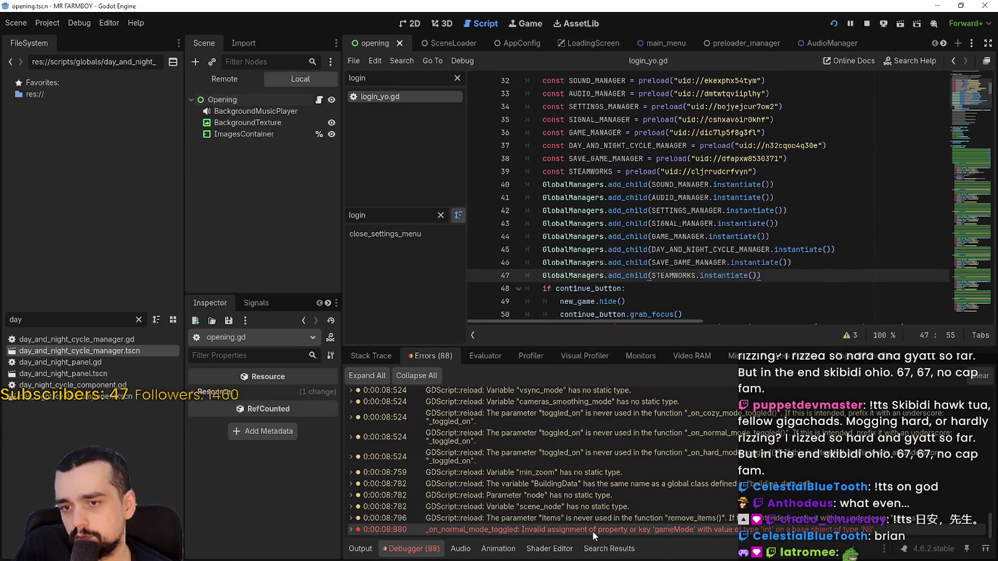
double_click(593, 532)
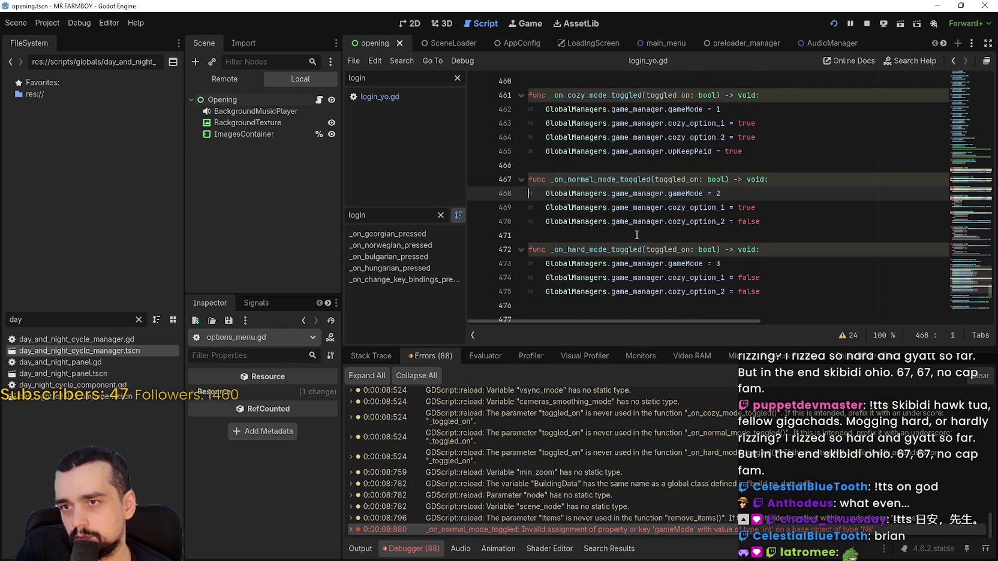
left_click(540, 235)
left_click(405, 99)
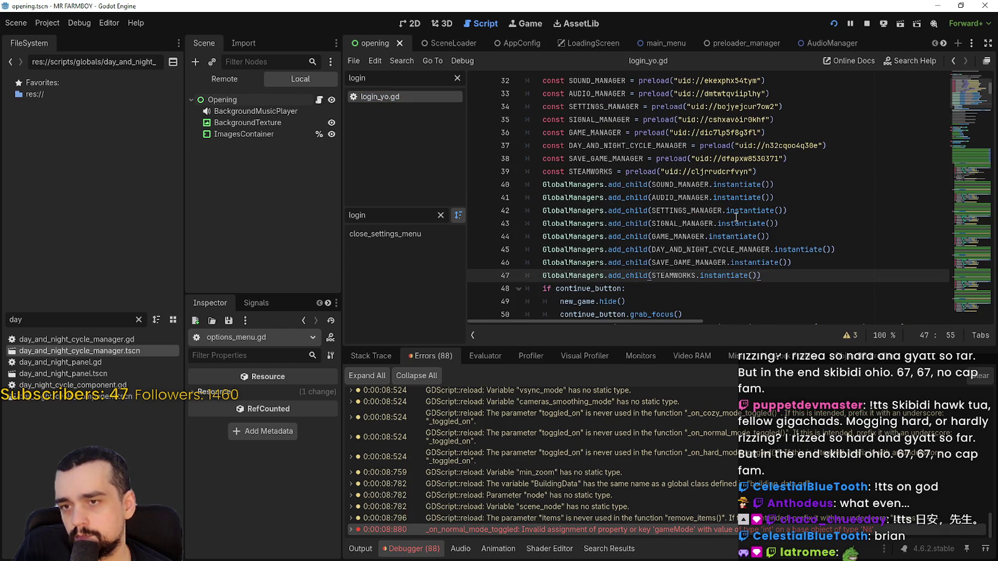
Step: Remove the manager block from _ready, restore it uncommented in _init, and save
scroll(736, 217, "down", 3)
left_click(731, 201)
scroll(748, 211, "up", 2)
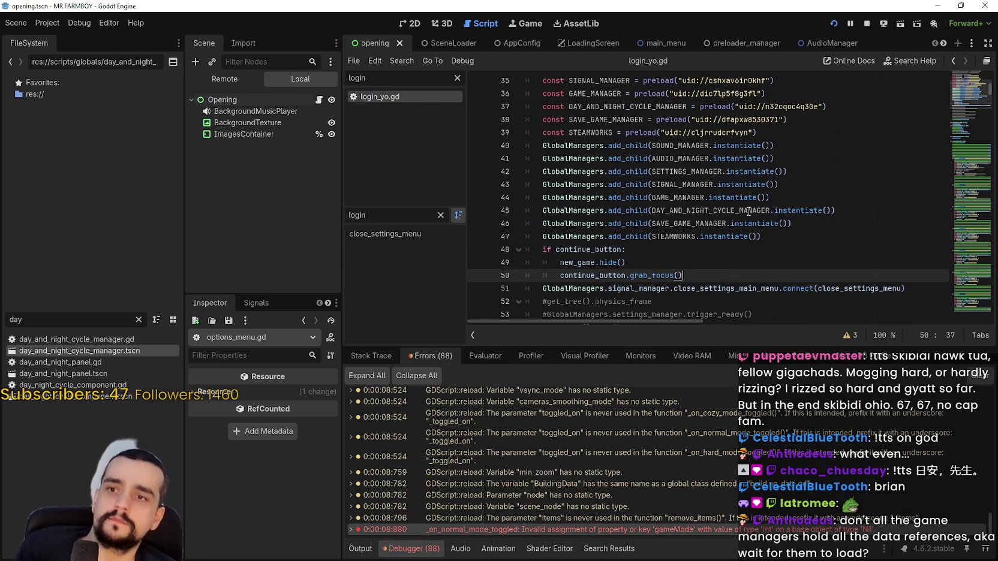
scroll(756, 219, "down", 4)
scroll(764, 223, "up", 1)
key("ctrl+z")
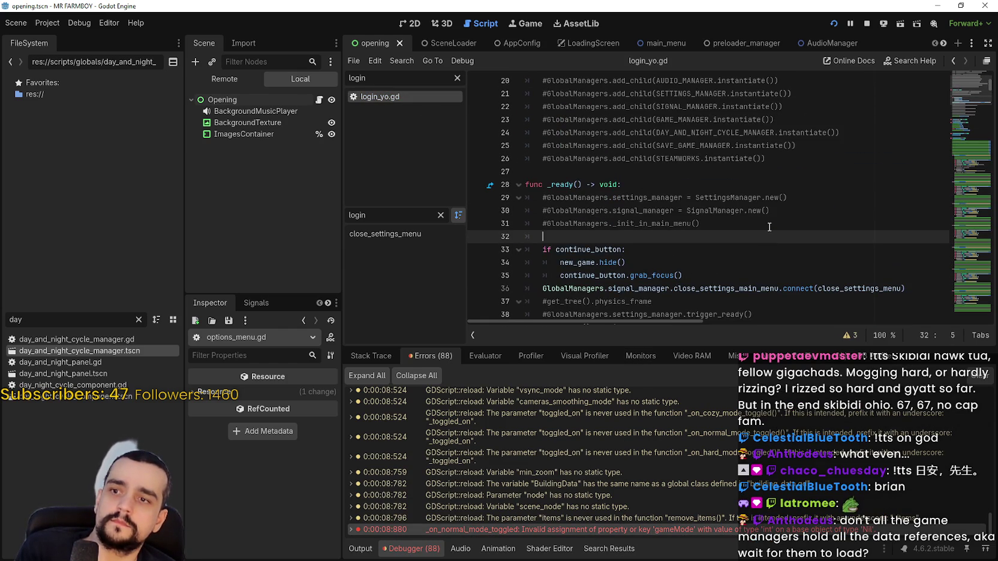
key("ctrl+z")
key("ctrl+z")
key("ctrl+z")
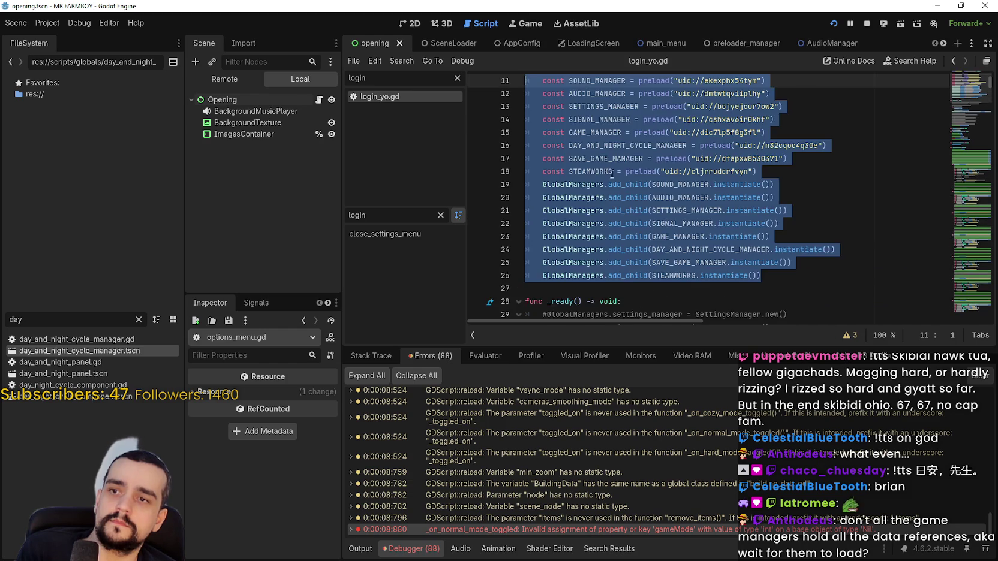
left_click(639, 183)
key("ctrl+s")
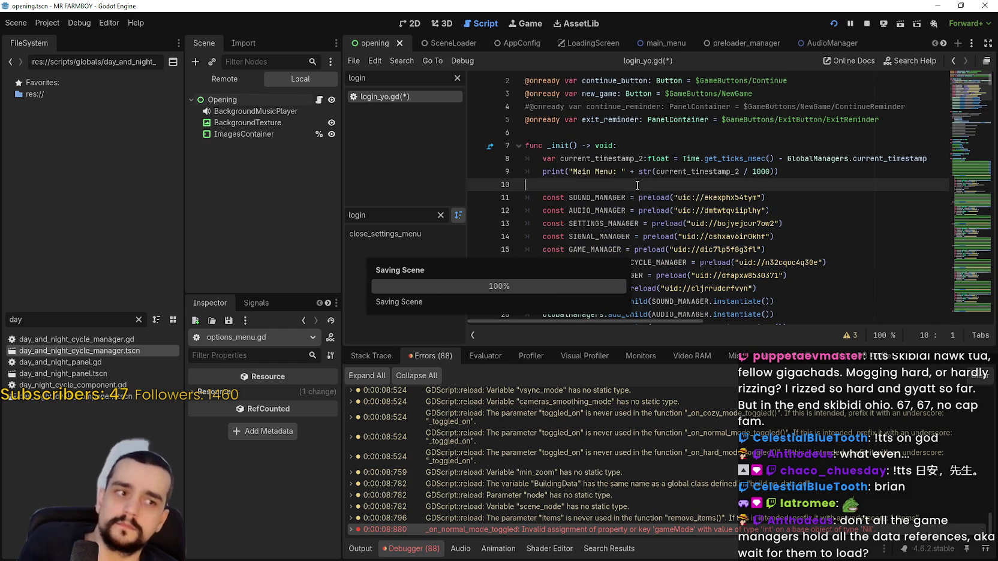
Step: Dismiss the add_child documentation popup and stop the running game
scroll(637, 185, "down", 3)
mouse_move(637, 184)
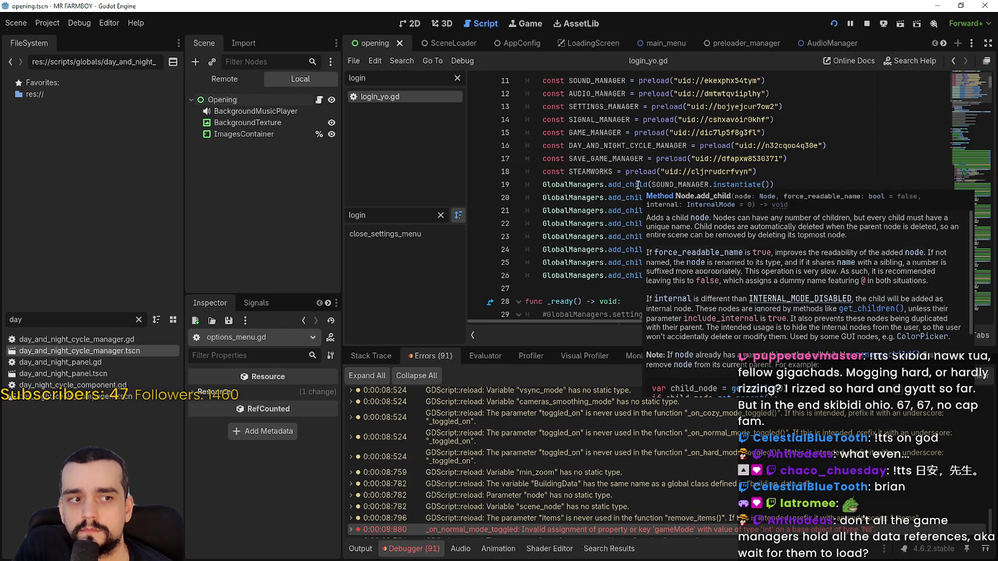
left_click(836, 184)
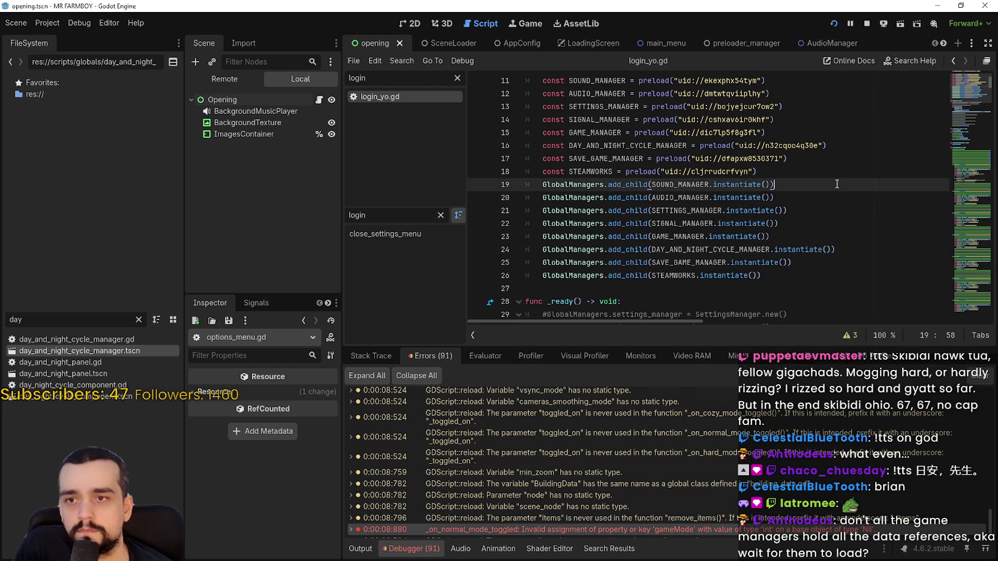
left_click(868, 24)
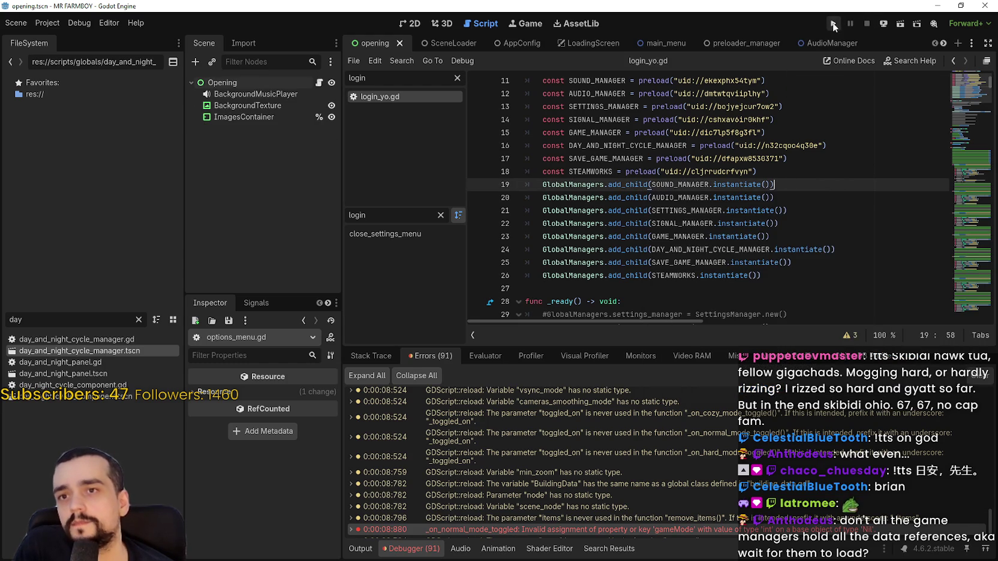
scroll(613, 234, "up", 2)
scroll(687, 179, "down", 3)
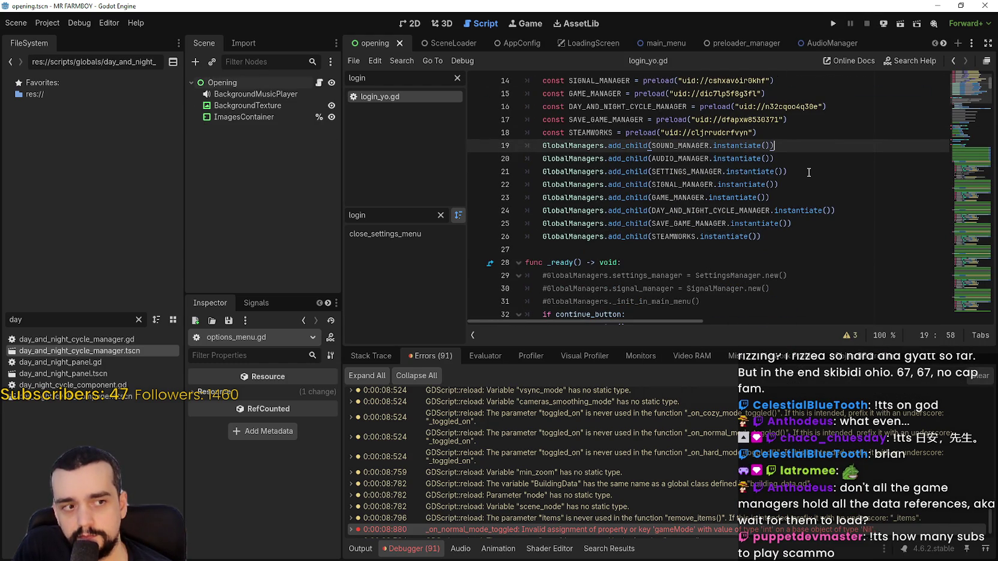
Step: Run the project to test managers loading in _init, then close the game with Alt+F4
left_click(838, 21)
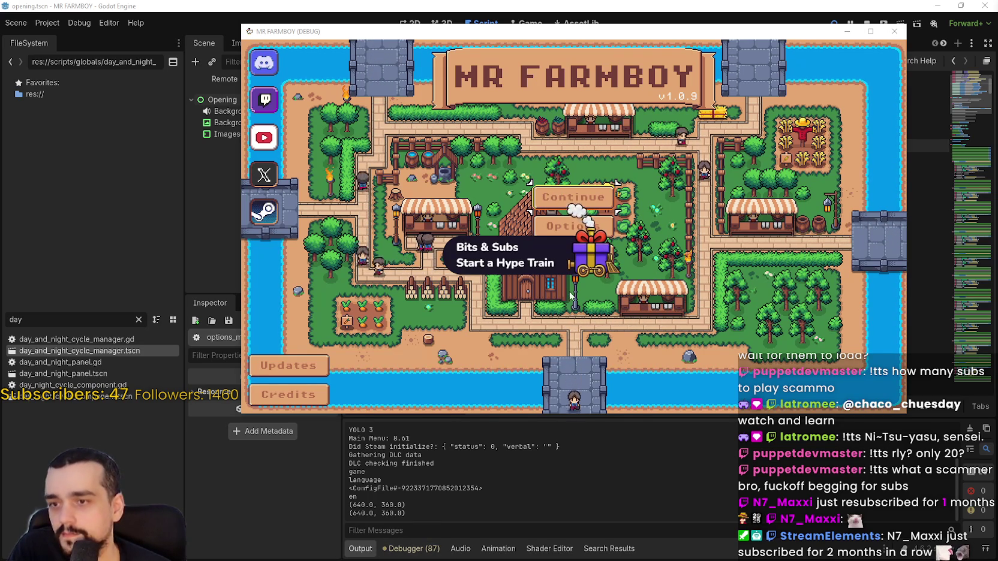
key("alt+F4")
Step: Check the debugger's error list, then run the project again and stop it
left_click(415, 549)
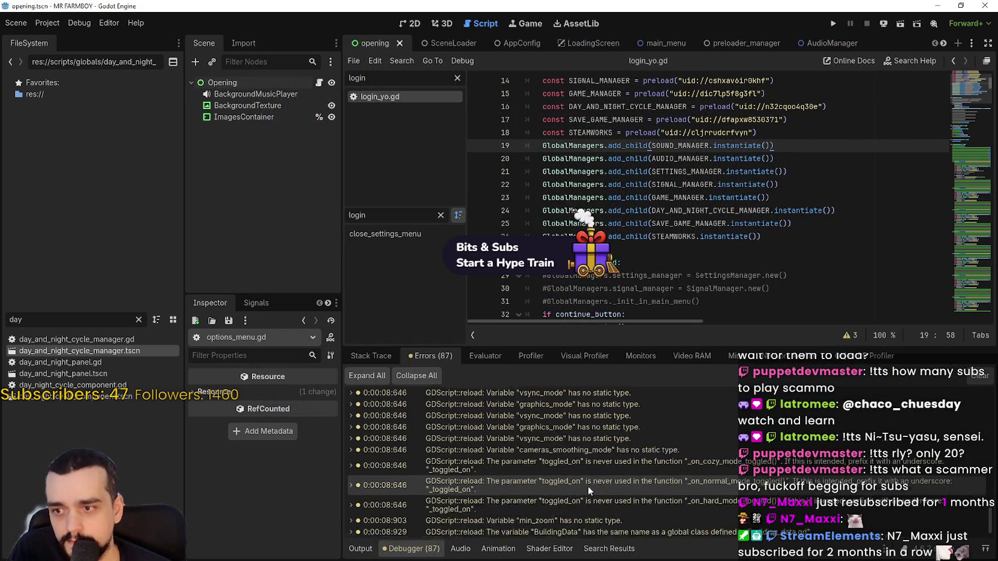
scroll(591, 479, "down", 5)
scroll(590, 485, "up", 5)
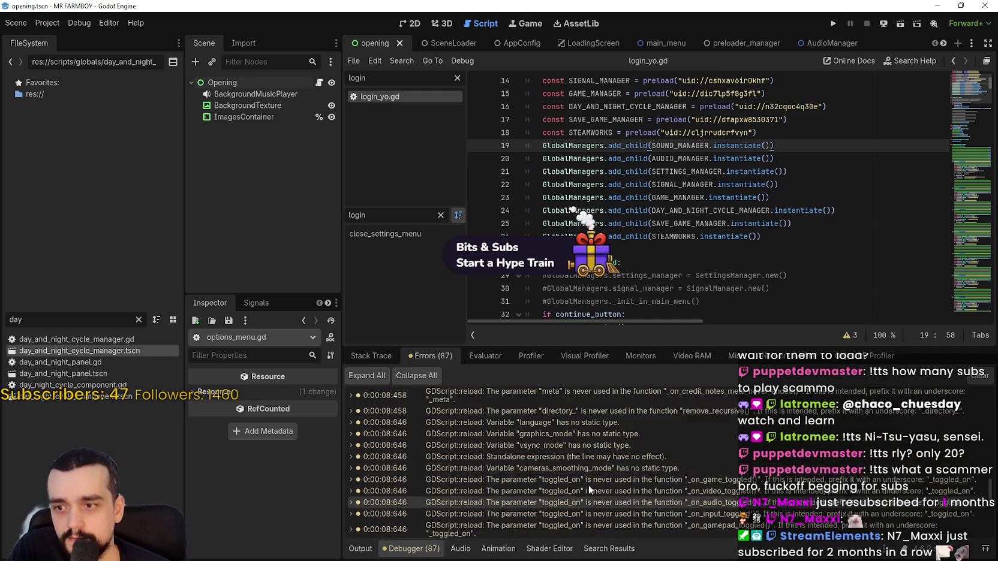
left_click(831, 25)
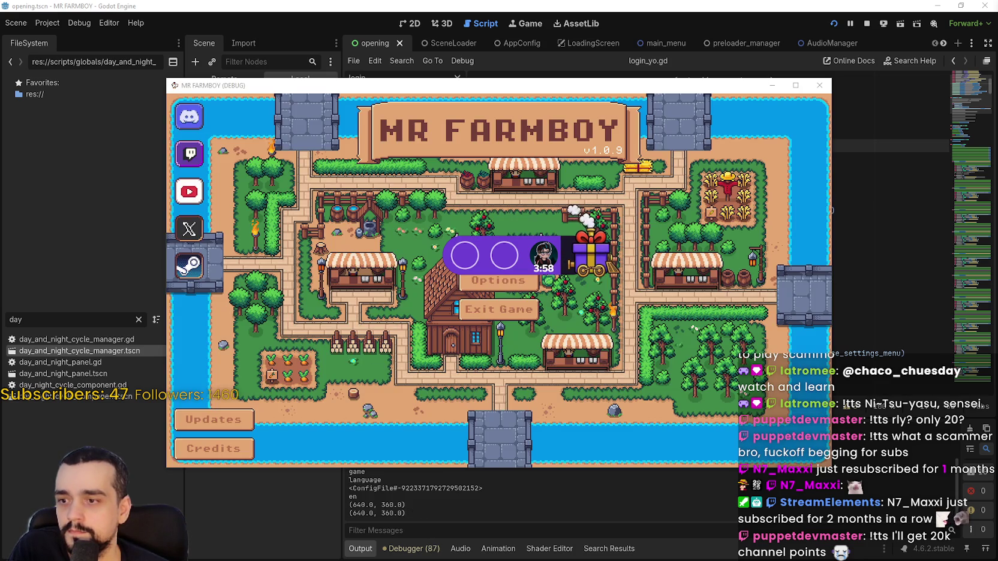
left_click(869, 22)
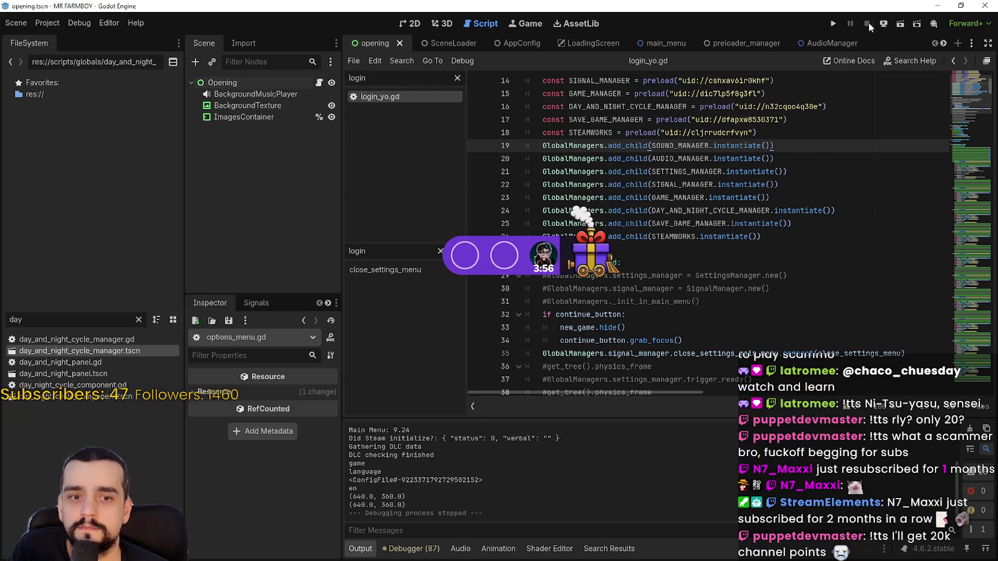
Step: Return in login_yo.gd to the SAVE_GAME_MANAGER add_child line
left_click(836, 225)
scroll(810, 246, "up", 4)
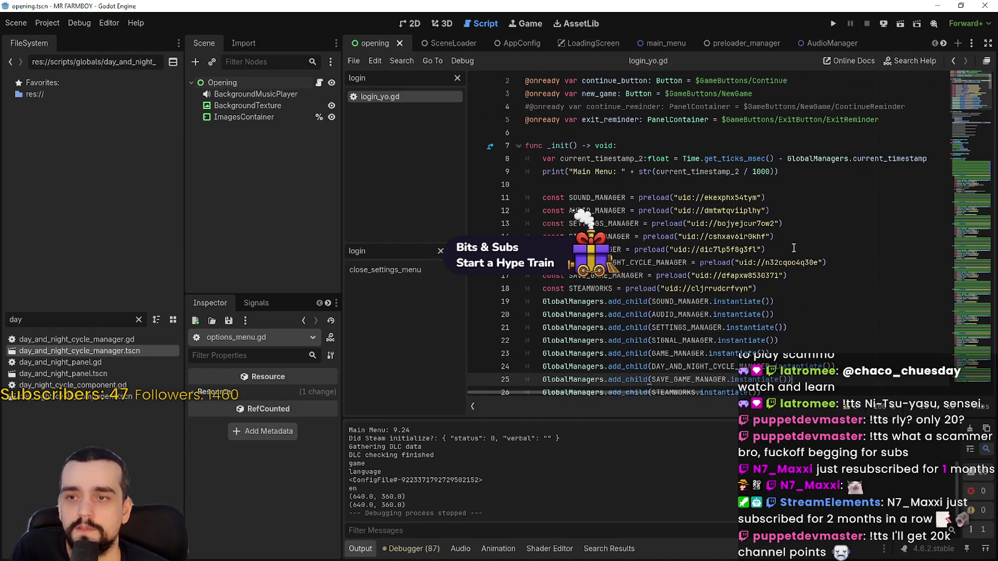
mouse_move(730, 226)
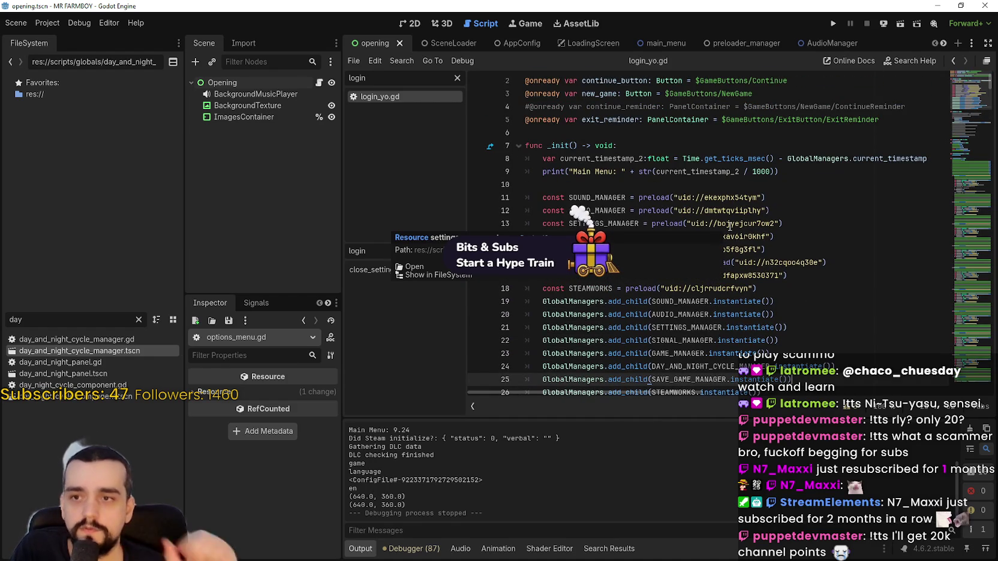
mouse_move(730, 226)
left_mouse_down()
mouse_move(744, 360)
mouse_move(777, 341)
left_mouse_up()
left_click_drag(761, 197, 710, 158)
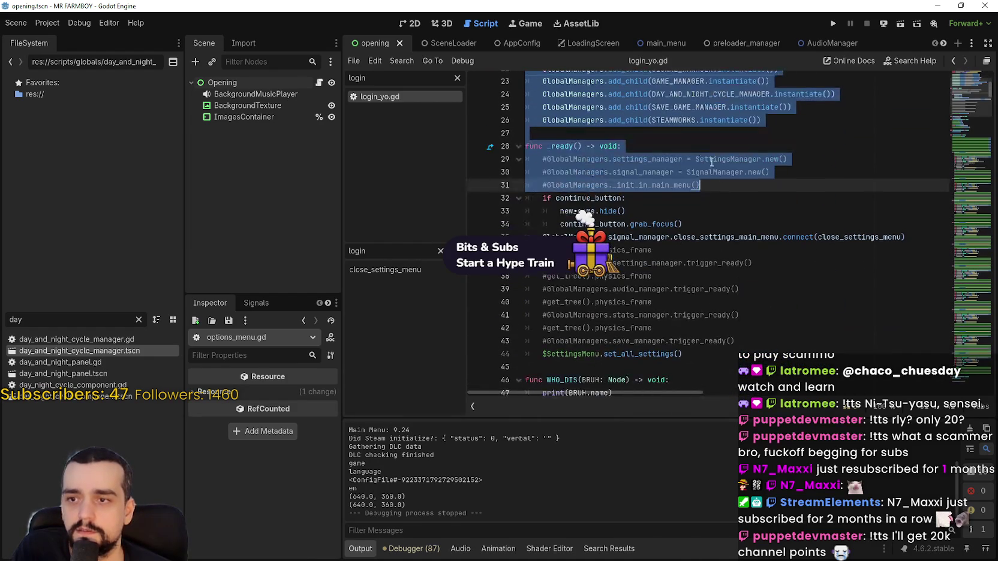
scroll(504, 107, "up", 1)
scroll(503, 107, "up", 1)
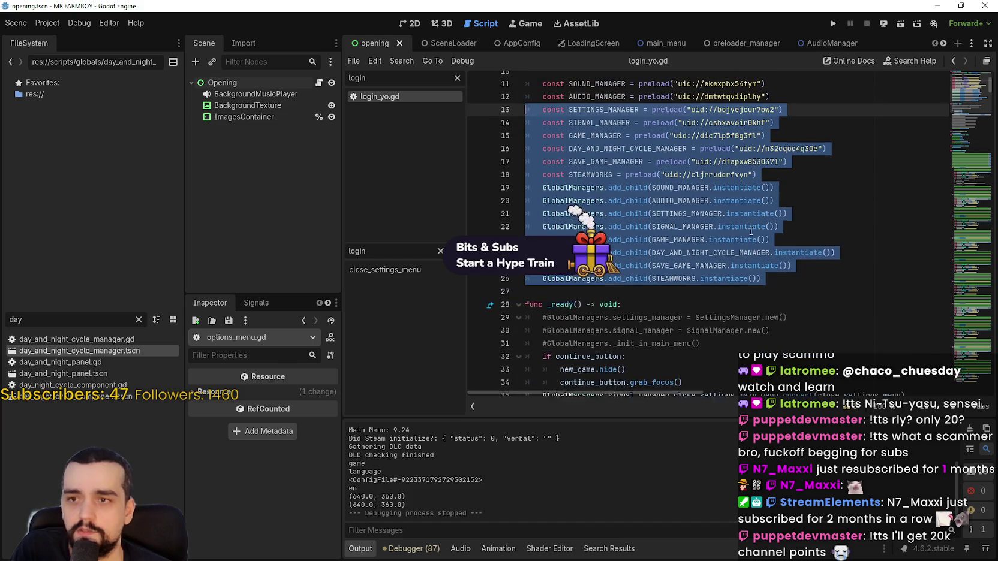
left_click(780, 279)
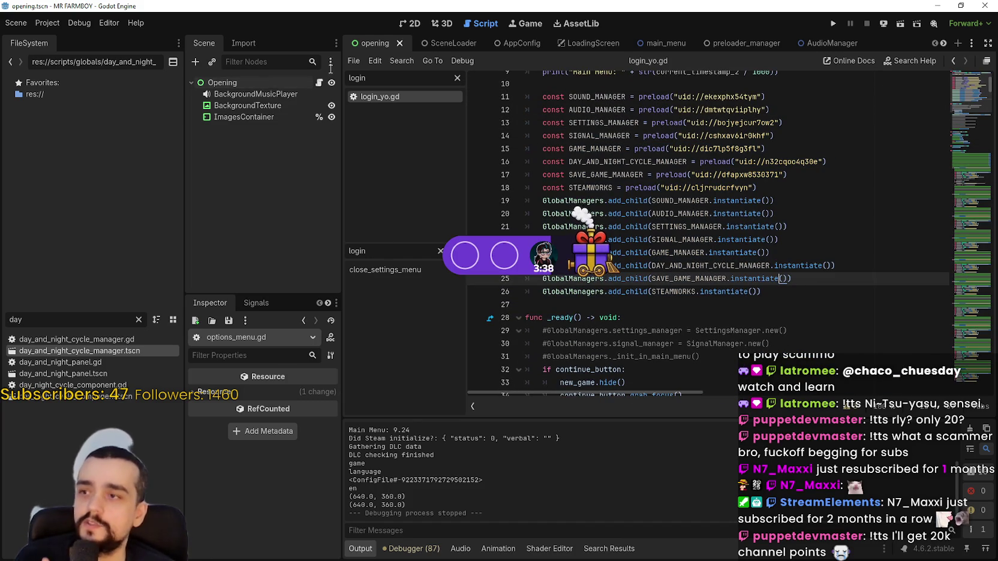
Step: Open the main_menu scene, select LoginYo, and start a var line above _init()
left_click(646, 43)
left_click(231, 88)
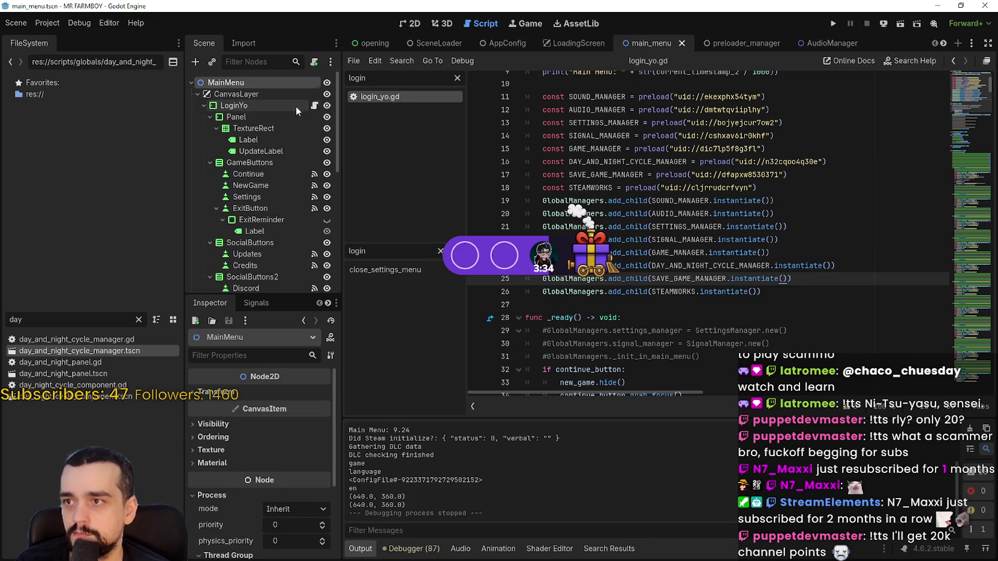
left_click(296, 106)
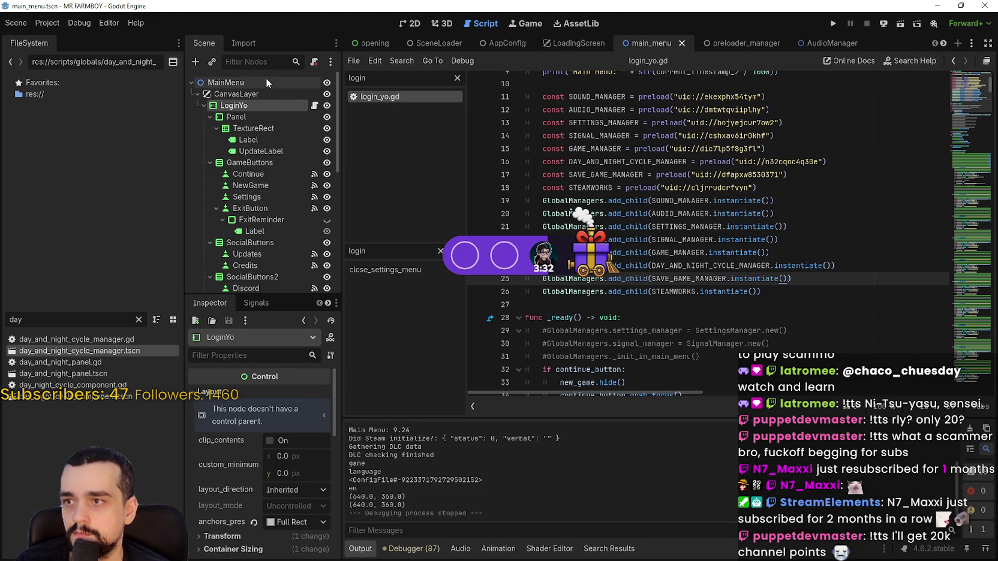
scroll(870, 272, "up", 3)
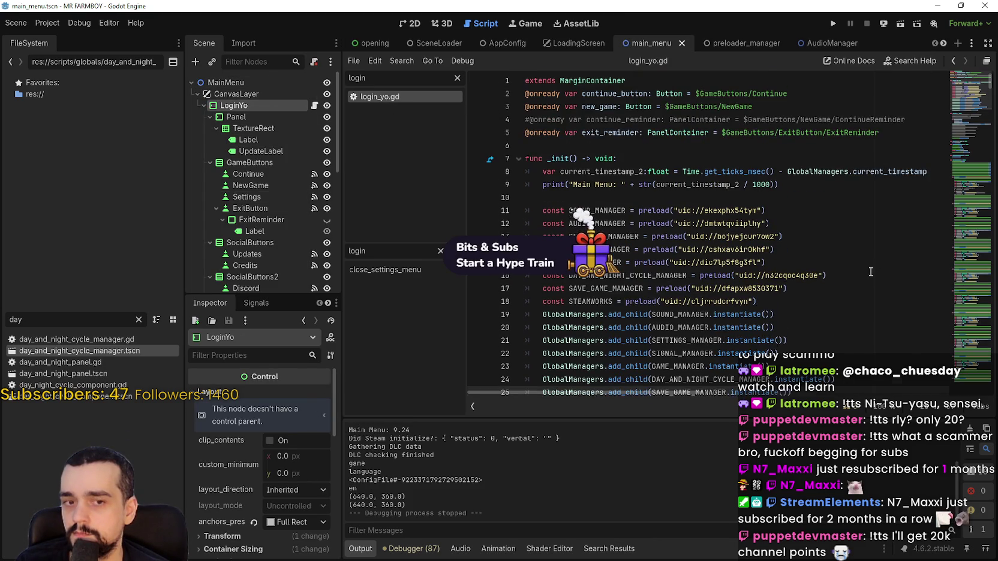
left_click(676, 147)
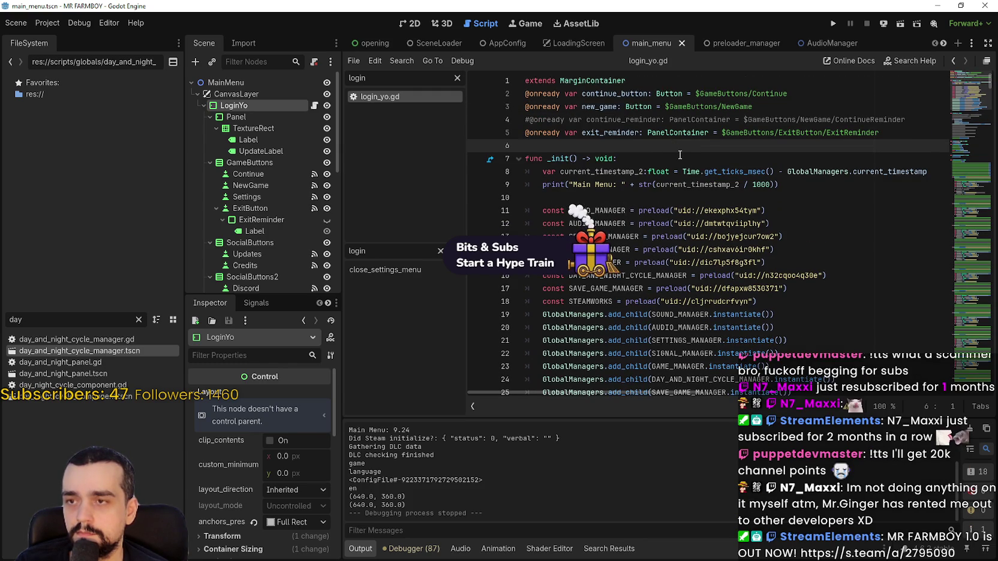
key("Return")
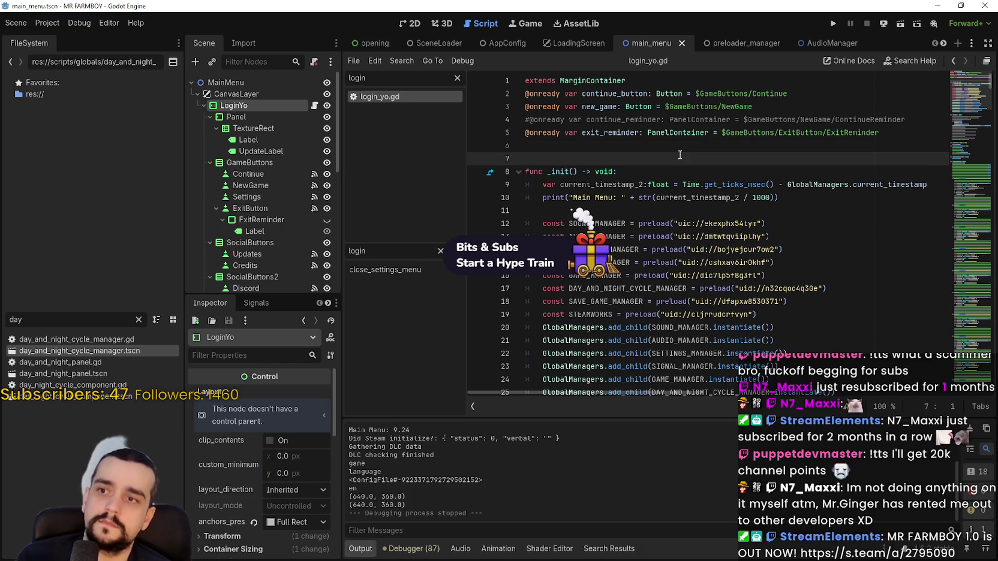
type("var")
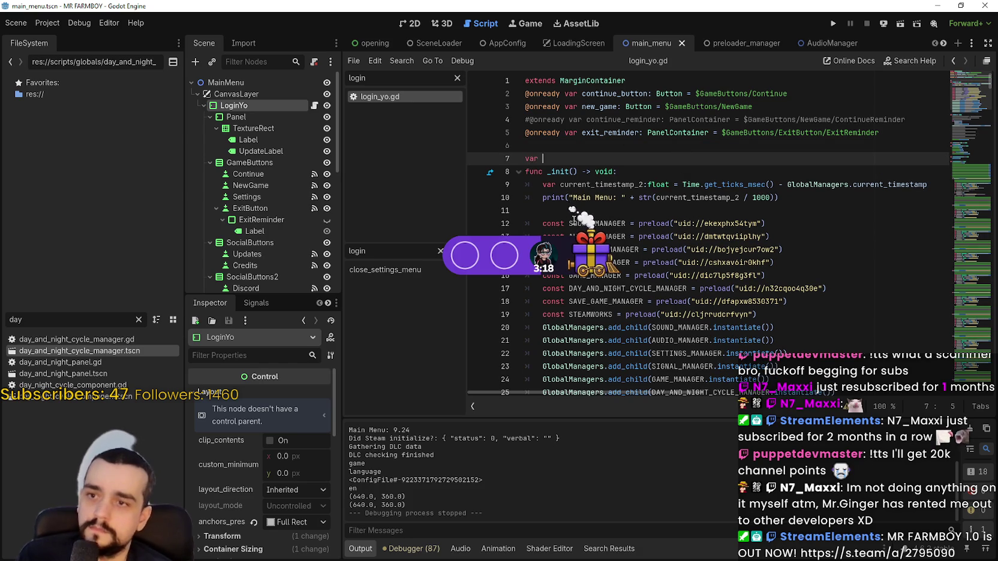
Step: Select the SOUND_MANAGER preload and add an empty line after line 7
left_click_drag(569, 223, 799, 224)
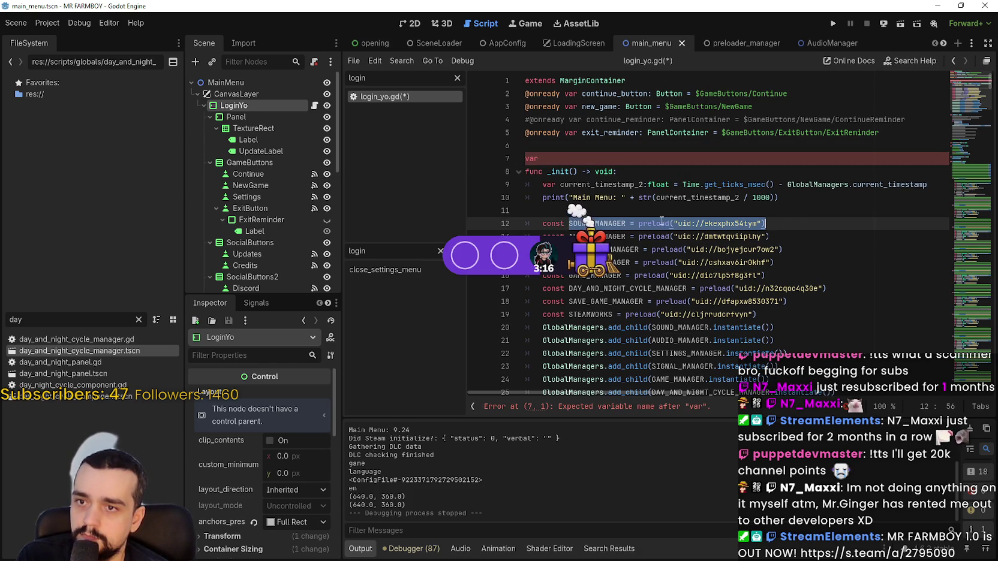
left_click(609, 215)
left_click_drag(569, 223, 787, 219)
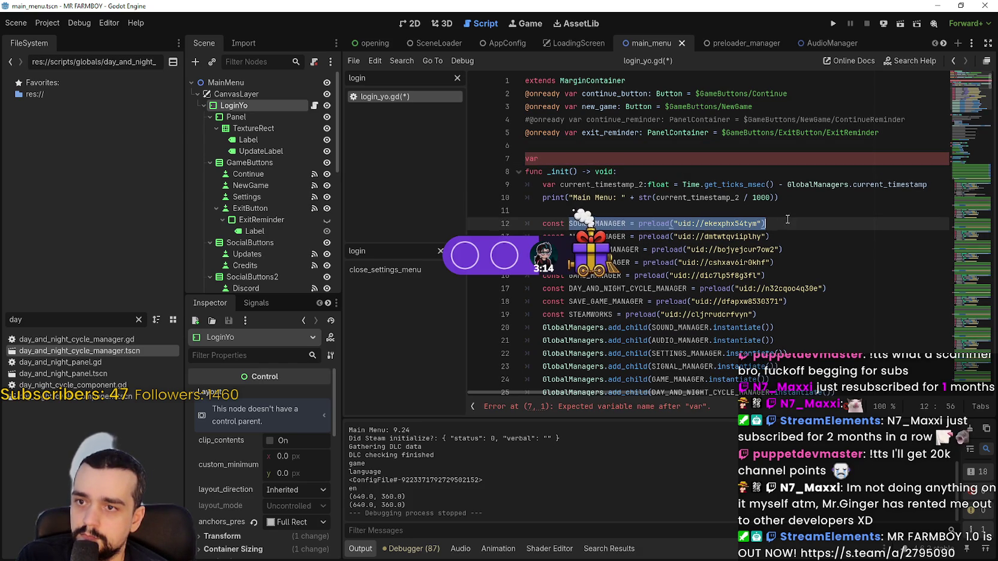
left_click(555, 157)
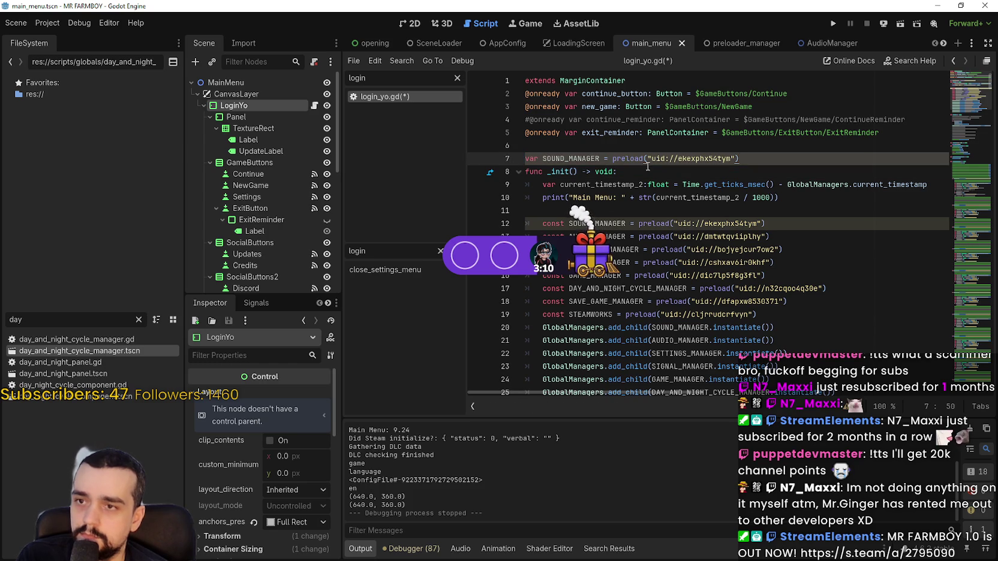
key("Return")
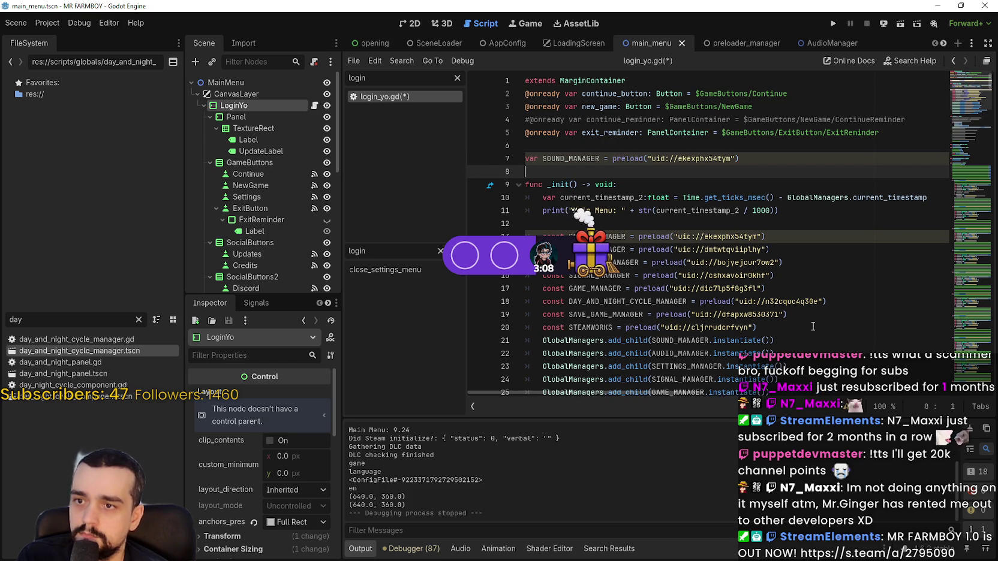
Step: Paste the const preload block from _init over line 7 and unindent it
mouse_move(813, 327)
left_mouse_down()
mouse_move(689, 313)
mouse_move(521, 236)
left_mouse_up()
key("ctrl+c")
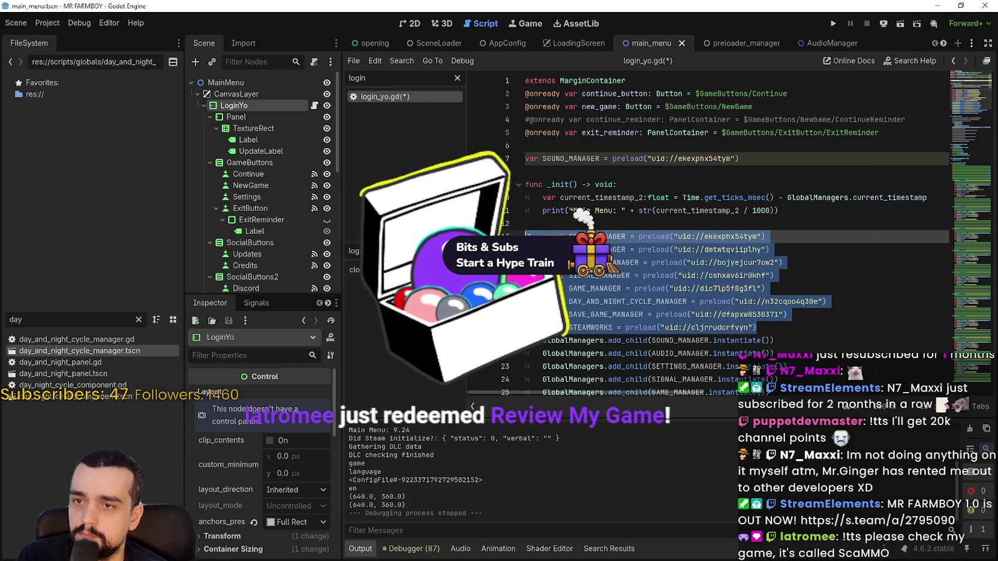
scroll(610, 213, "down", 2)
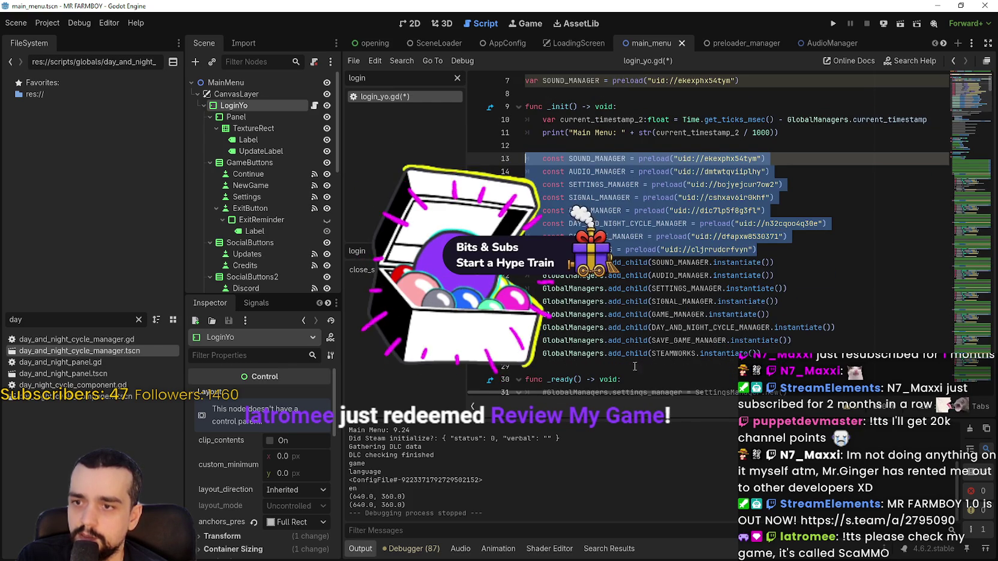
scroll(609, 213, "up", 2)
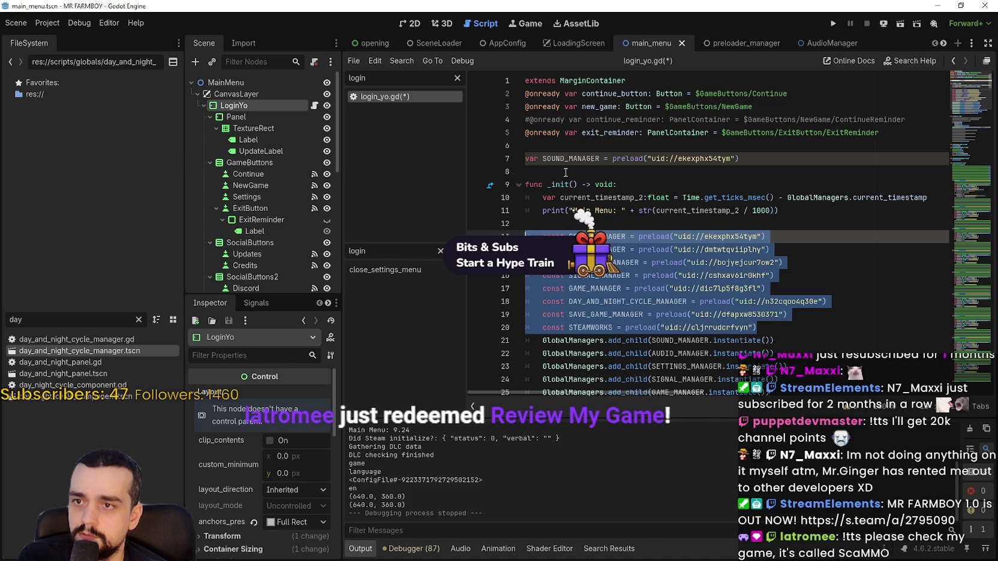
left_click_drag(565, 172, 519, 164)
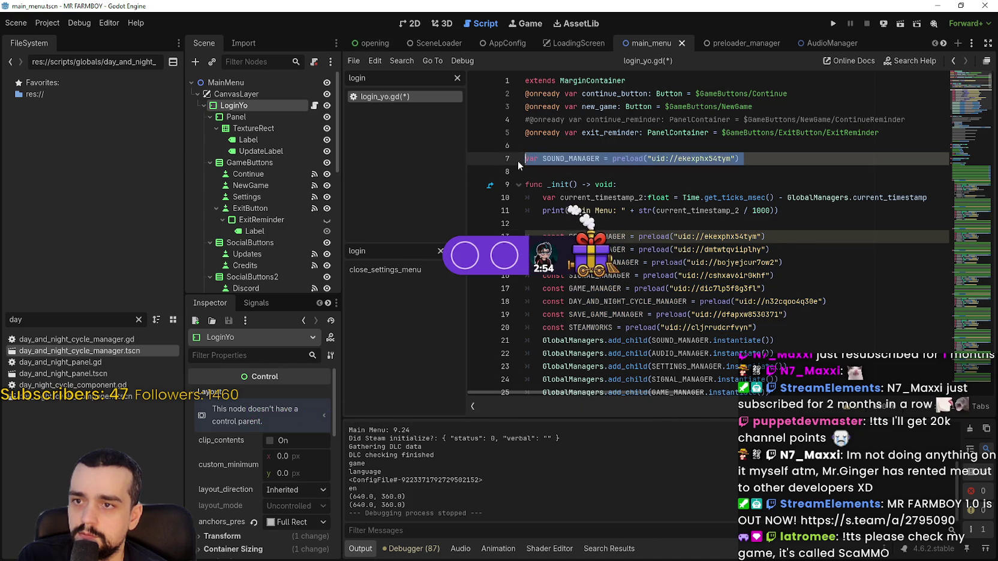
key("ctrl+v")
key("Return")
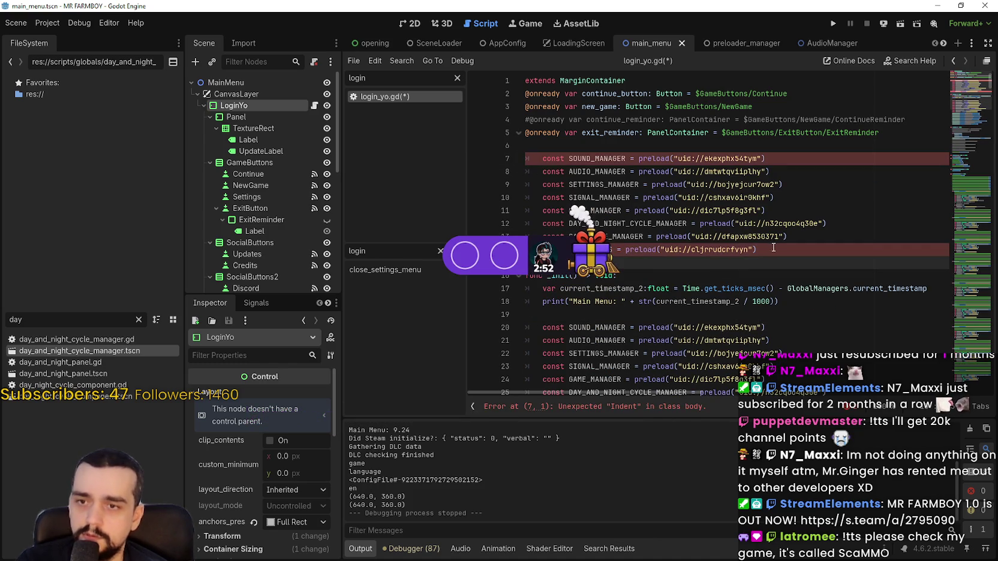
mouse_move(761, 262)
left_mouse_down()
mouse_move(660, 235)
mouse_move(513, 167)
left_mouse_up()
key("shift+Tab")
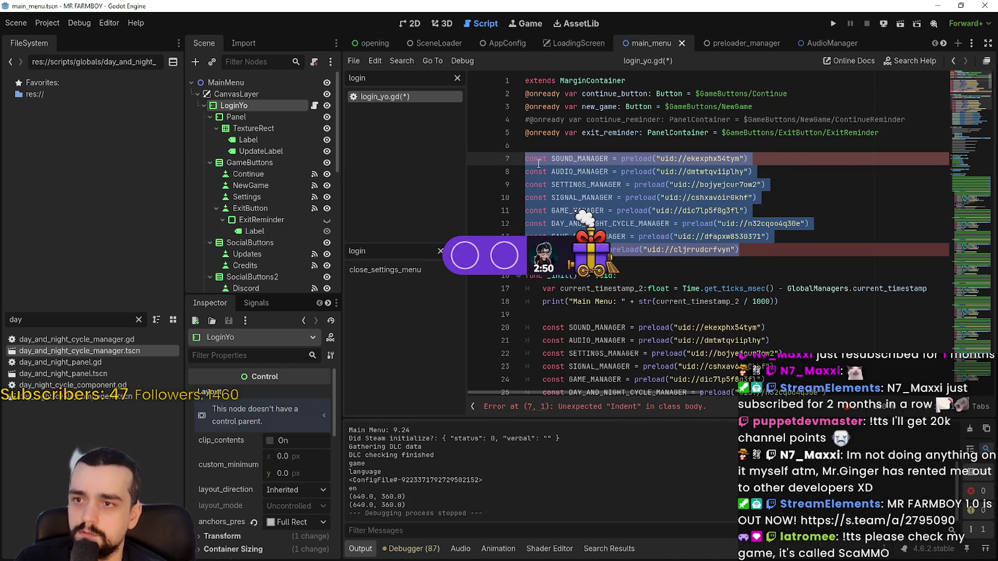
Step: Replace const with var on preload lines 7 through 12, redoing a slip on line 12
double_click(536, 161)
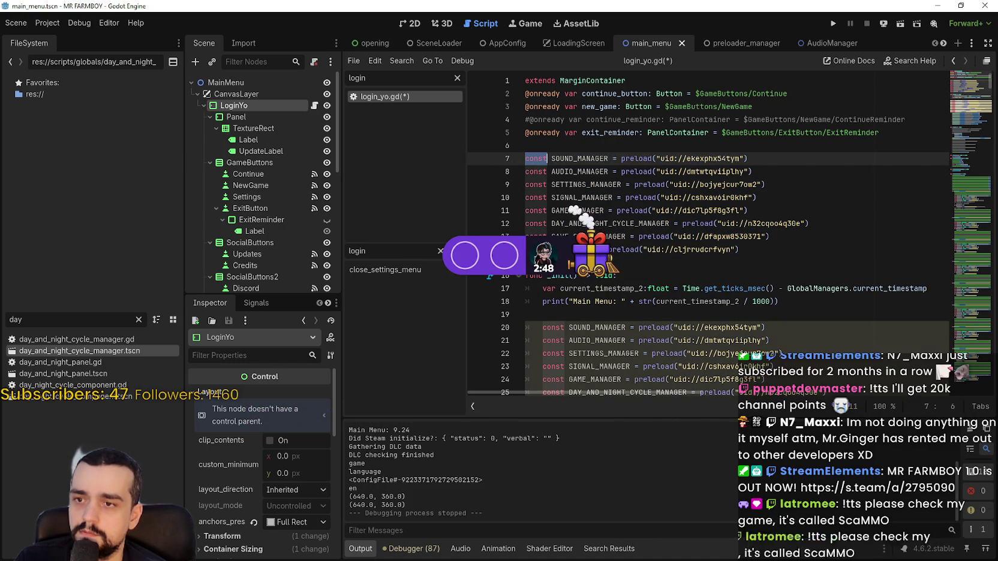
type("var")
double_click(532, 172)
type("var")
double_click(536, 186)
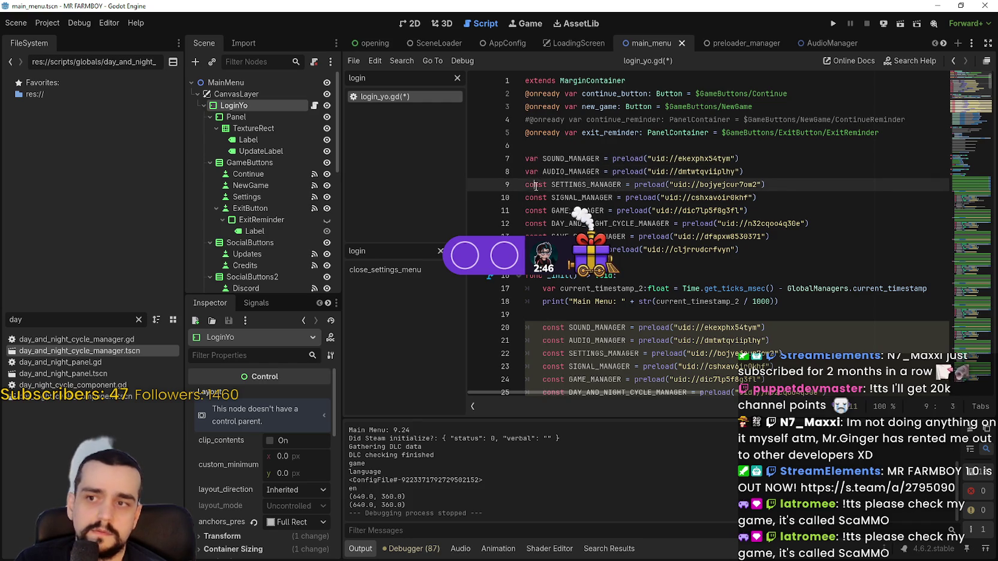
type("var")
double_click(538, 198)
type("var")
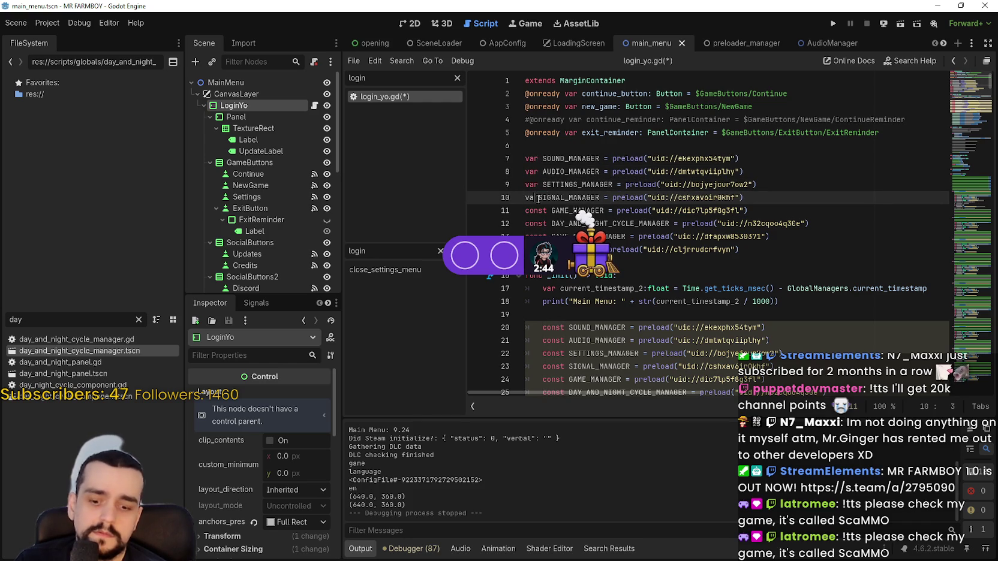
double_click(536, 211)
type("var")
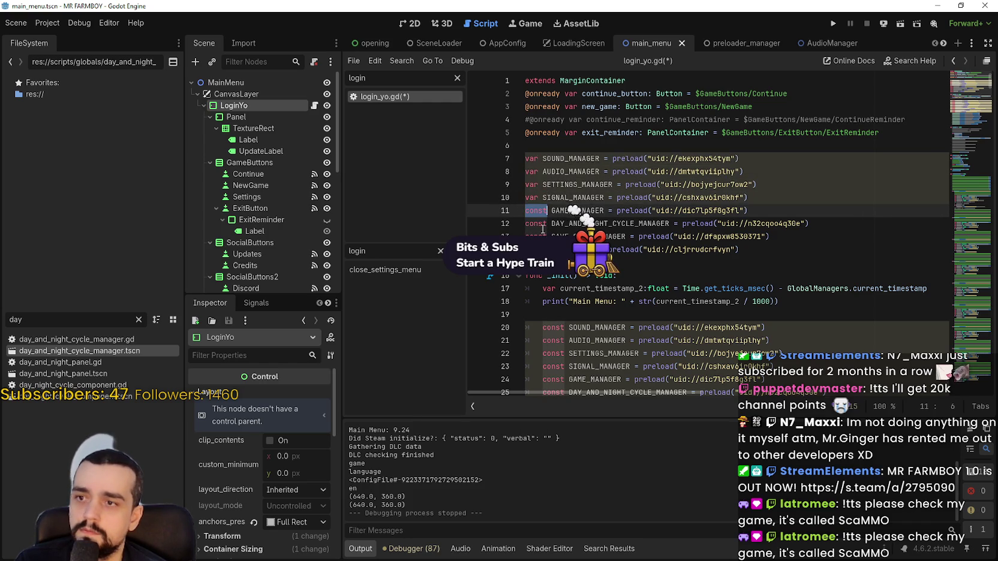
double_click(536, 223)
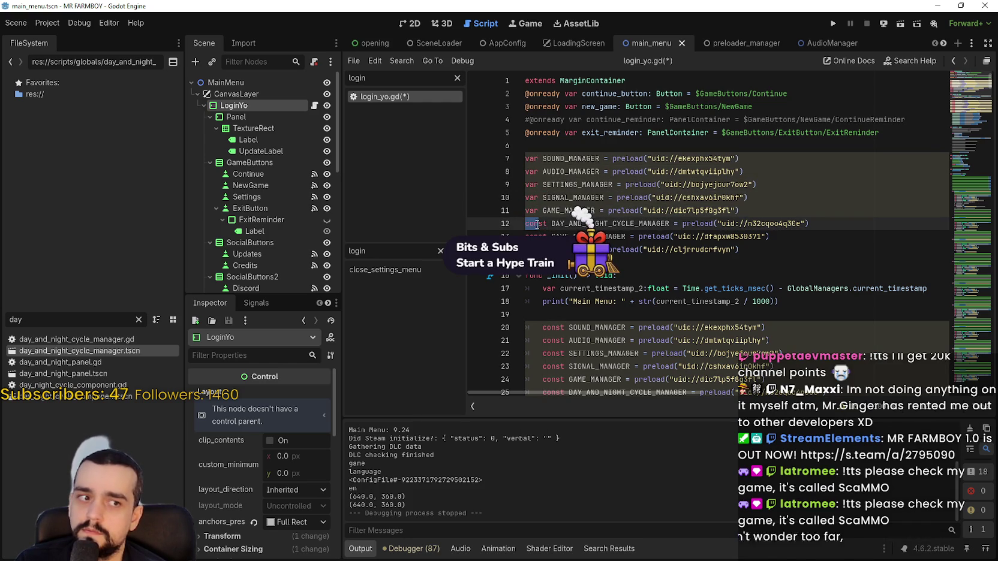
type("var")
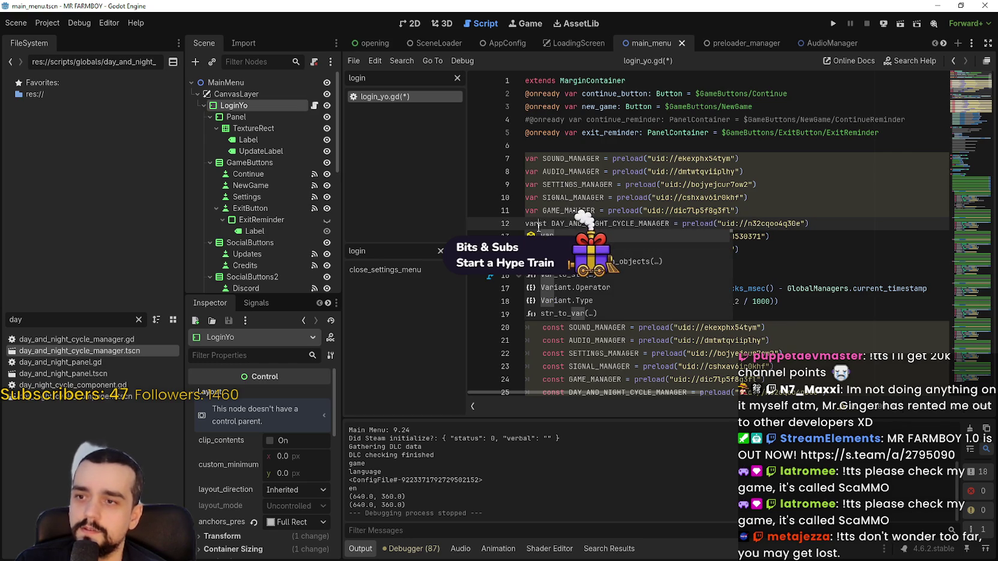
key("ctrl+z")
key("ctrl+z")
key("ctrl+z")
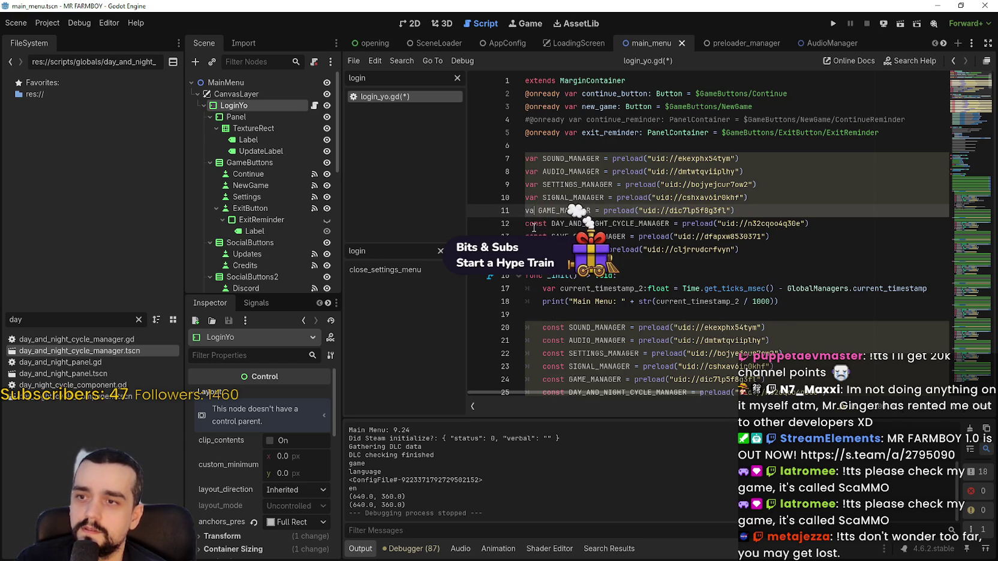
type("r")
double_click(534, 225)
type("var")
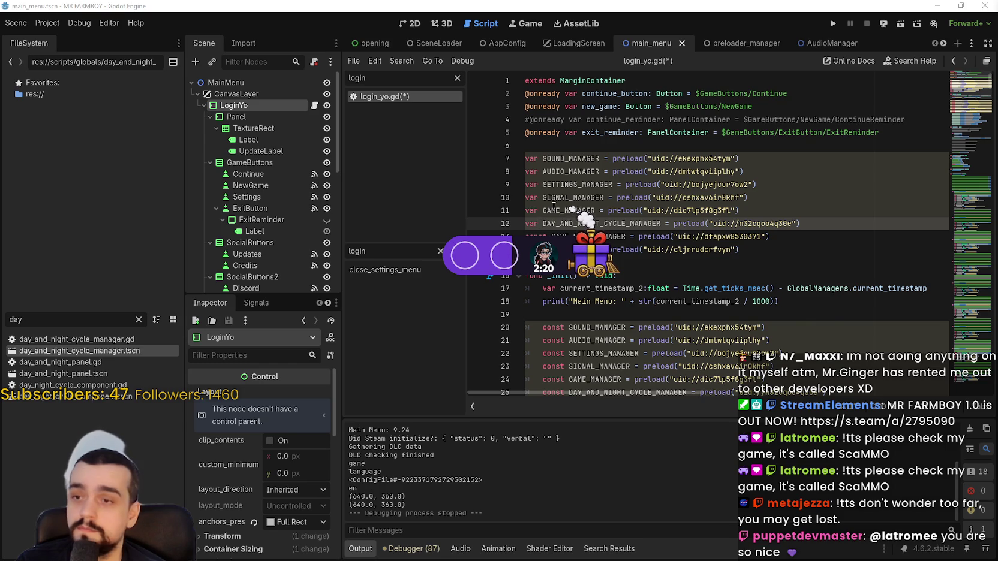
Step: Switch the SAVE_GAME_MANAGER and STEAMWORKS lines from const to var
left_click(538, 236)
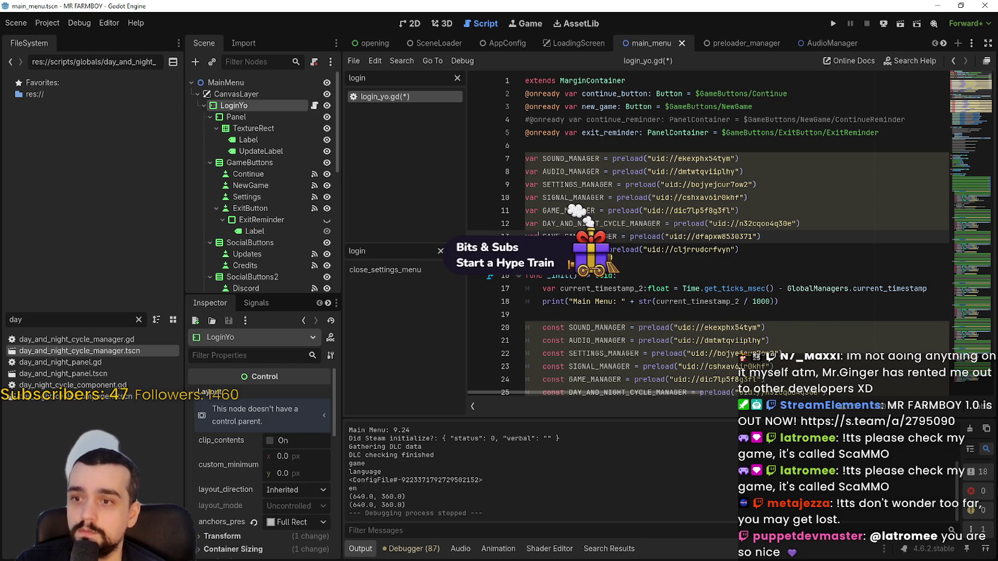
left_click(570, 250)
key("BackSpace")
key("BackSpace")
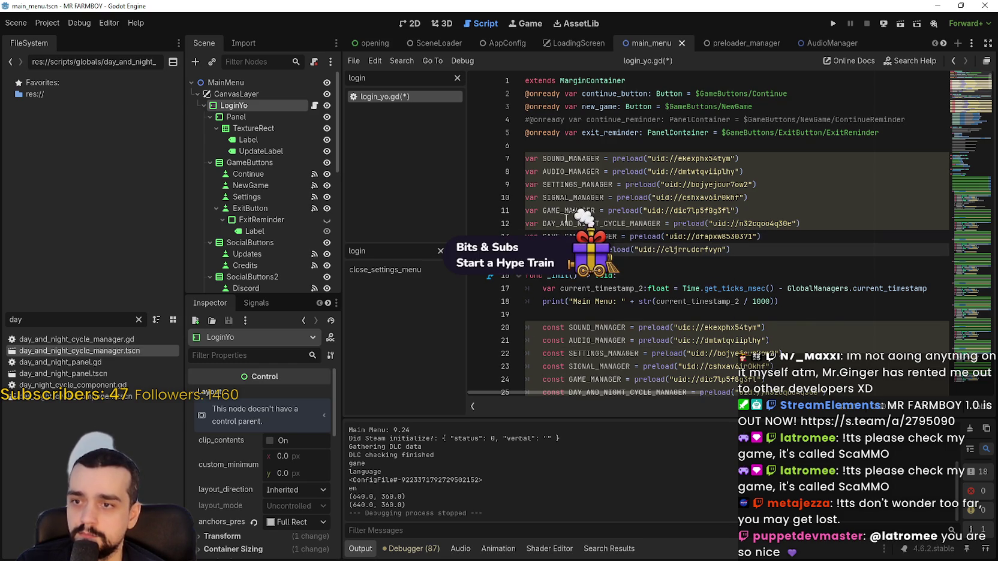
Step: Comment out the old const preloads on lines 20–27, add a blank line, and save
scroll(566, 219, "down", 3)
left_click(757, 301)
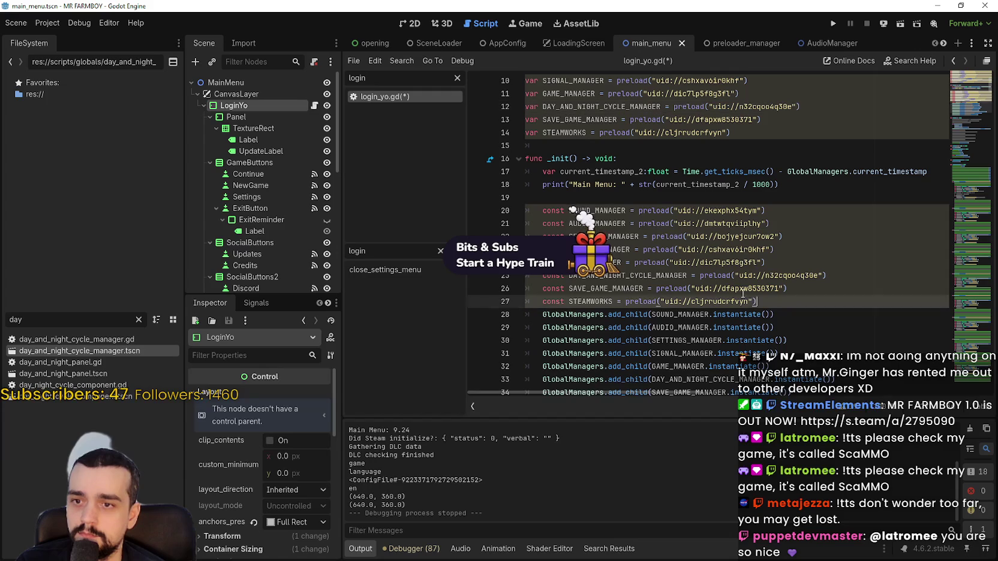
left_click(527, 203, "shift")
key("shift+Down")
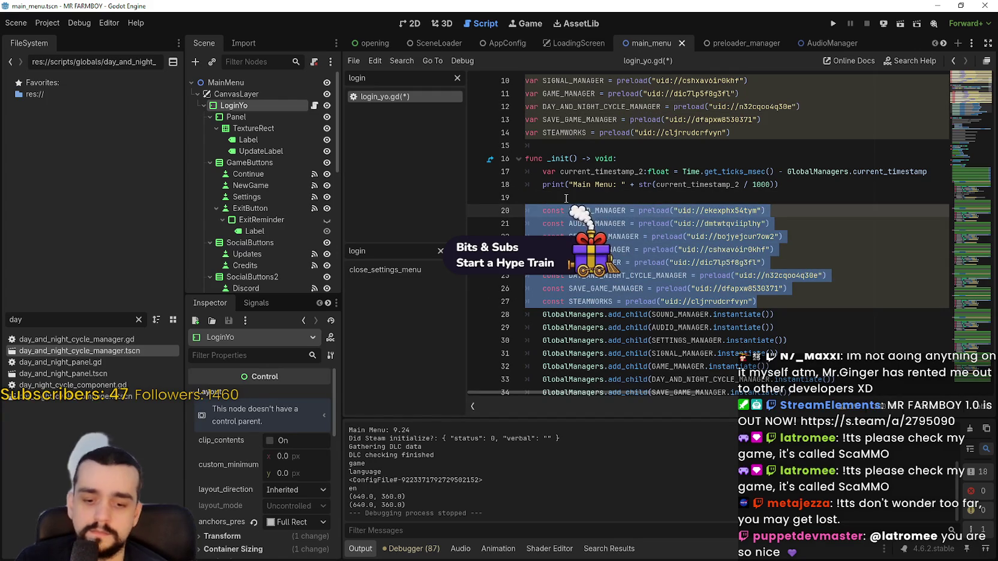
key("ctrl+k")
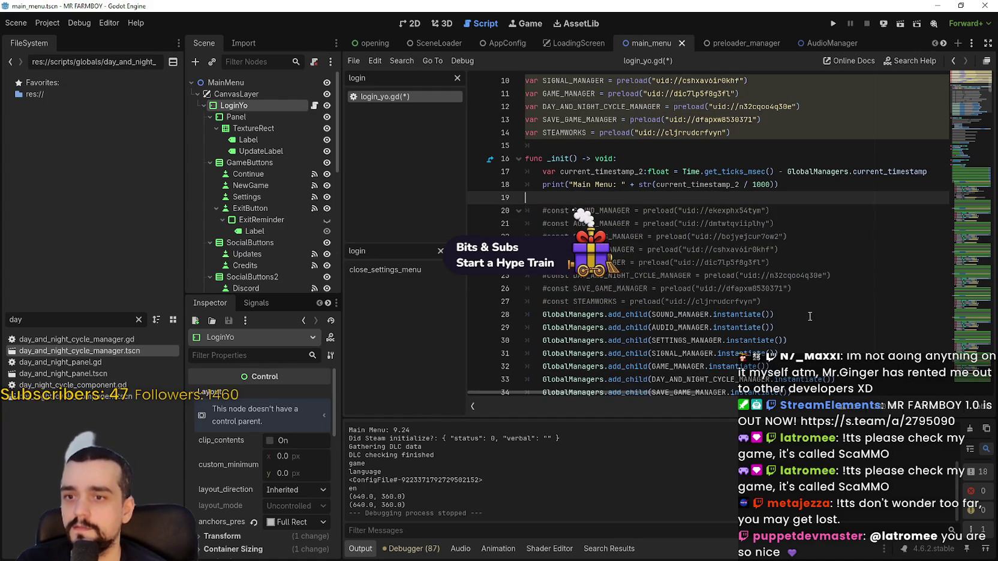
left_click(804, 303)
key("Return")
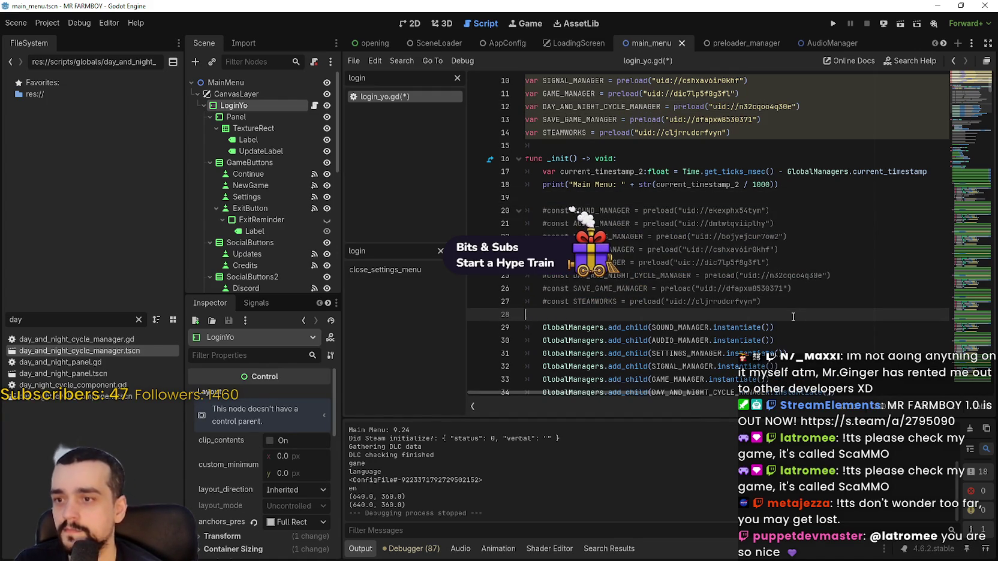
key("ctrl+s")
scroll(744, 288, "down", 3)
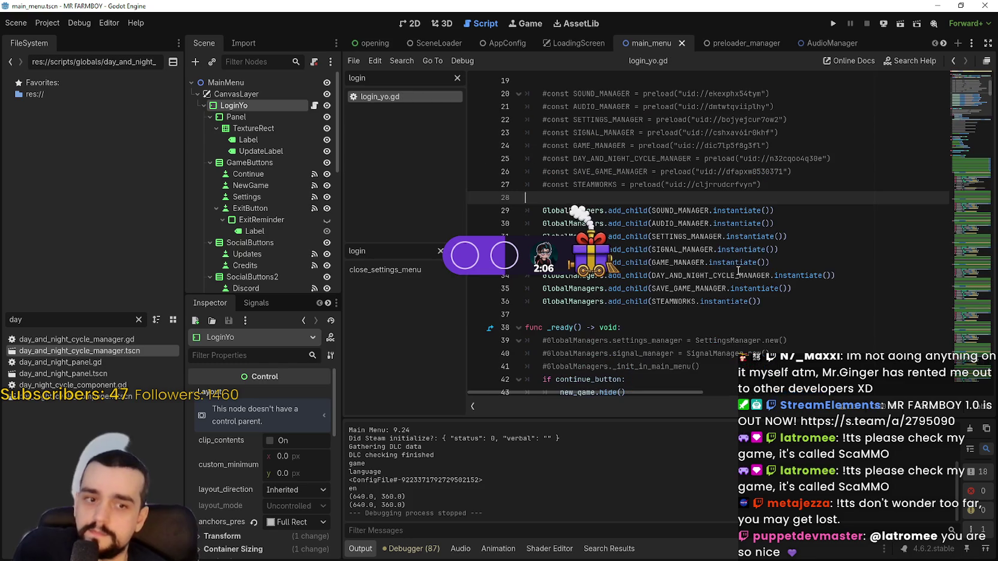
Step: Run the game to the MR FARMBOY main menu and select its 8.835 load time in the log
left_click(832, 23)
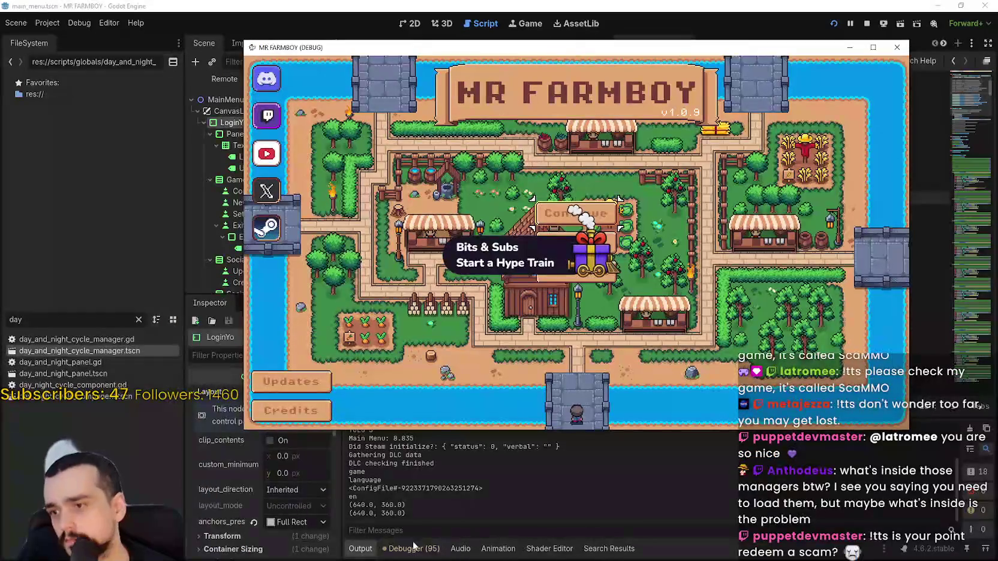
left_click(441, 500)
left_click_drag(420, 438, 382, 438)
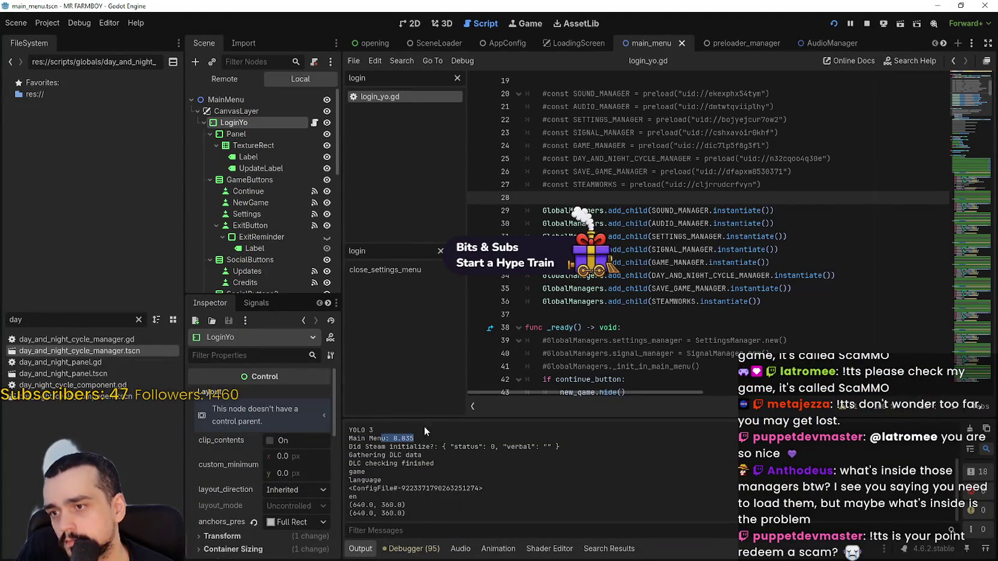
Step: Review the GlobalManagers add_child lines in _init, from DAY_AND_NIGHT_CYCLE_MANAGER to SETTINGS_MANAGER
left_click(713, 274)
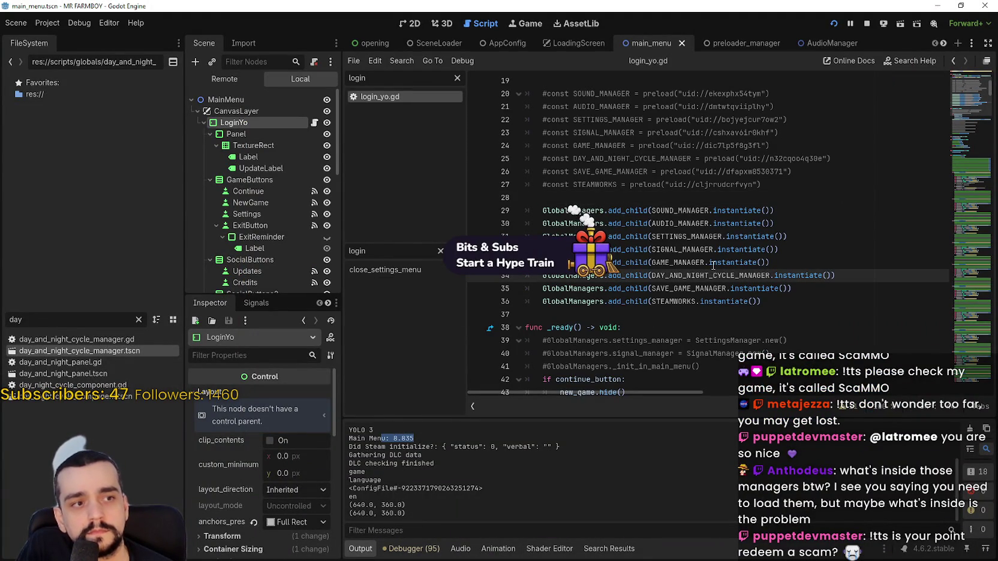
mouse_move(713, 264)
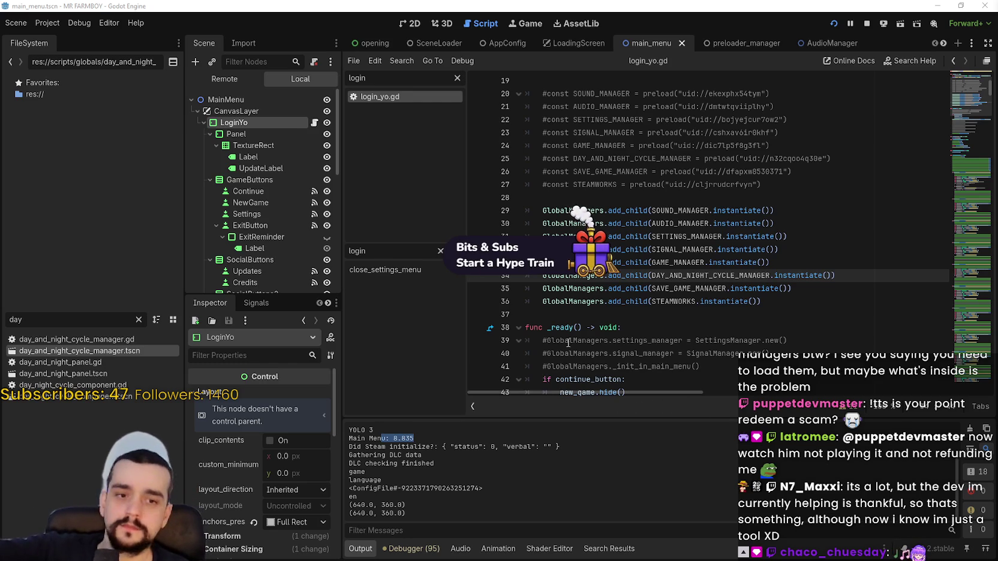
left_click(770, 239)
scroll(656, 228, "down", 2)
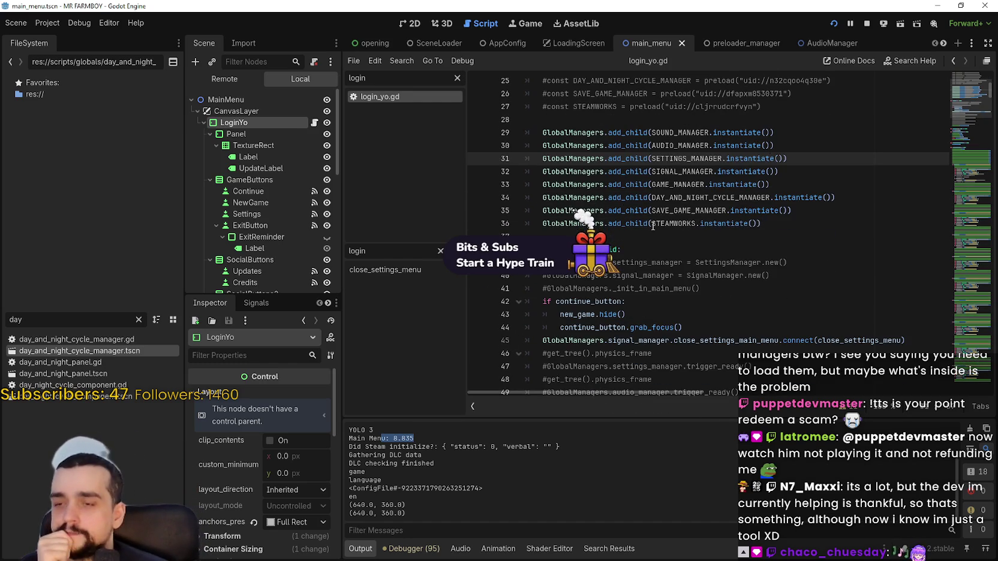
left_click(654, 236)
scroll(690, 240, "up", 2)
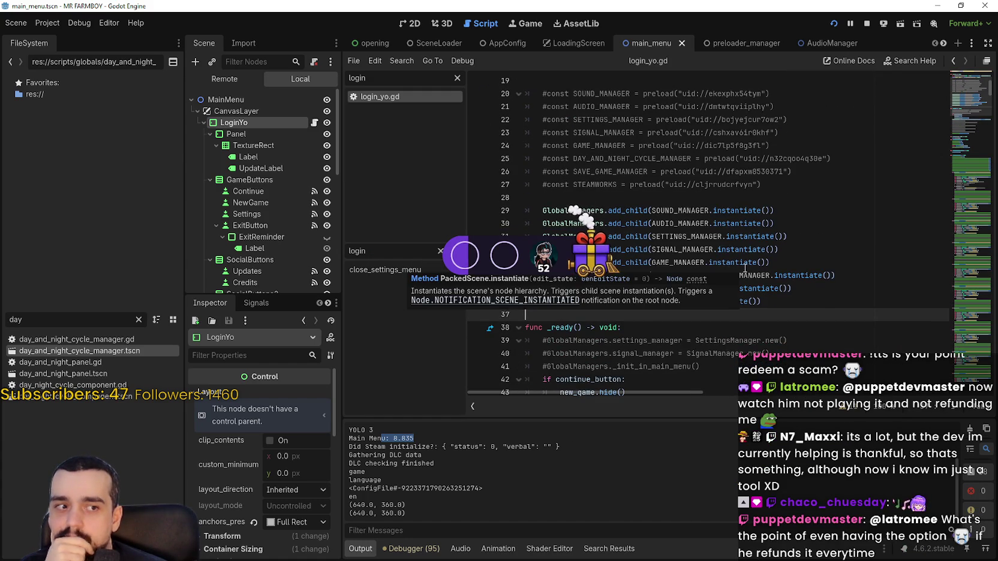
Step: Delete the top-level var preload lines 7–14 from login_yo.gd
scroll(702, 239, "up", 2)
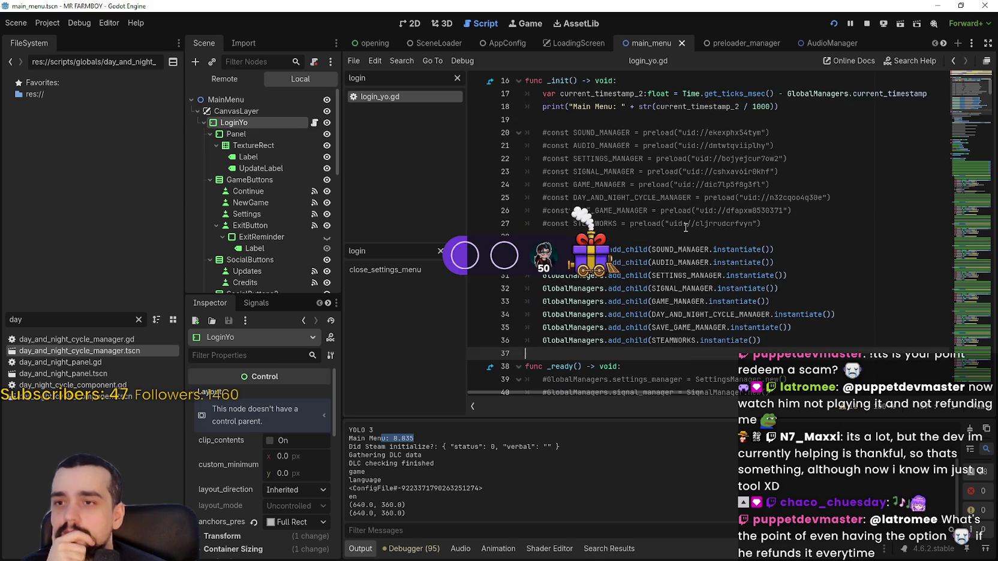
left_click(687, 227)
left_click(689, 236)
key("ctrl+z")
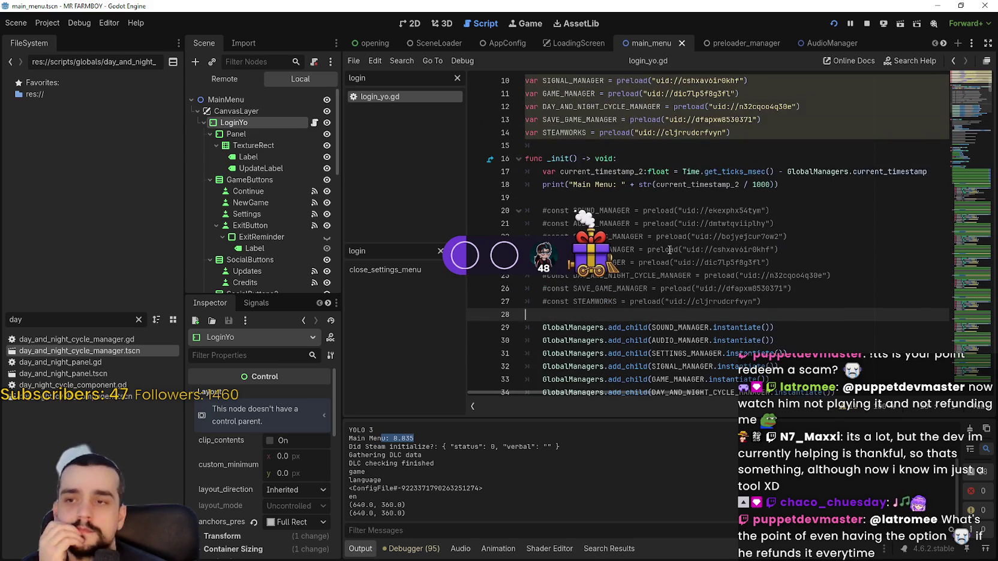
left_click_drag(737, 248, 537, 155)
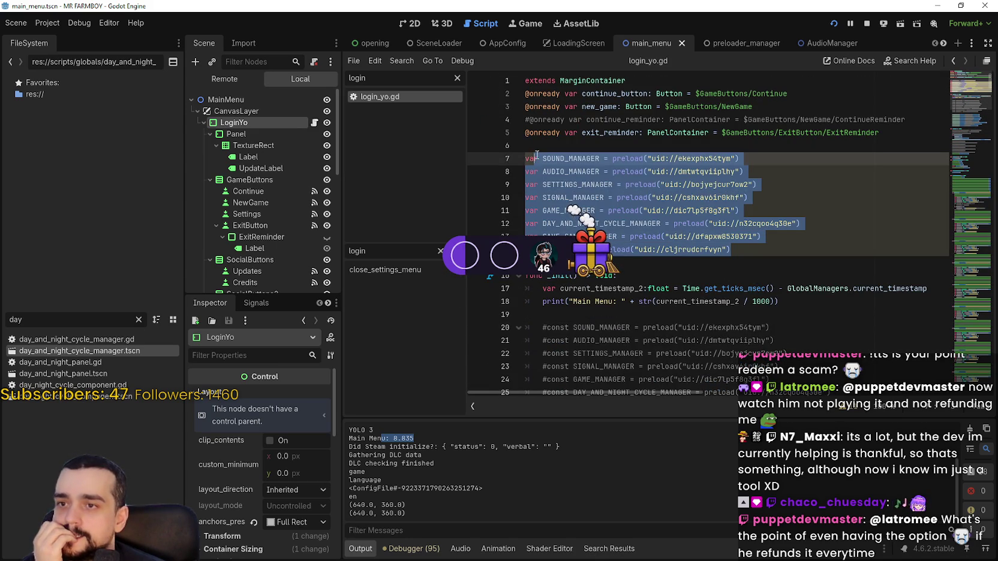
key("Delete")
Step: Uncomment the const preloads on lines 12–19 in _init and save the script
scroll(699, 181, "down", 2)
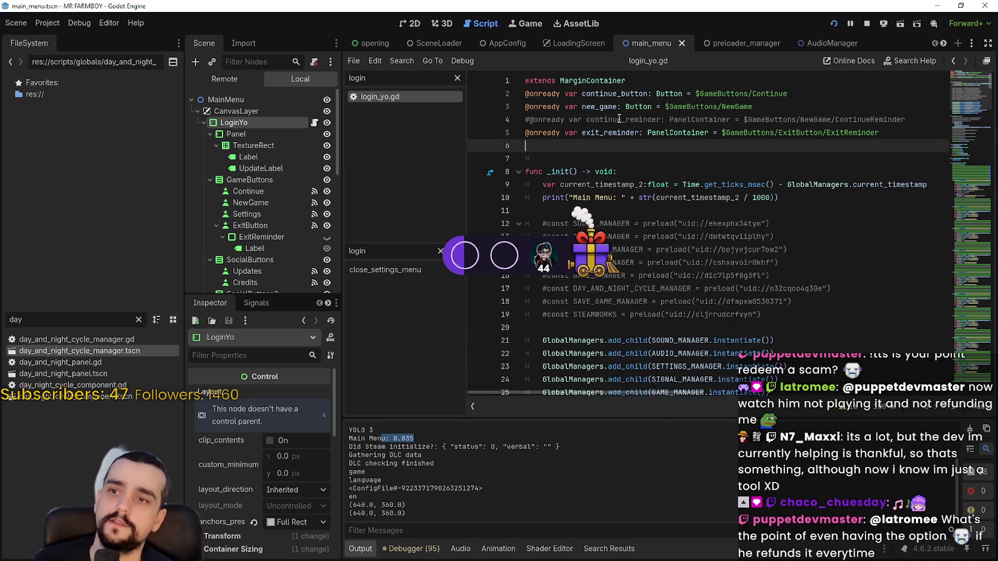
left_click_drag(797, 235, 543, 171)
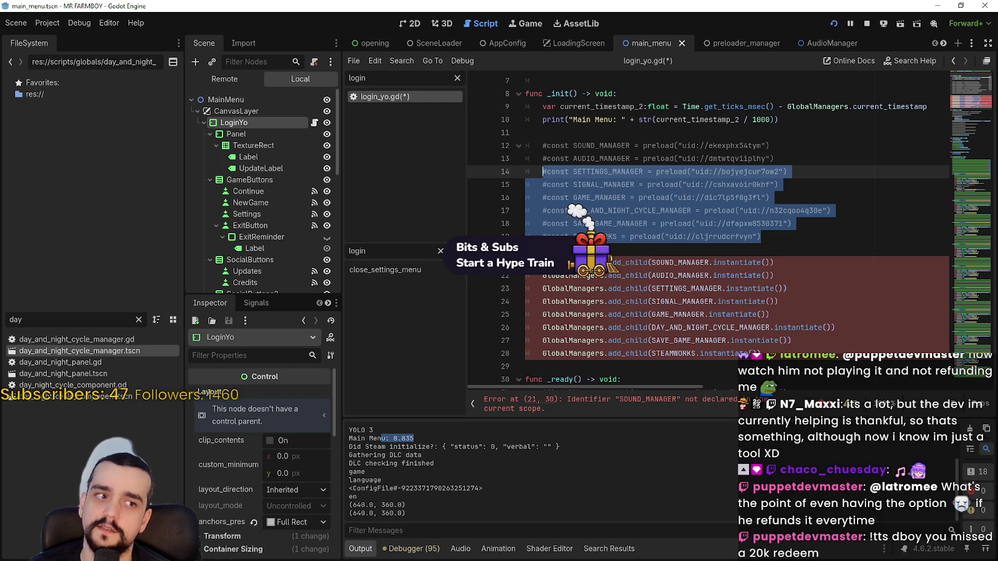
mouse_move(804, 252)
left_mouse_down()
mouse_move(659, 211)
mouse_move(517, 149)
left_mouse_up()
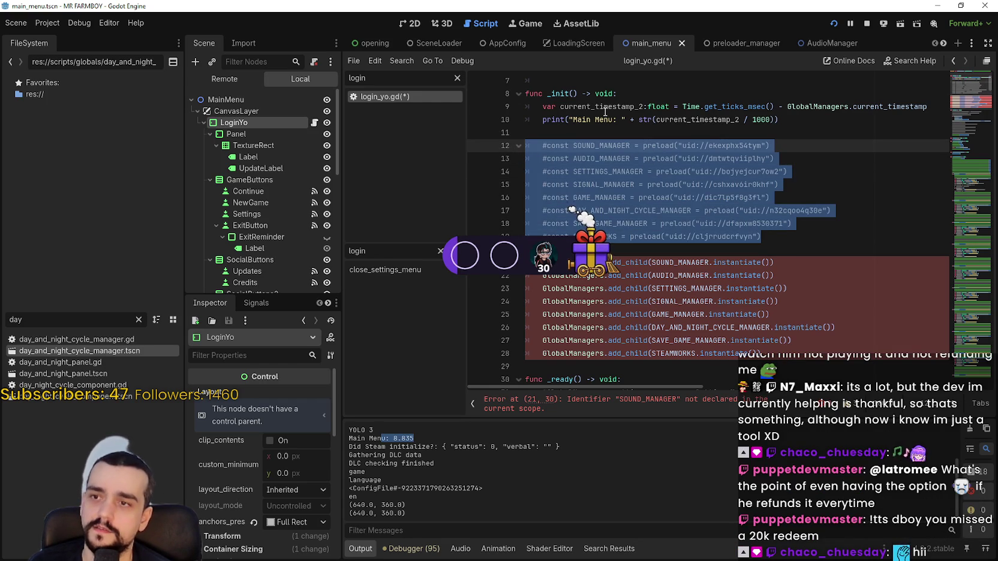
key("ctrl+k")
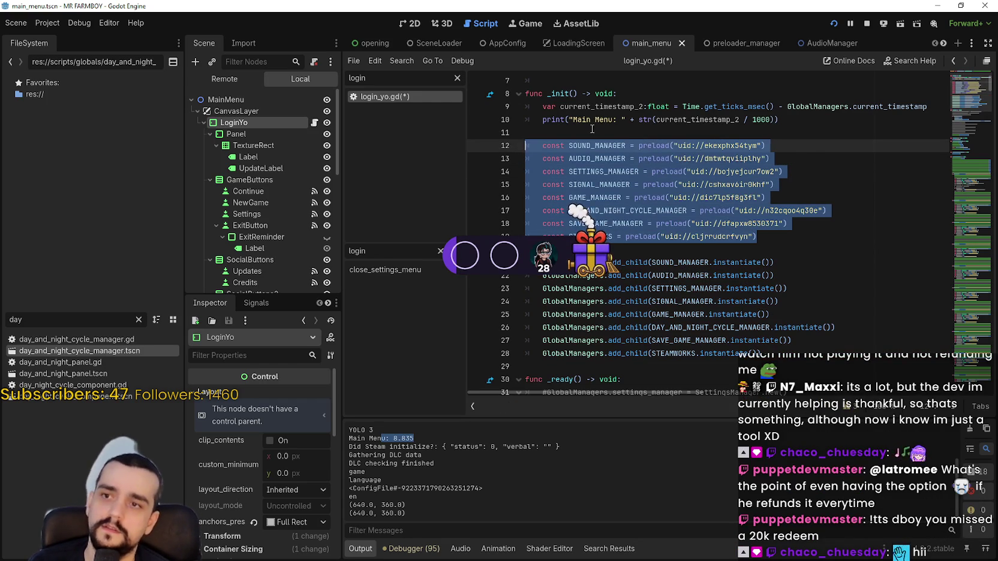
left_click(584, 135)
key("ctrl+s")
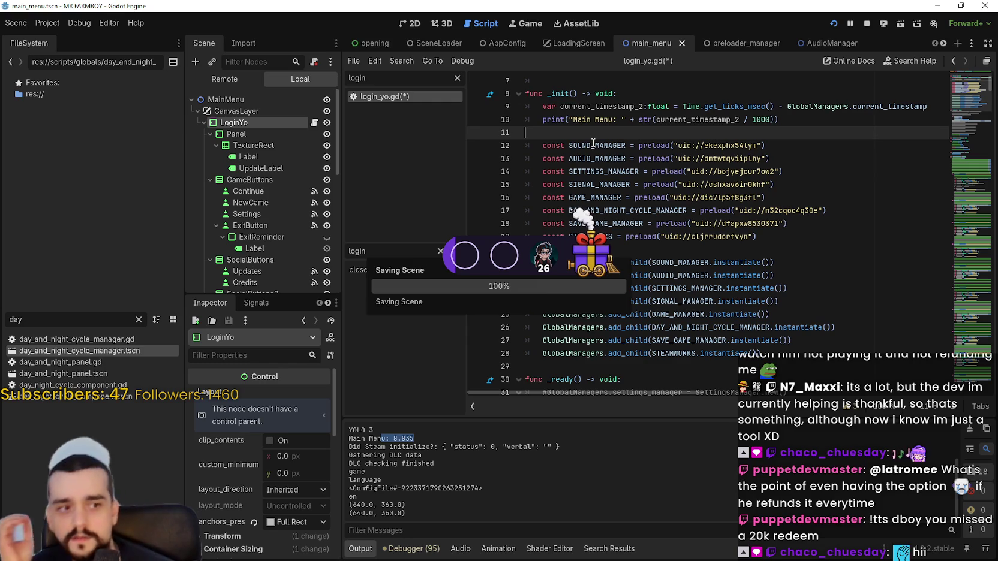
Step: Run the game to the MR FARMBOY main menu (8.615 load time), then stop it
left_click(600, 248)
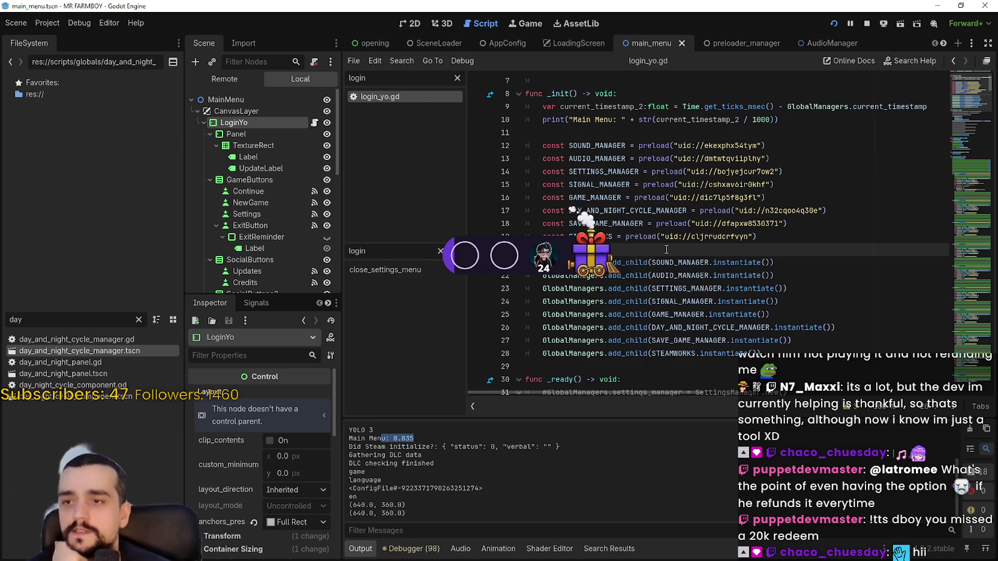
scroll(659, 234, "down", 2)
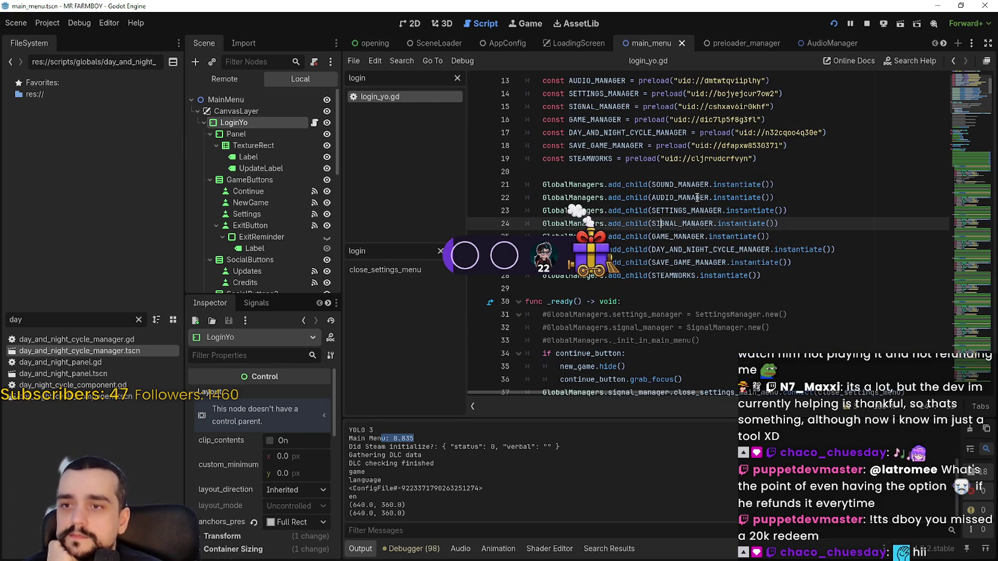
scroll(720, 198, "up", 2)
key("Up")
key("Up")
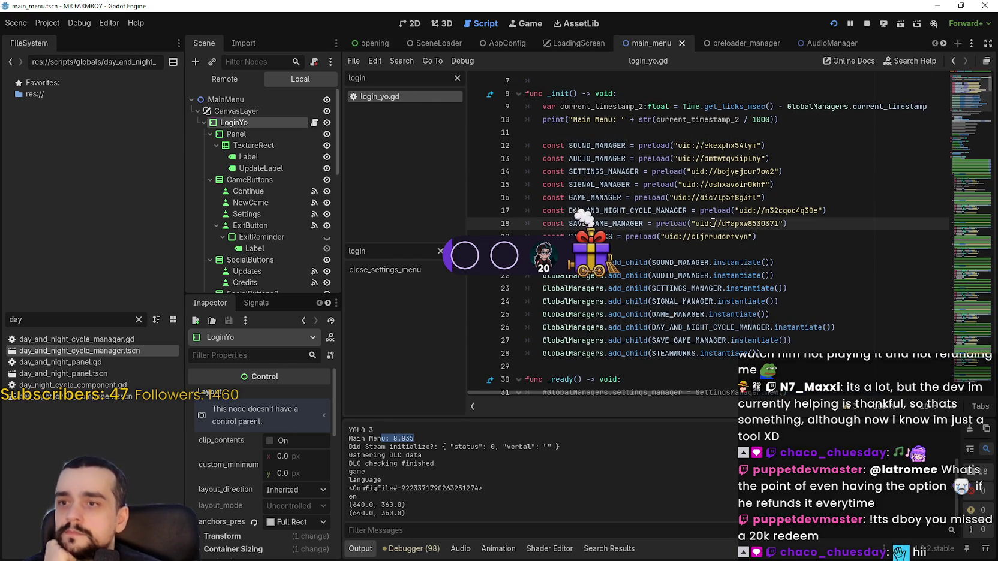
left_click(808, 247)
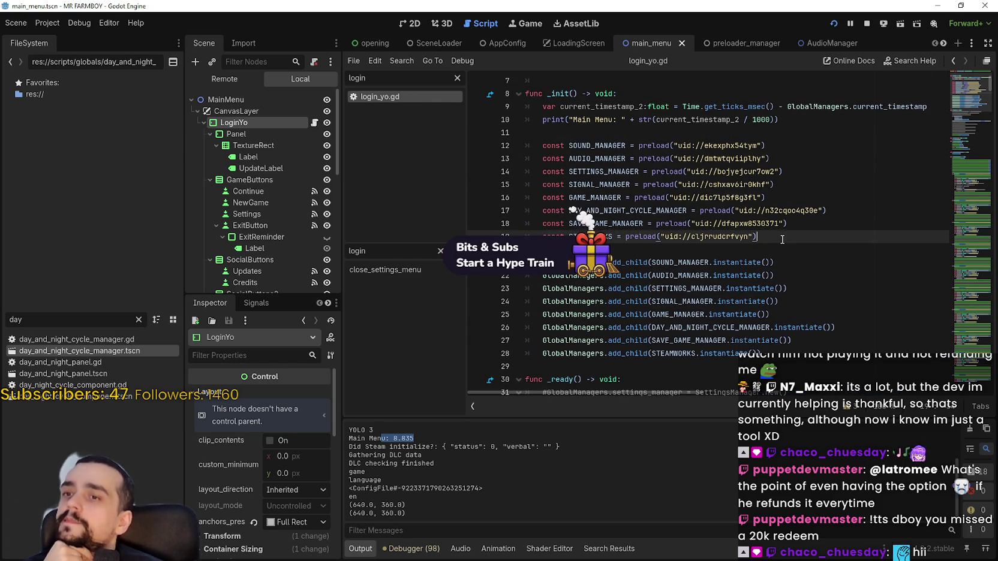
left_click(833, 24)
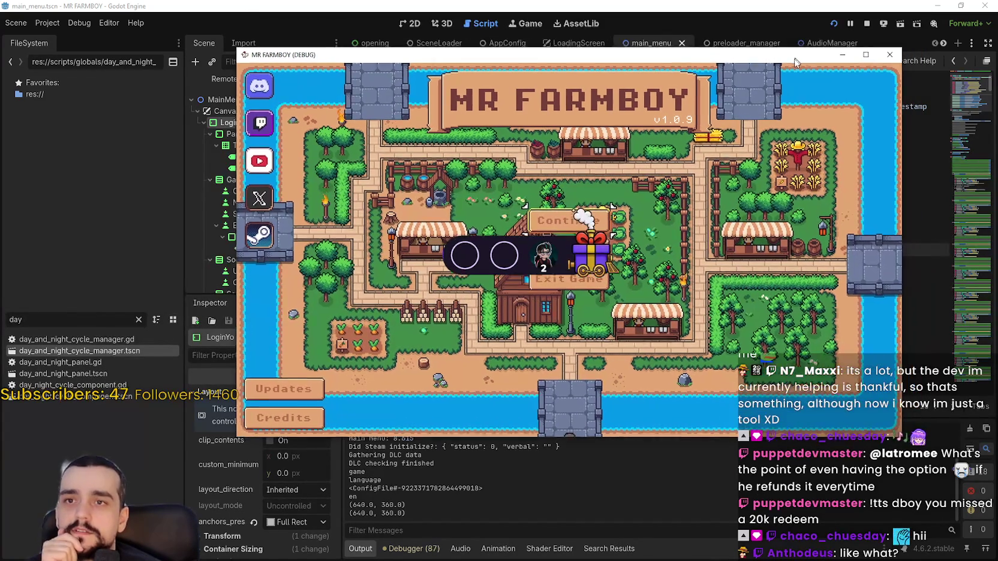
left_click(866, 23)
Step: Select the const preload and add_child lines in _init to review them
left_click_drag(528, 250, 544, 131)
mouse_move(543, 364)
left_mouse_down()
mouse_move(551, 183)
mouse_move(540, 225)
mouse_move(519, 134)
left_mouse_up()
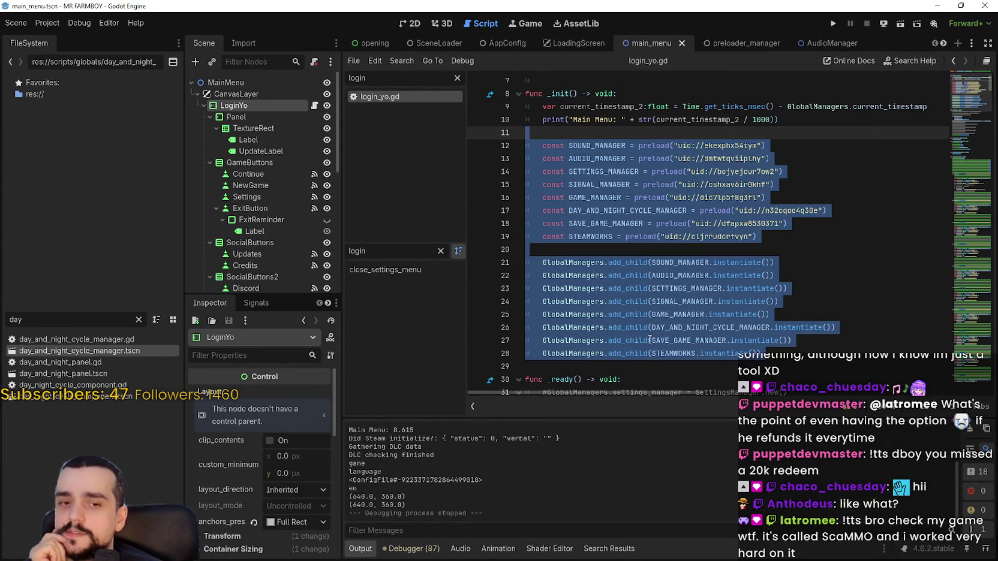
left_click(643, 364)
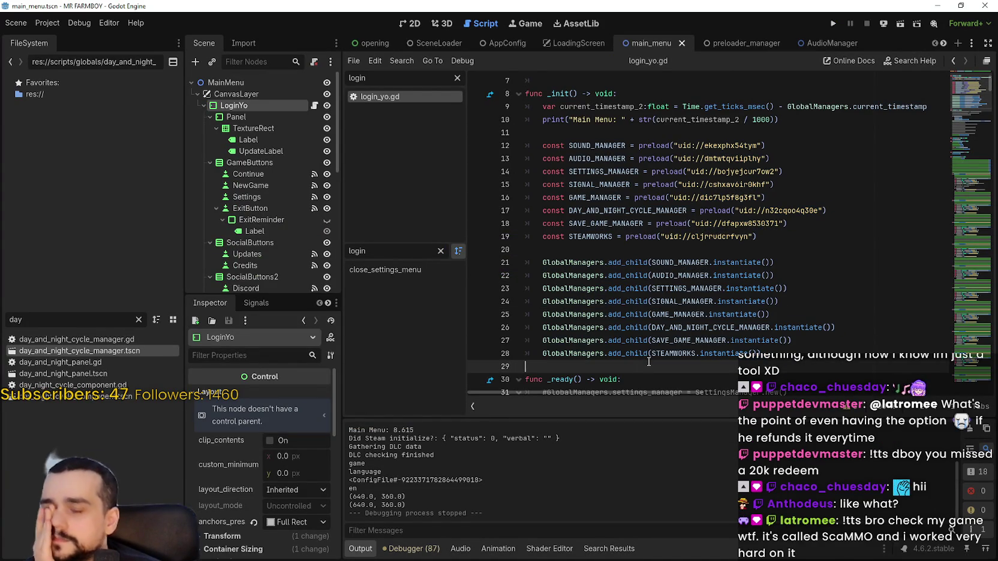
Step: Scroll to the top of login_yo.gd and place the caret on empty line 7
mouse_move(644, 274)
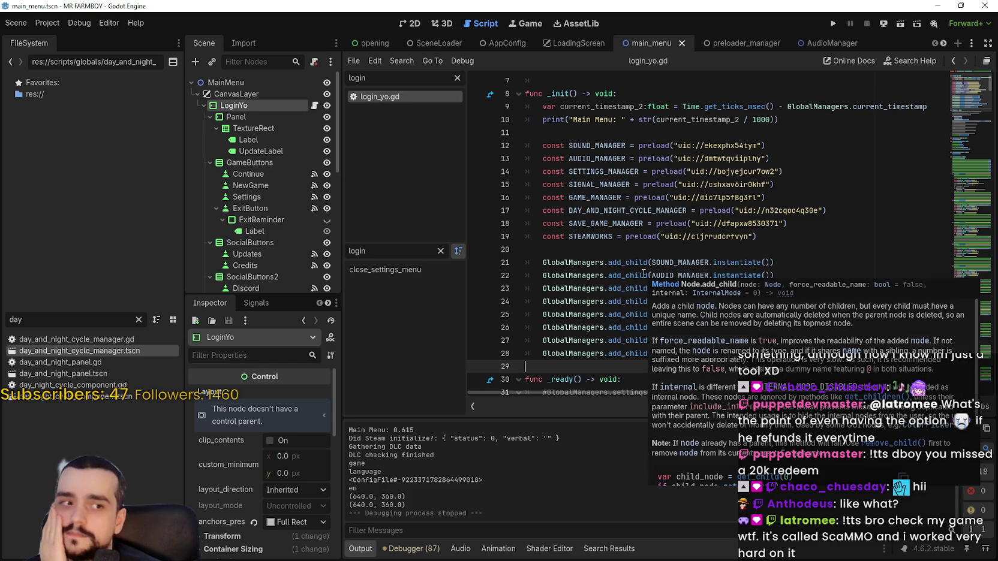
scroll(643, 273, "up", 2)
scroll(644, 274, "down", 2)
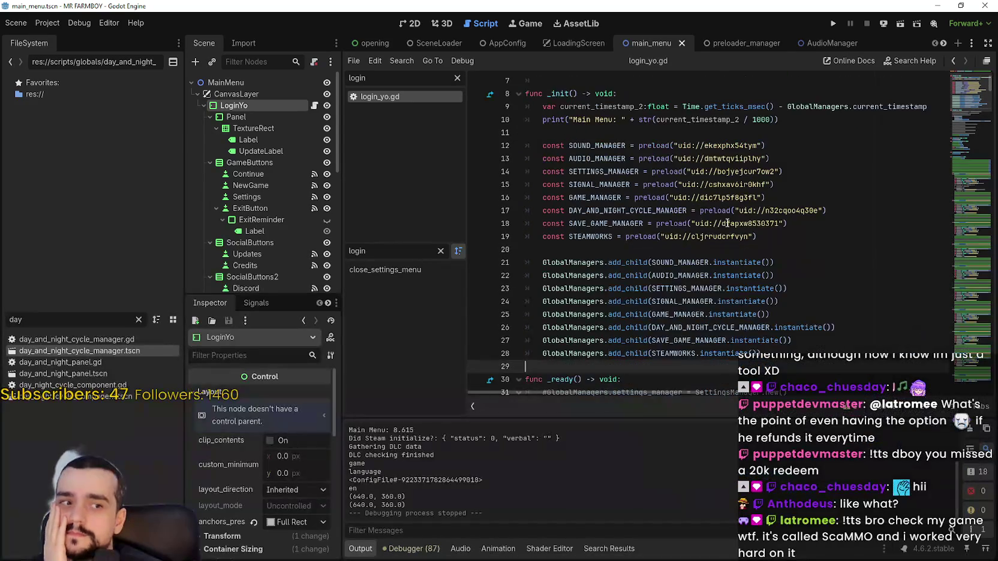
scroll(755, 237, "up", 2)
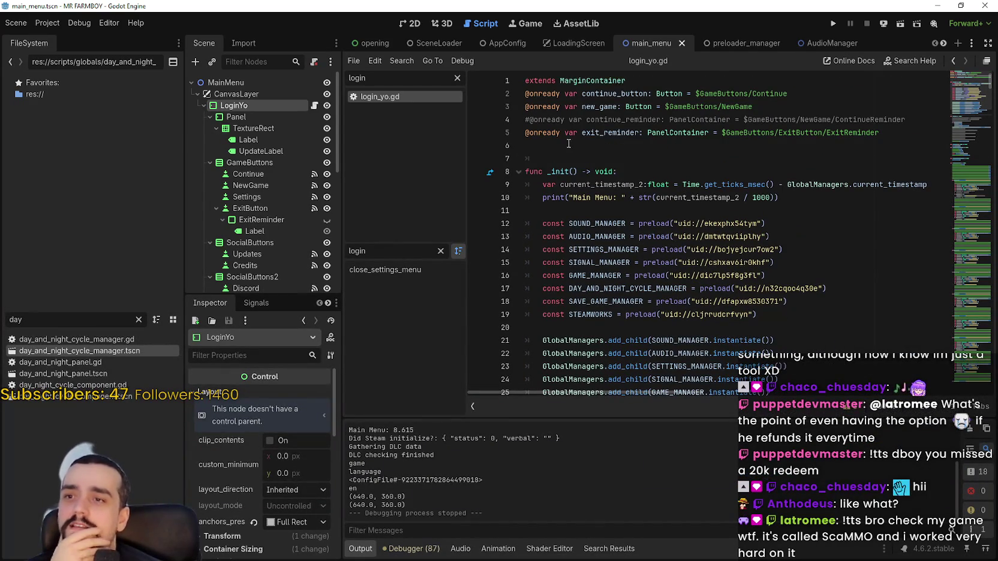
left_click(558, 159)
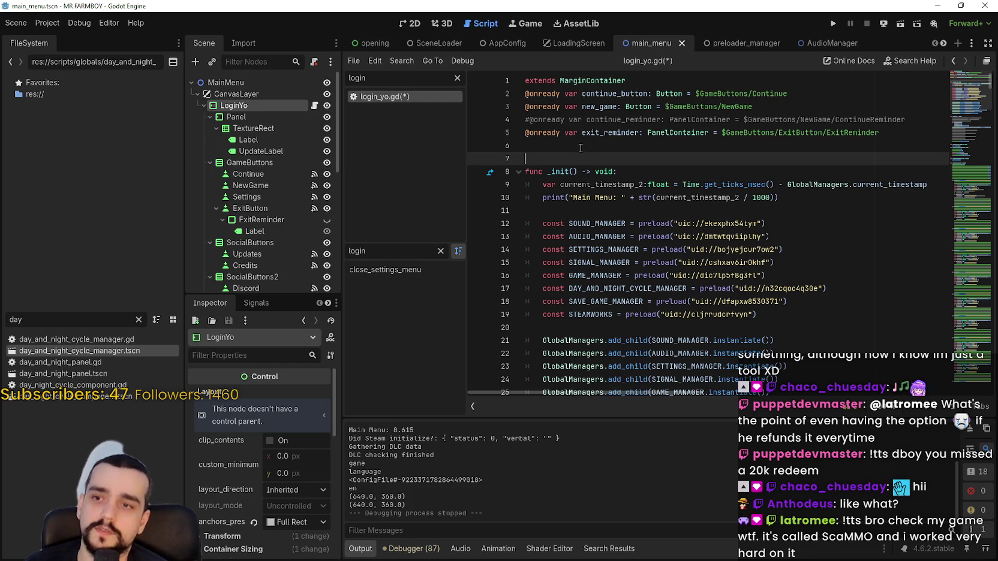
left_click(810, 324)
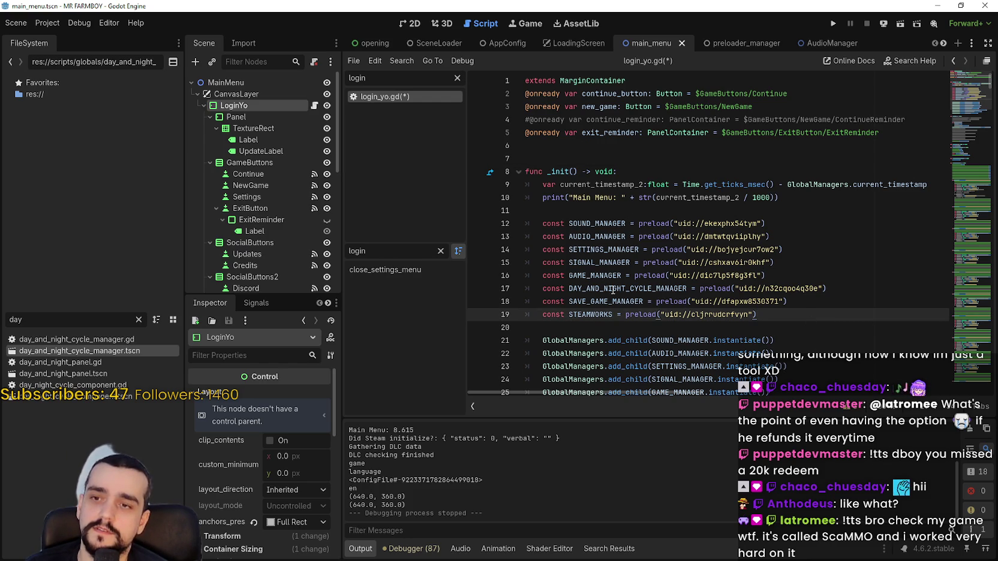
left_click(140, 320)
left_click(587, 163)
type("var expor")
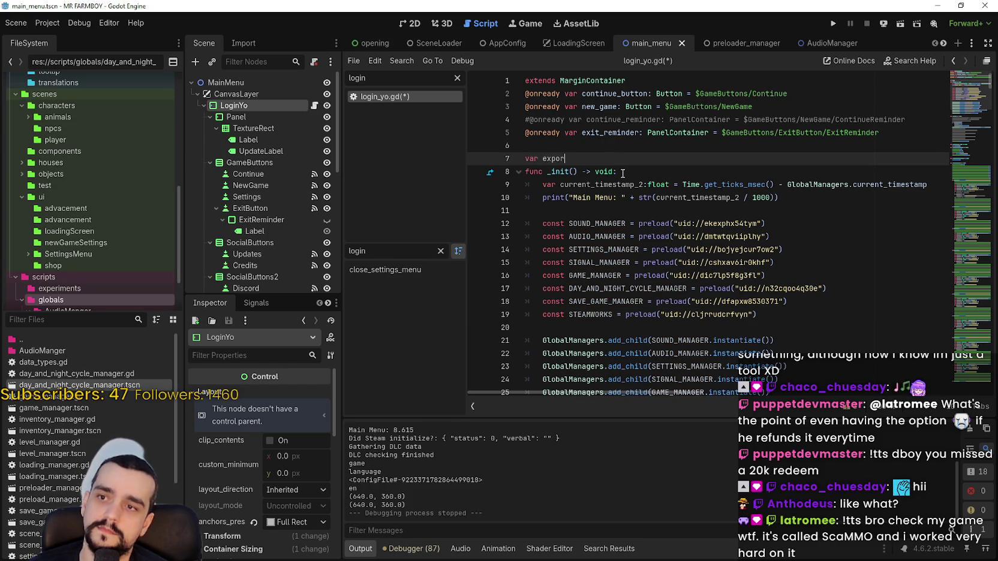
key("BackSpace")
key("BackSpace")
key("BackSpace")
type("@")
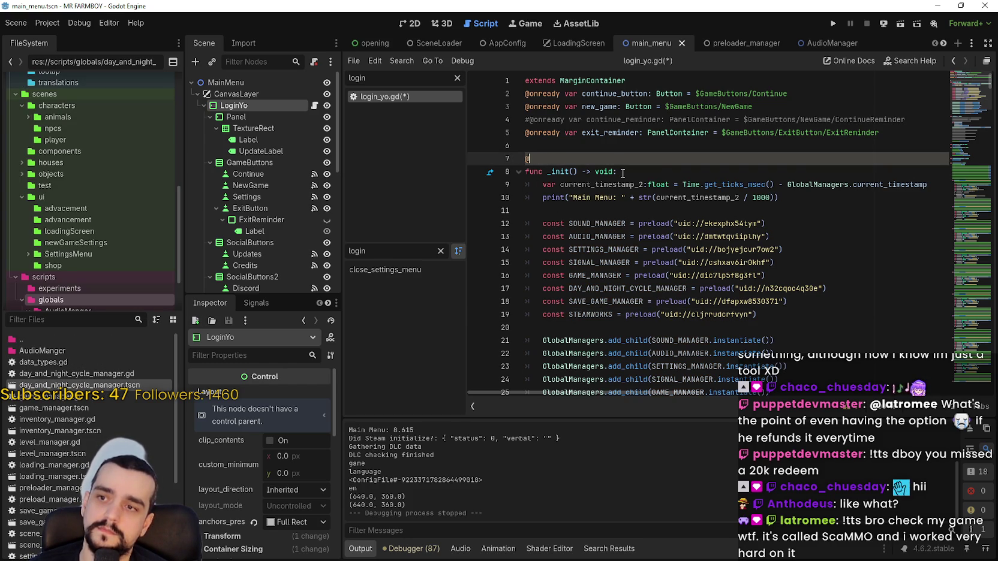
type("export var SOUND_MANAGER")
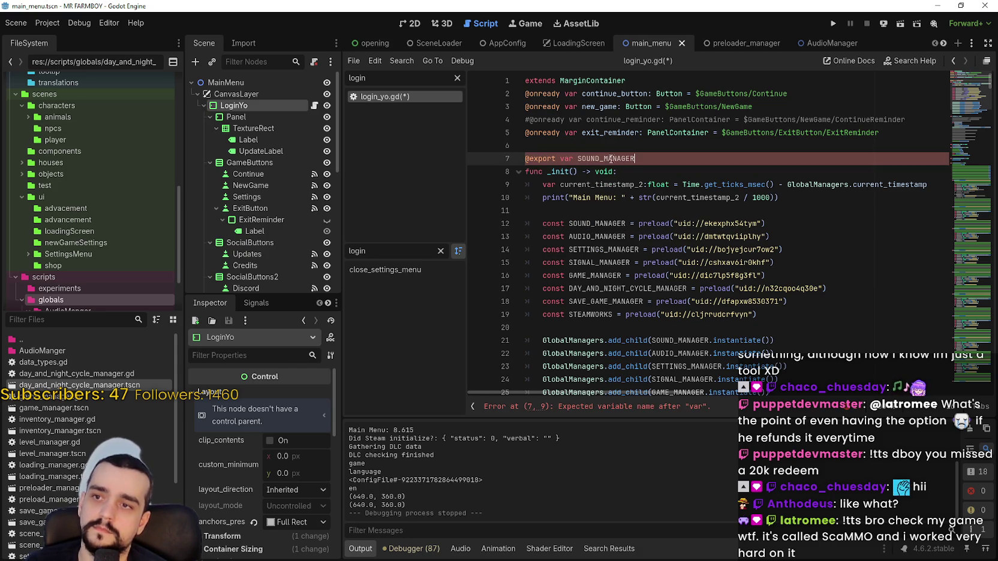
type(" :")
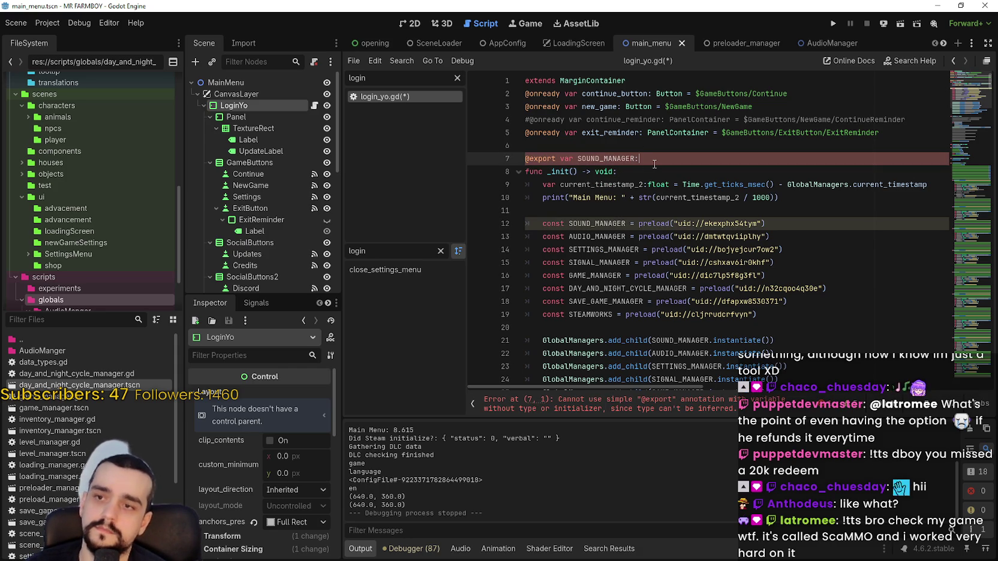
type(" PackedS")
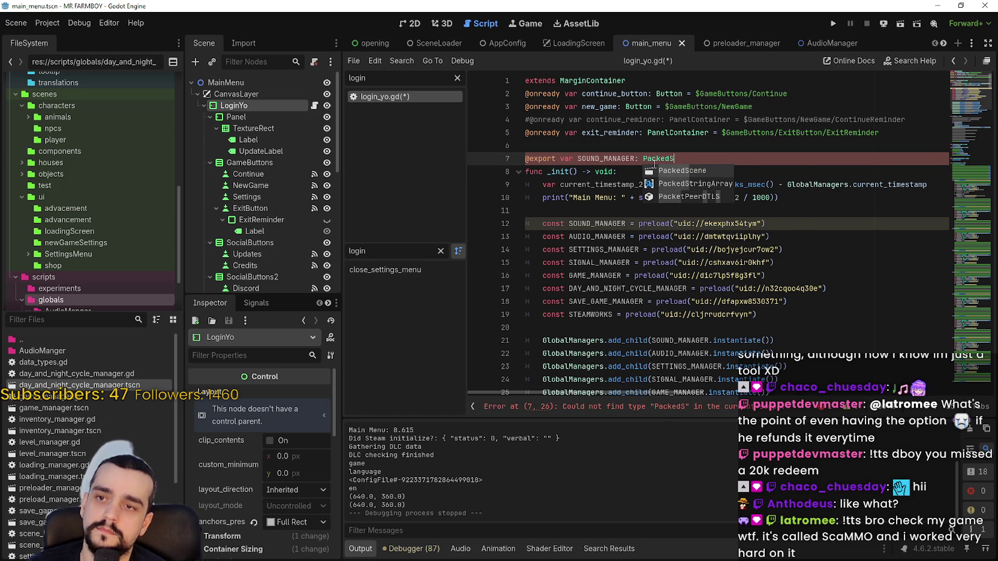
key("Return")
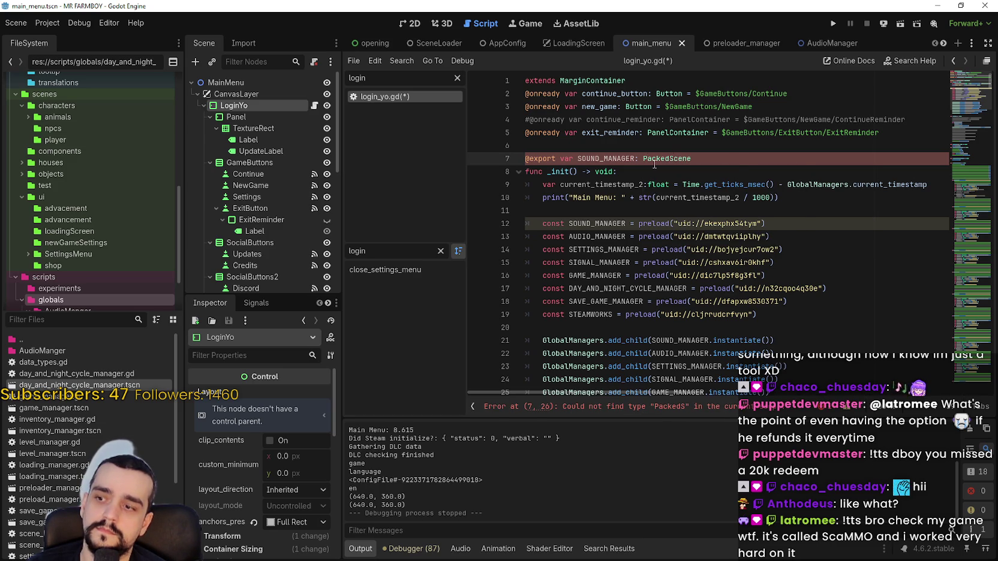
key("Return")
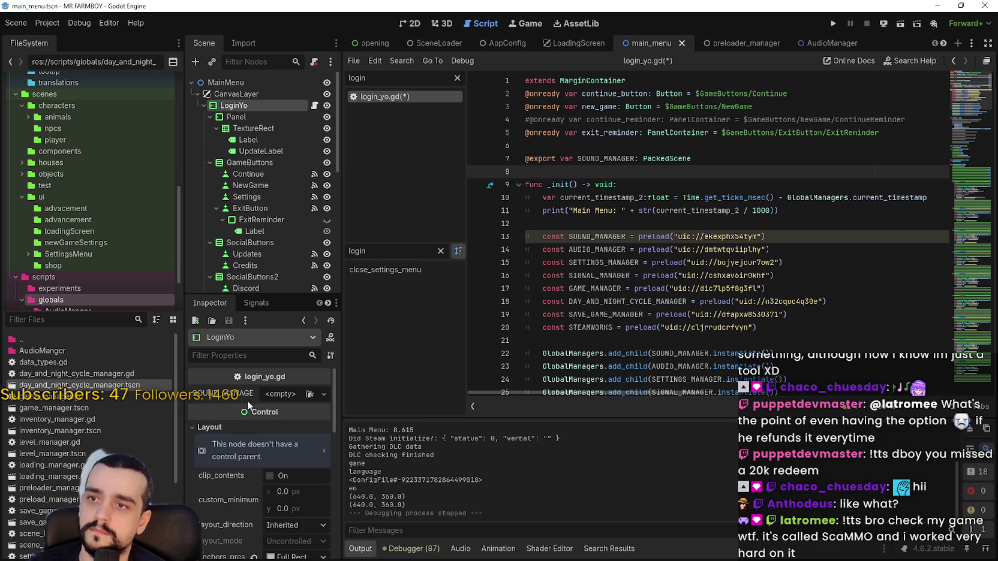
triple_click(560, 160)
key("ctrl+c")
left_click(559, 168)
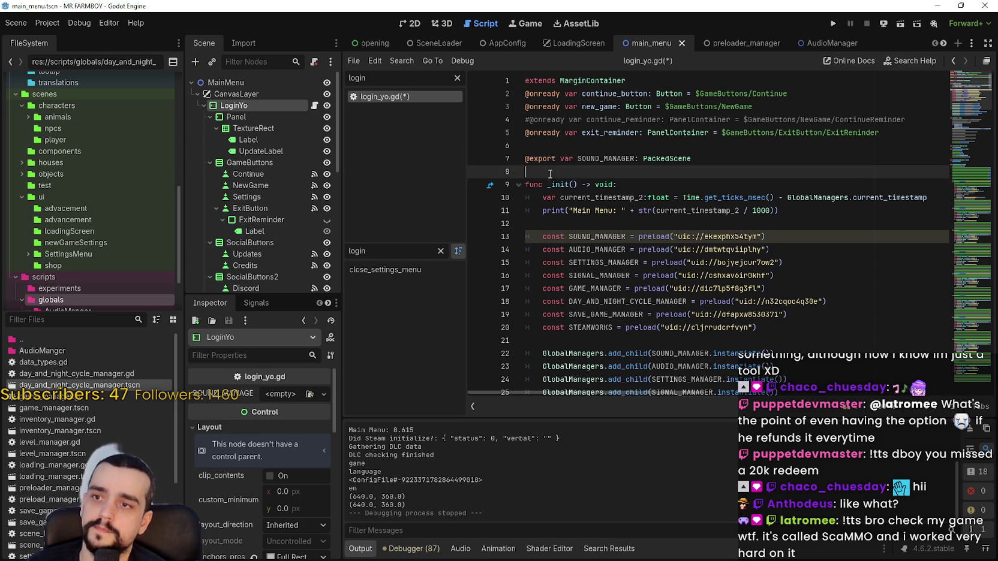
key("ctrl+v")
key("Return")
key("ctrl+v")
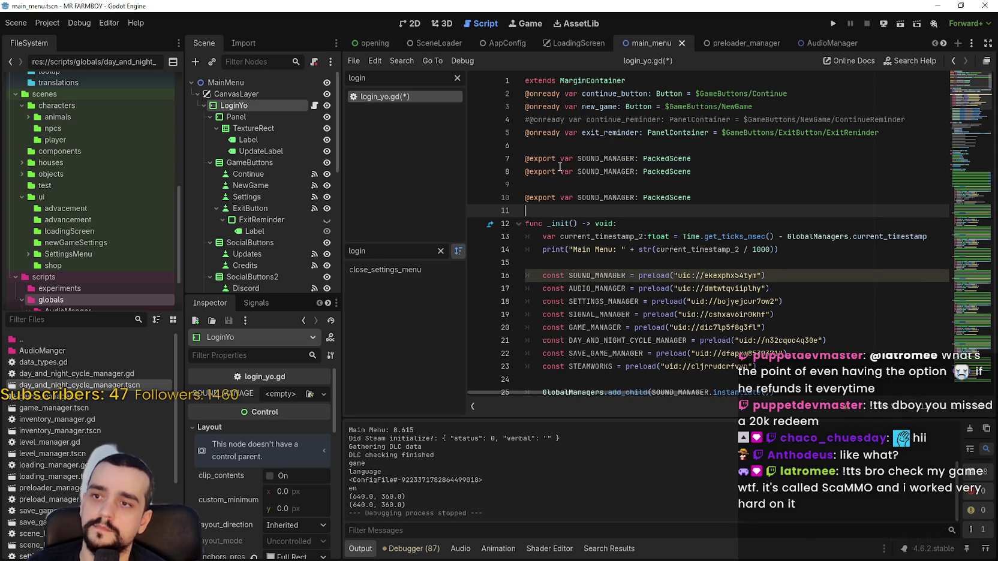
left_click(560, 168)
key("ctrl+v")
left_click(542, 217)
key("ctrl+v")
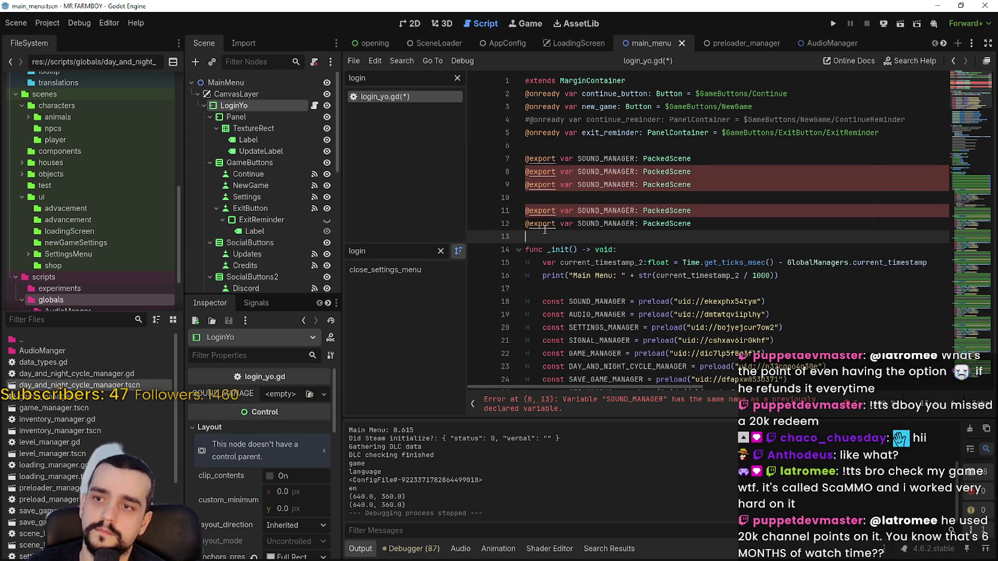
key("Up")
key("Up")
key("Up")
key("ctrl+v")
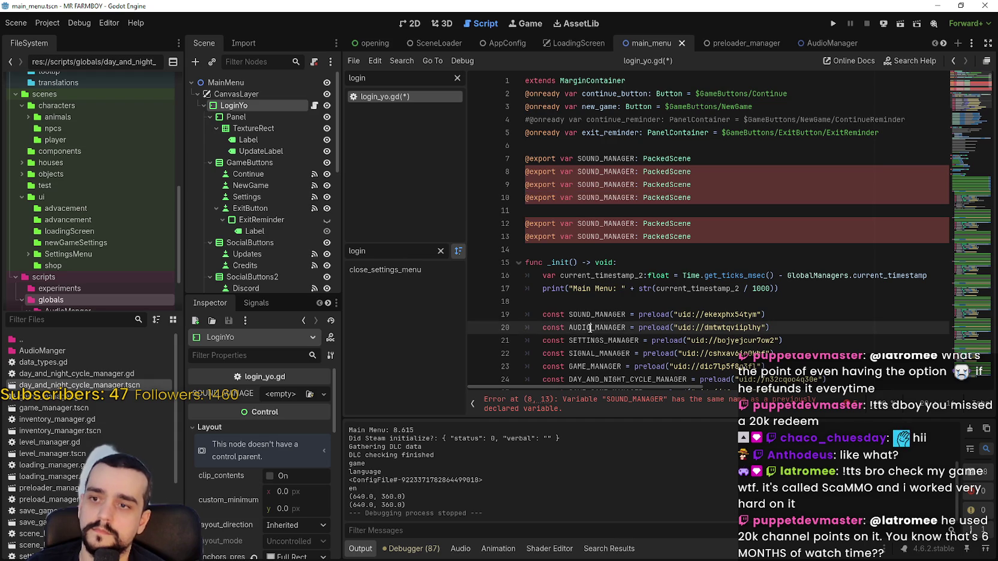
Step: Rename the first copies to AUDIO_MANAGER, SETTINGS_MANAGER and SIGNAL_MANAGER
double_click(597, 328)
double_click(606, 171)
key("ctrl+v")
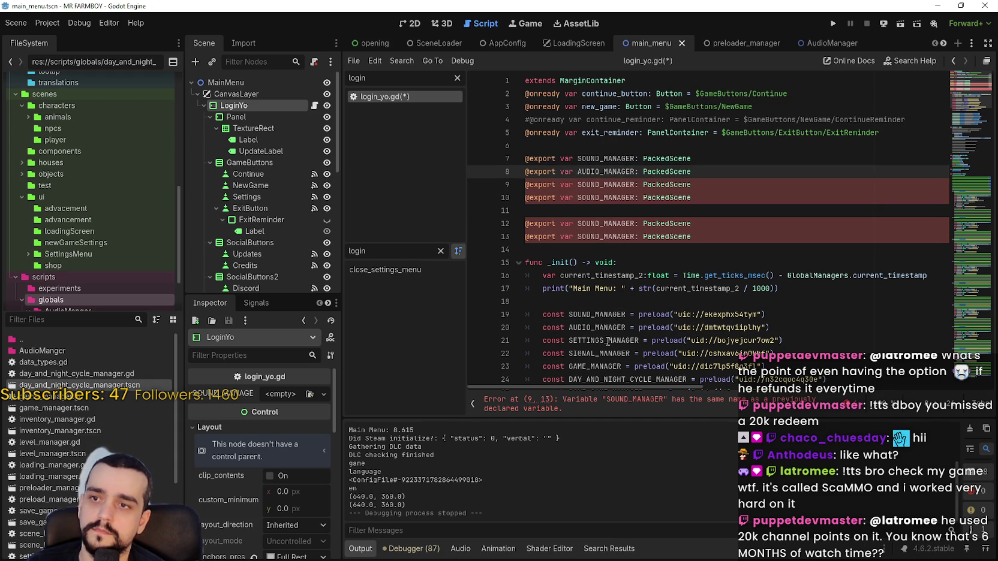
double_click(606, 340)
double_click(600, 184)
key("ctrl+v")
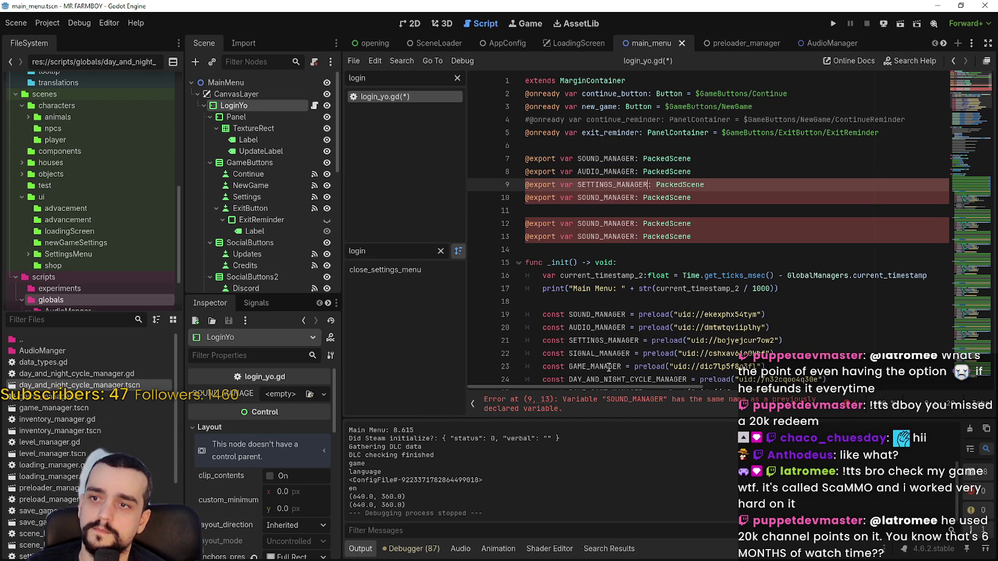
double_click(599, 353)
double_click(599, 199)
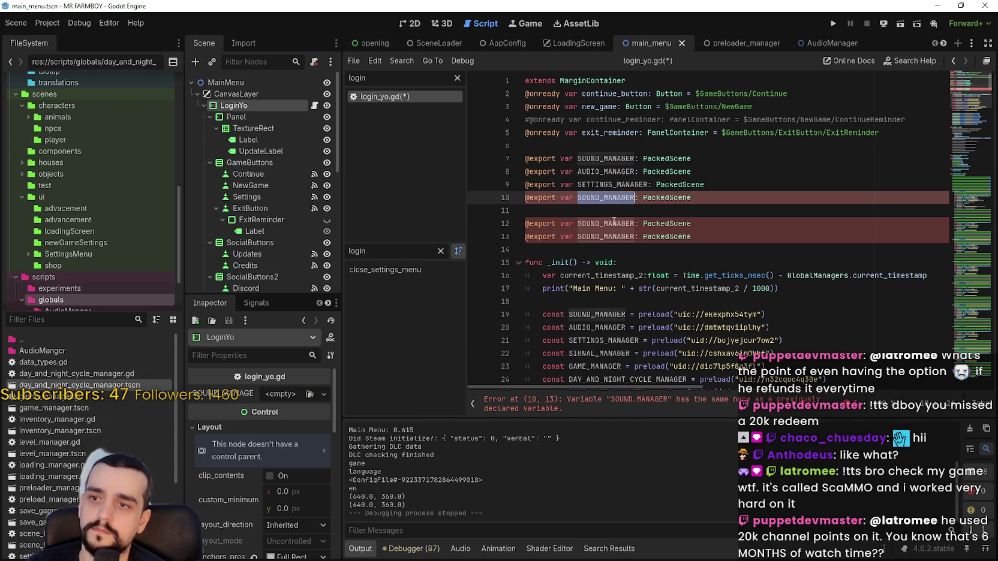
key("ctrl+v")
Step: Rename the next copies to GAME_MANAGER and DAY_AND_NIGHT_CYCLE_MANAGER
scroll(590, 329, "down", 1)
double_click(592, 328)
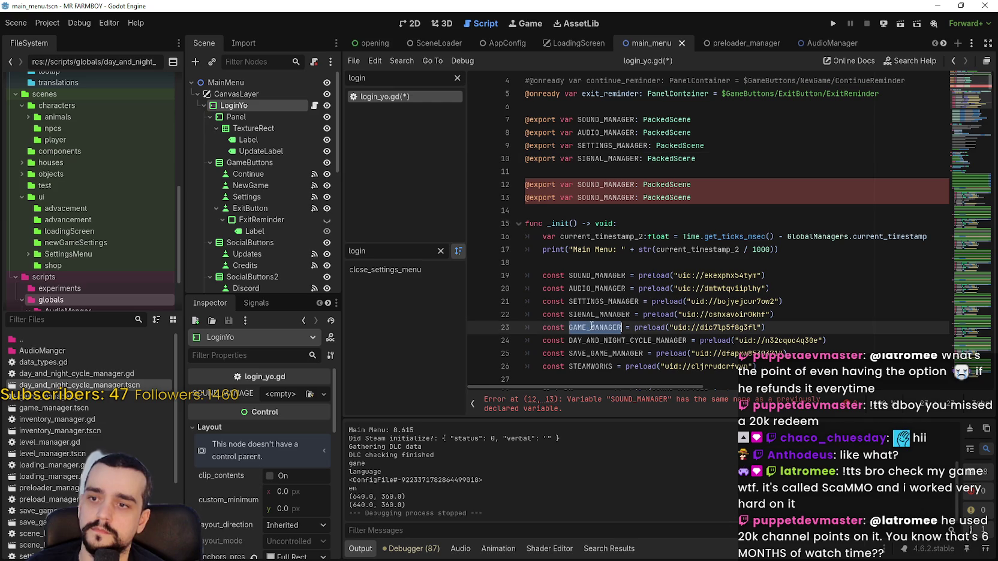
key("ctrl+c")
double_click(608, 185)
key("ctrl+v")
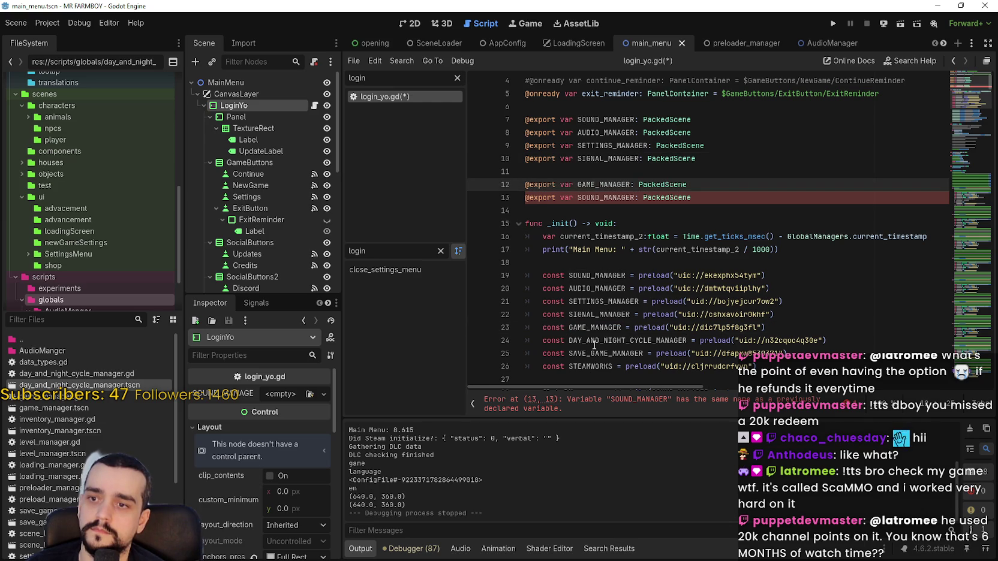
left_click(593, 340)
double_click(624, 340)
key("ctrl+c")
double_click(600, 198)
key("ctrl+v")
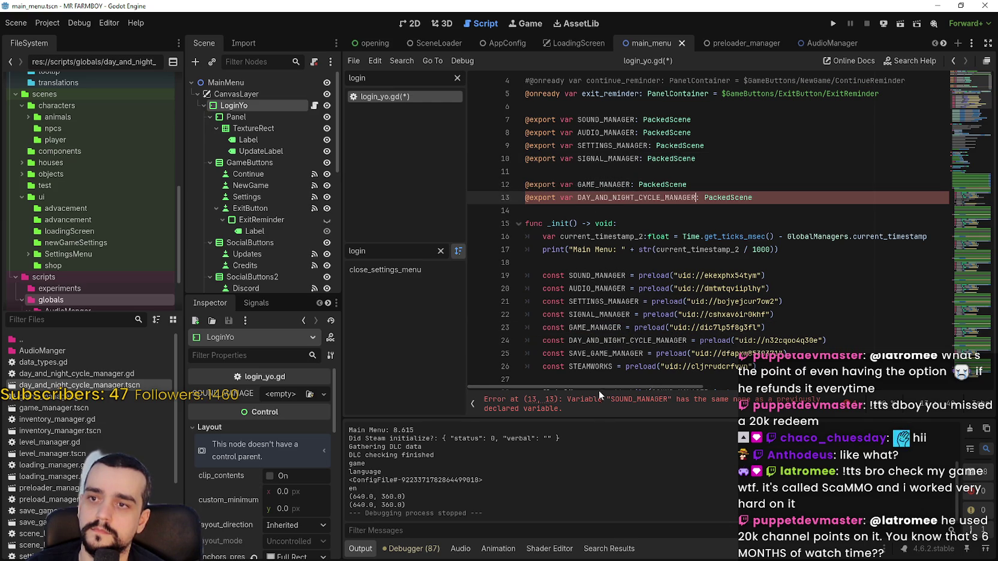
Step: Add one more export line named STEAMWORKS and remove the blank line between the exports
left_click_drag(757, 198, 520, 198)
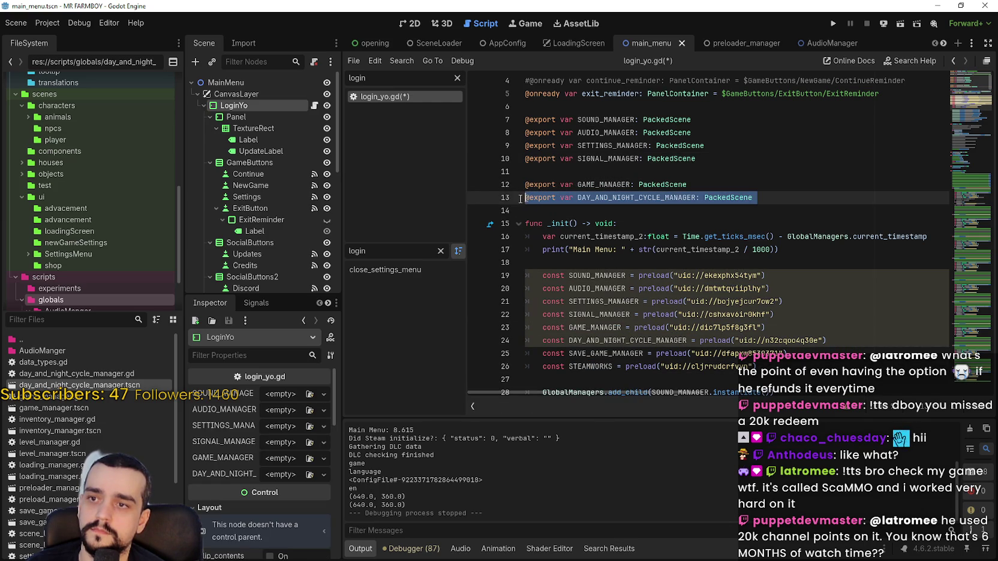
key("ctrl+c")
left_click(539, 209)
key("ctrl+v")
double_click(588, 380)
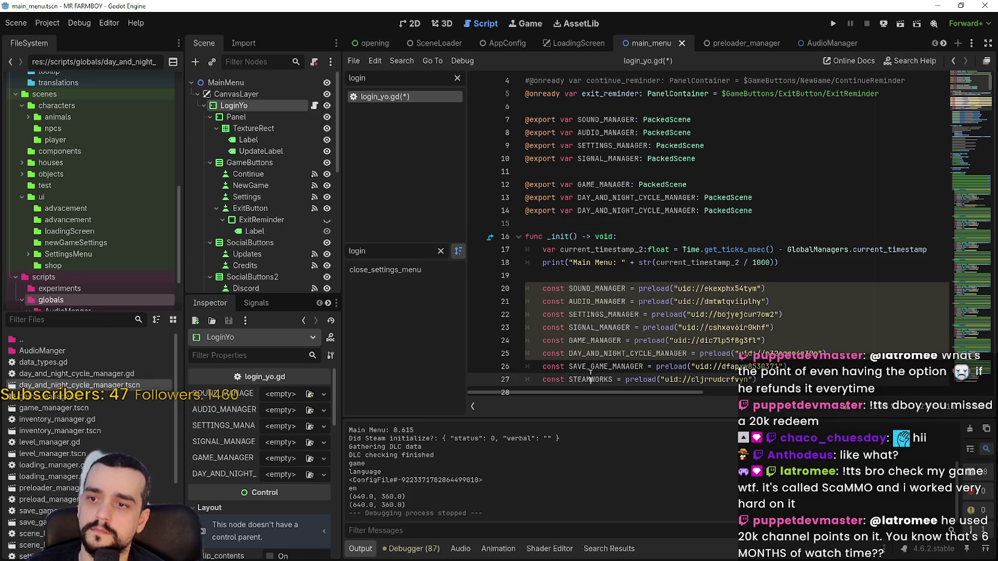
key("ctrl+c")
double_click(600, 211)
key("ctrl+v")
left_click(575, 228)
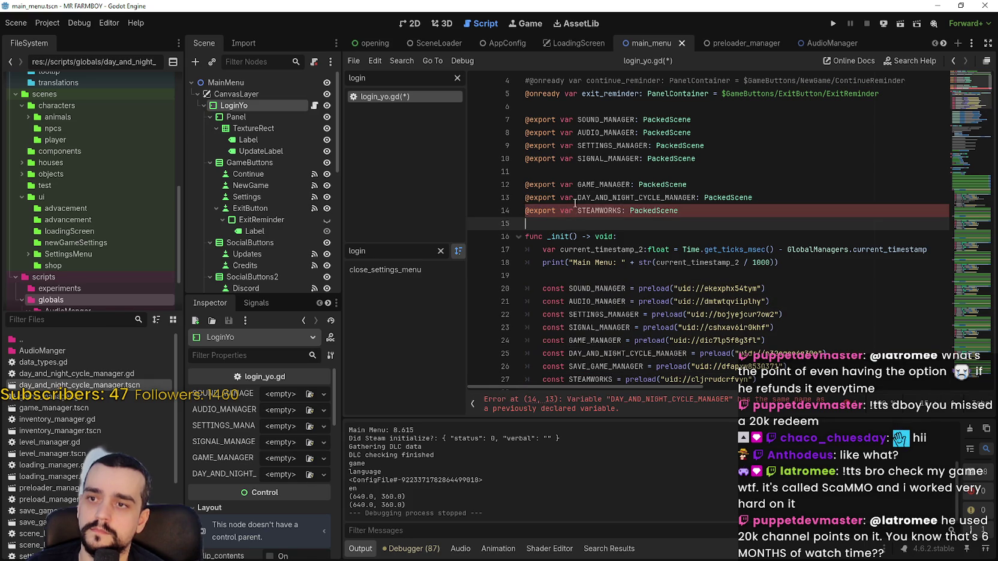
left_click(565, 172)
key("BackSpace")
left_click(540, 210)
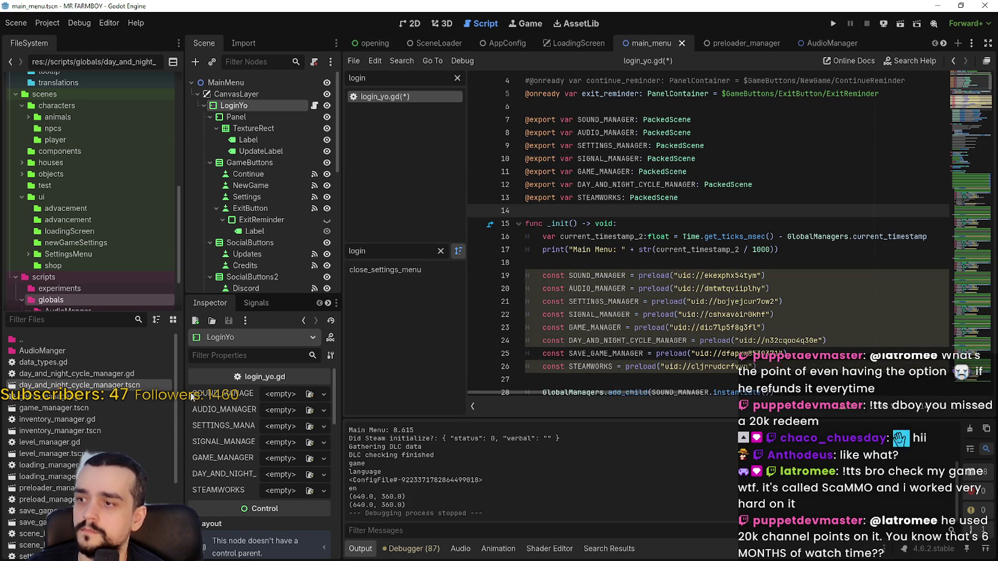
Step: Assign sound_manager.tscn to SOUND_MANAGER and AudioManager.tscn to AUDIO_MANAGER from the filtered FileSystem
left_click(23, 322)
type("sound")
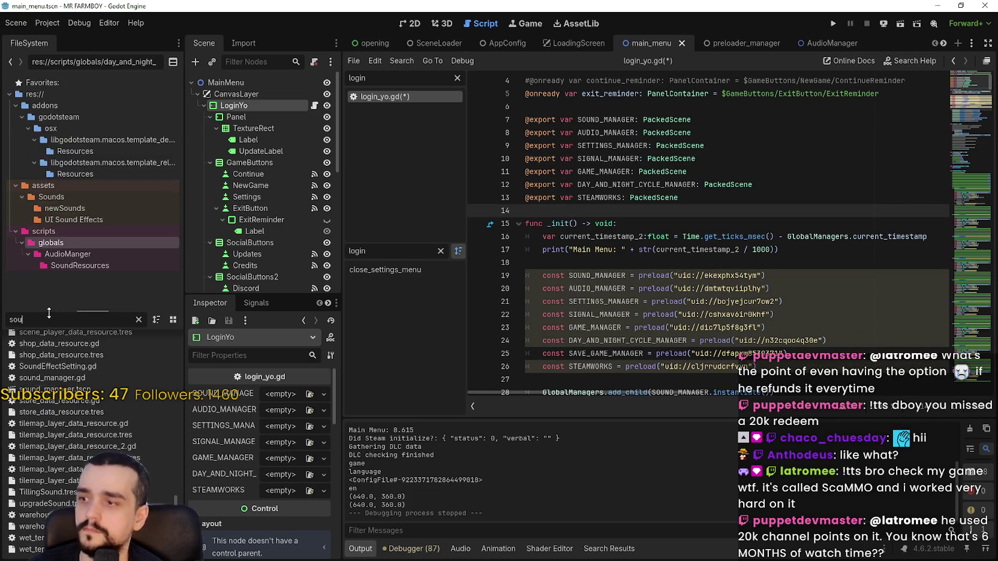
left_click_drag(55, 386, 281, 394)
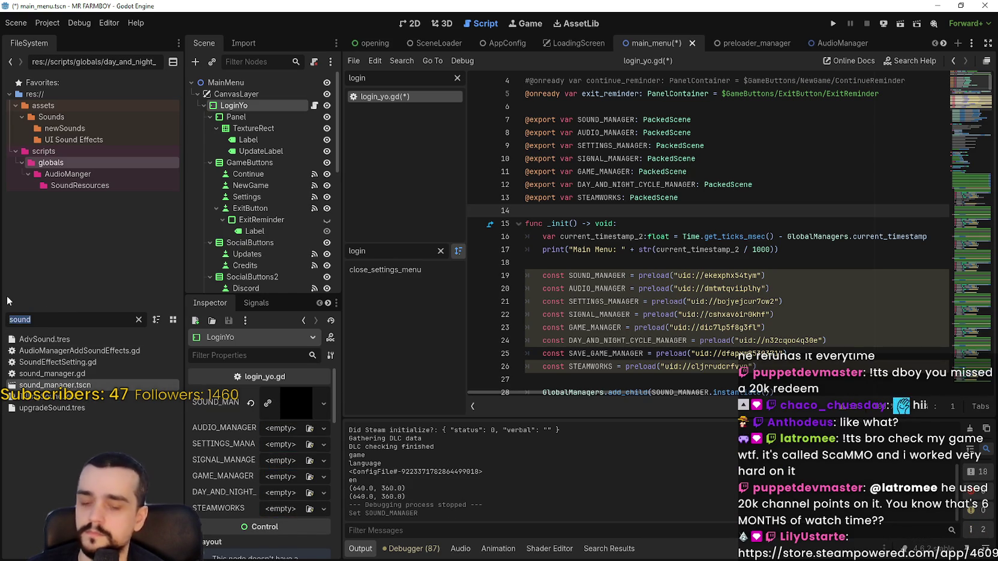
type("m")
key("BackSpace")
type("aui")
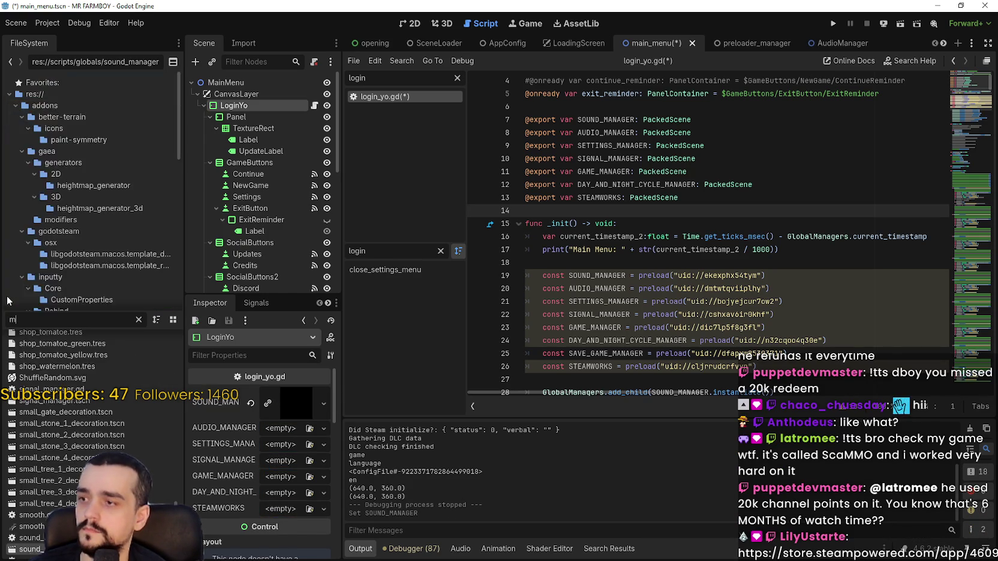
key("BackSpace")
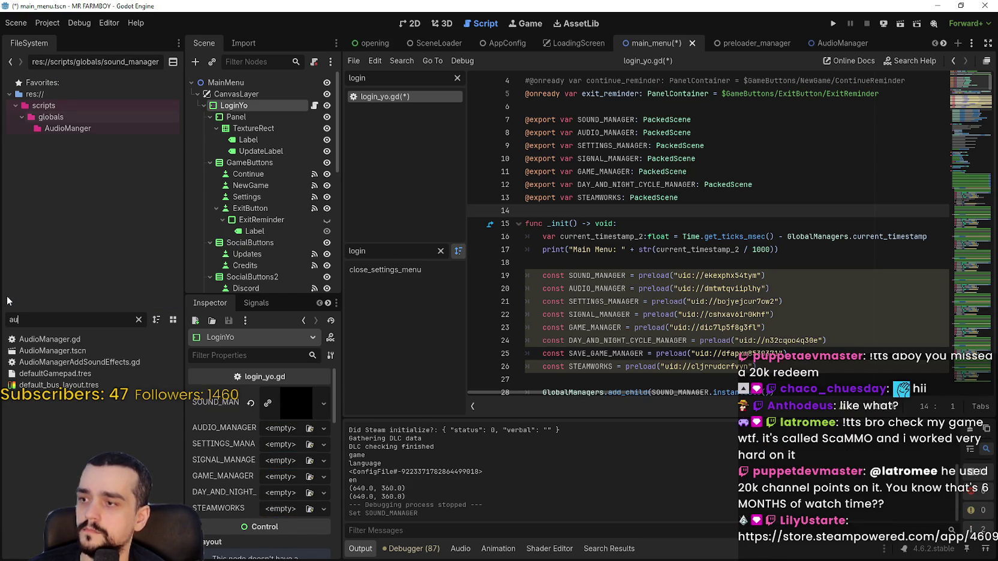
mouse_move(62, 351)
left_mouse_down()
mouse_move(287, 445)
mouse_move(284, 430)
left_mouse_up()
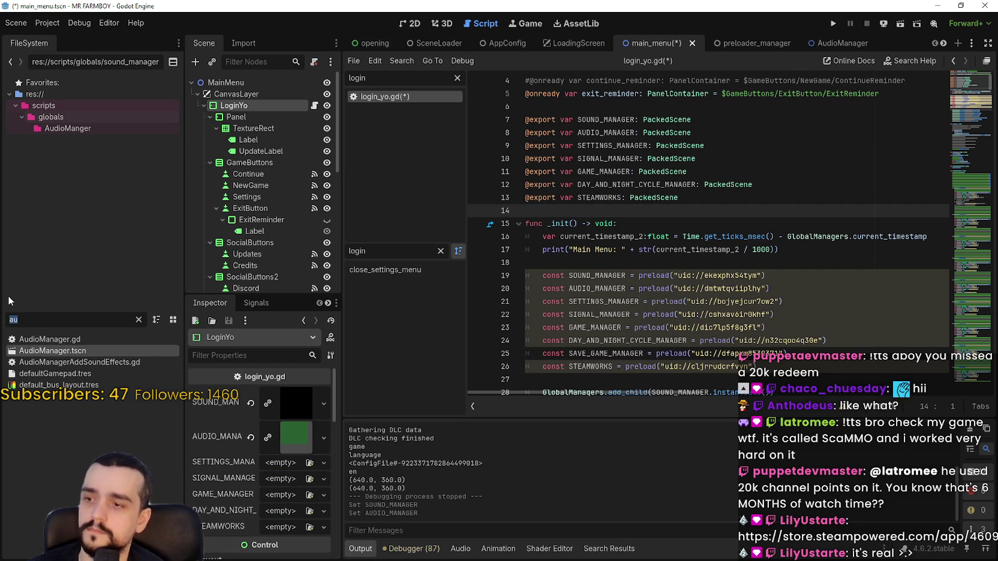
Step: Assign settingsMenu.tscn, signal_manager.tscn and game_manager.tscn to their matching export slots
type("settin")
mouse_move(50, 431)
left_mouse_down()
mouse_move(270, 456)
mouse_move(291, 472)
left_mouse_up()
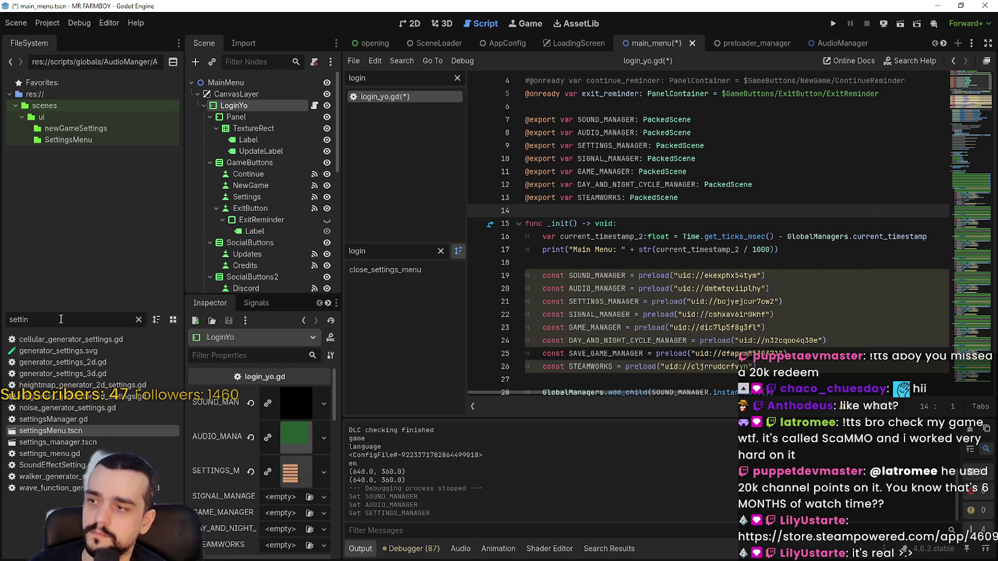
type("sig")
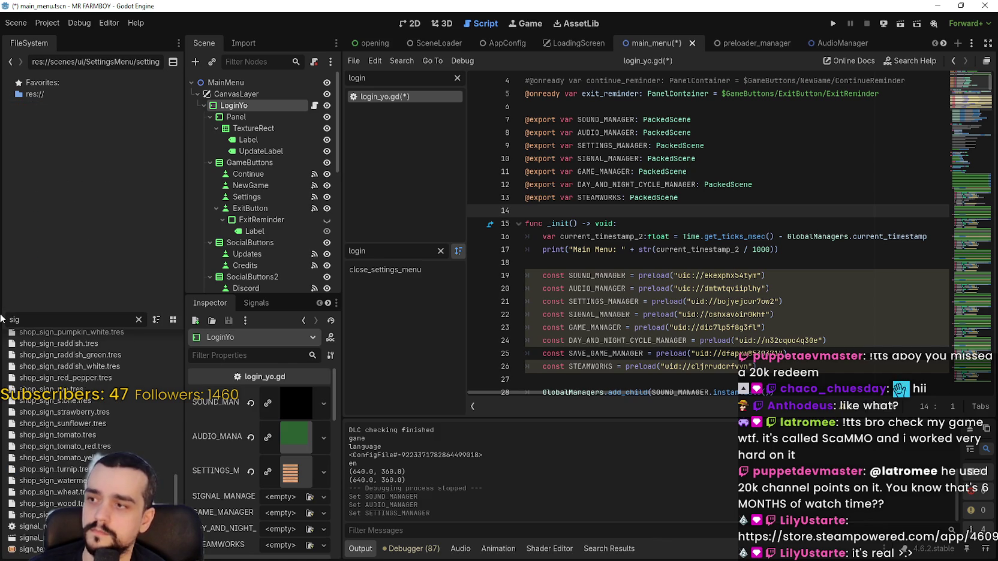
type("nal")
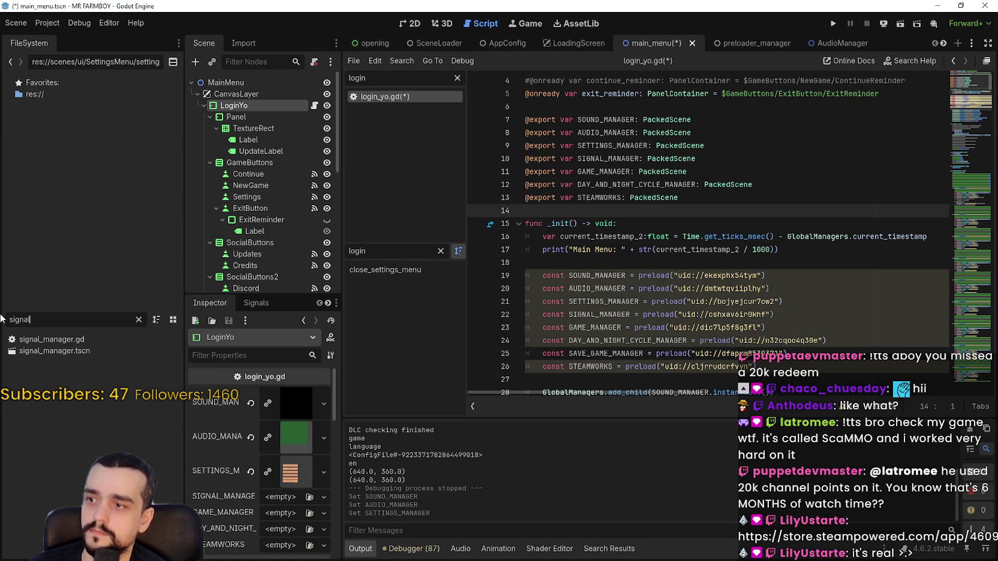
mouse_move(43, 351)
left_mouse_down()
mouse_move(226, 503)
mouse_move(264, 507)
mouse_move(284, 497)
left_mouse_up()
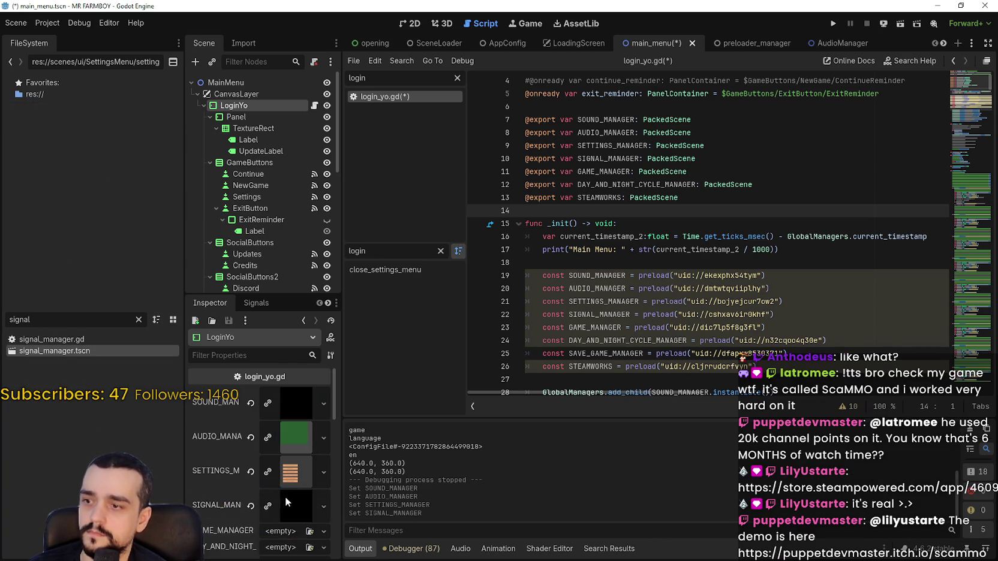
scroll(270, 489, "down", 3)
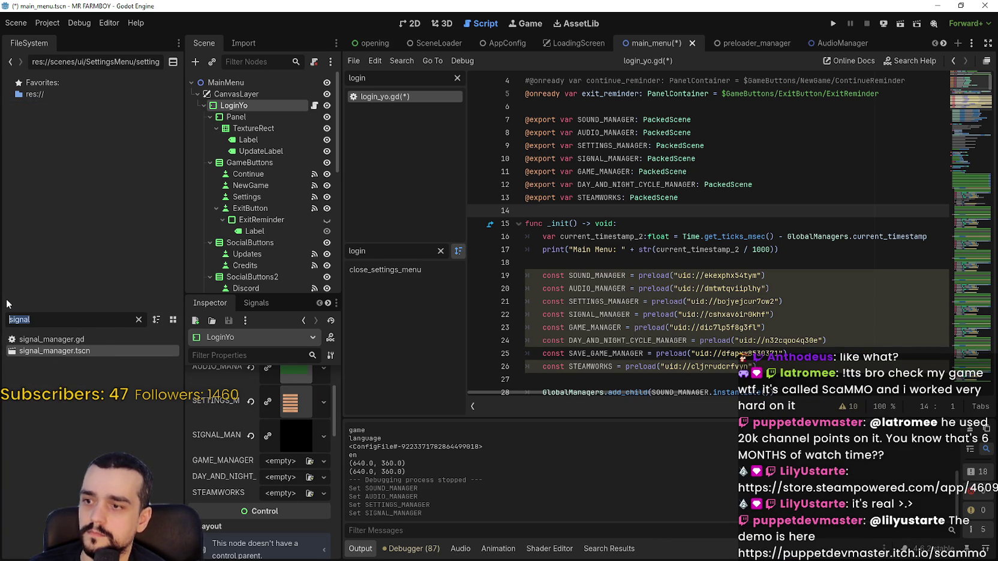
type("game_m")
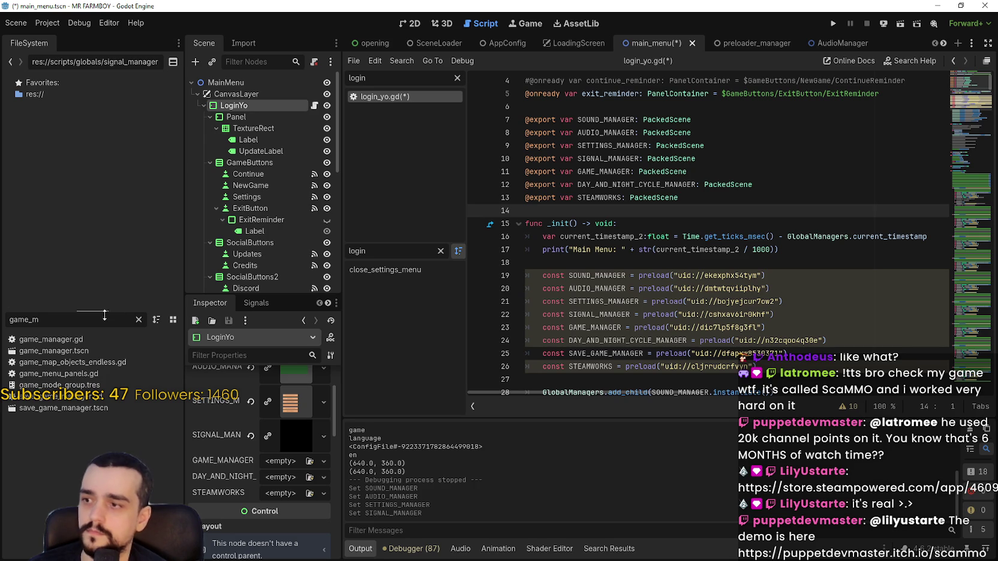
mouse_move(54, 351)
left_mouse_down()
mouse_move(78, 454)
mouse_move(306, 516)
mouse_move(275, 454)
mouse_move(288, 484)
mouse_move(282, 462)
left_mouse_up()
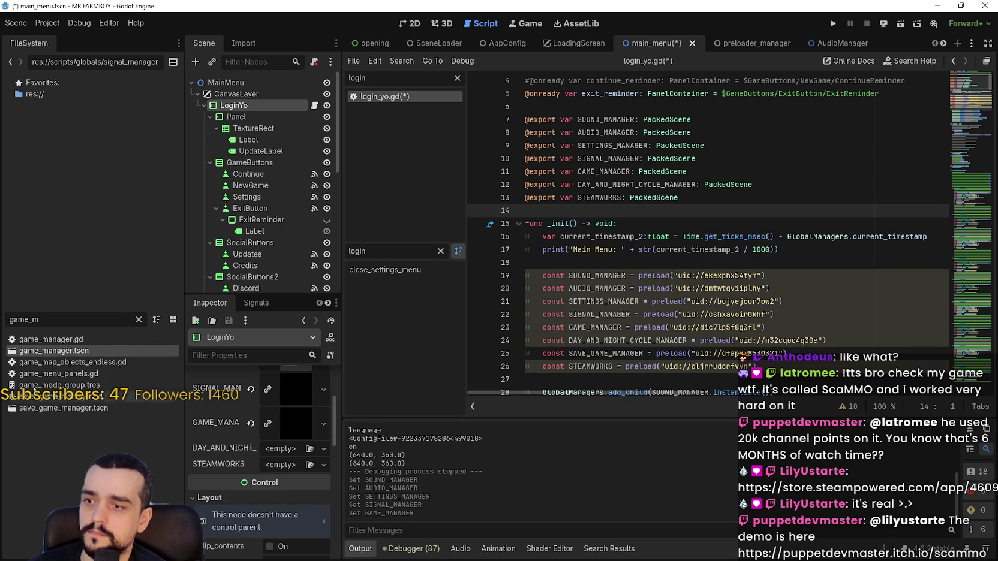
Step: Assign day_and_night_cycle_manager.tscn and steamworks.tscn to their matching export slots
type("day")
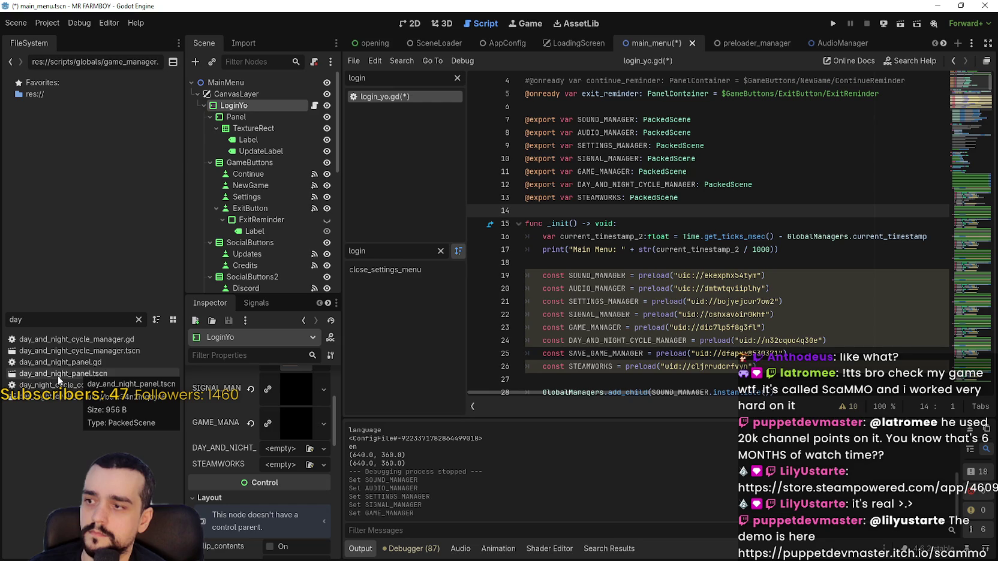
left_click_drag(75, 351, 278, 456)
double_click(73, 324)
type("stea")
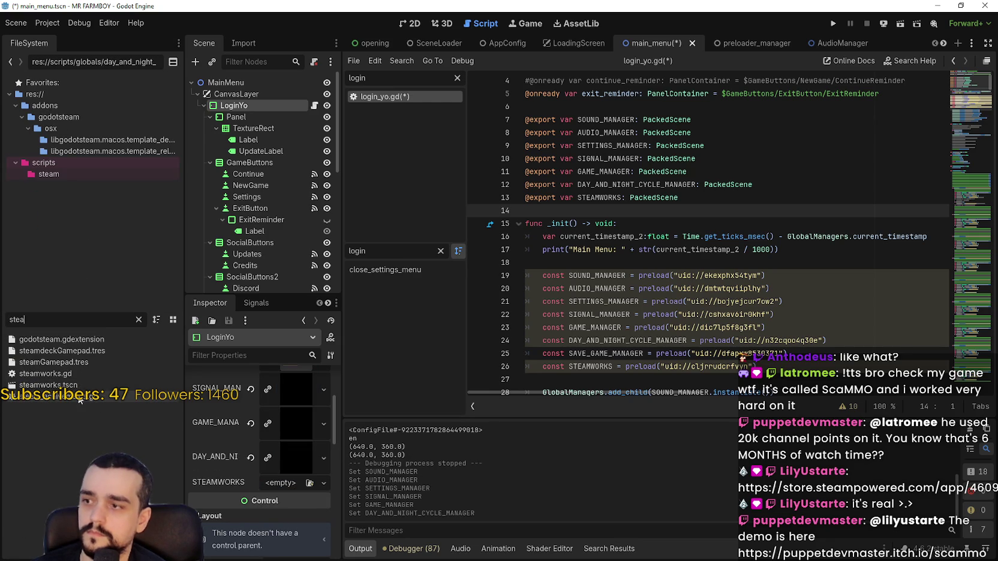
left_click_drag(81, 385, 288, 483)
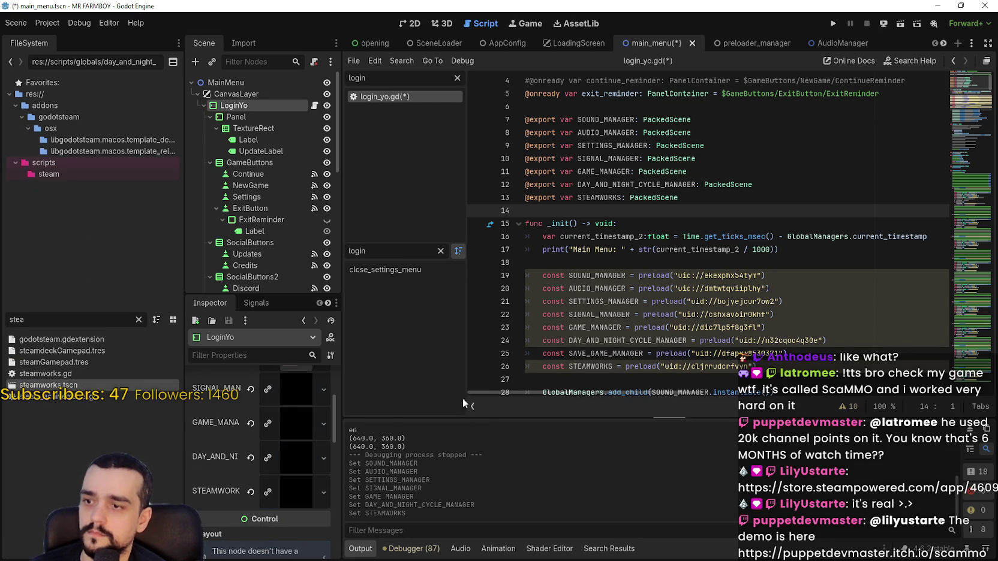
Step: Add a blank line below the GAME_MANAGER export declaration
scroll(647, 310, "down", 2)
left_click(620, 302)
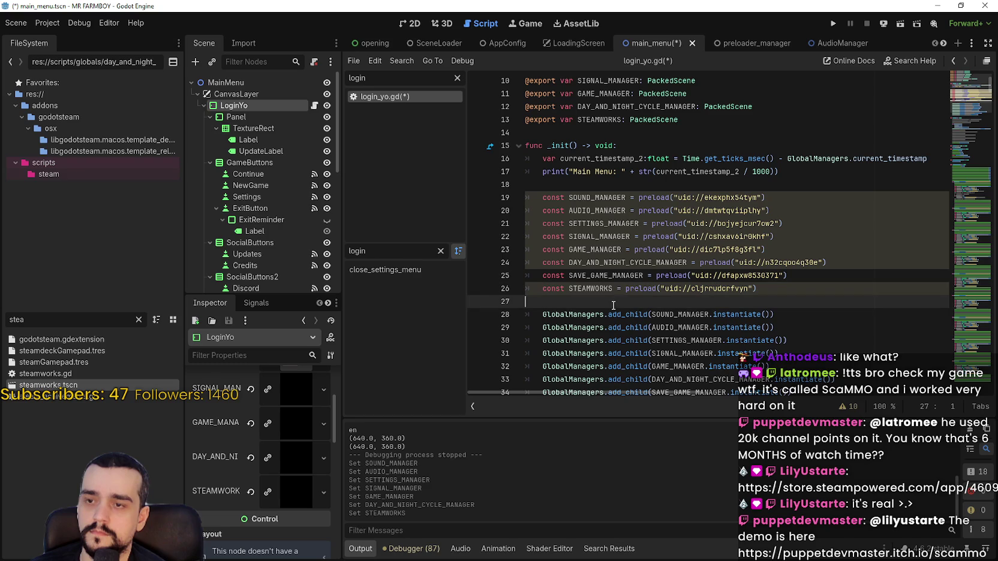
left_click_drag(613, 306, 543, 223)
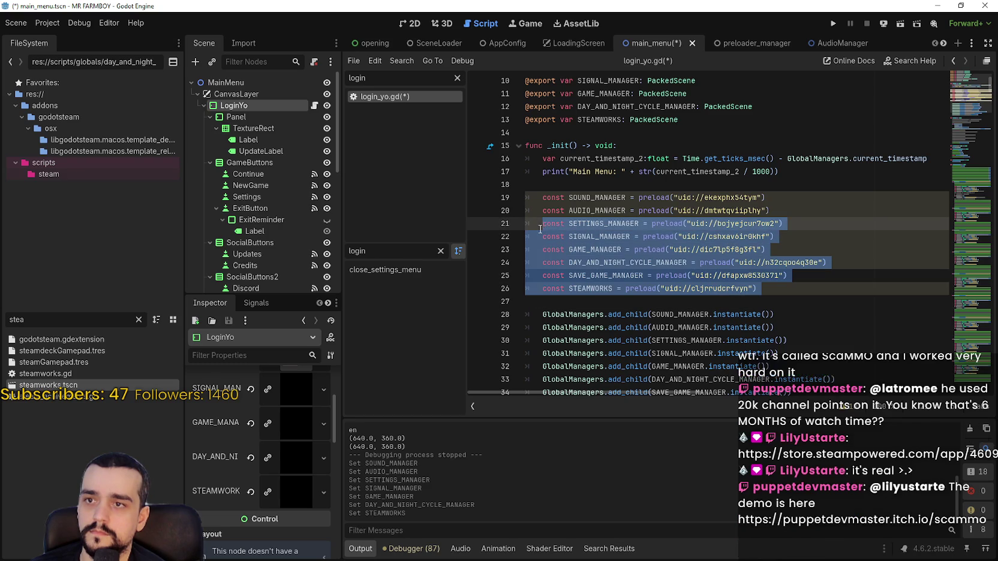
scroll(707, 211, "up", 2)
left_click(717, 208)
left_click(748, 172)
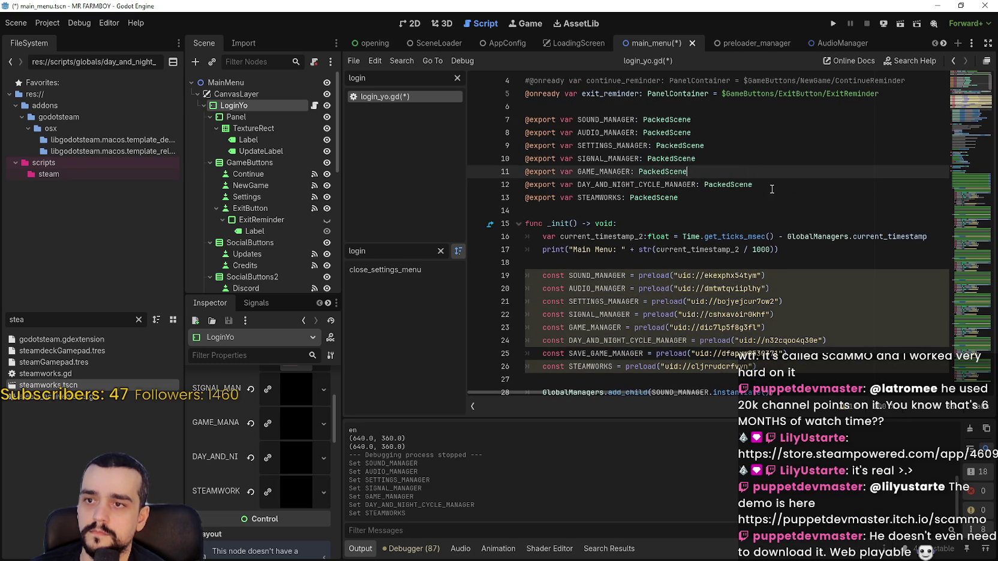
key("Return")
Step: Add a SAVE_GAME_MANAGER export, assign it the save game manager scene, and save
left_click(518, 159)
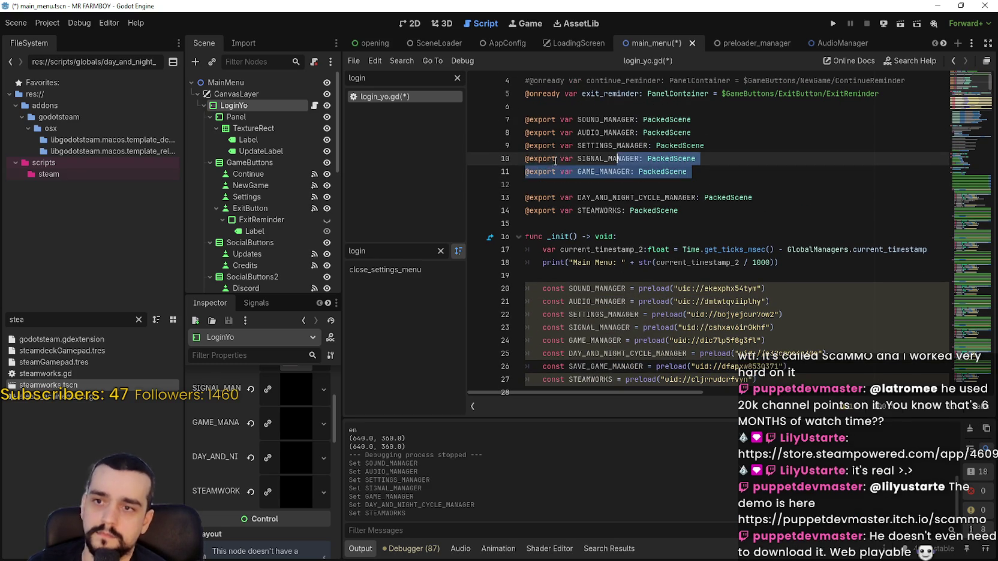
left_click(518, 173)
left_click(537, 185)
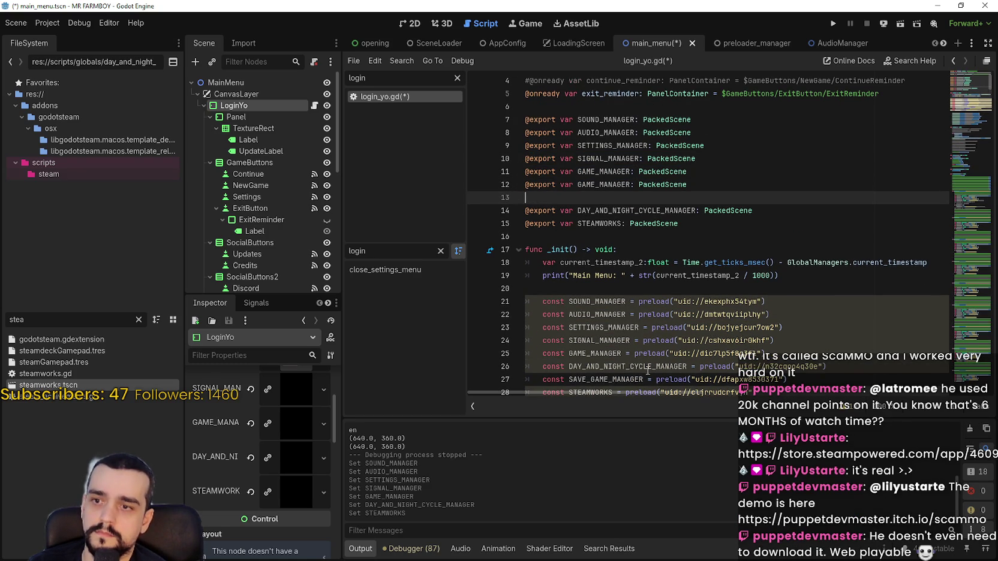
key("ctrl+v")
double_click(606, 187)
type("SAVE_GAME_MANAGER")
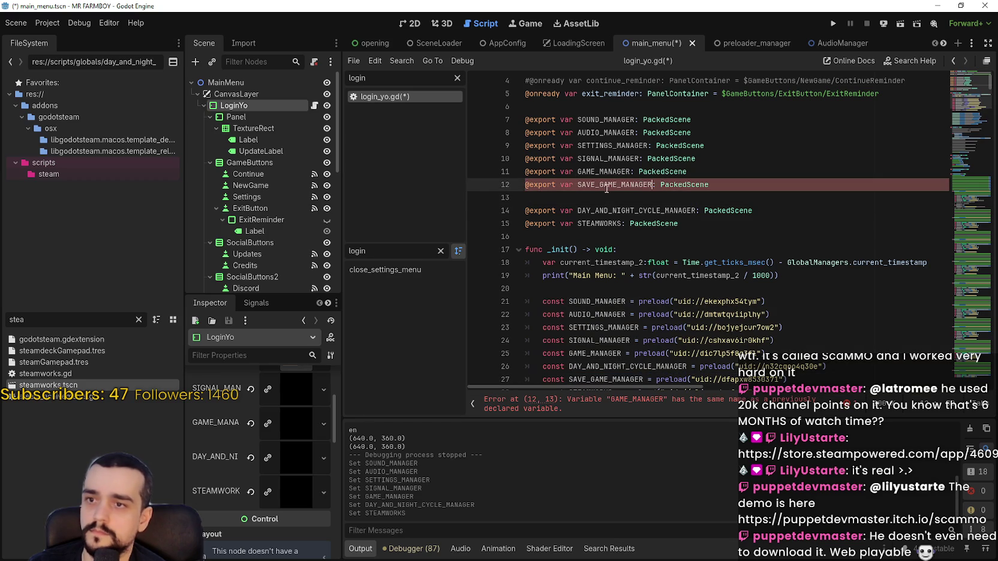
type("save")
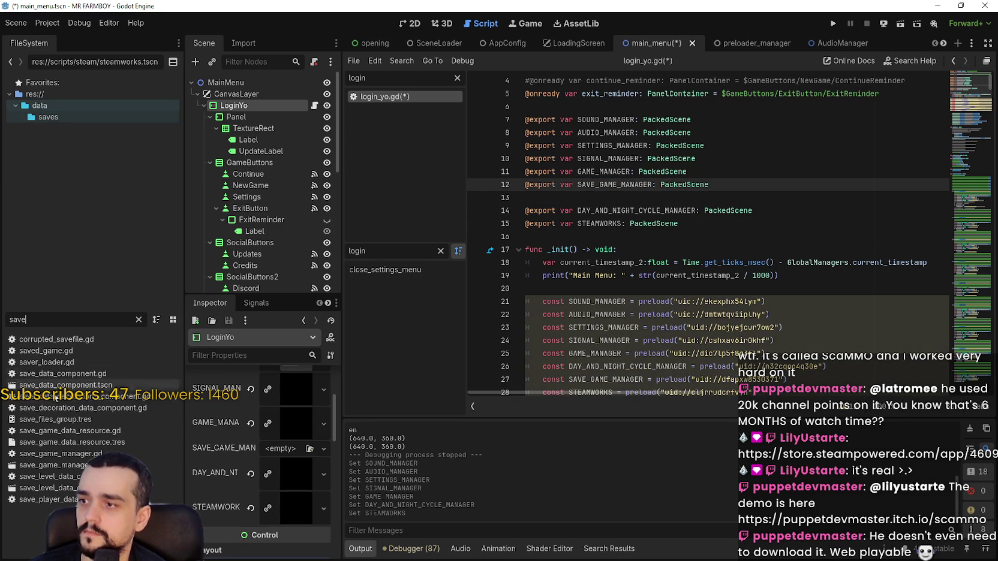
left_click_drag(72, 465, 297, 450)
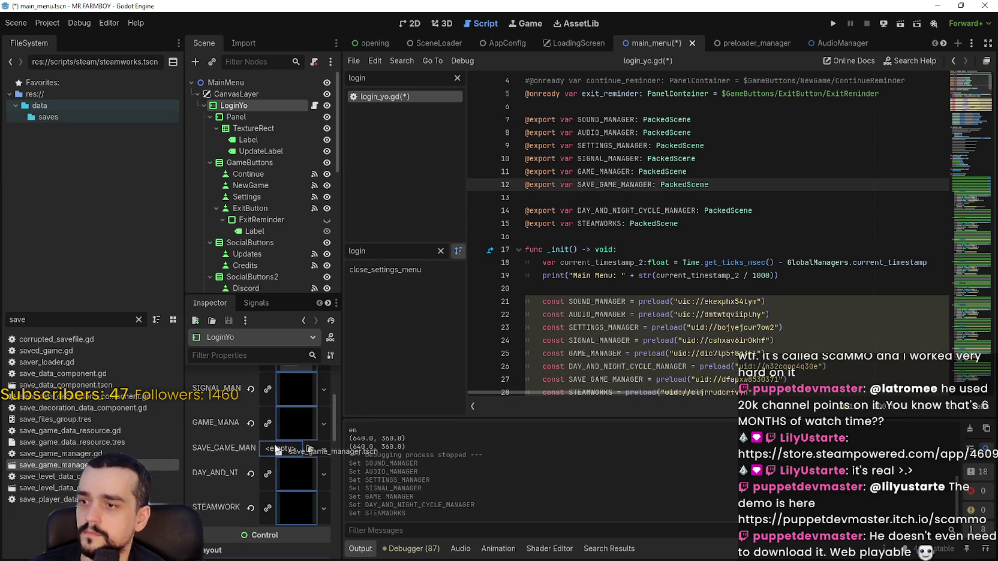
key("ctrl+s")
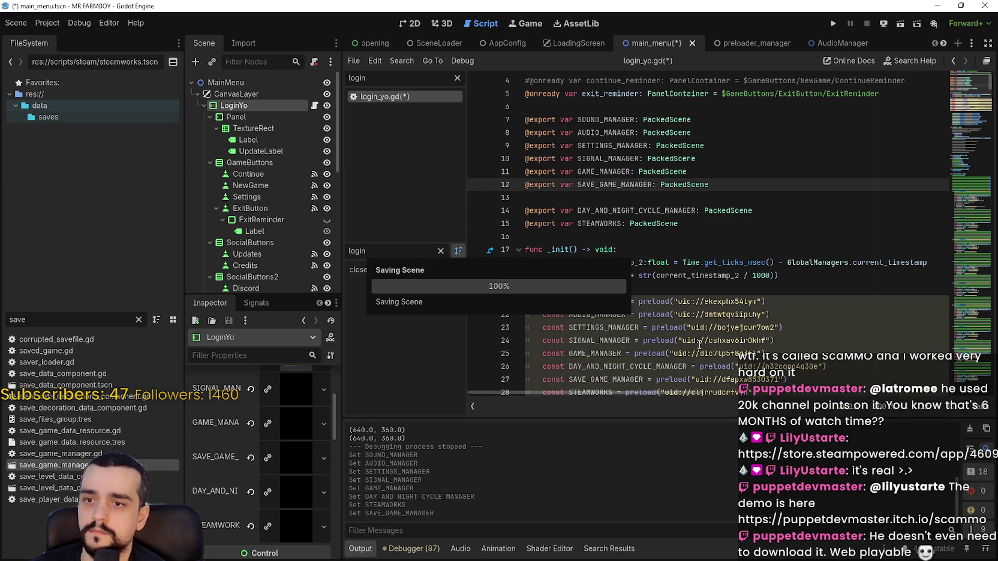
Step: Comment out the eight const preload lines
scroll(700, 345, "down", 3)
left_click(769, 275)
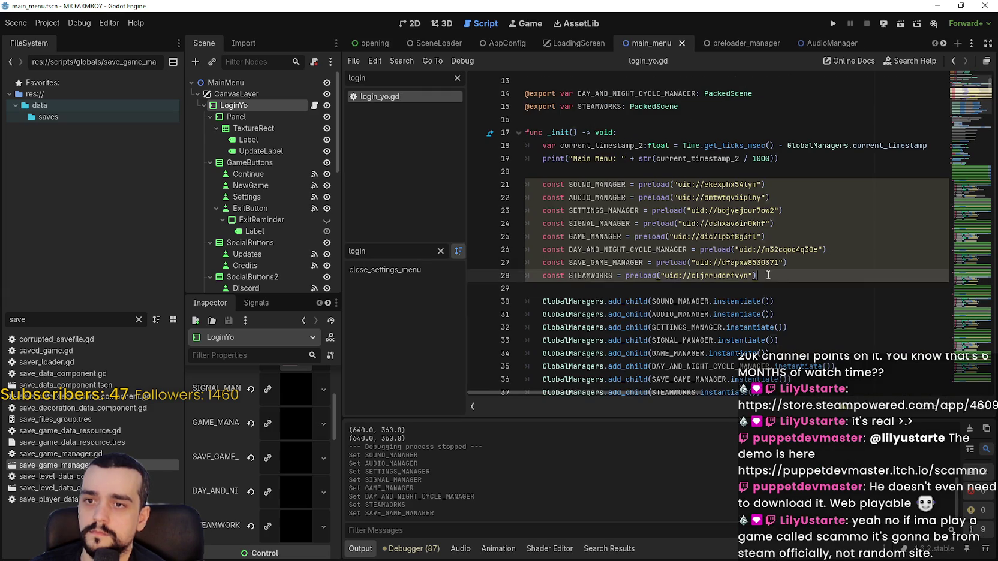
left_click_drag(769, 275, 488, 189)
key("ctrl+k")
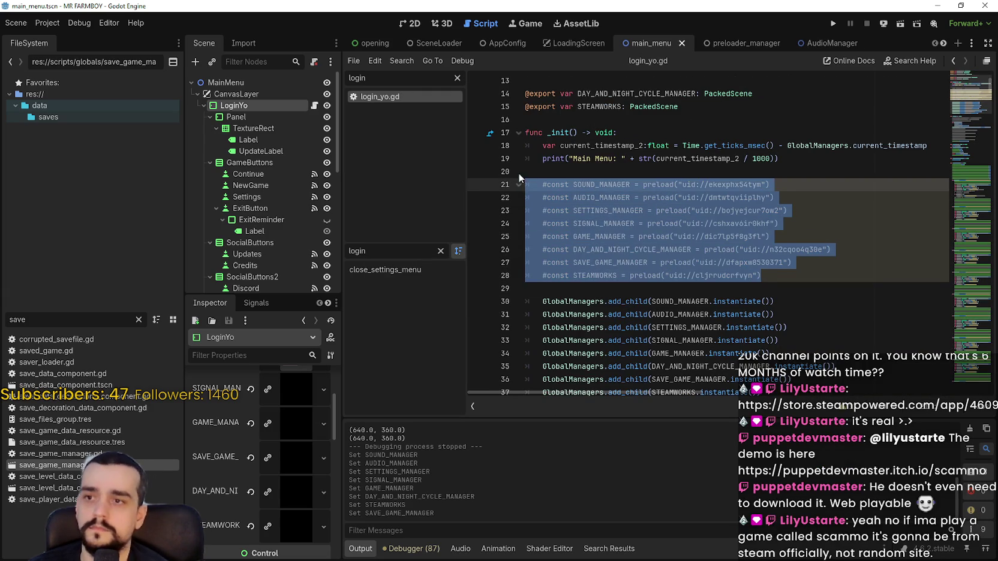
left_click(560, 170)
key("ctrl+z")
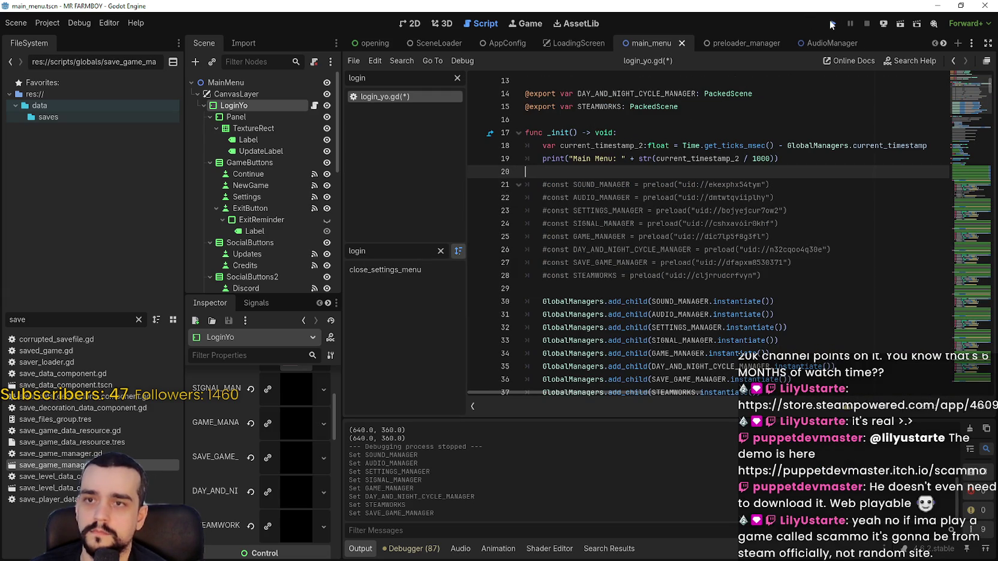
Step: Run the project with F5, then return to the editor's Debugger Errors list
key("F5")
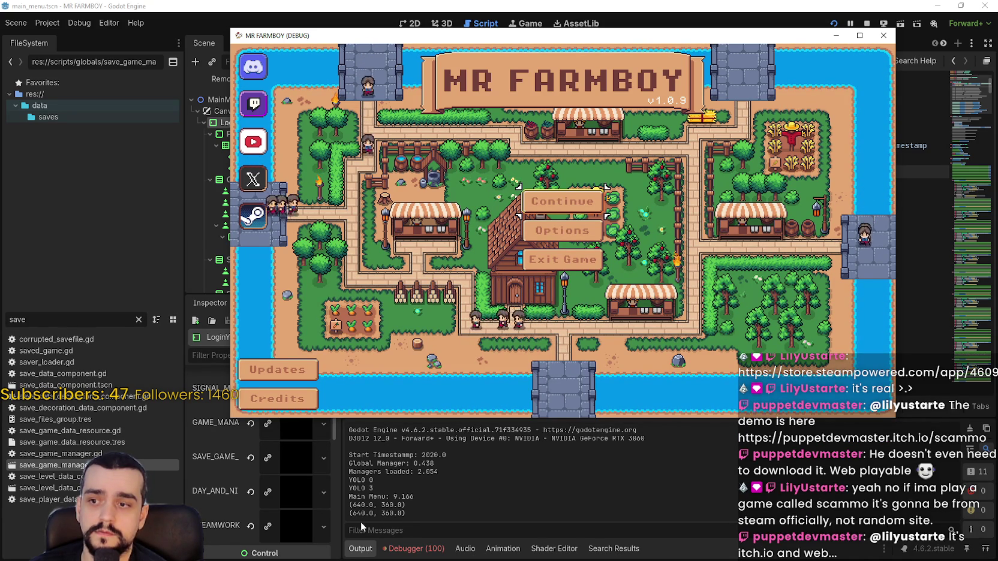
left_click(413, 548)
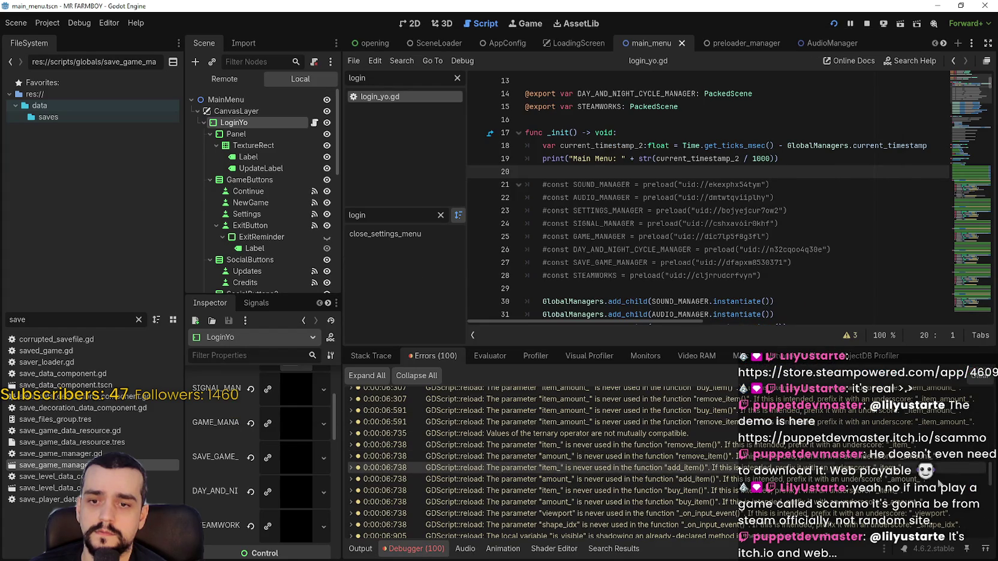
Step: Widen the docks to check the Inspector's manager exports, then narrow them again
left_click_drag(991, 474, 992, 526)
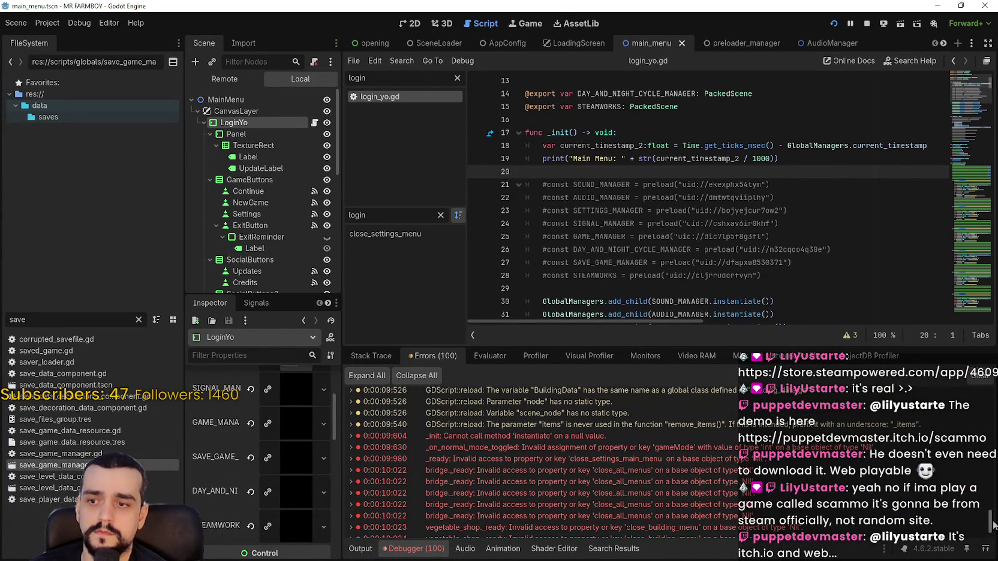
mouse_move(496, 439)
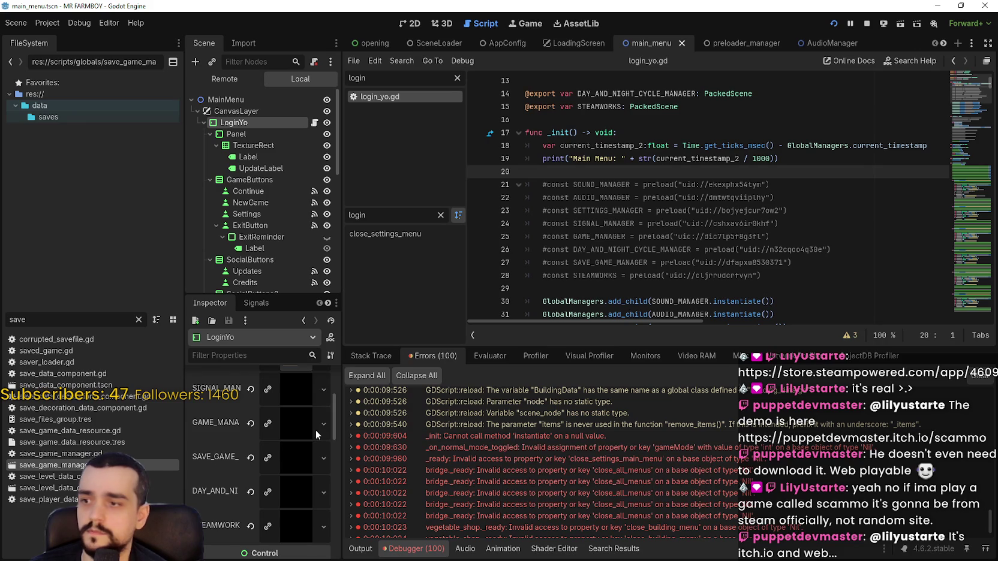
left_click_drag(339, 433, 480, 434)
scroll(424, 444, "up", 2)
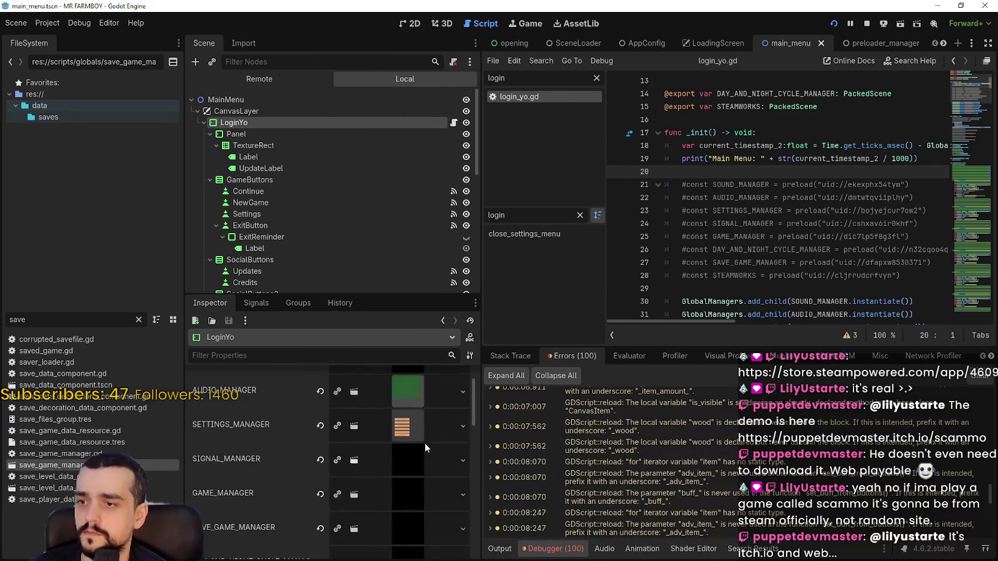
scroll(406, 391, "up", 2)
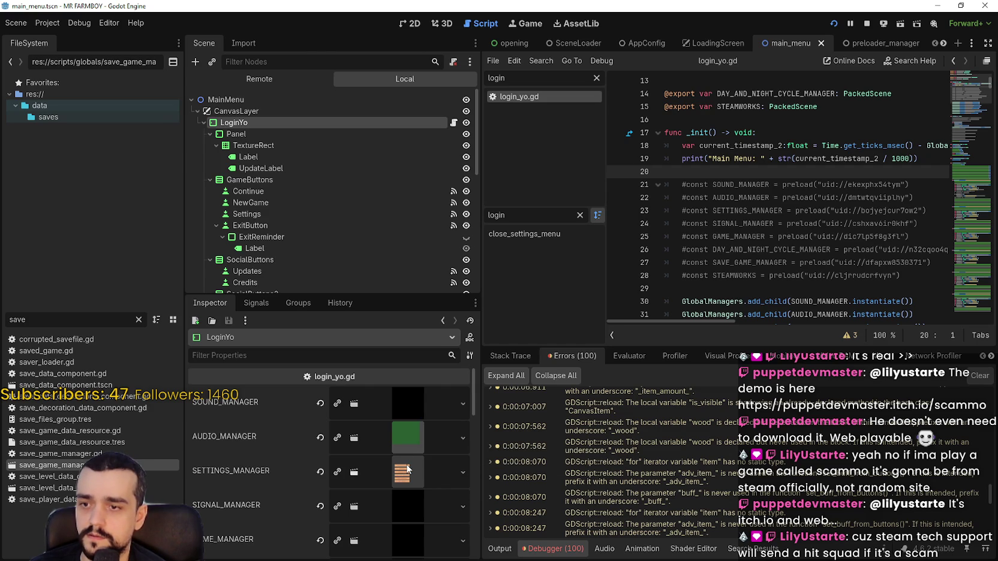
scroll(405, 455, "down", 2)
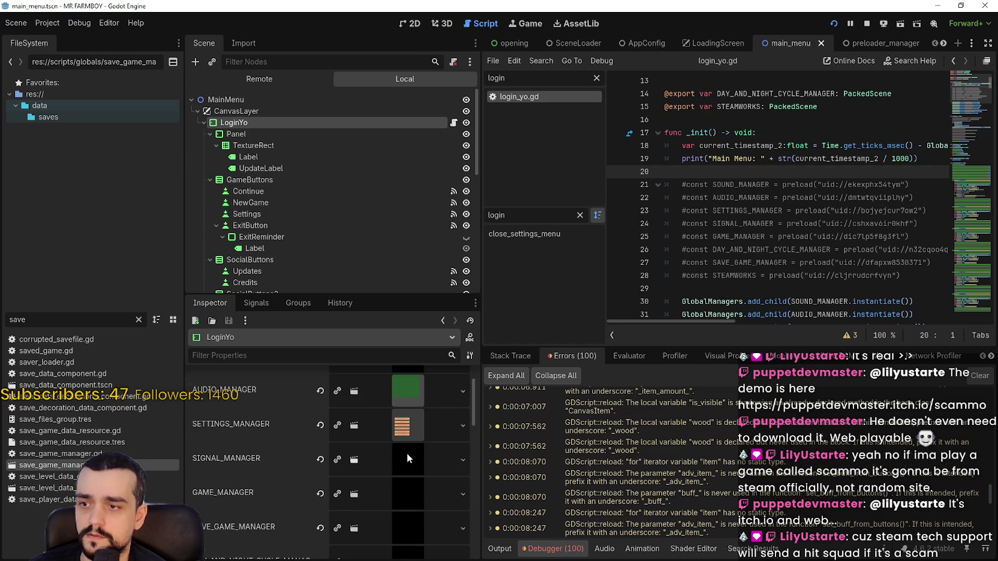
scroll(407, 456, "down", 1)
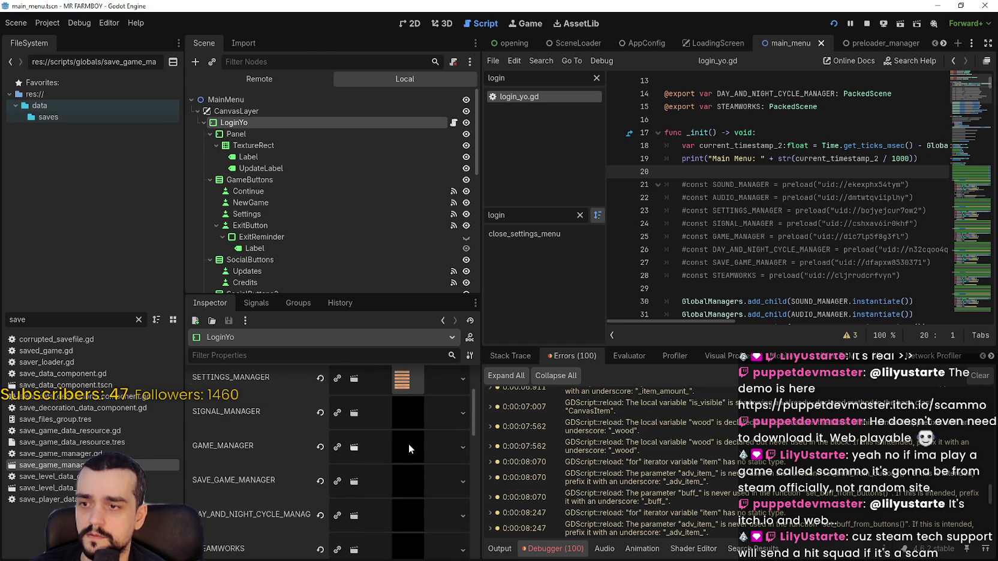
scroll(409, 444, "down", 1)
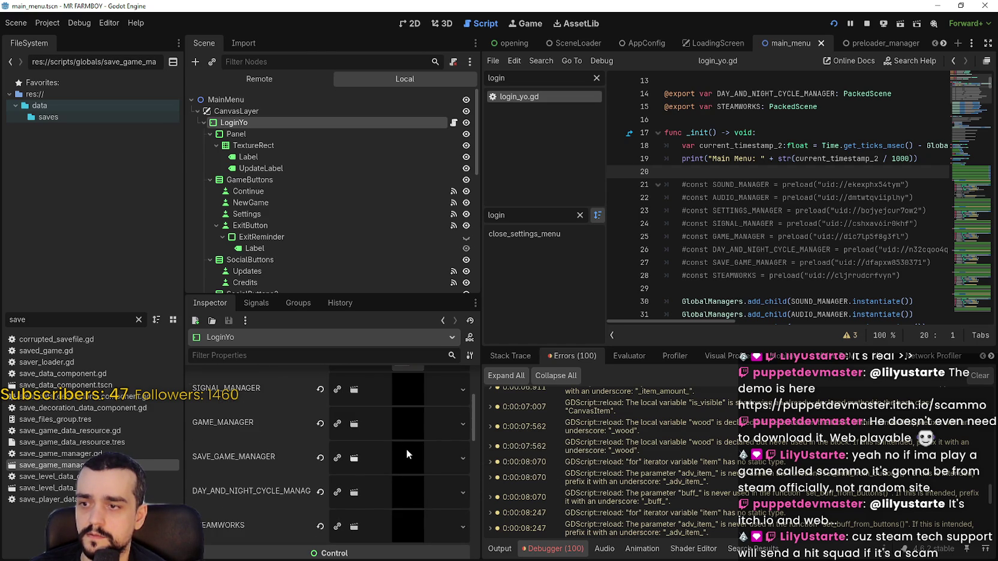
scroll(406, 449, "down", 1)
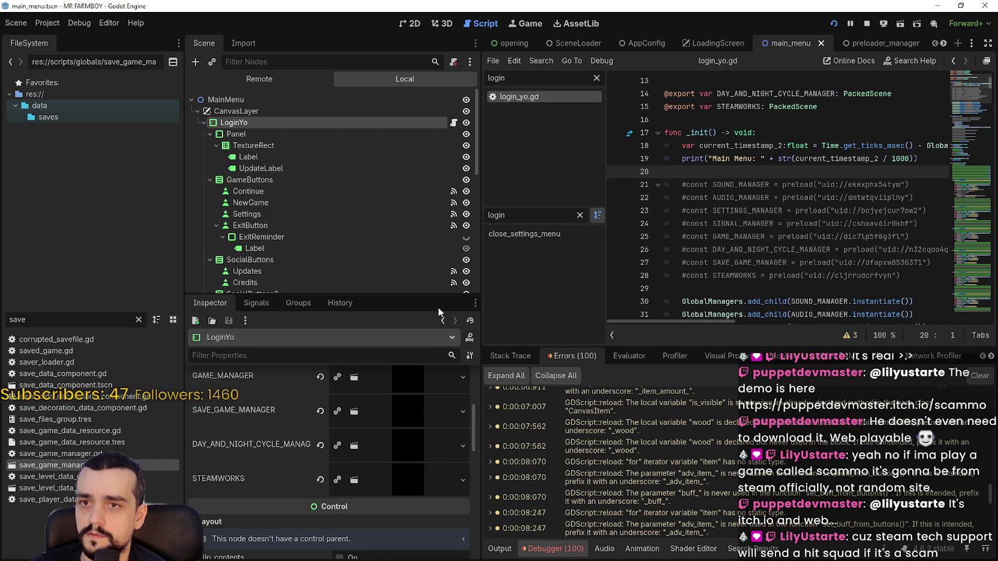
left_click_drag(482, 292, 347, 292)
scroll(659, 209, "down", 3)
scroll(658, 510, "down", 5)
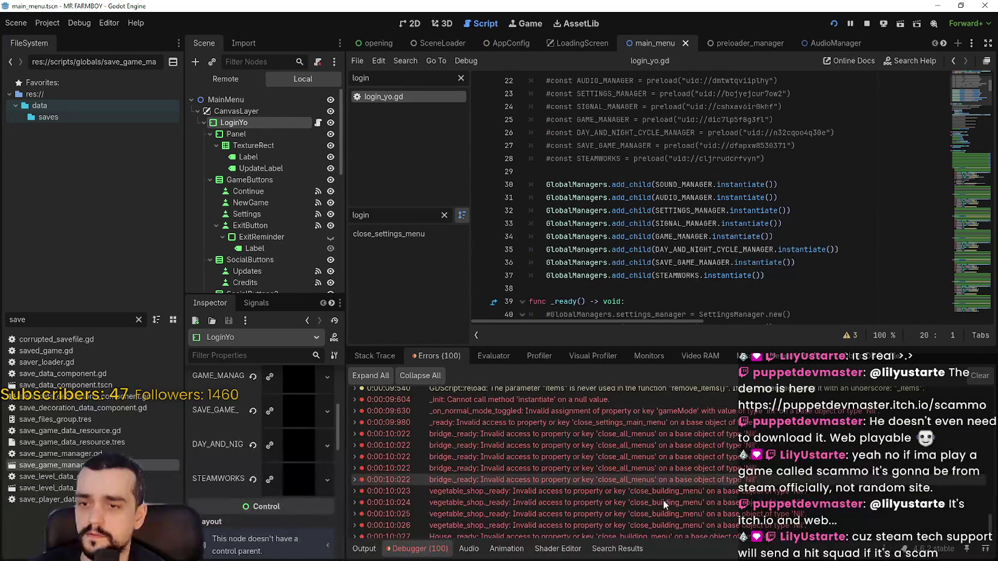
scroll(651, 456, "up", 2)
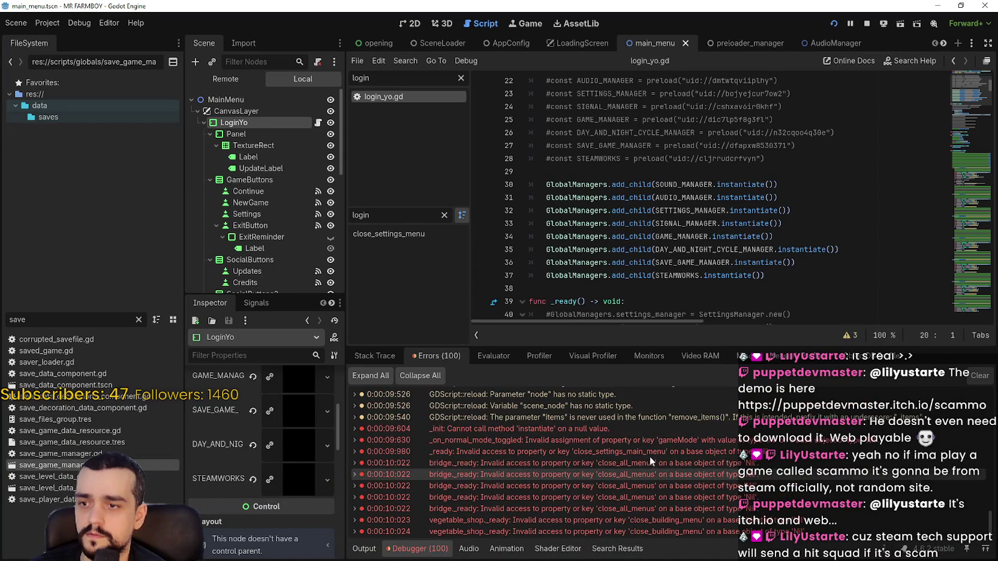
Step: Open bridge.gd at the close_all_menus error line and stop the running game
left_click(648, 459)
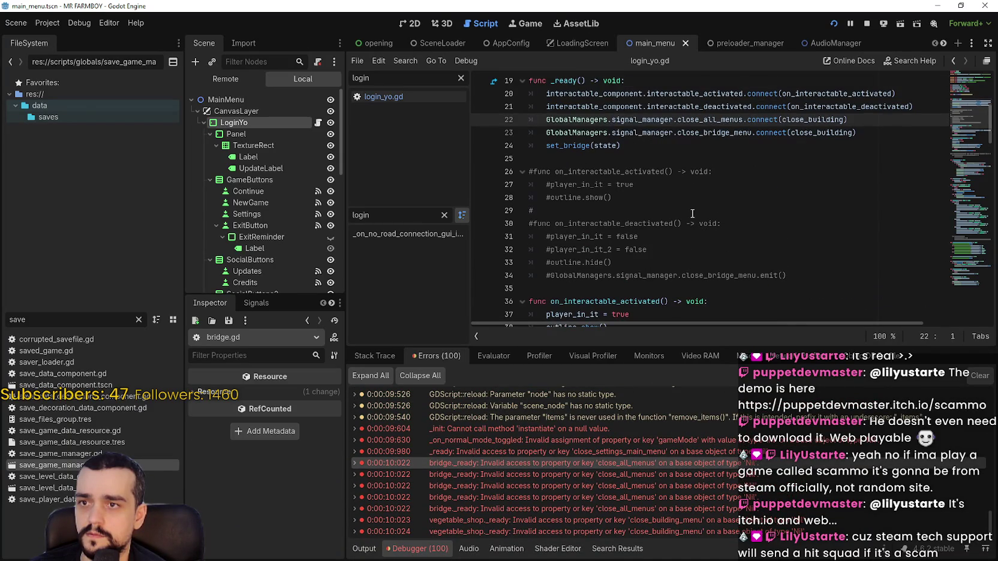
mouse_move(638, 119)
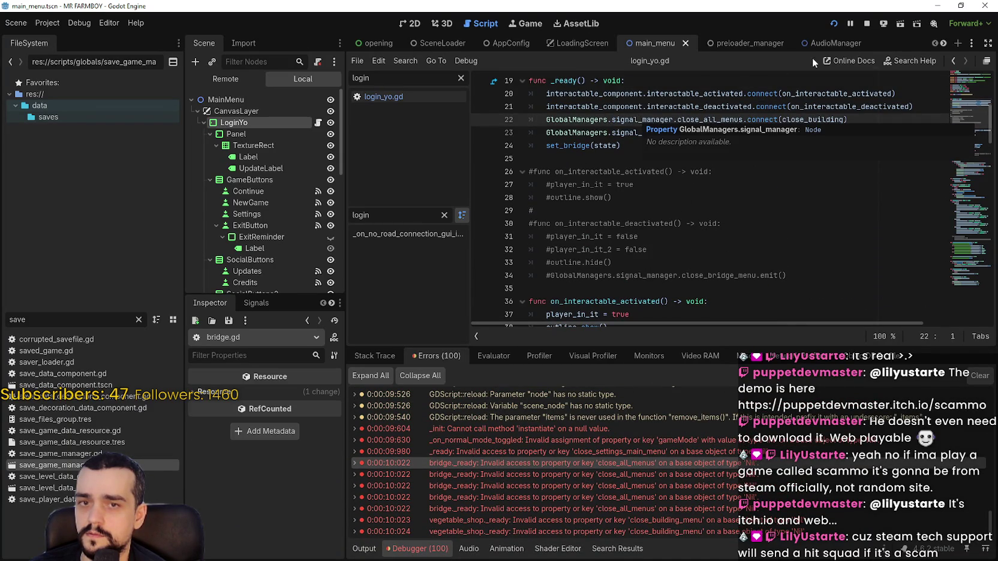
key("F8")
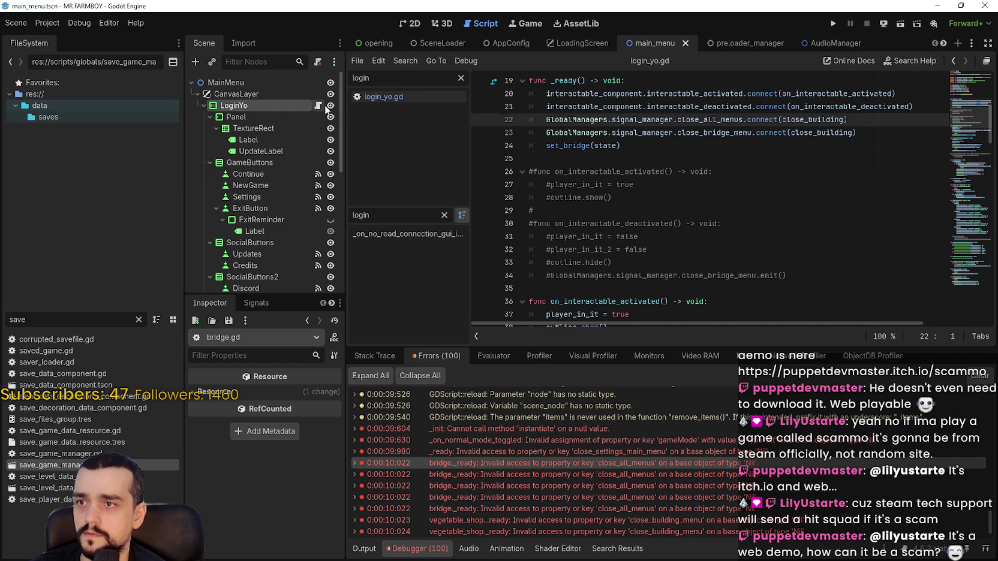
Step: Return to login_yo.gd and save the script
left_click(321, 106)
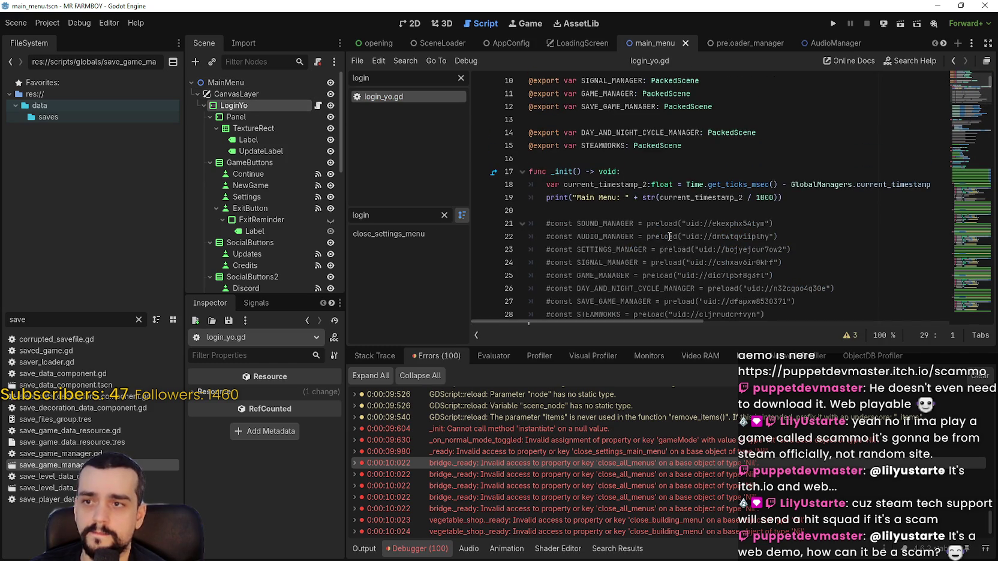
left_click(569, 211)
scroll(569, 212, "down", 3)
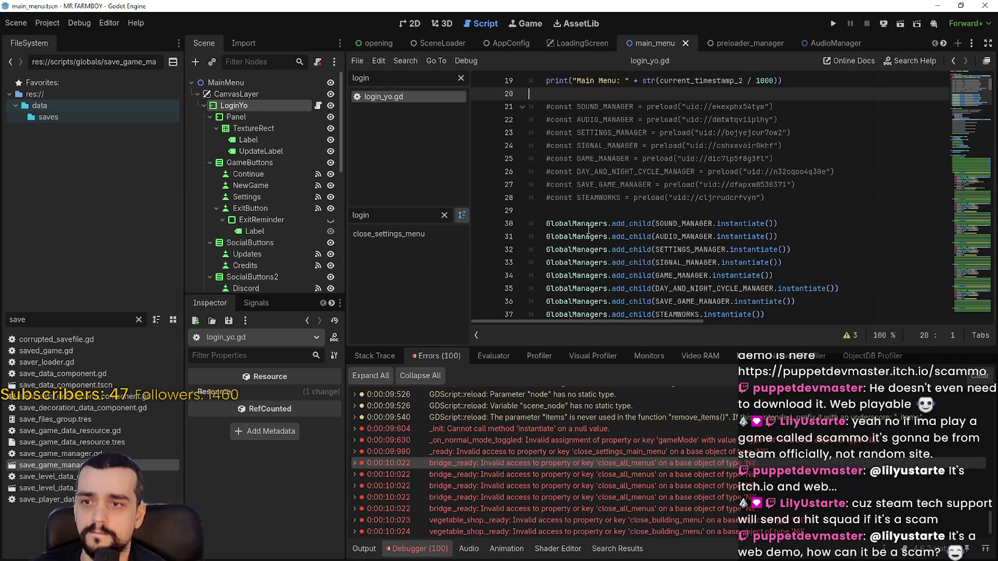
left_click(589, 229)
key("Up")
key("ctrl+s")
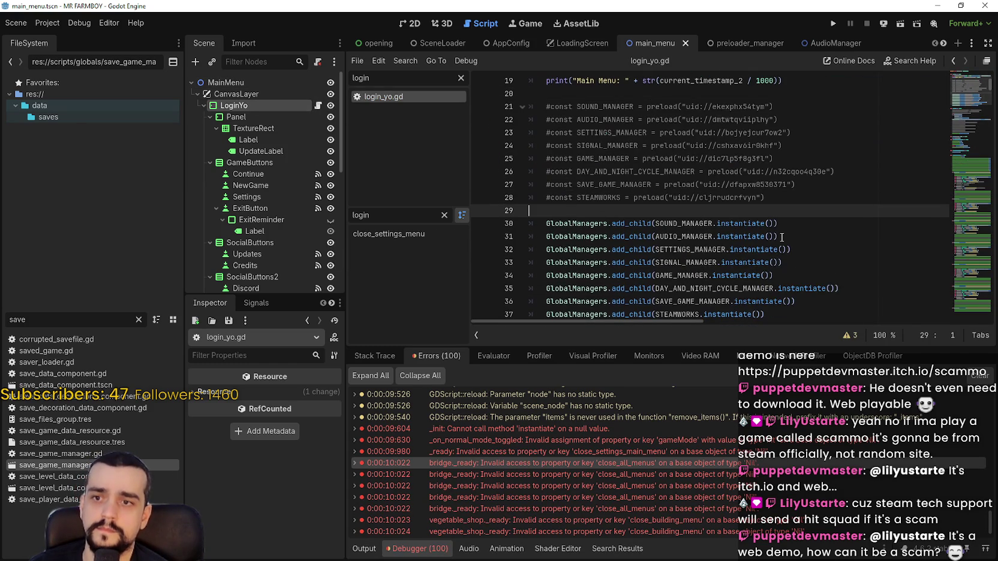
Step: Clear the debugger's error list and run the game again
scroll(782, 237, "down", 3)
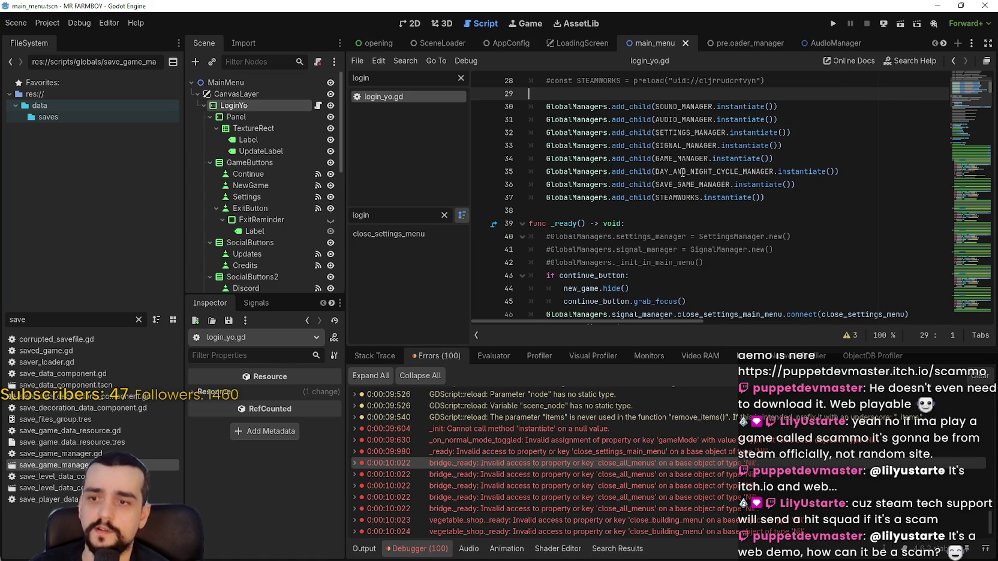
left_click(978, 376)
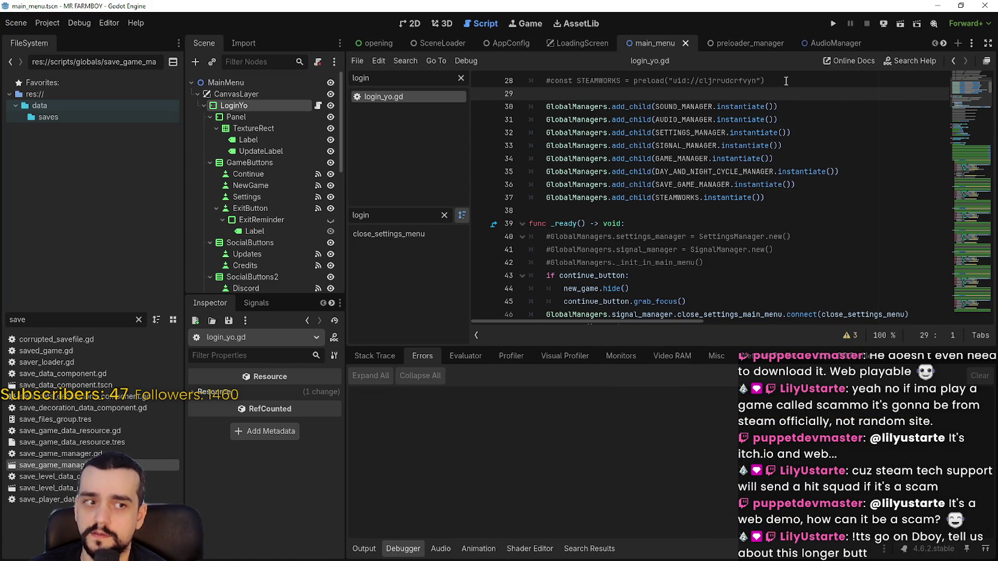
left_click(834, 24)
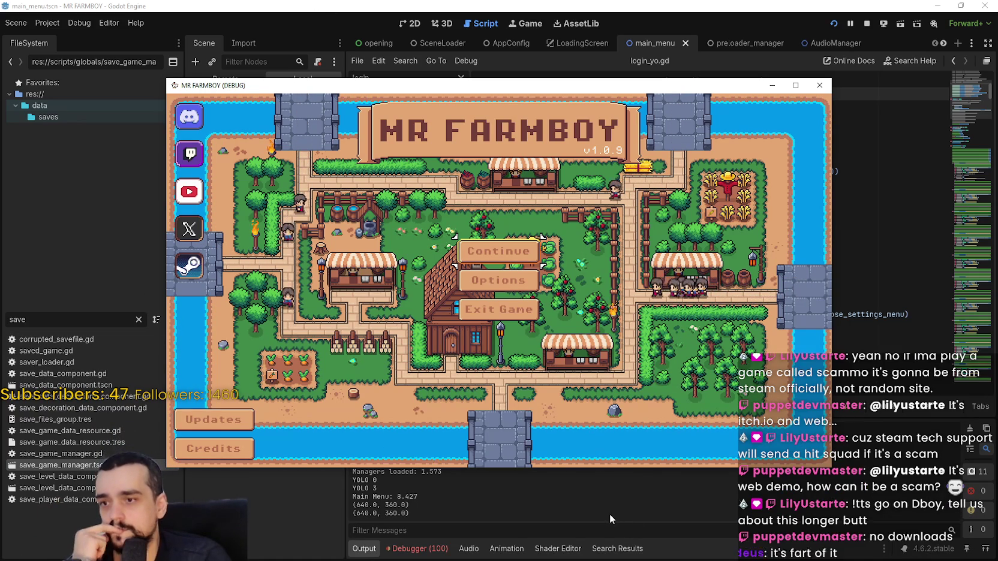
Step: Jump from the 'Cannot call method instantiate on a null value' error to its line in login_yo.gd
left_click(627, 471)
left_click(436, 547)
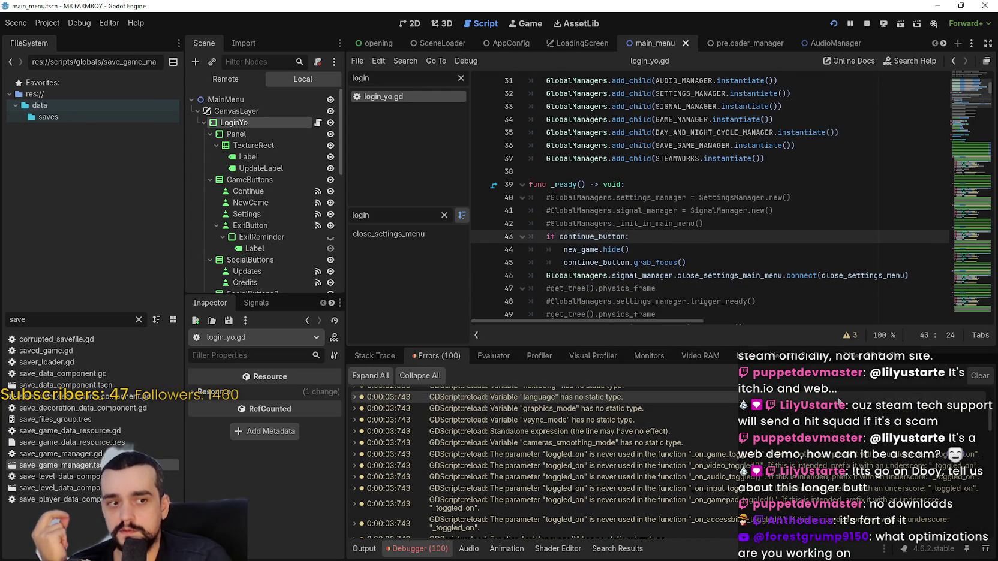
left_click_drag(989, 421, 987, 529)
double_click(524, 408)
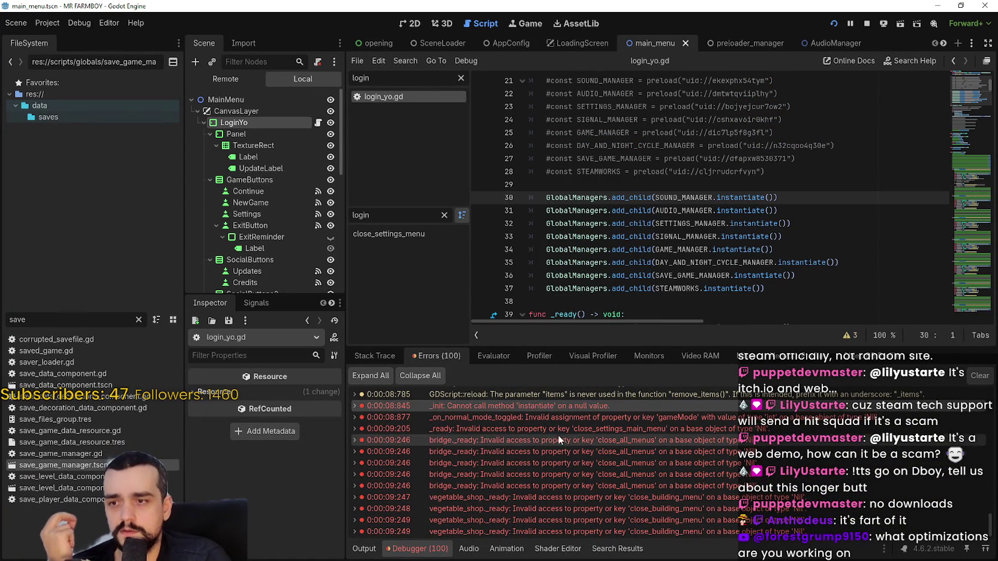
mouse_move(525, 407)
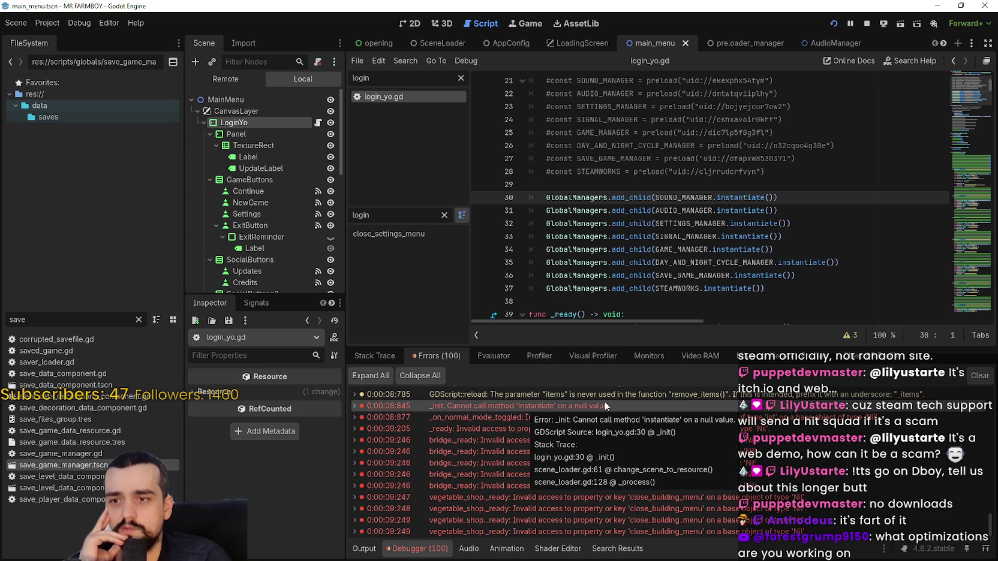
Step: Inspect the SOUND_MANAGER reference on line 30 and the surrounding manager lines
double_click(597, 198)
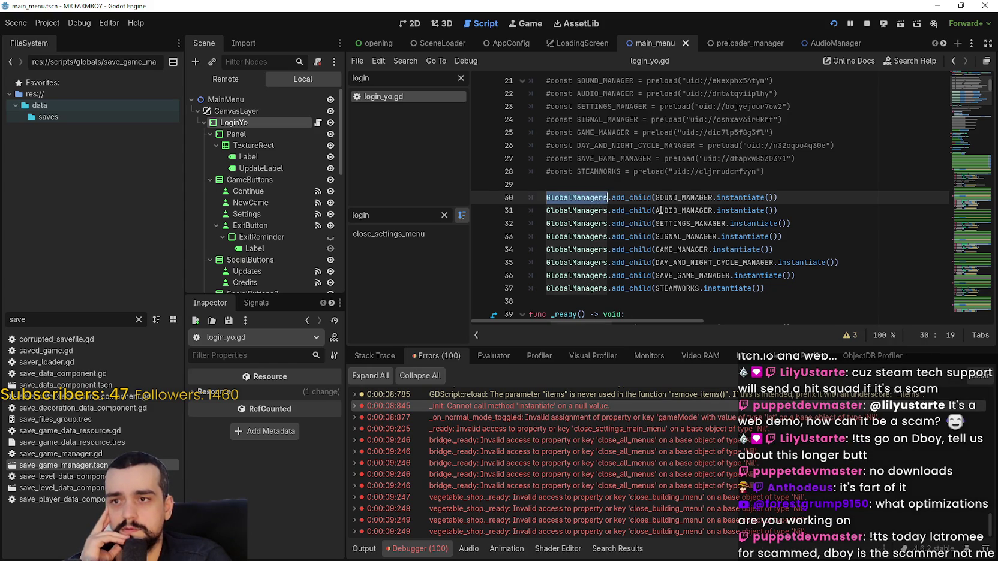
double_click(696, 198)
scroll(666, 289, "up", 2)
scroll(666, 289, "up", 4)
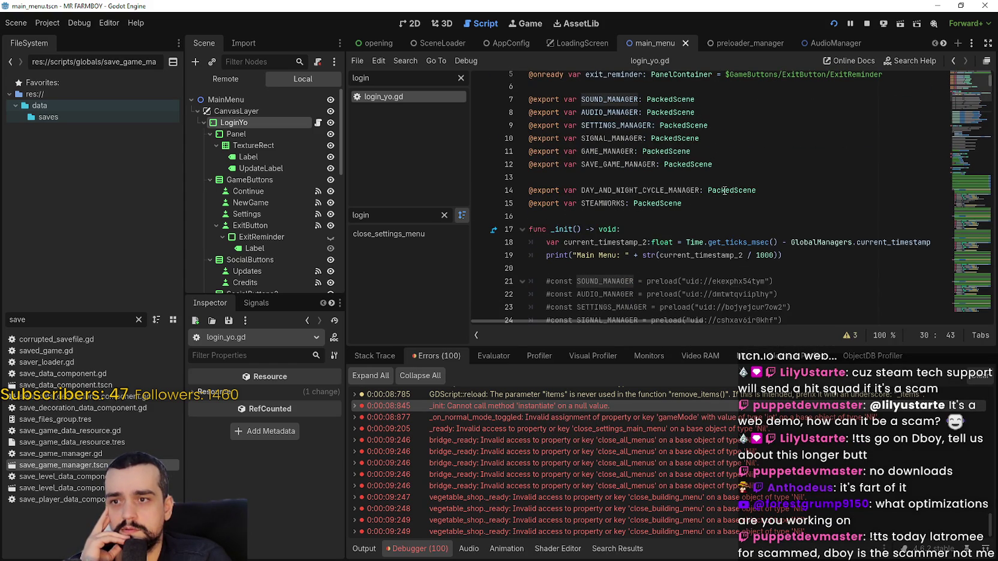
key("Down")
scroll(714, 204, "up", 2)
scroll(705, 216, "up", 3)
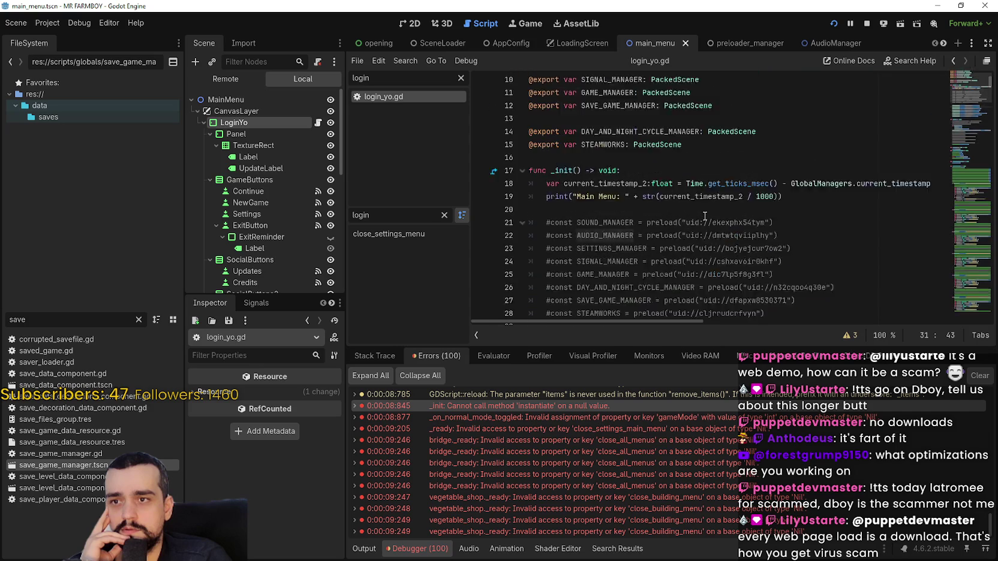
scroll(705, 215, "up", 3)
scroll(700, 240, "down", 6)
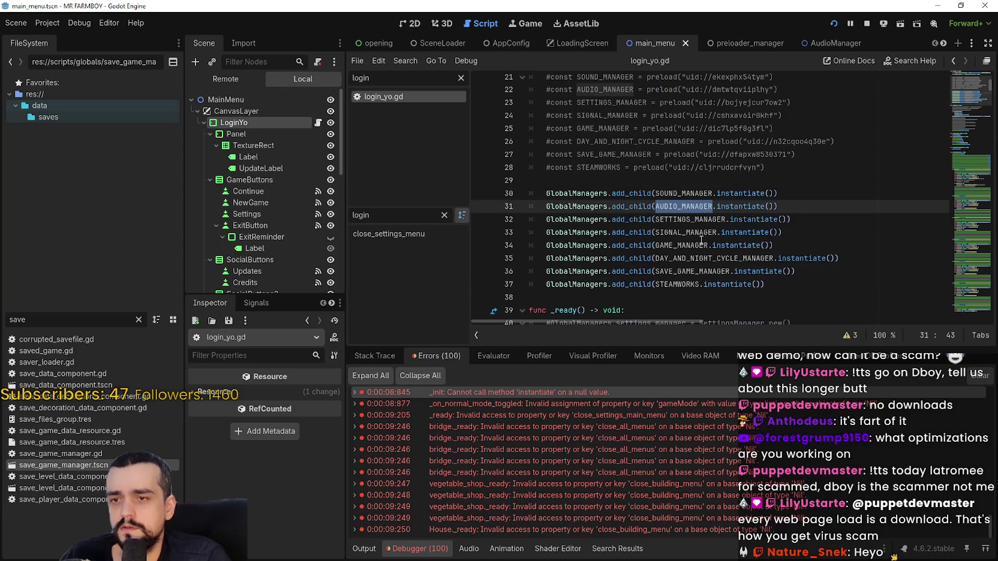
double_click(695, 193)
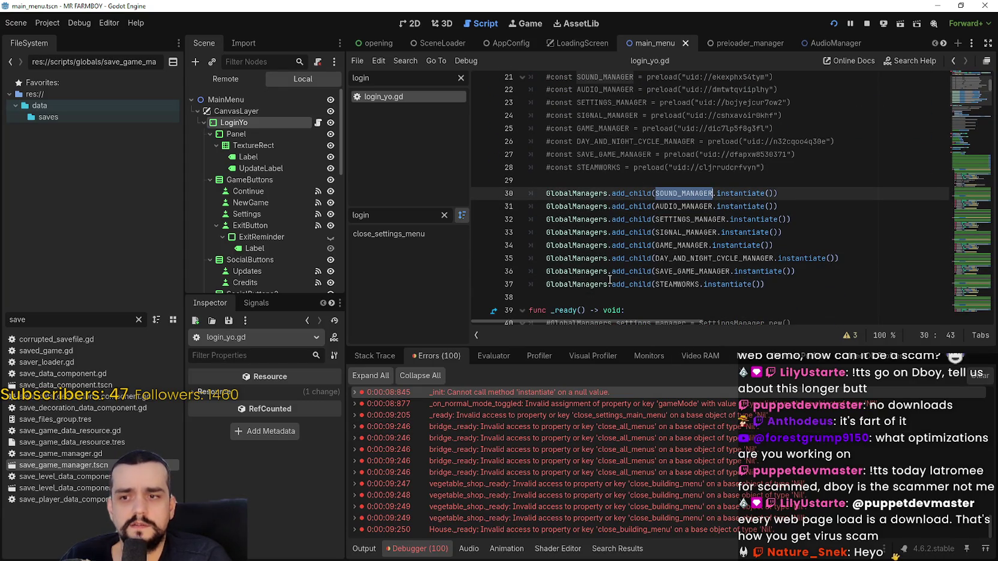
double_click(487, 388)
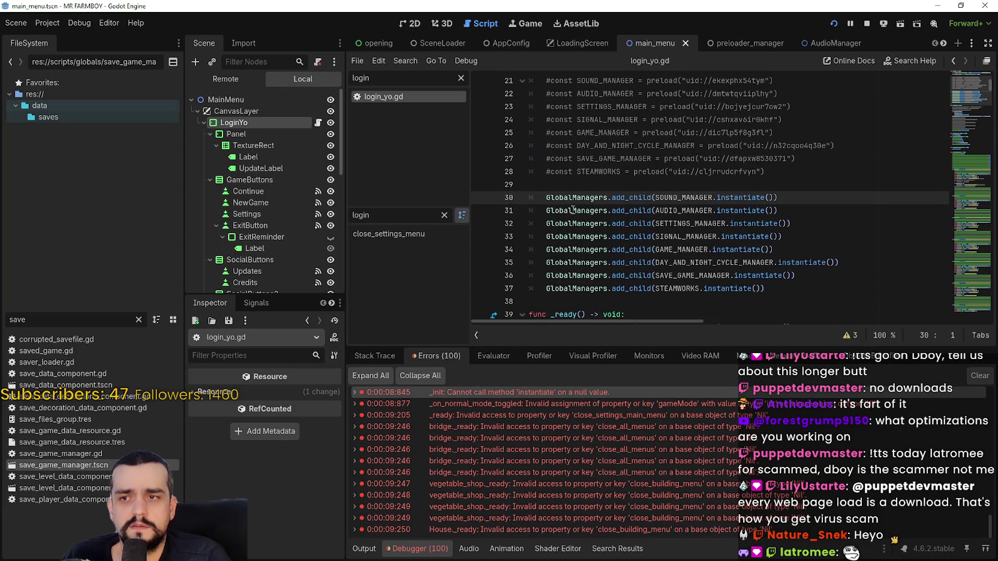
scroll(727, 218, "up", 2)
scroll(727, 218, "down", 4)
Step: Comment out the eight add_child lines 30–37 and paste them into _ready after line 42
mouse_move(770, 215)
left_mouse_down()
mouse_move(690, 201)
mouse_move(519, 129)
left_mouse_up()
key("ctrl+c")
key("ctrl+k")
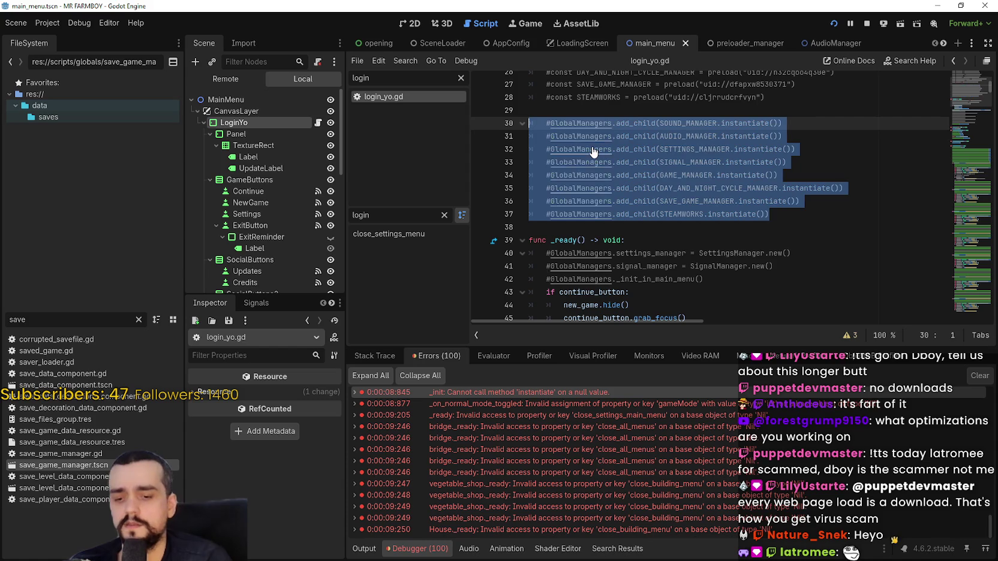
left_click(788, 279)
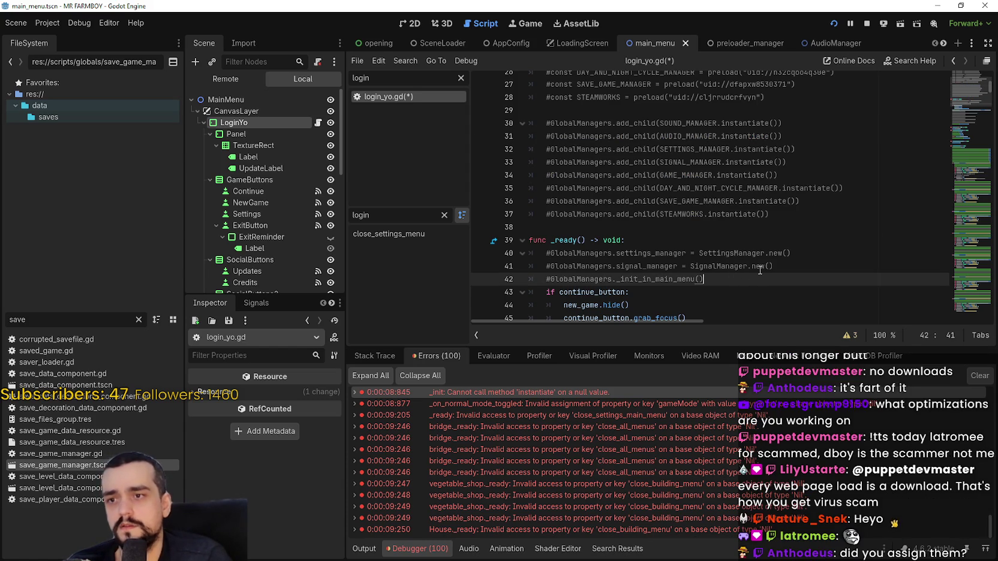
key("Return")
key("ctrl+v")
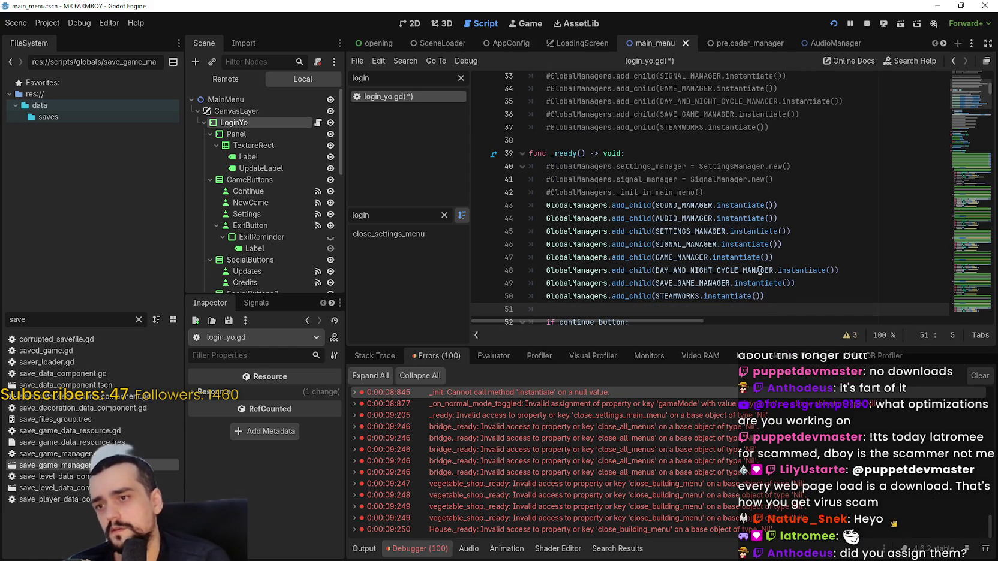
Step: Write get_tree().physics_frame on the line after the pasted manager calls
type("a")
key("BackSpace")
type("get")
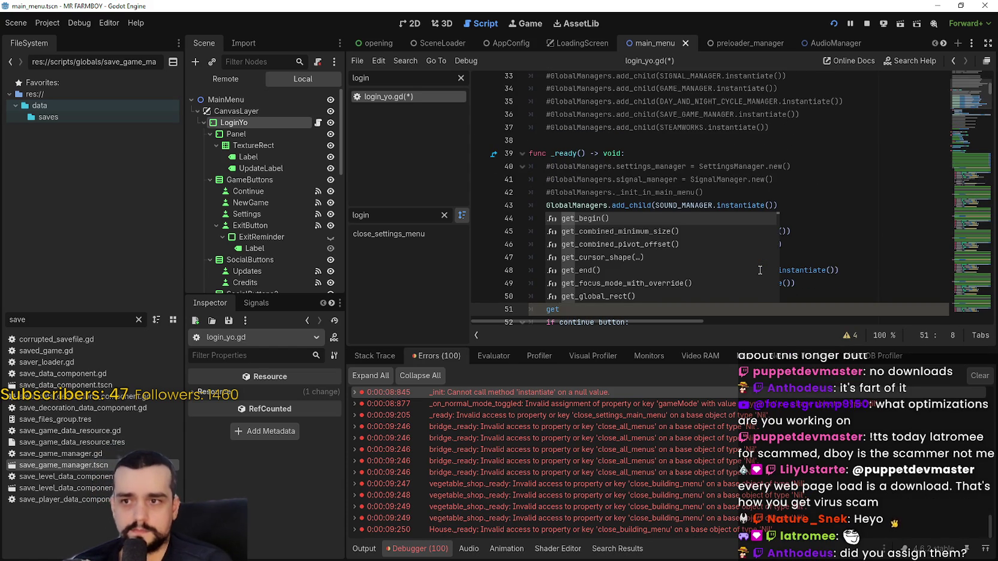
key("Return")
key("ctrl+z")
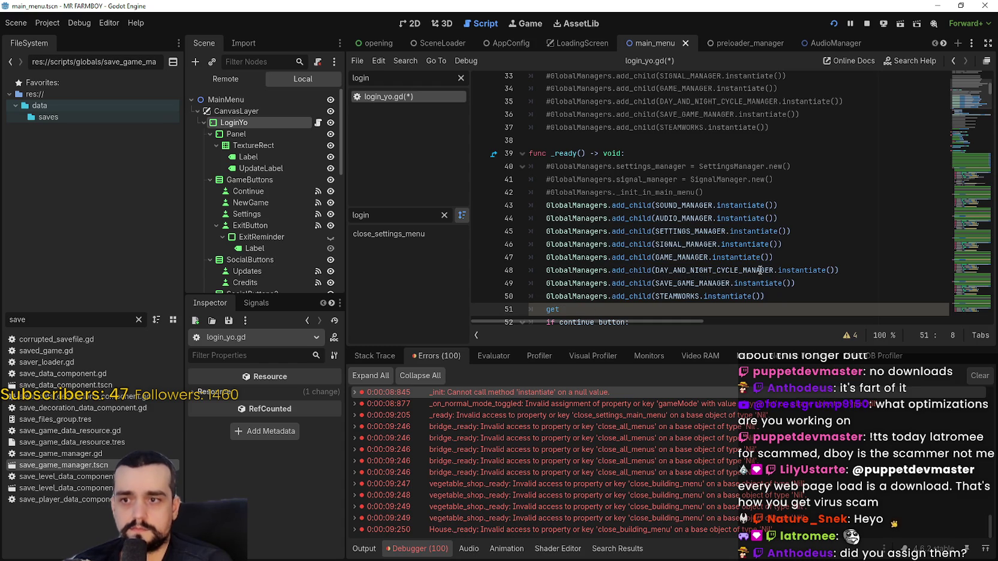
type("get")
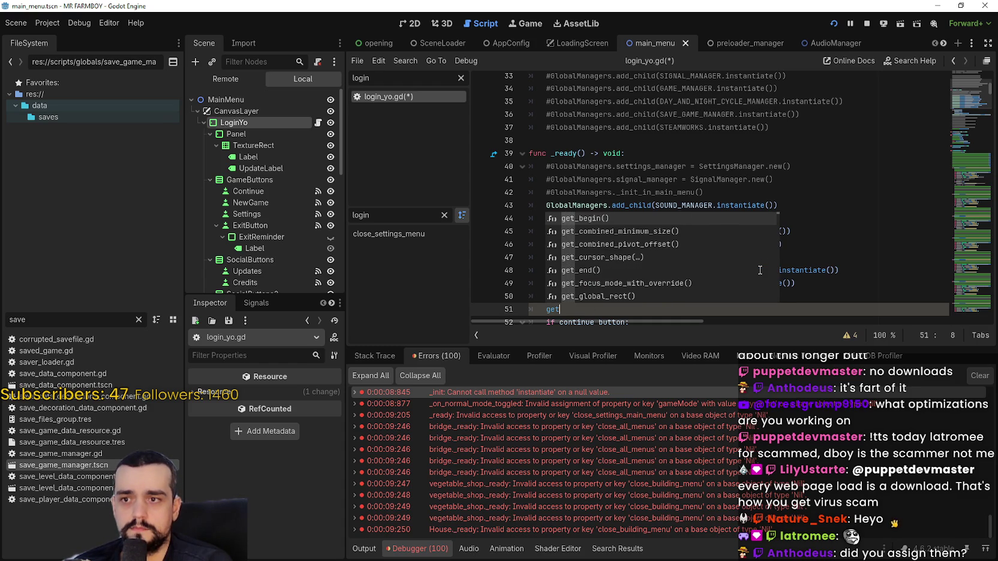
type("_tree")
key("Return")
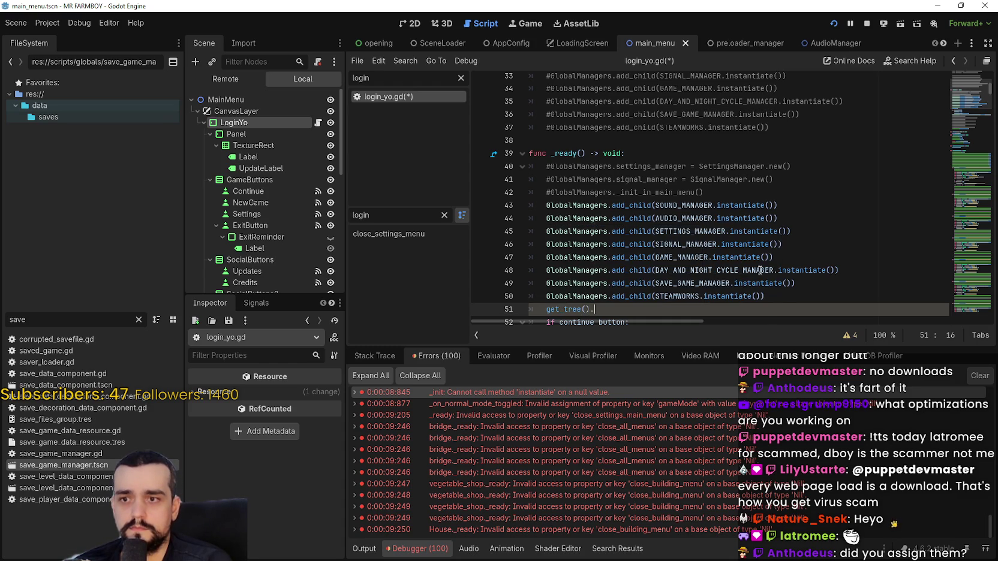
type("ph")
key("Return")
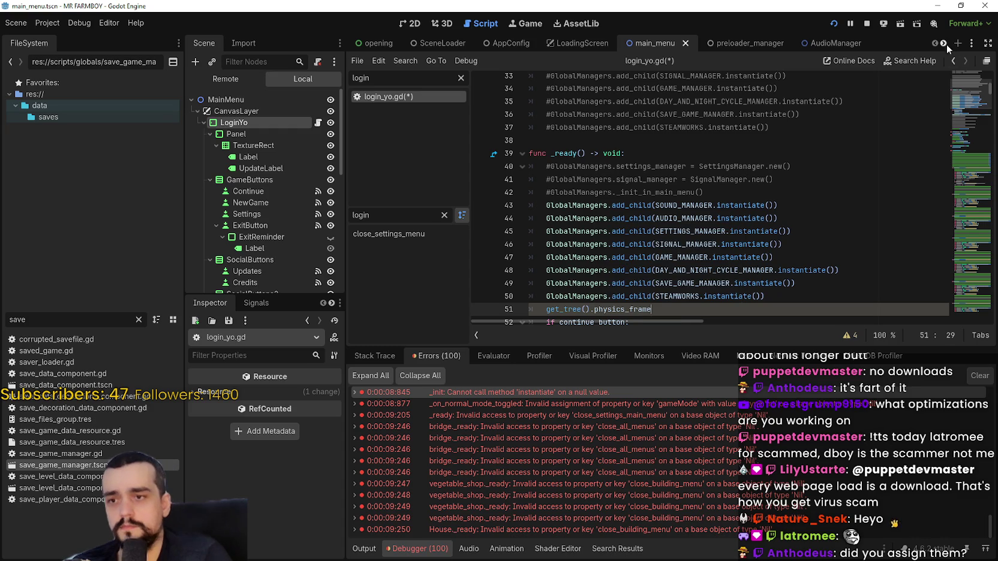
Step: Prefix that line with await so _ready waits a physics frame, and save login_yo.gd
scroll(709, 191, "down", 2)
type("await")
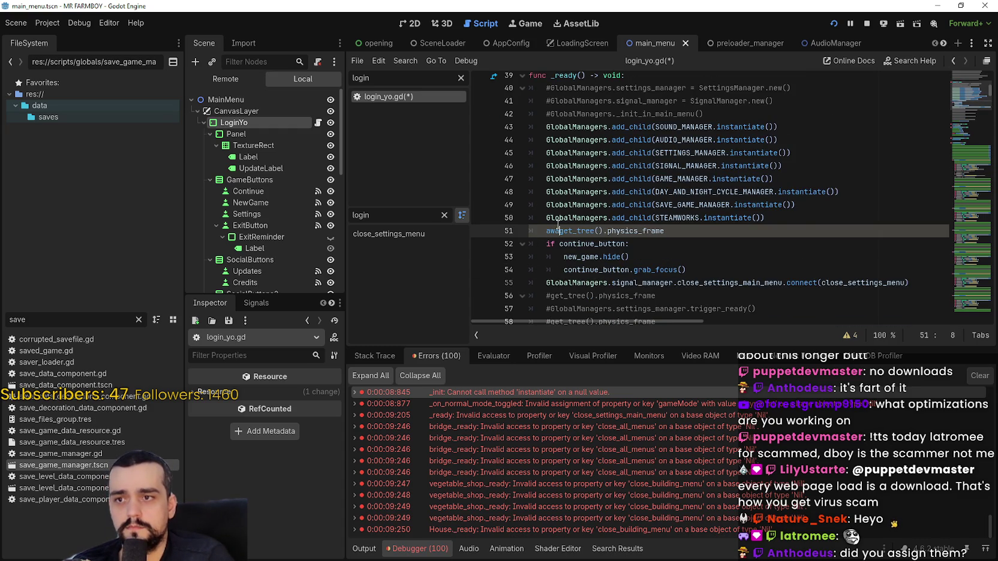
left_click(611, 257)
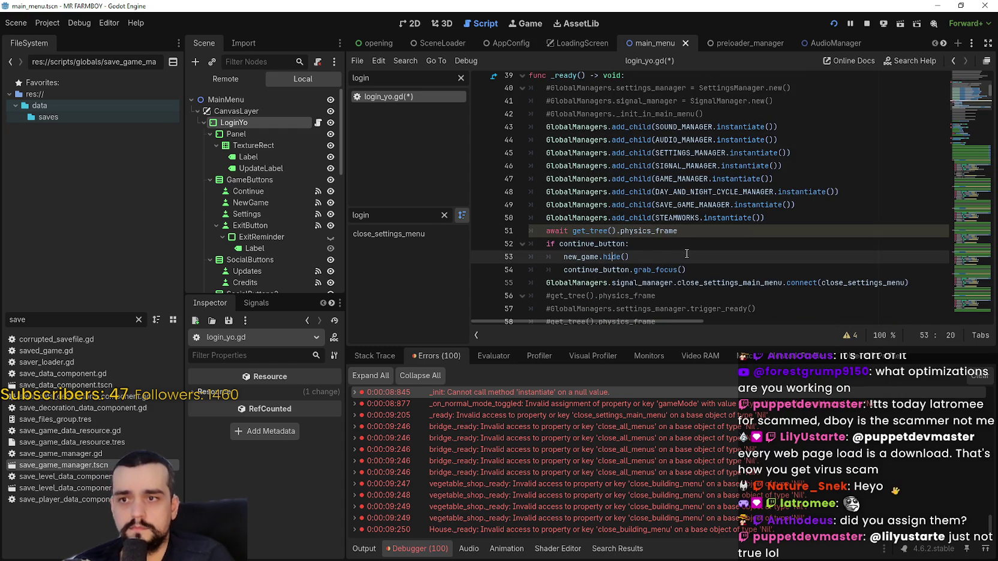
left_click(702, 233)
key("ctrl+s")
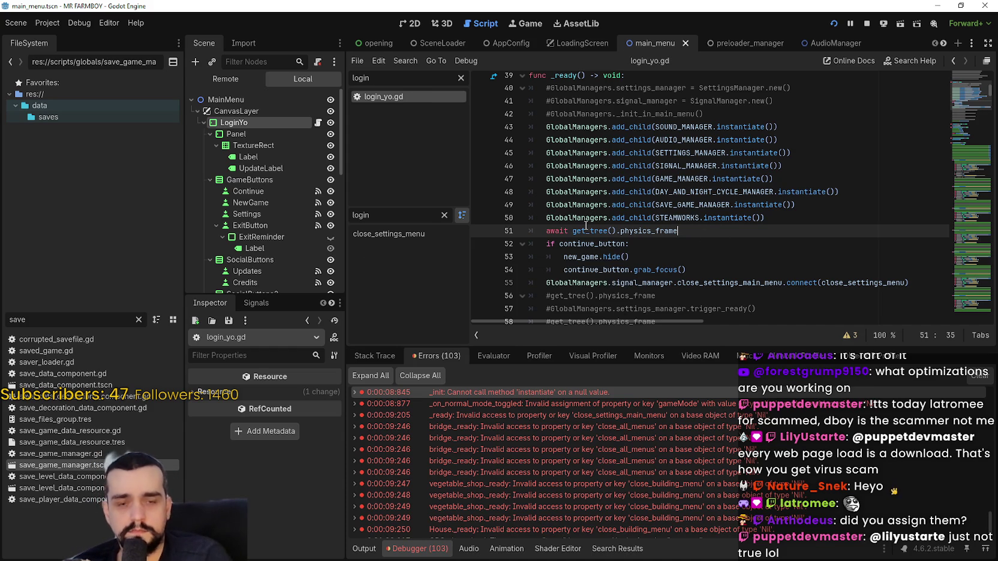
scroll(586, 225, "down", 1)
scroll(586, 225, "up", 2)
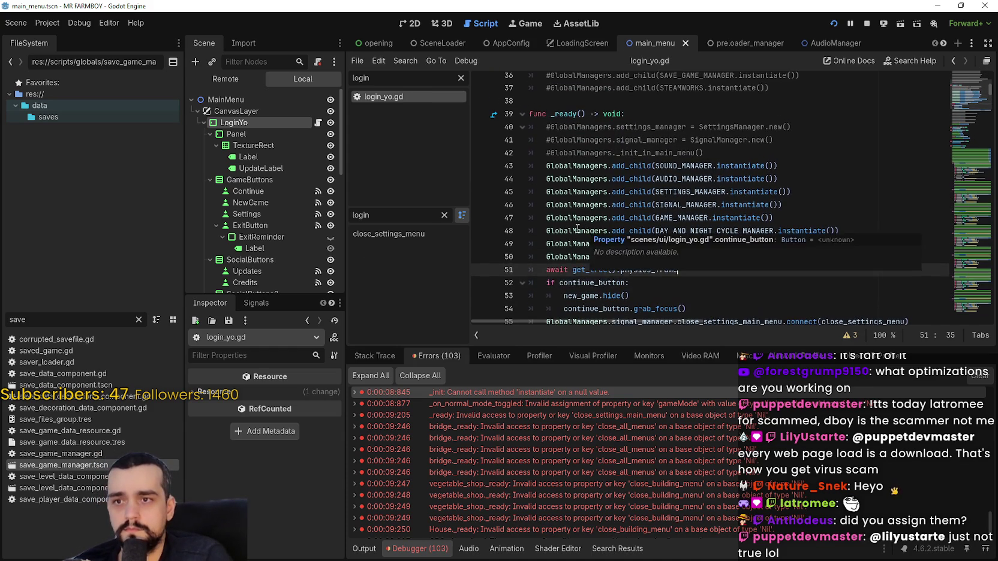
Step: Select the LoginYo node and bring up its _init function in login_yo.gd
left_click(262, 127)
scroll(262, 509, "up", 1)
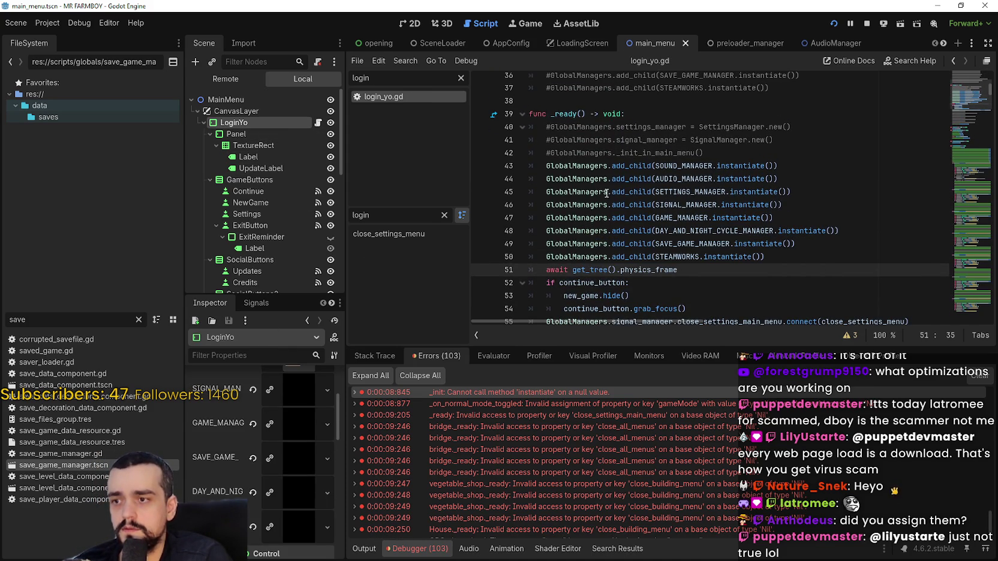
scroll(546, 147, "up", 9)
left_click(572, 179)
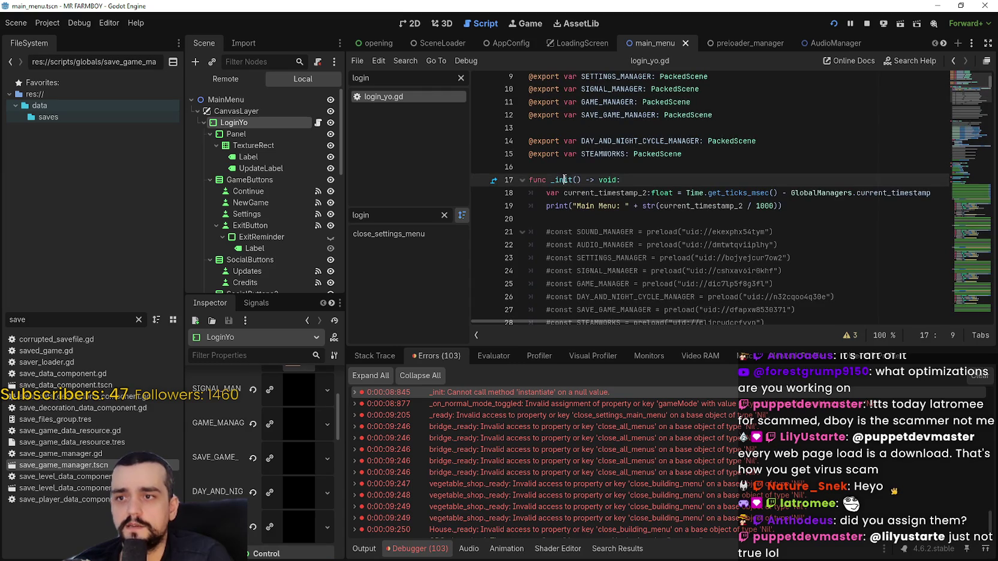
scroll(671, 255, "down", 5)
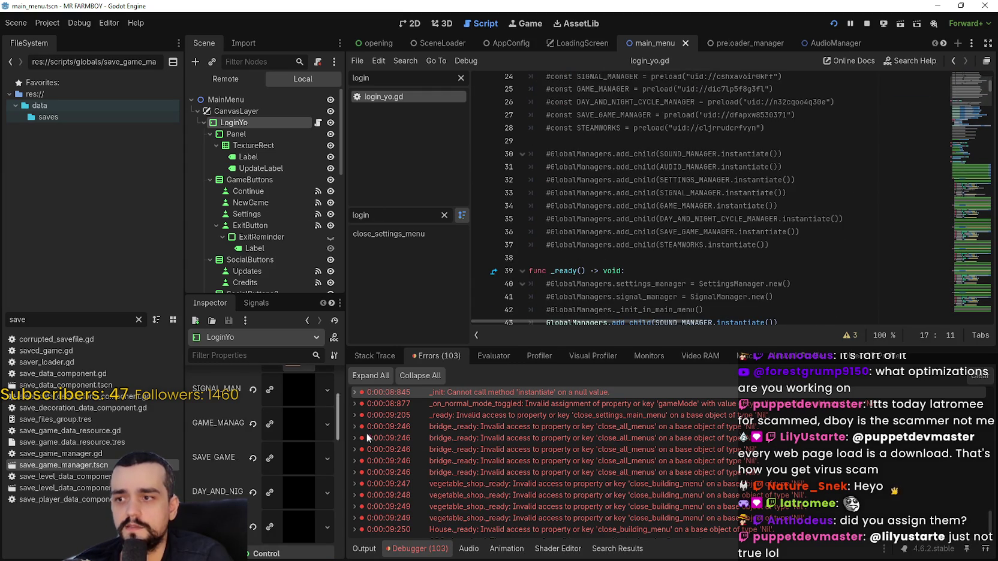
scroll(671, 262, "down", 3)
scroll(671, 262, "up", 7)
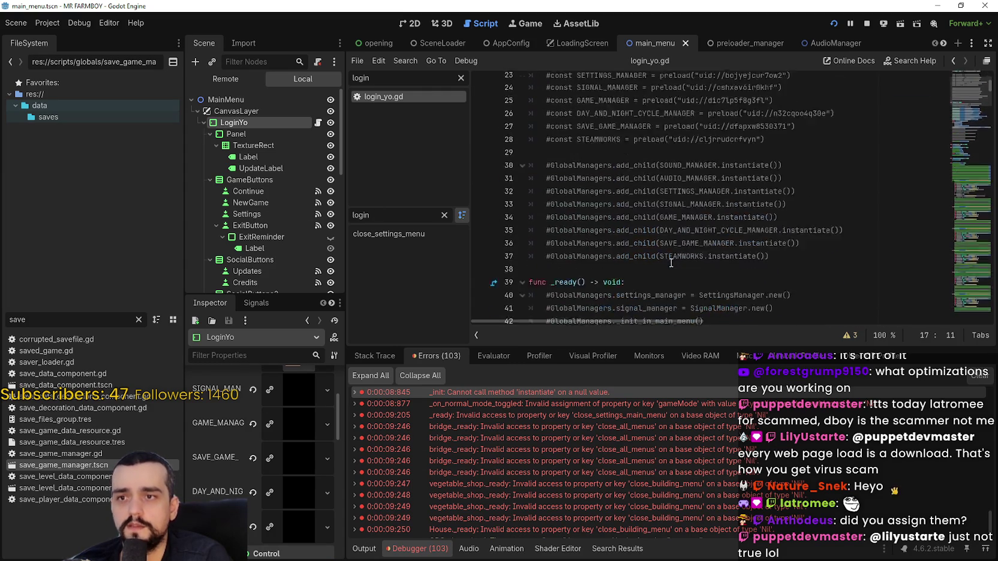
Step: Put the caret on the timestamp line 18, then stop and relaunch the game
left_click(625, 146)
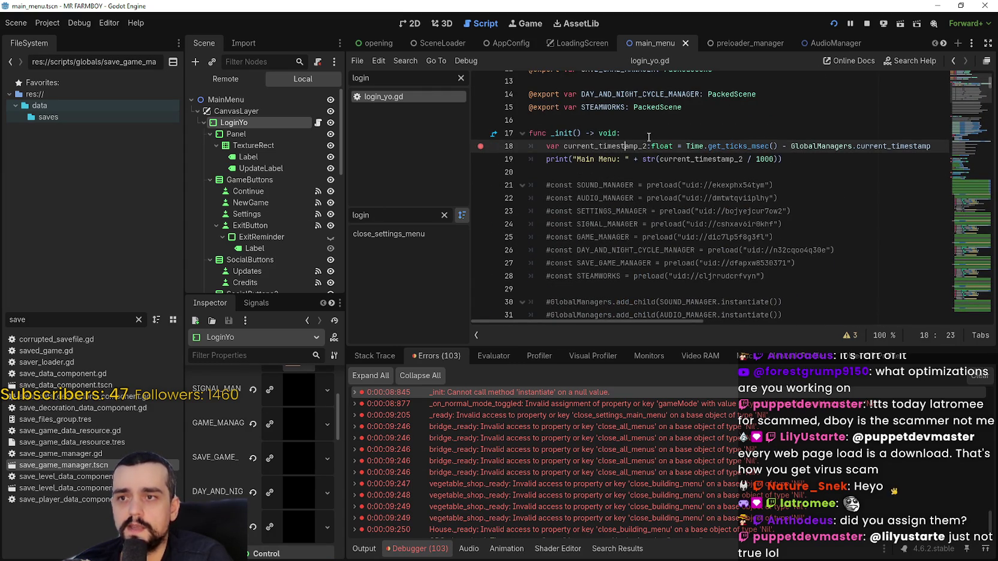
left_click(867, 24)
left_click(832, 26)
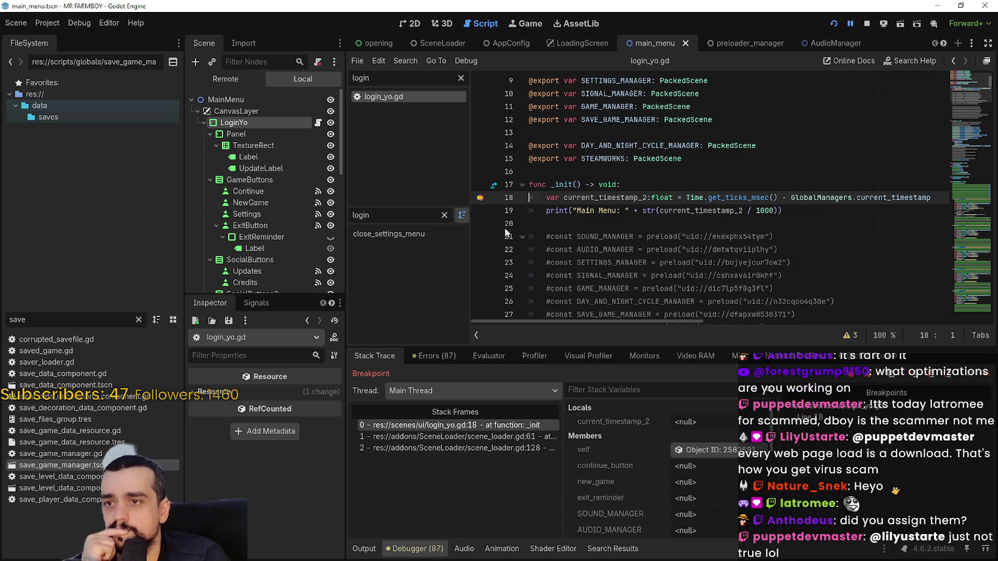
Step: Inspect the live GlobalManagers node in the Remote scene tree while paused
left_click(236, 77)
left_click(241, 157)
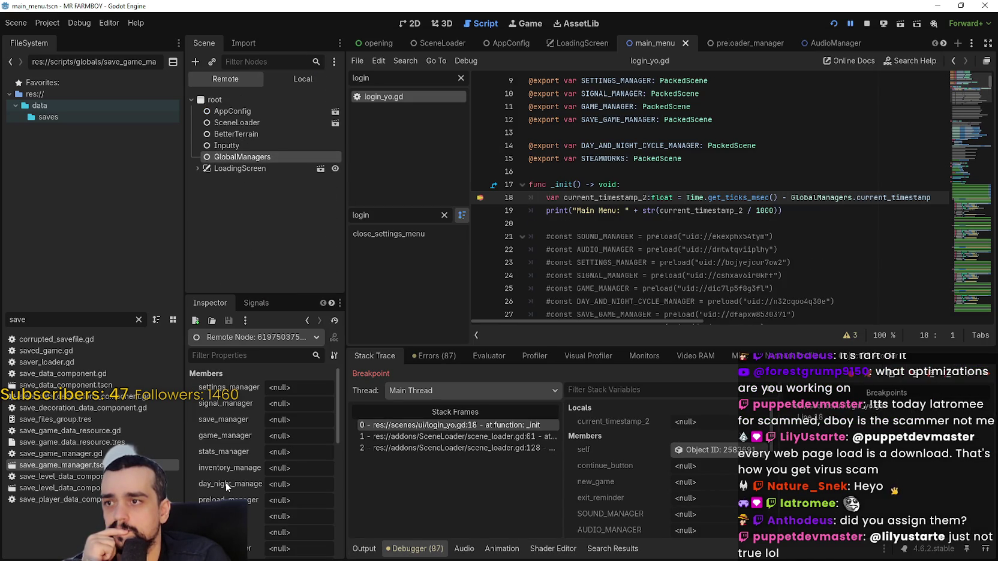
scroll(602, 180, "down", 2)
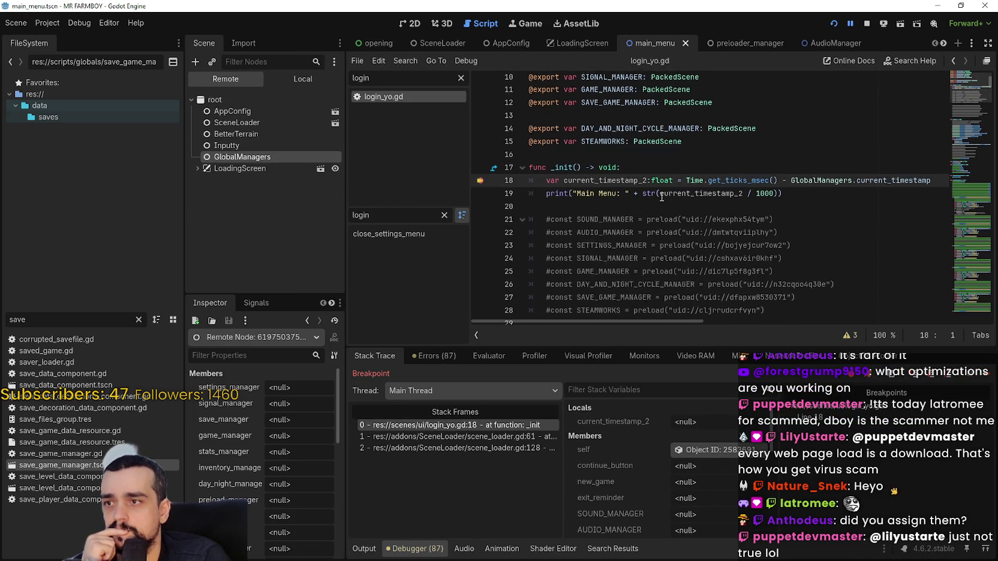
scroll(676, 170, "down", 1)
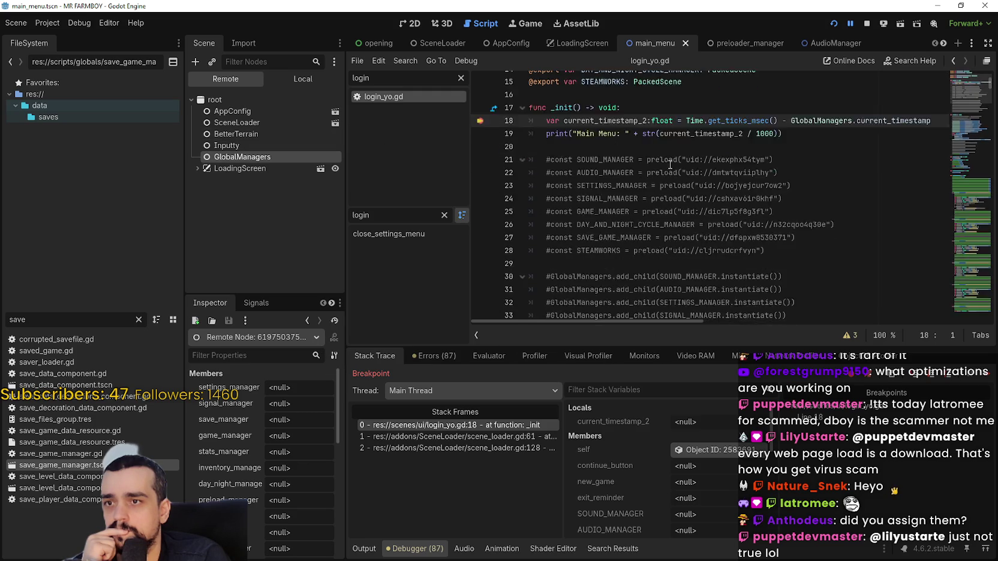
scroll(670, 163, "up", 3)
scroll(577, 111, "up", 2)
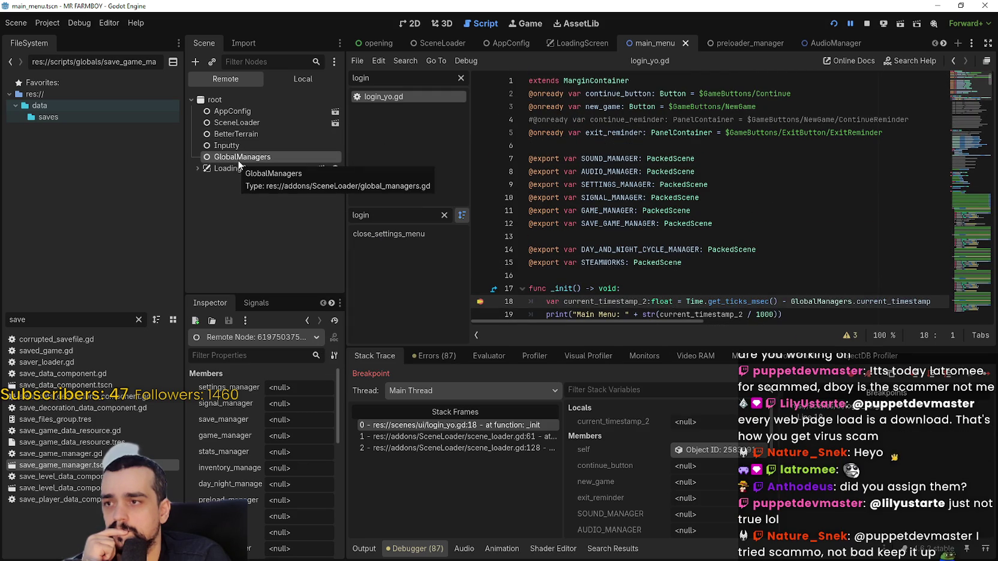
scroll(549, 202, "down", 4)
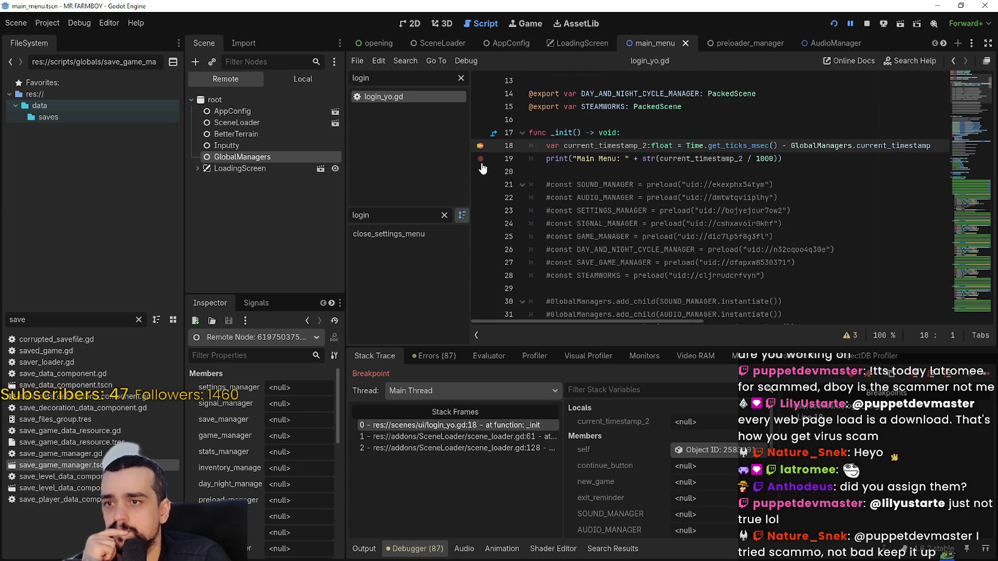
Step: Step over line 18 to line 19, then continue the game
left_click(984, 378)
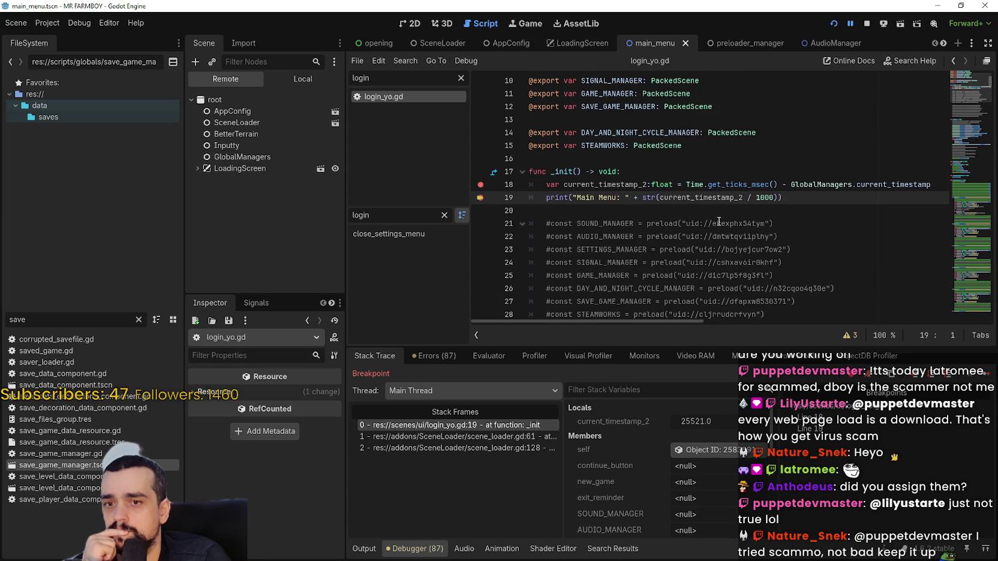
scroll(602, 199, "down", 8)
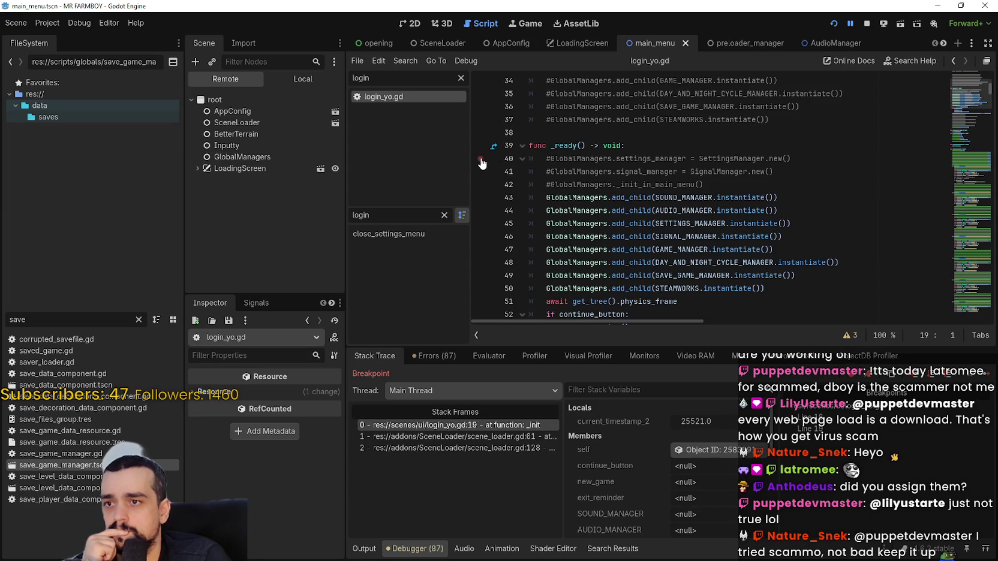
left_click(986, 374)
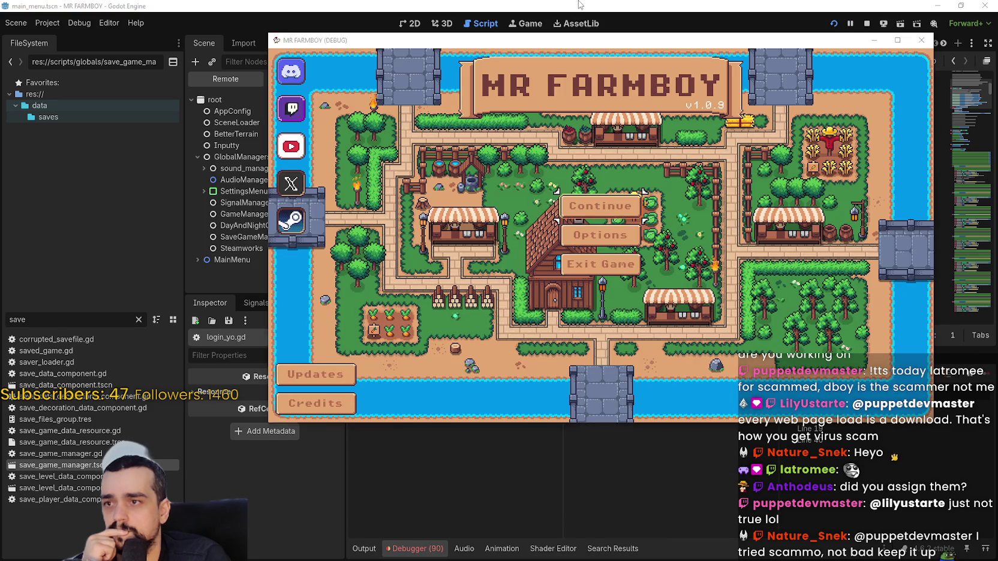
Step: Bring the editor back and place the caret inside _ready
left_click(199, 254)
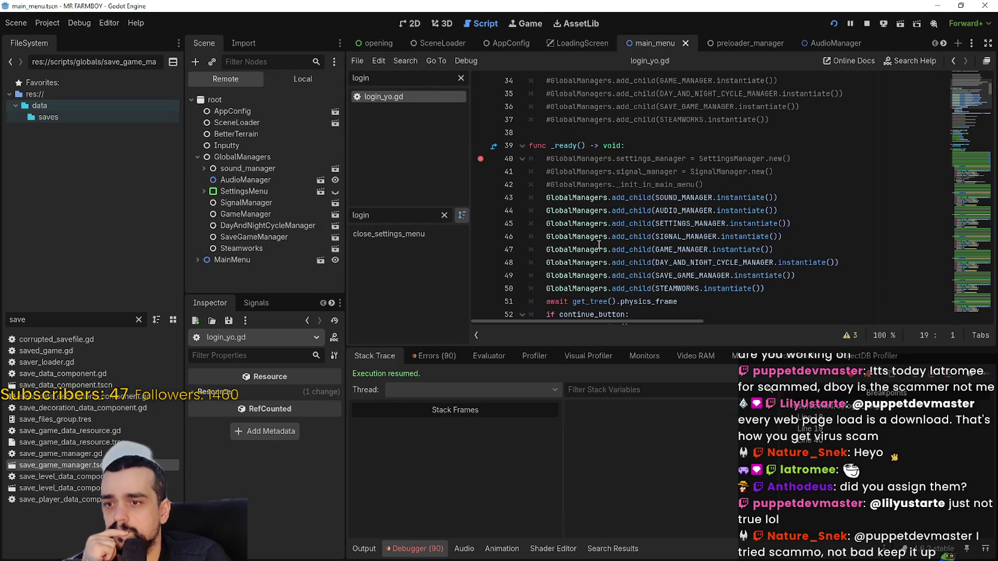
scroll(599, 244, "down", 3)
left_click(592, 222)
scroll(585, 223, "up", 3)
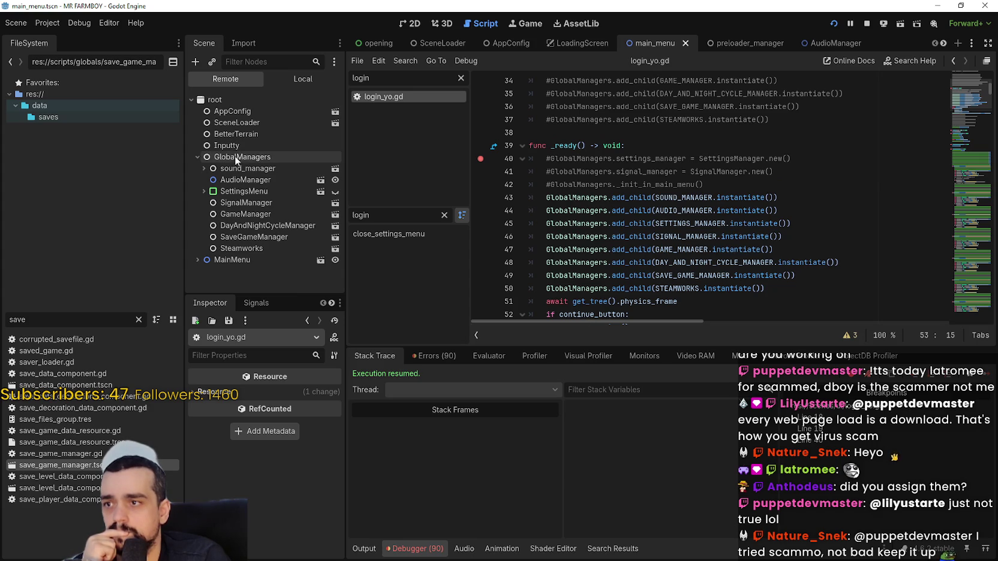
Step: Inspect Steamworks, MainMenu's CanvasLayer and LoginYo in the live tree, then read the output log
left_click(230, 248)
left_click(196, 260)
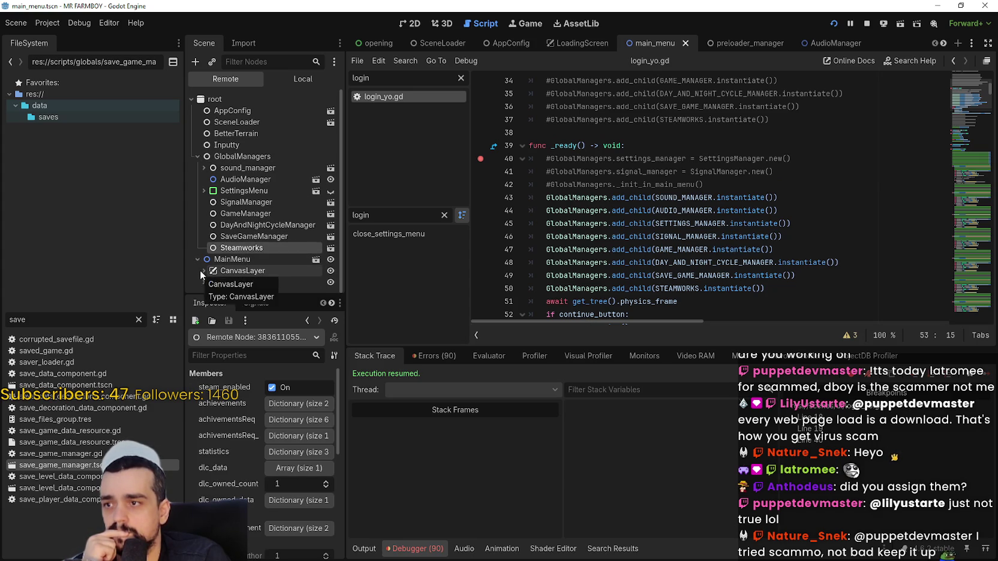
left_click(203, 270)
scroll(199, 258, "down", 2)
left_click(213, 238)
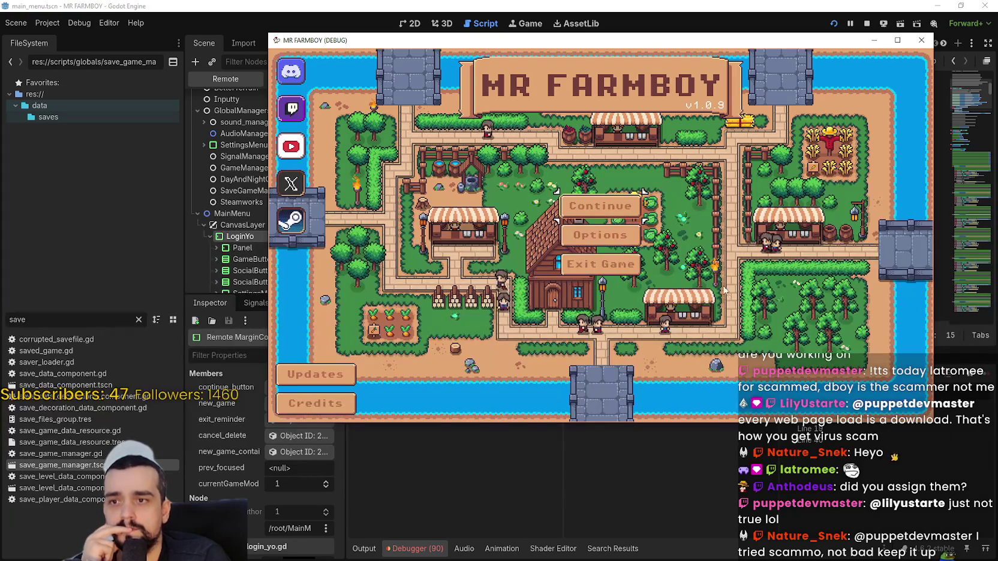
left_click(368, 555)
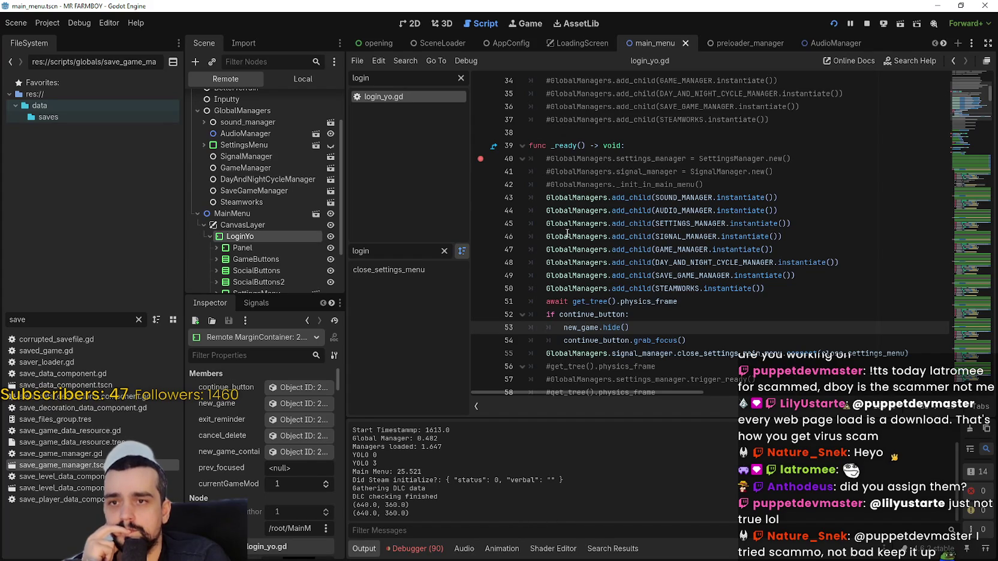
scroll(596, 236, "up", 10)
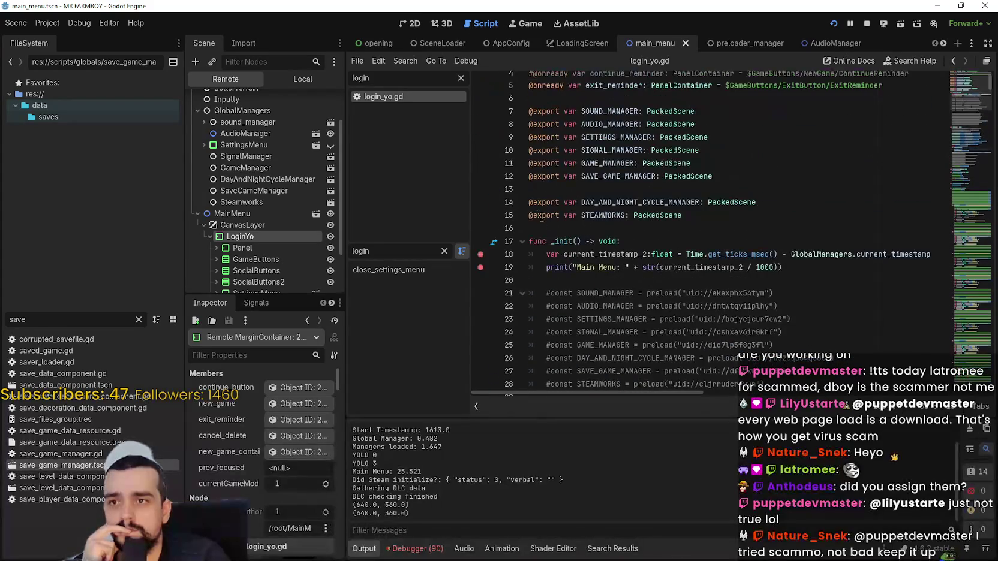
Step: Stop the game, rerun it with F5, and view the debugger
left_click(867, 23)
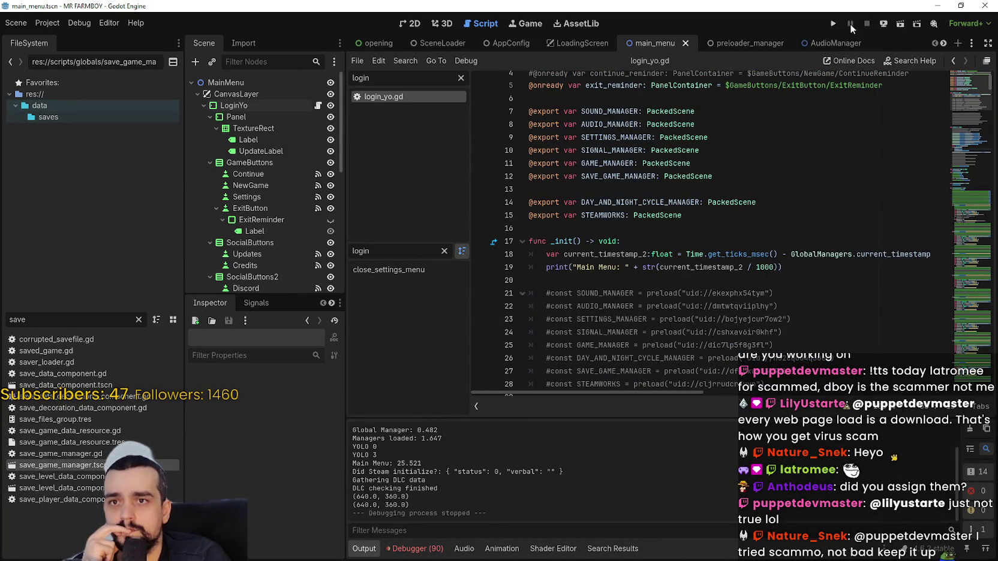
key("F5")
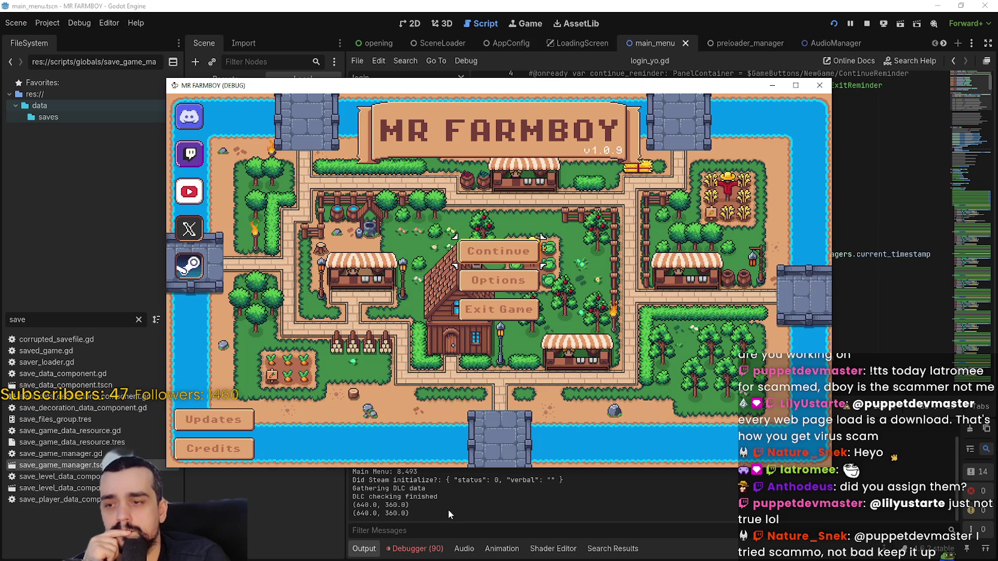
left_click(440, 542)
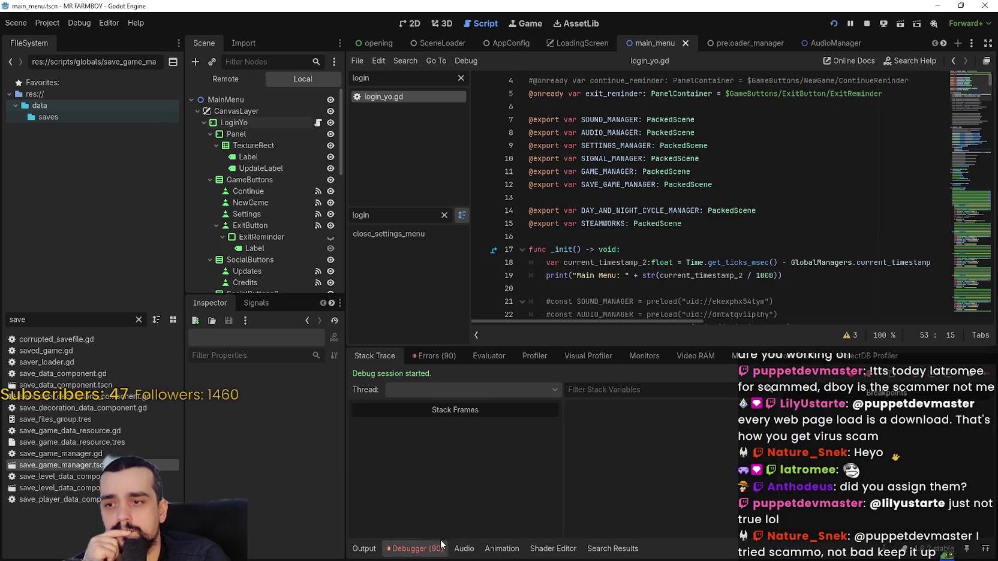
Step: Open the Errors list and check the gameMode error's game_manager uses in options_menu.gd
left_click(442, 356)
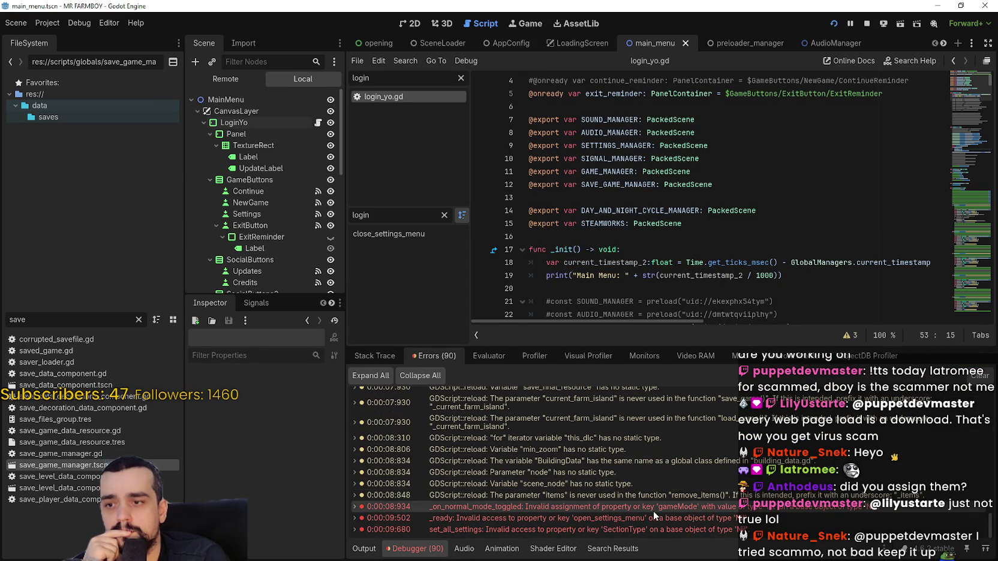
double_click(653, 511)
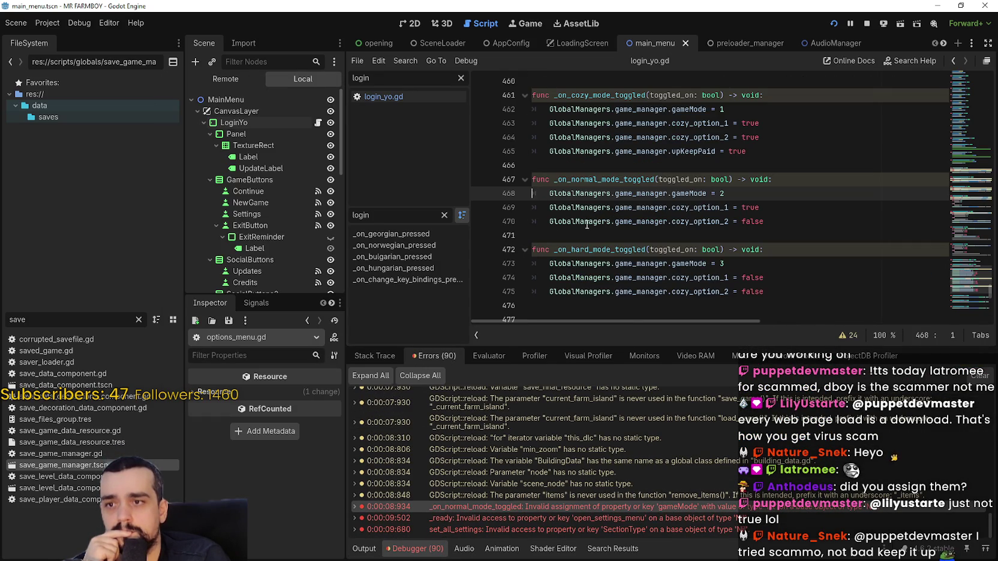
double_click(630, 191)
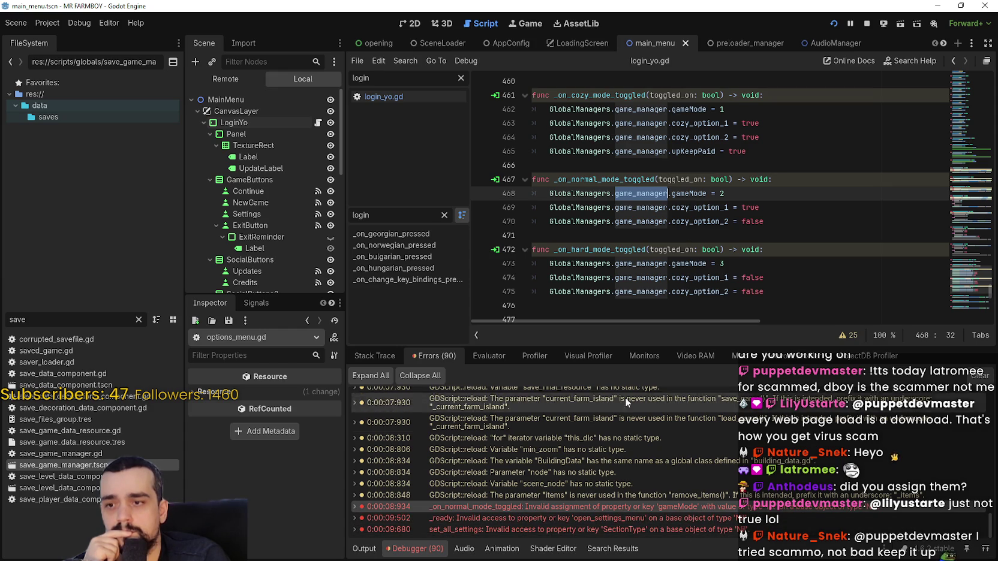
Step: Check the open_settings_menu and SectionType errors in settings_menu.gd, then return to login_yo.gd
left_click(596, 517)
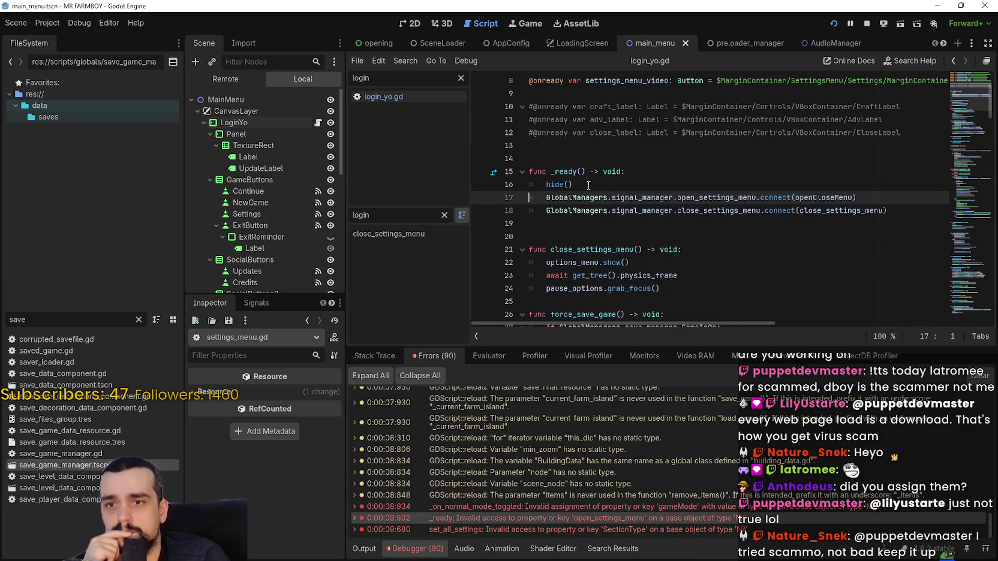
scroll(586, 199, "up", 3)
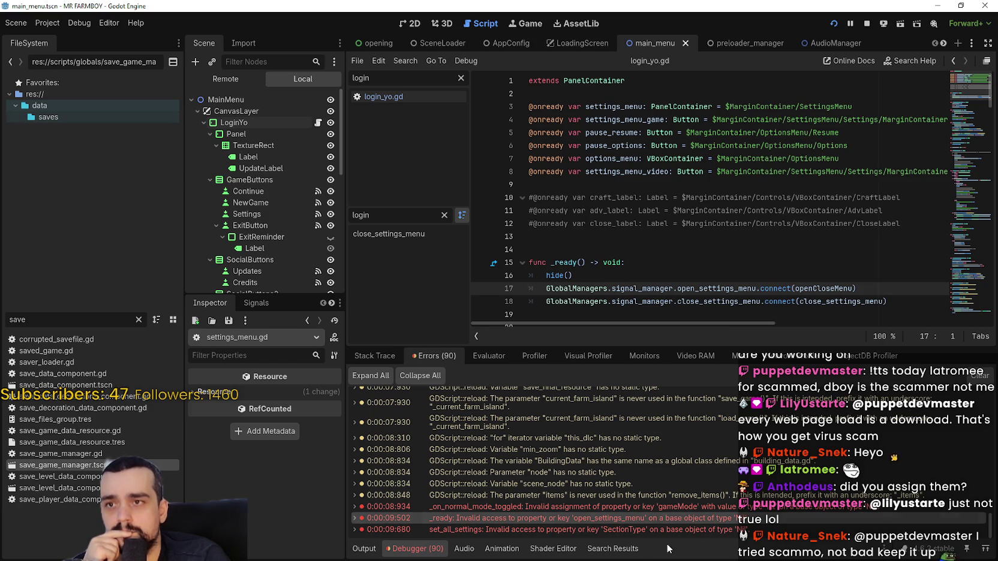
left_click(651, 530)
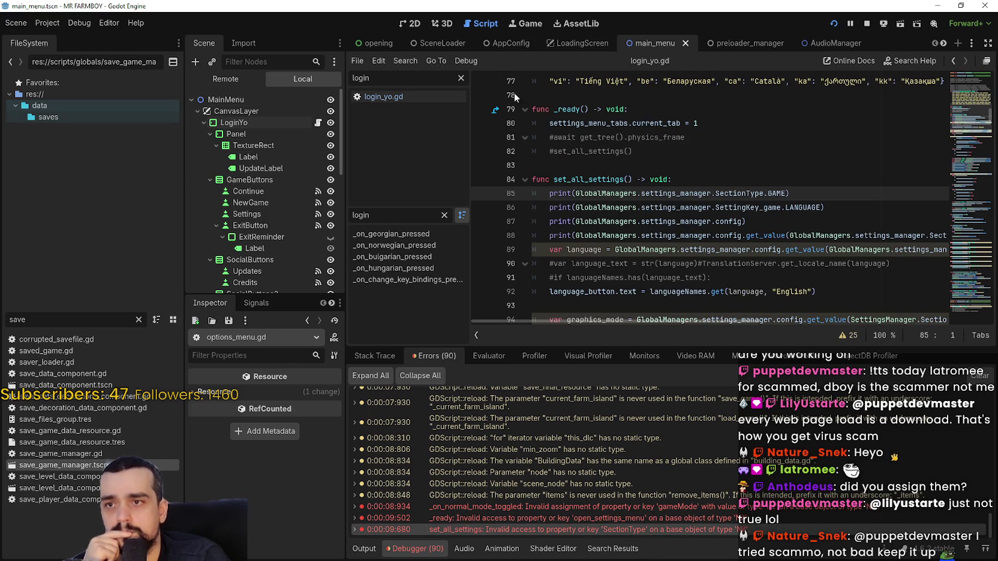
left_click(408, 94)
scroll(745, 258, "down", 10)
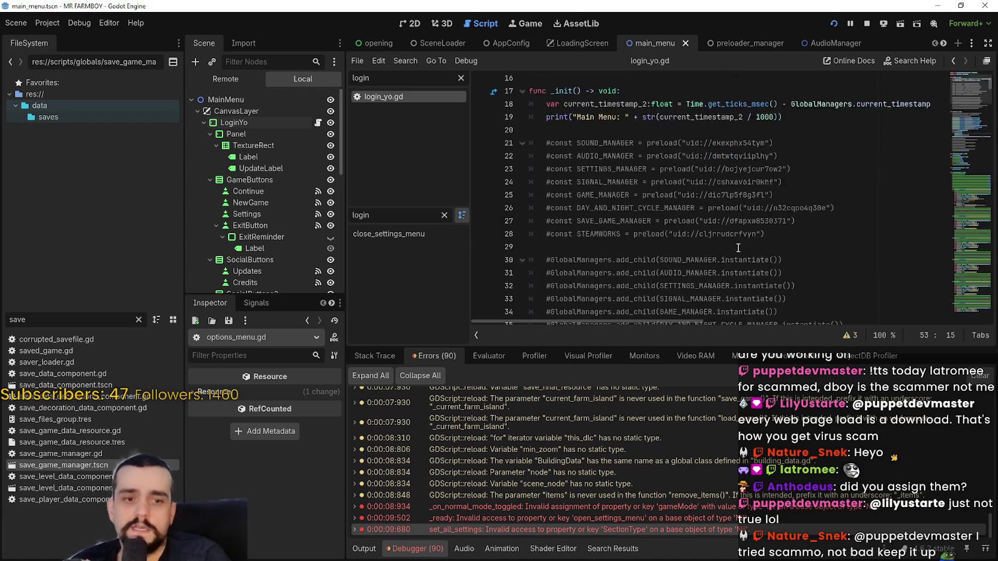
mouse_move(765, 211)
left_mouse_down()
mouse_move(540, 121)
mouse_move(533, 106)
mouse_move(537, 126)
left_mouse_up()
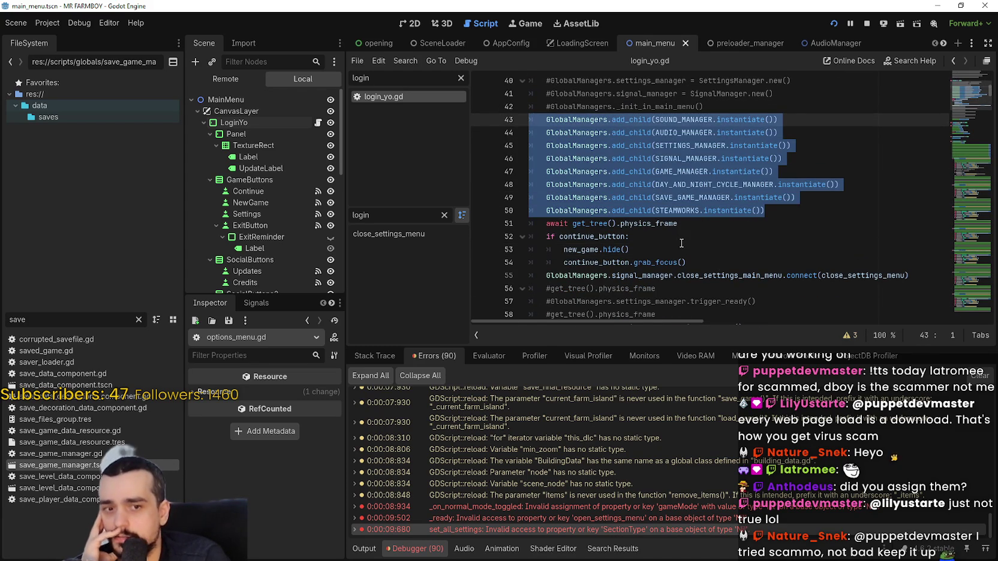
scroll(682, 243, "up", 4)
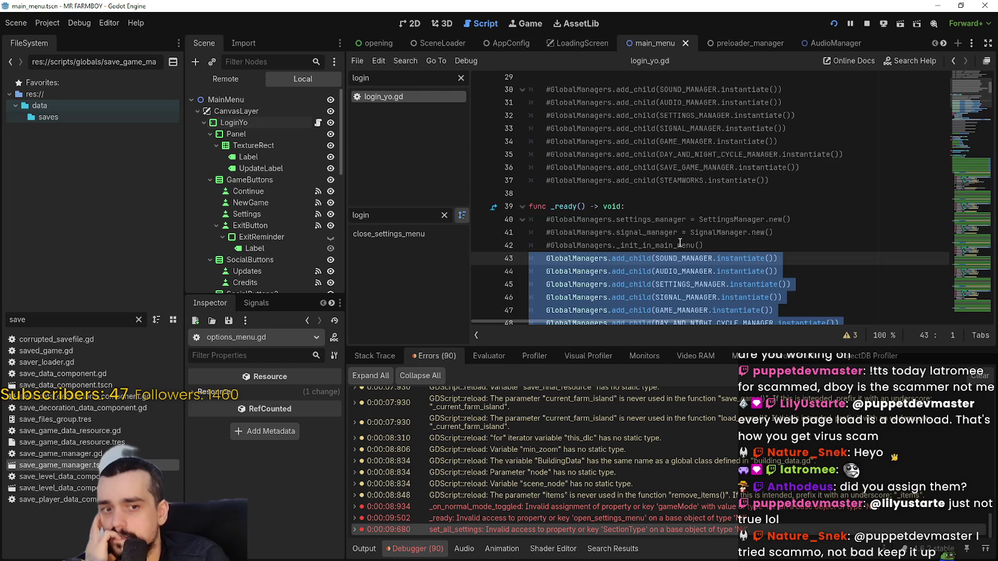
scroll(681, 243, "down", 3)
scroll(679, 238, "up", 8)
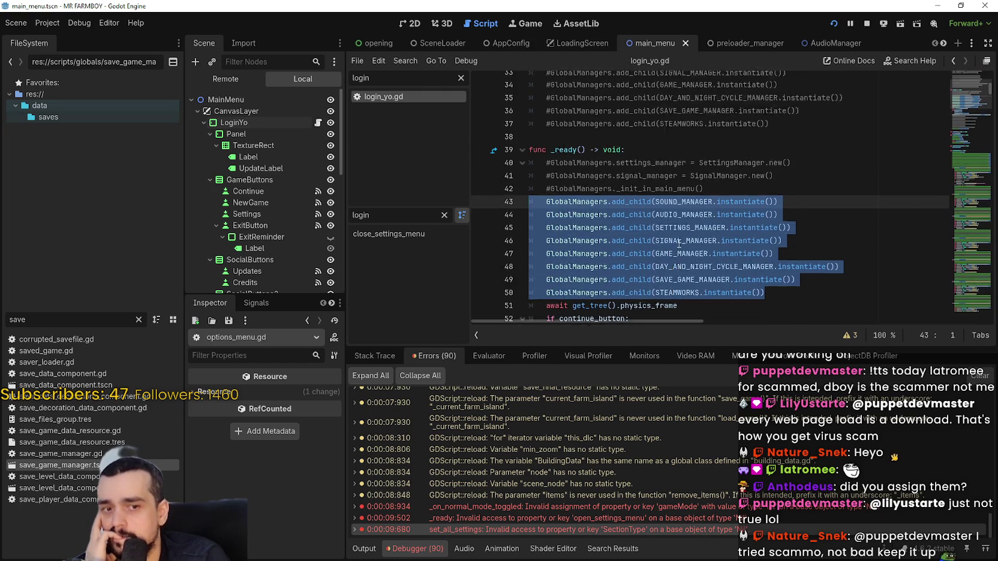
left_click_drag(578, 140, 580, 190)
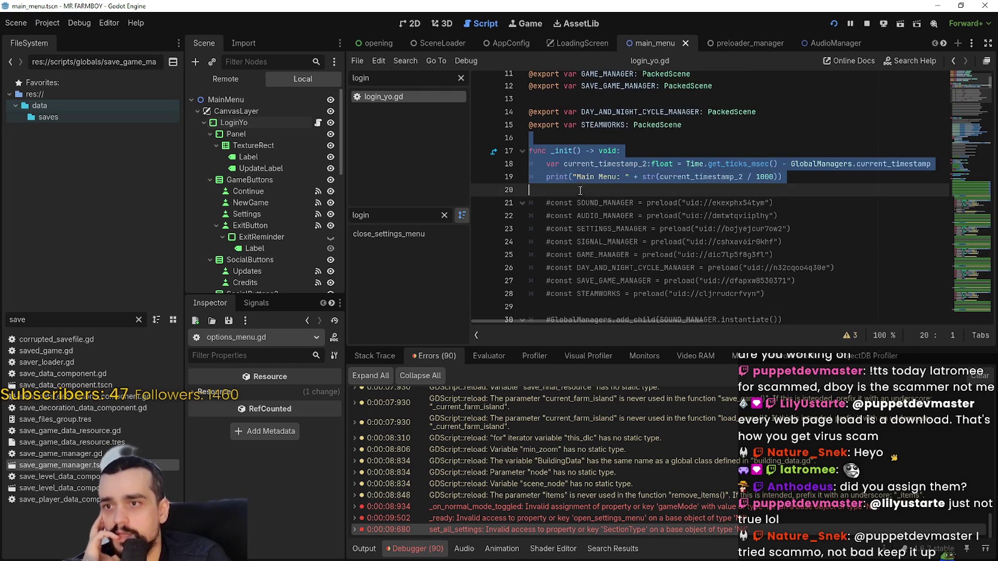
scroll(646, 218, "down", 8)
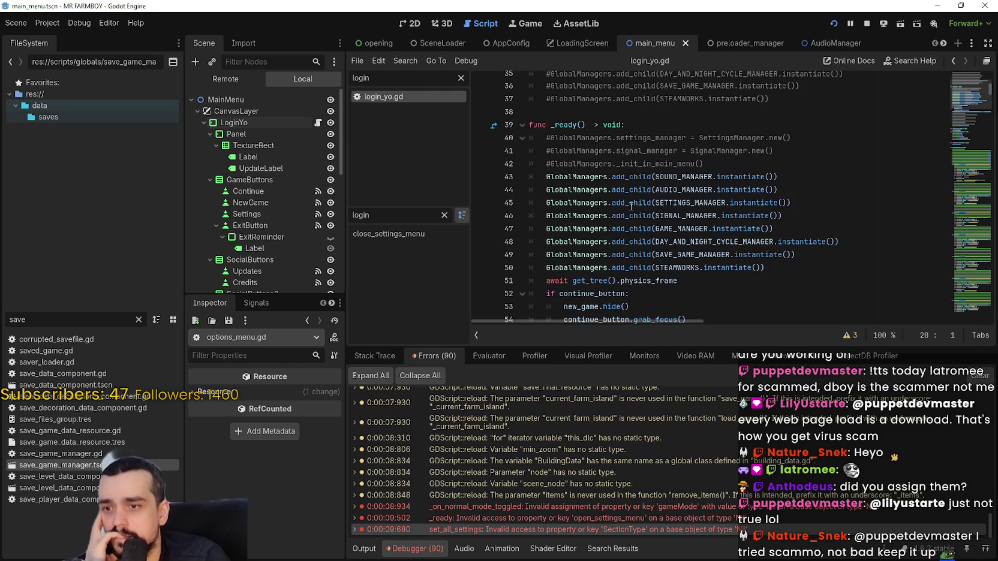
scroll(639, 204, "down", 4)
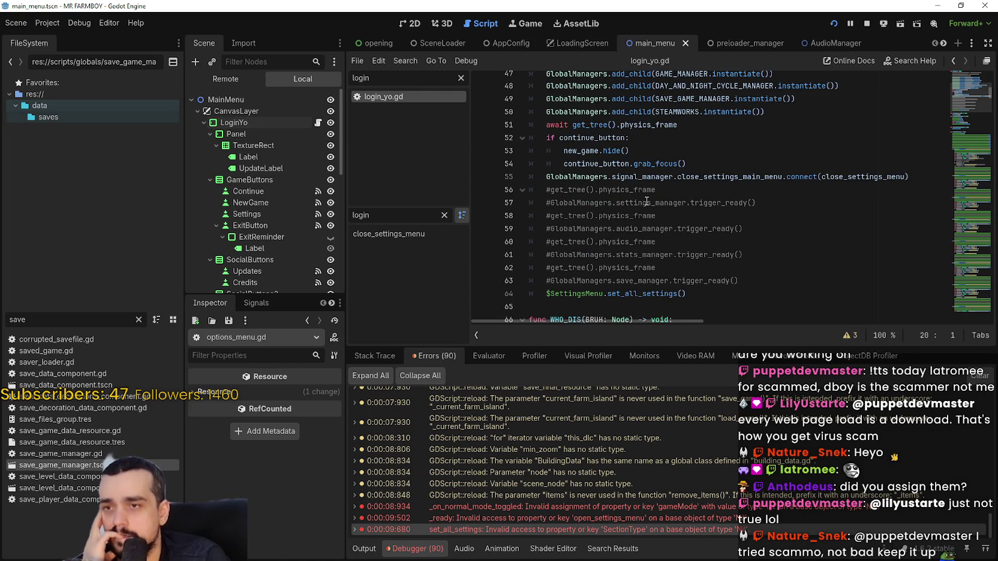
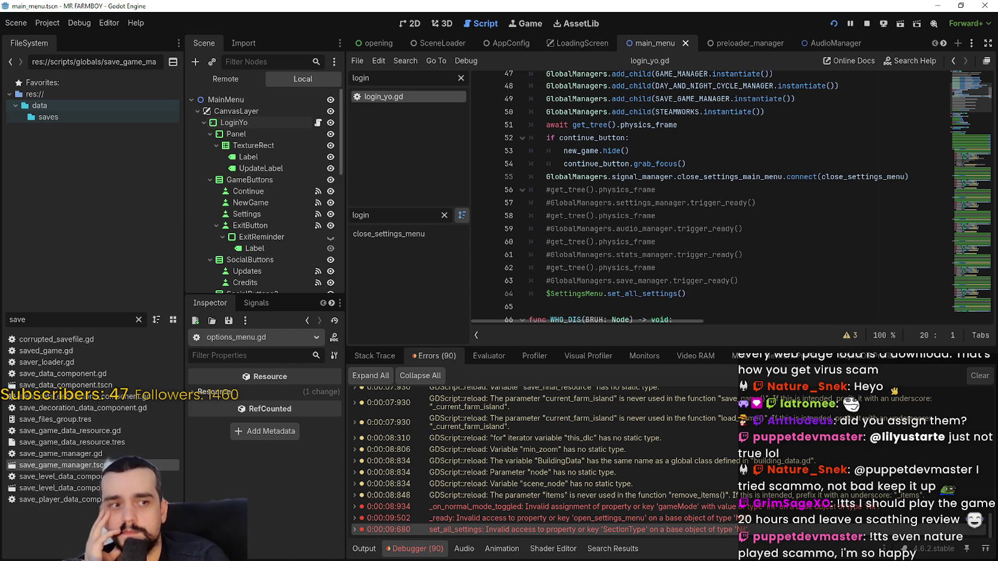
Step: Scroll to _init and select the eight commented-out GlobalManagers.add_child lines 30–37
scroll(666, 207, "down", 1)
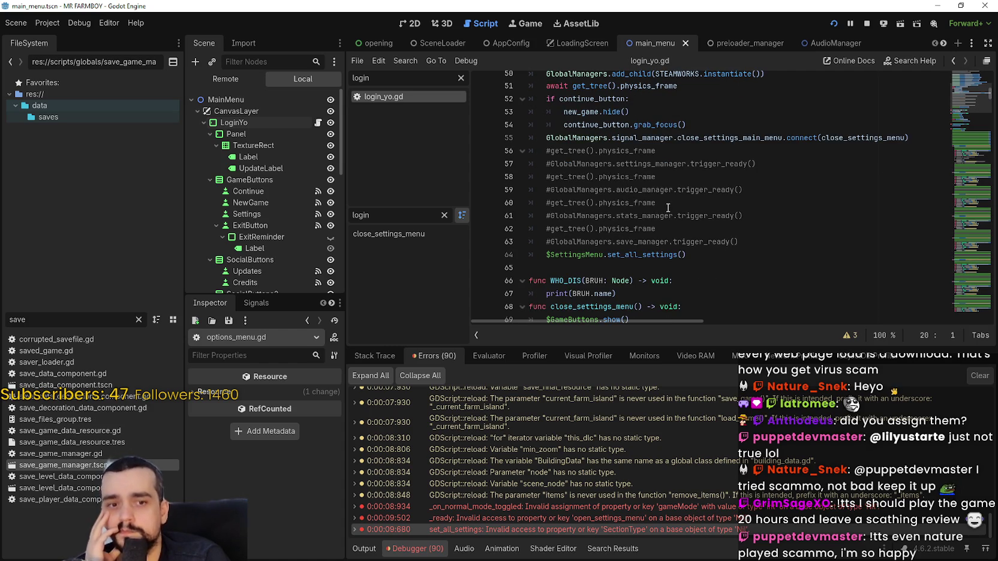
scroll(700, 223, "up", 2)
scroll(761, 232, "up", 2)
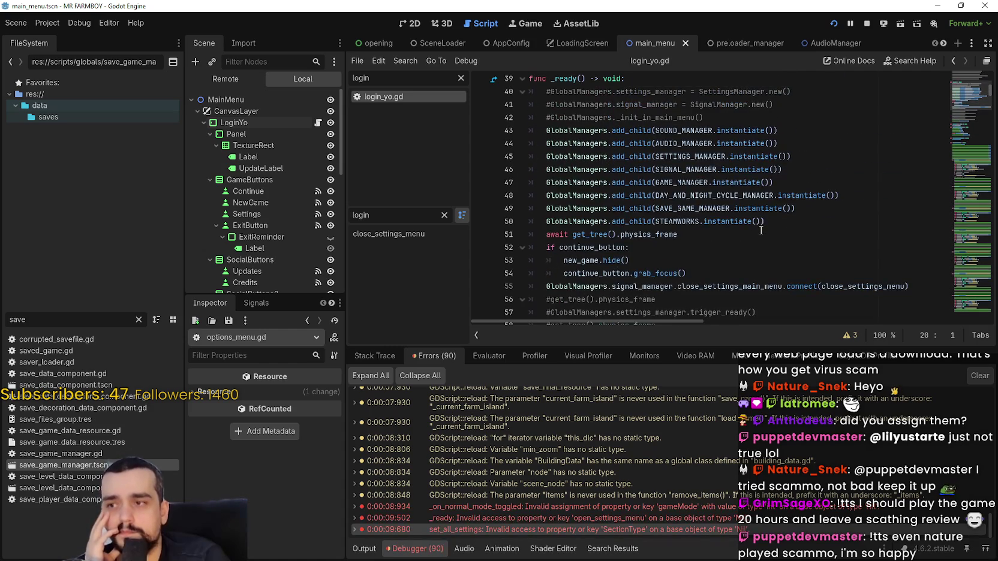
scroll(270, 207, "down", 5)
scroll(287, 211, "down", 1)
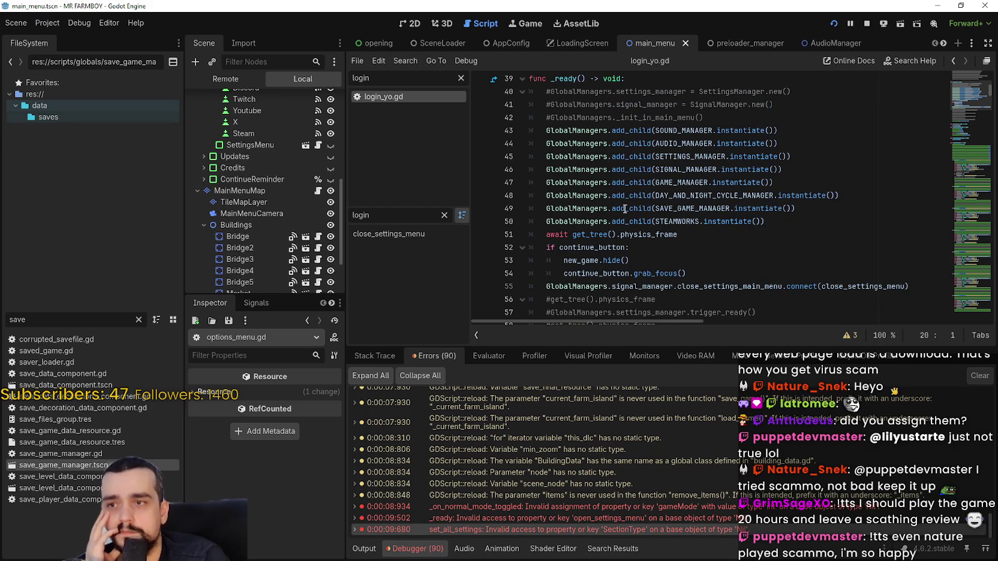
scroll(633, 213, "up", 2)
scroll(633, 212, "up", 1)
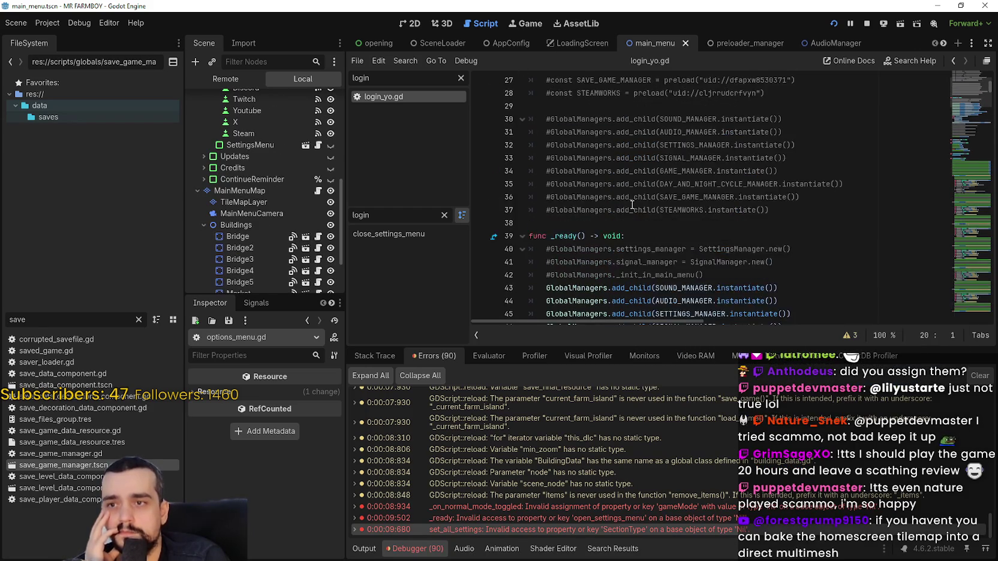
scroll(631, 207, "up", 2)
scroll(630, 202, "down", 1)
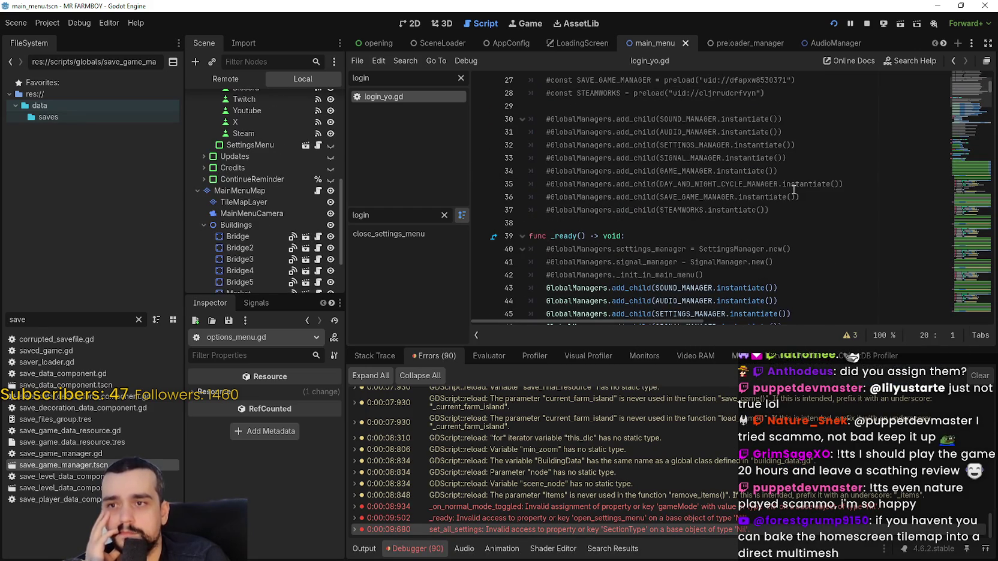
mouse_move(770, 210)
left_mouse_down()
mouse_move(720, 203)
mouse_move(531, 119)
left_mouse_up()
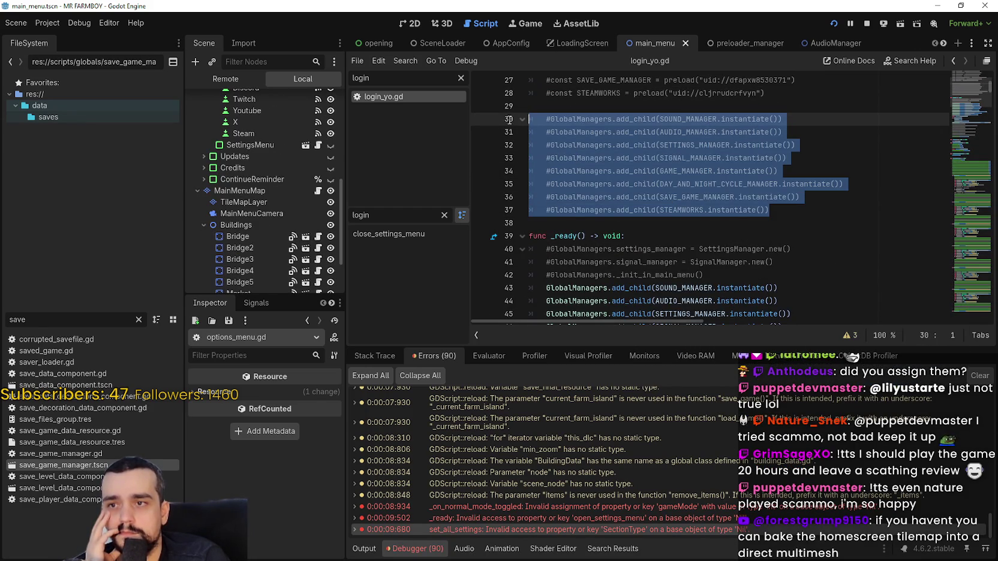
Step: Uncomment the manager add_child lines 30–37 and indent empty line 29 in _init
key("ctrl+k")
left_click(689, 94)
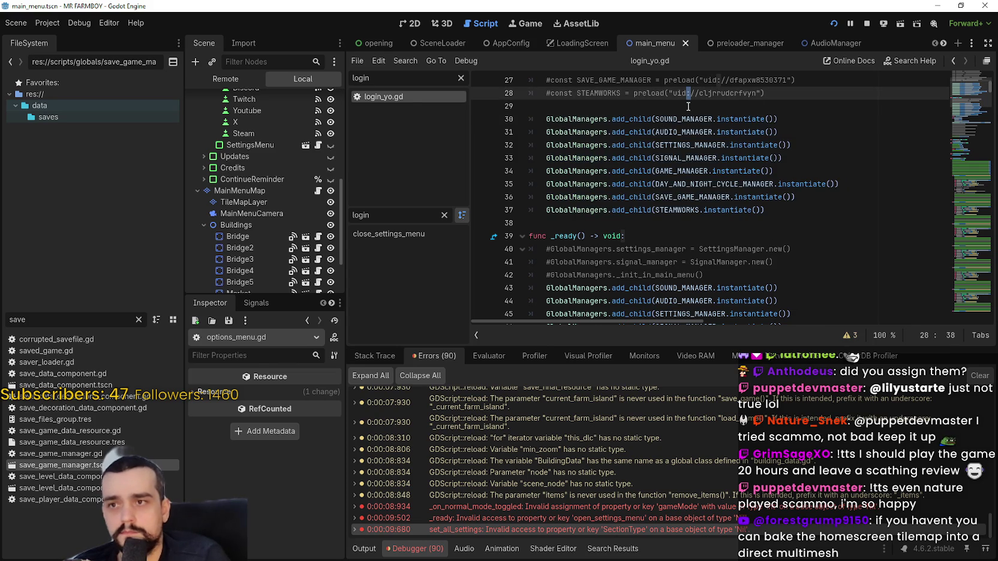
left_click(691, 106)
key("Tab")
scroll(735, 158, "up", 2)
type("a")
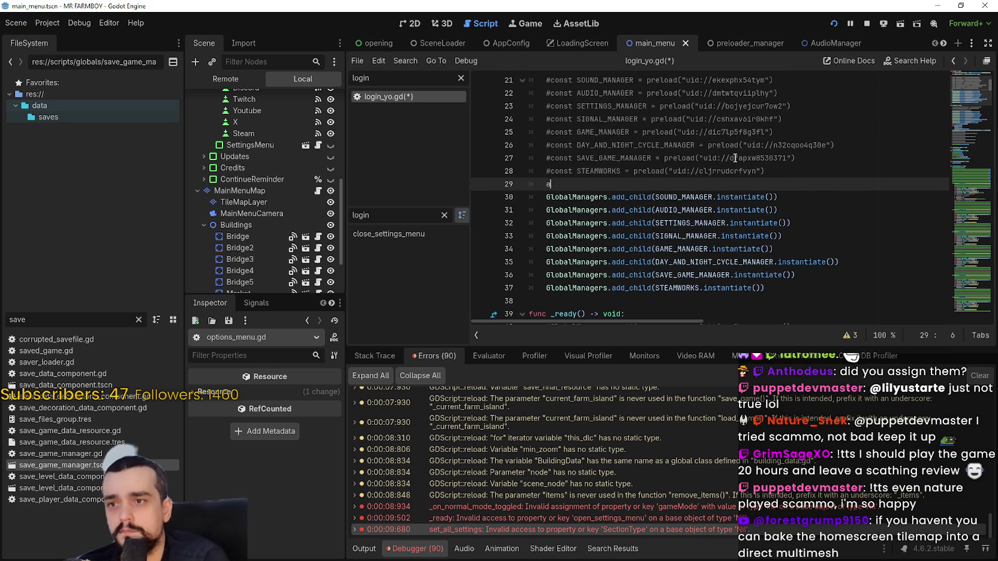
scroll(735, 157, "down", 6)
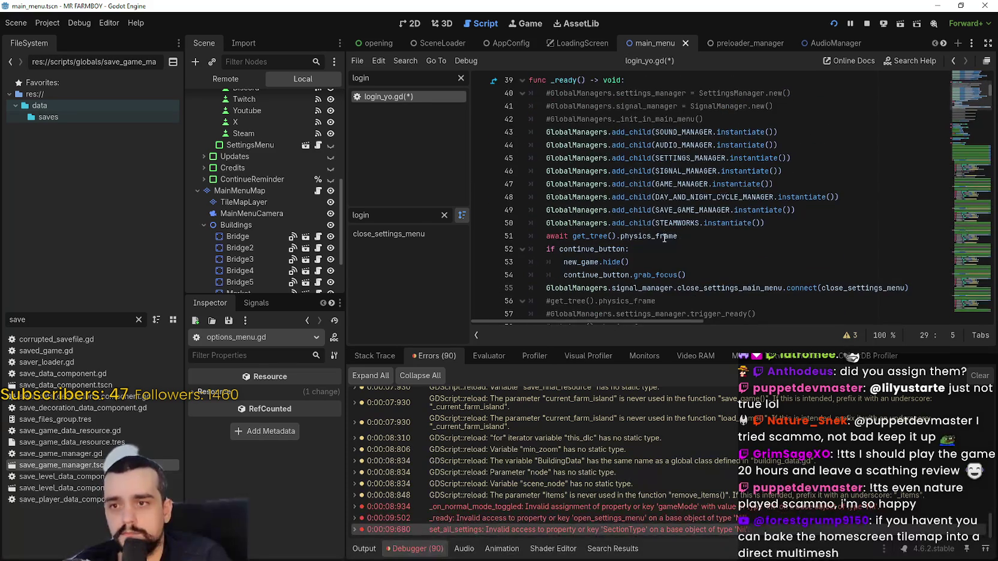
Step: Comment out _ready's await physics_frame line and its duplicate add_child block
left_click_drag(629, 249, 638, 236)
left_click_drag(702, 237, 548, 237)
mouse_move(677, 236)
left_mouse_down()
mouse_move(659, 234)
mouse_move(527, 133)
mouse_move(452, 132)
left_mouse_up()
key("ctrl+k")
Step: Paste await get_tree().physics_frame onto line 29 in _init, save, and stop the game
scroll(618, 203, "up", 3)
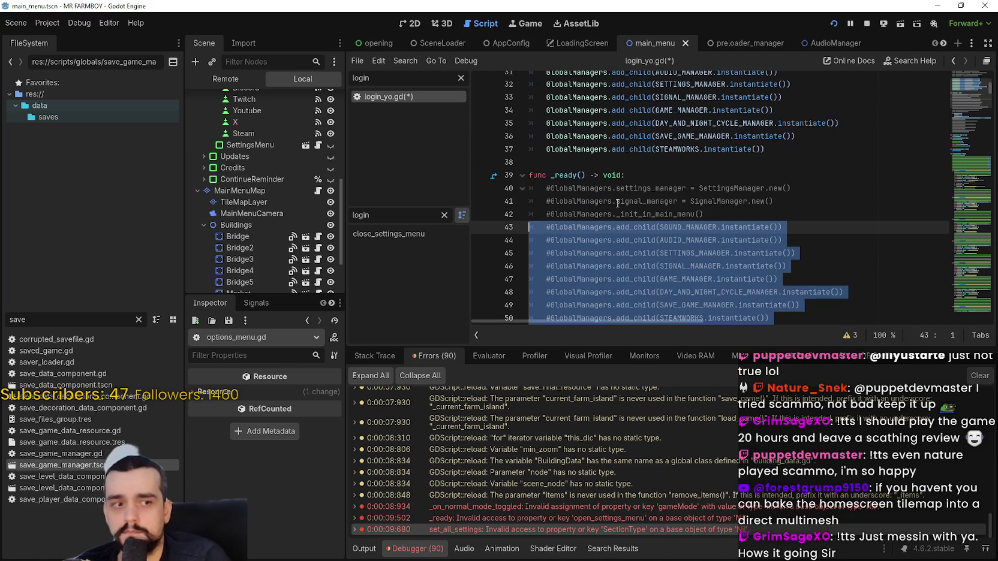
scroll(643, 239, "up", 1)
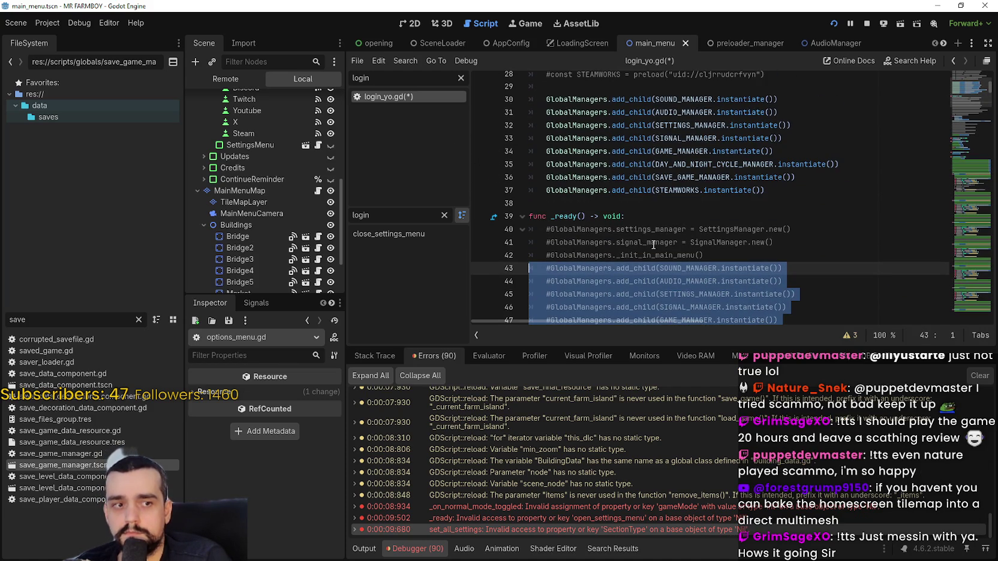
scroll(582, 190, "up", 3)
left_click(596, 205)
type("await get_tree().physics_frame")
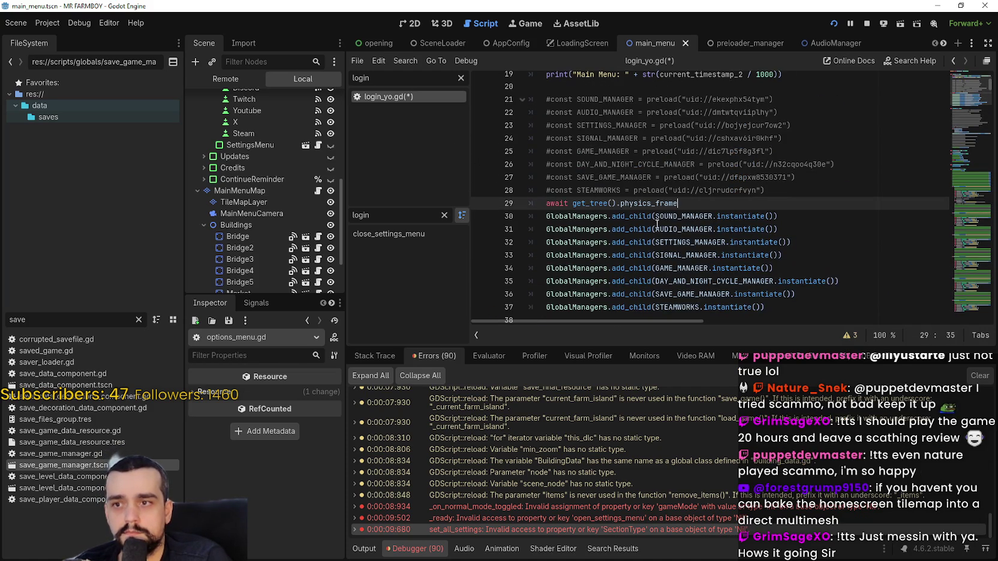
key("ctrl+s")
left_click(866, 27)
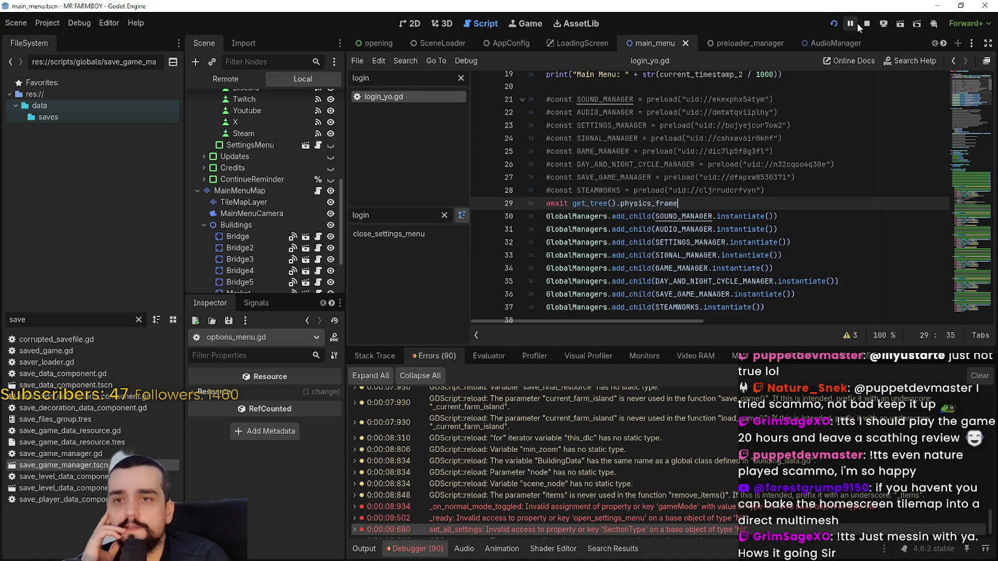
Step: Run the game and move its window to watch it reach the main menu
left_click(837, 24)
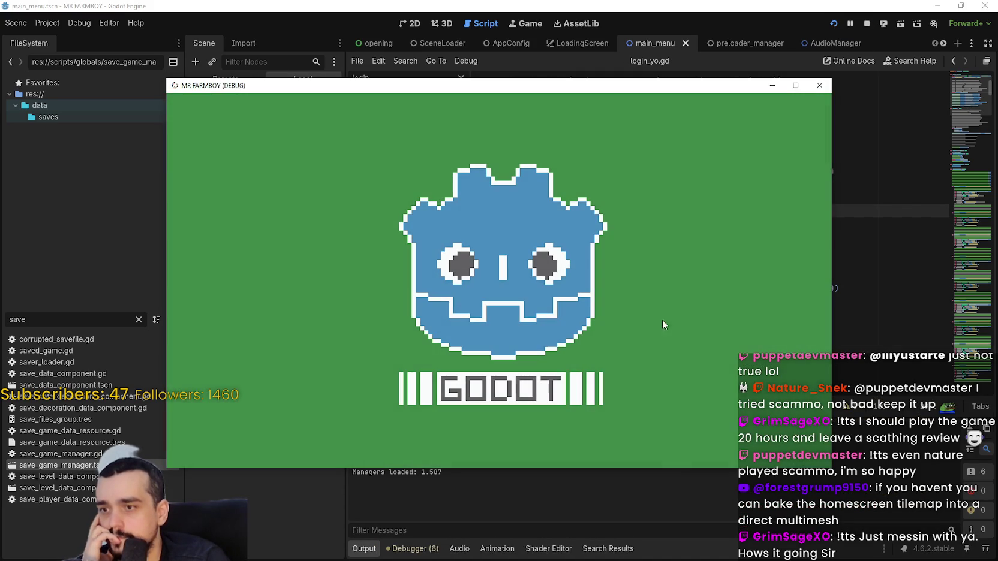
left_click_drag(574, 88, 713, 38)
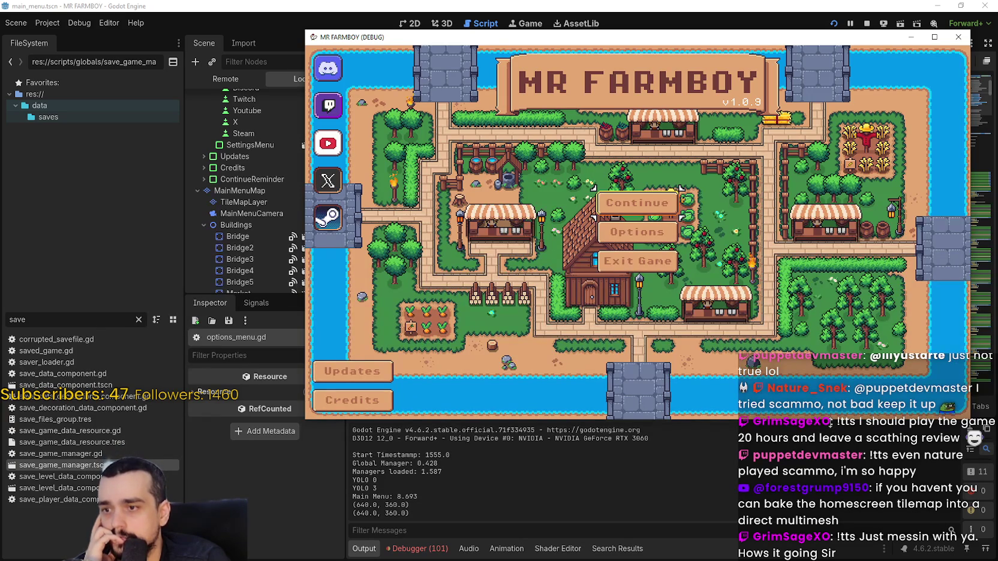
Step: Show the error list and jump to the data.tree null error at line 29 in _init
left_click(414, 549)
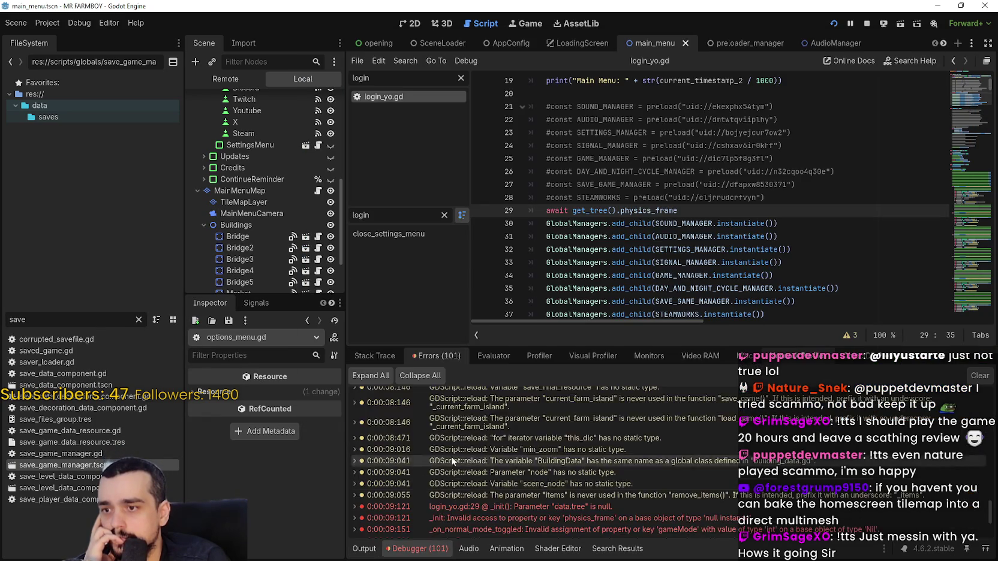
scroll(450, 456, "down", 3)
mouse_move(580, 417)
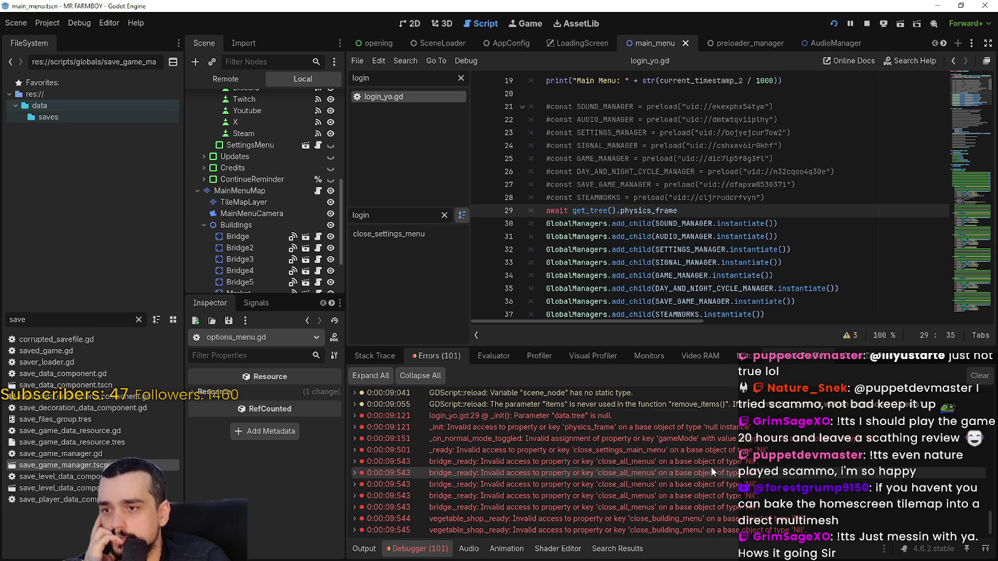
left_click(673, 430)
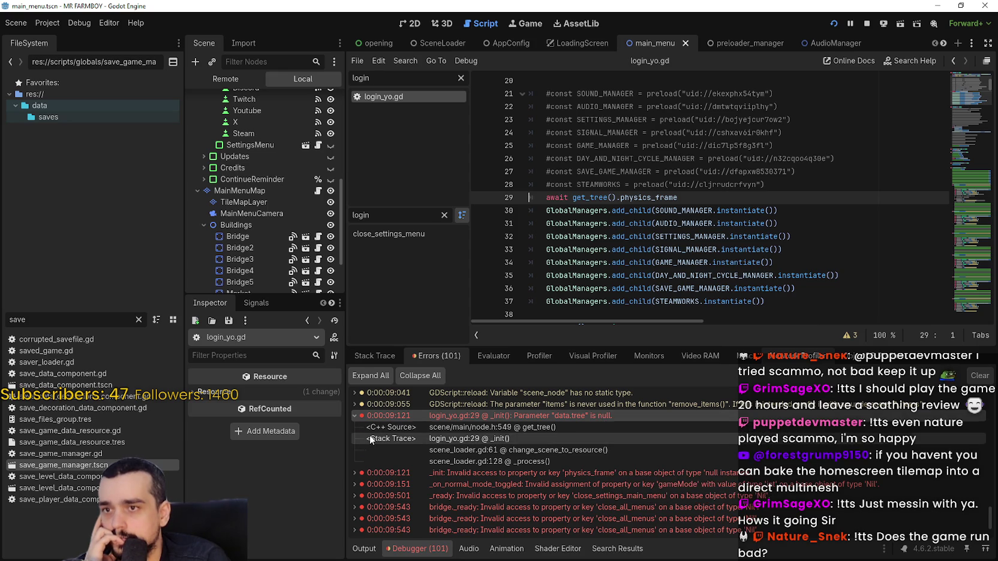
left_click(361, 416)
left_click(360, 417)
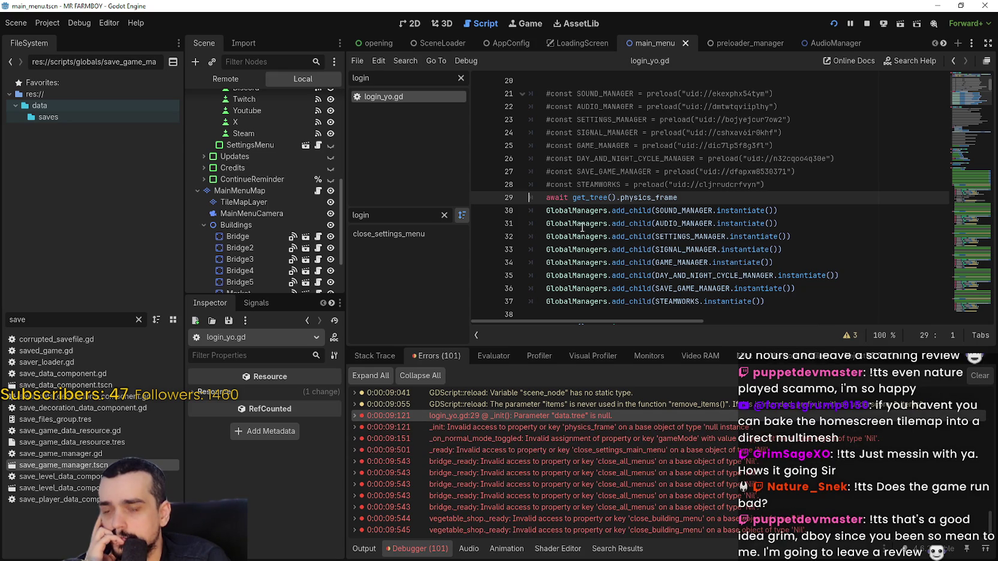
Step: Select the whole await get_tree().physics_frame line 29
double_click(577, 199)
scroll(554, 260, "up", 2)
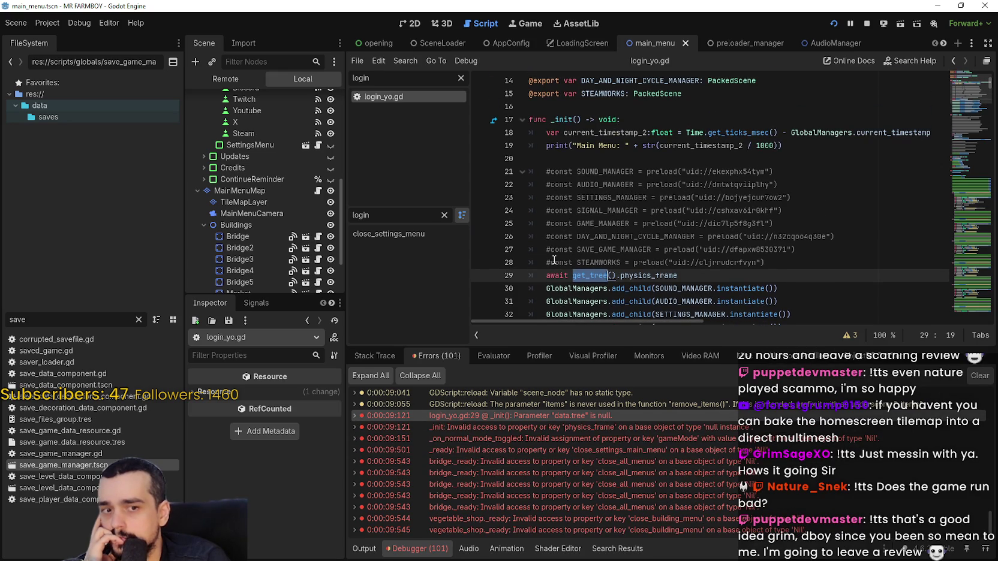
scroll(554, 259, "down", 4)
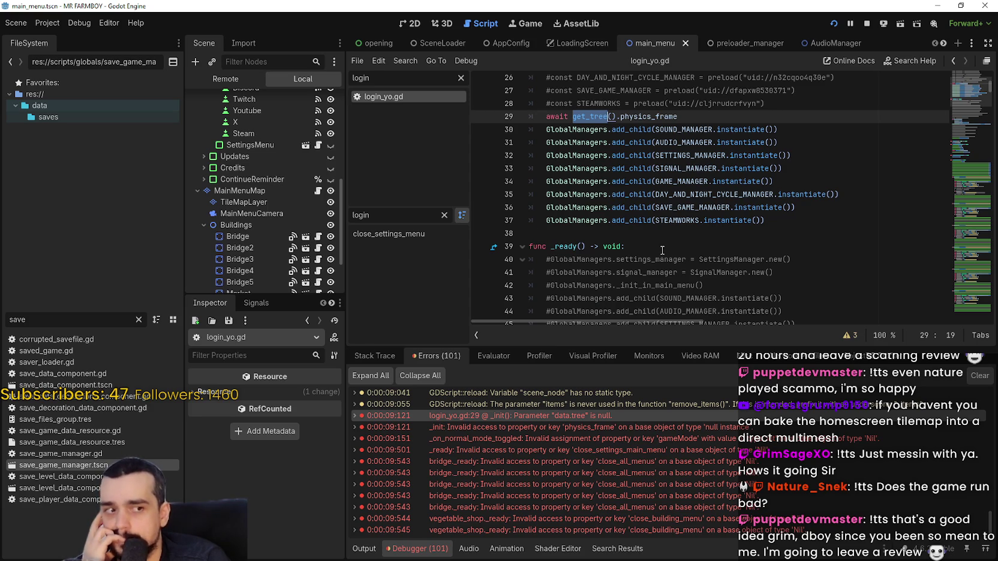
scroll(662, 250, "up", 2)
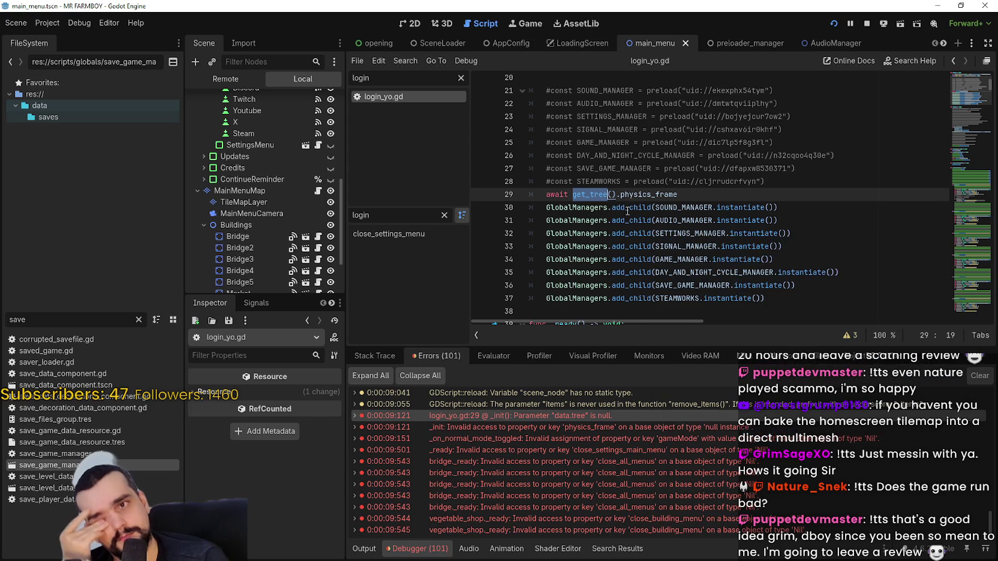
mouse_move(626, 199)
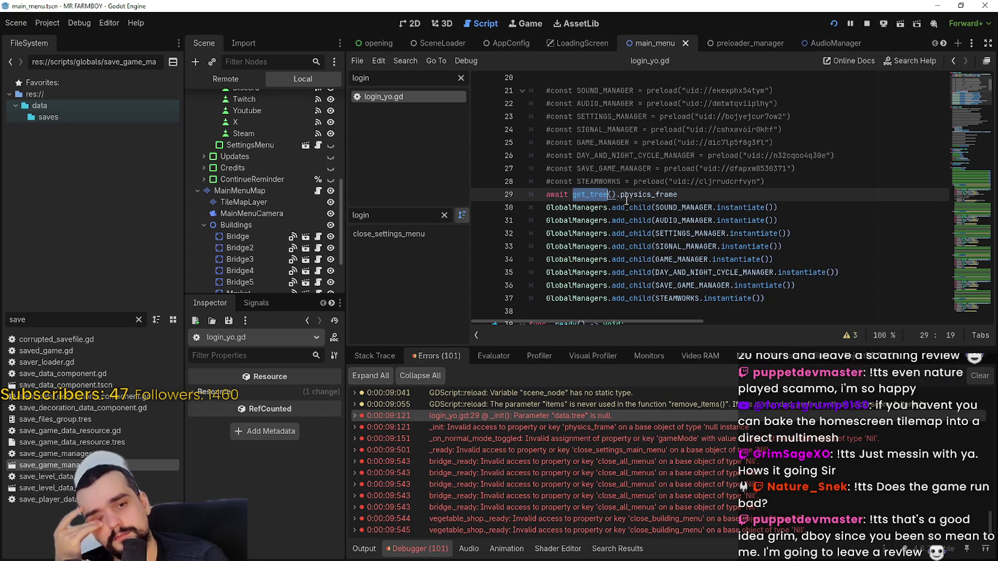
scroll(660, 491, "down", 3)
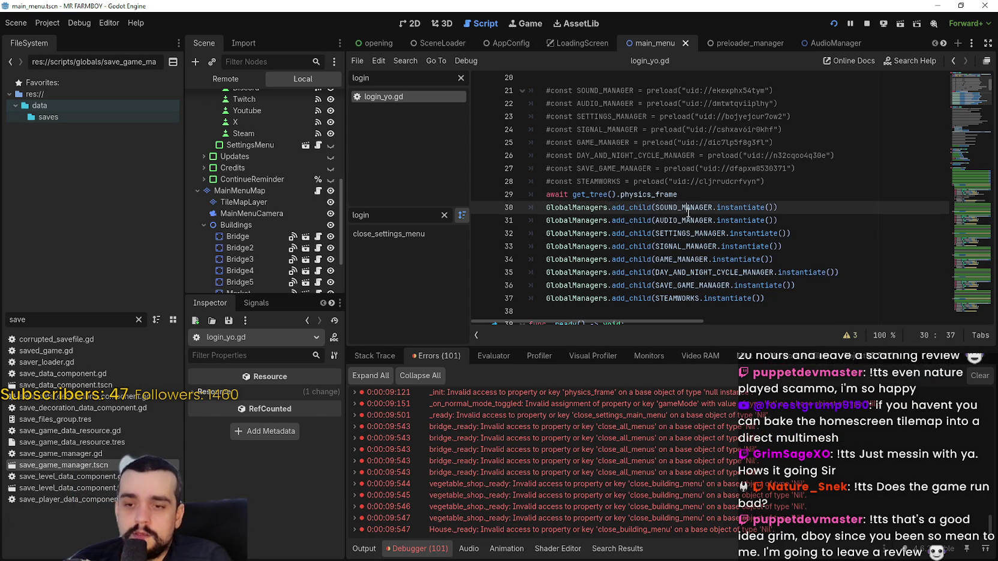
left_click_drag(677, 194, 539, 200)
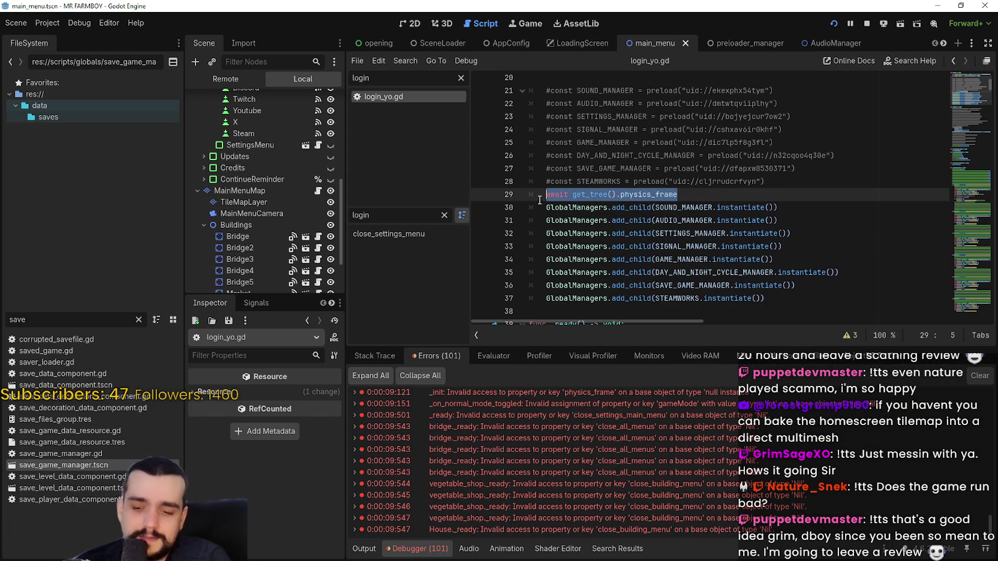
Step: Prefix line 29 with # to disable the await physics_frame, then save login_yo.gd
left_click(539, 199)
type("#")
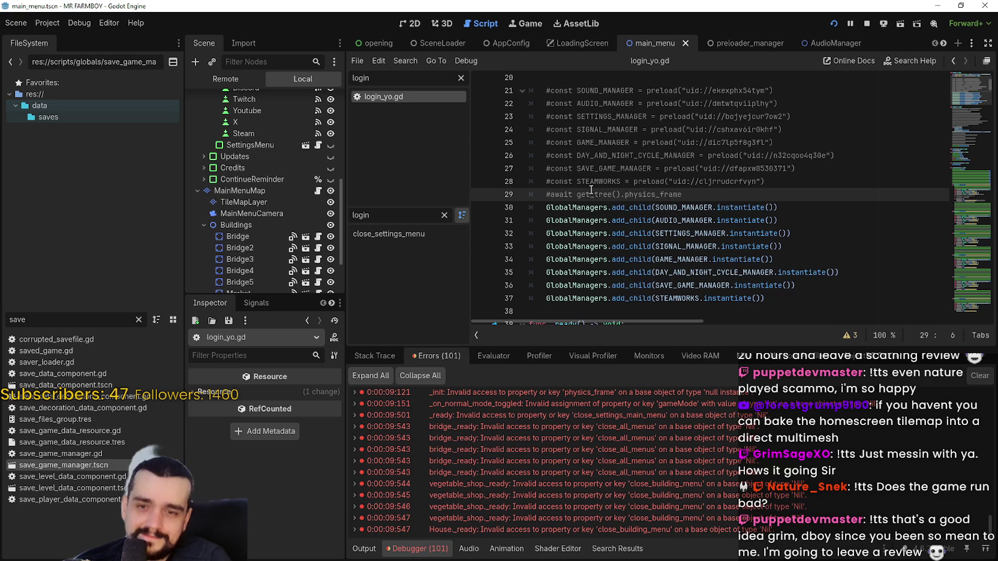
left_click(621, 195)
key("ctrl+s")
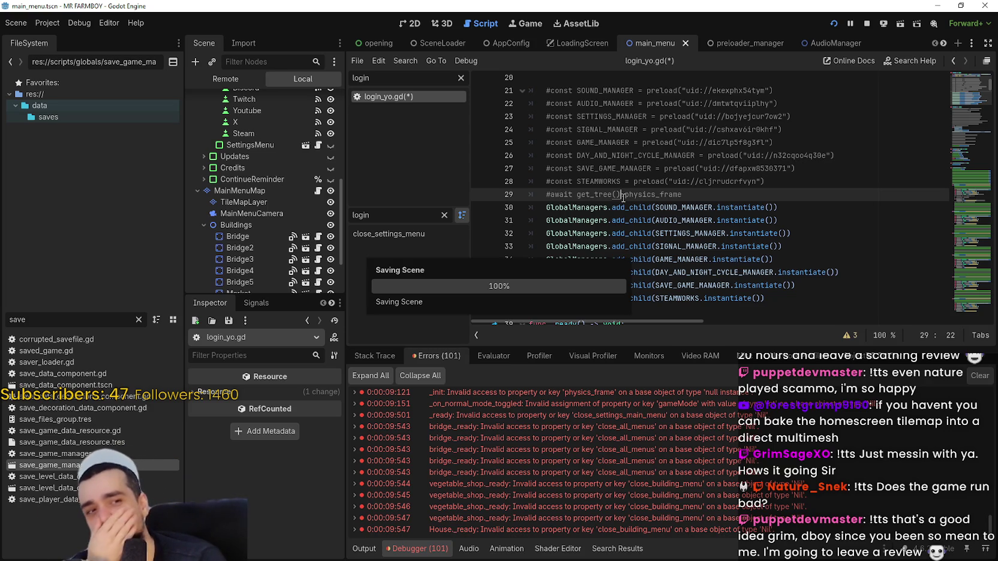
scroll(600, 180, "up", 3)
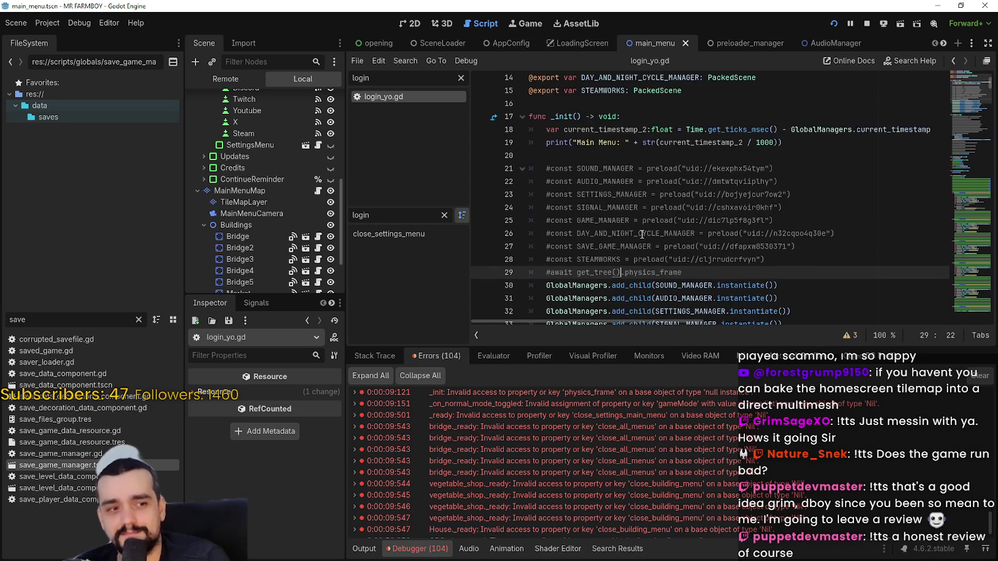
scroll(624, 216, "down", 3)
mouse_move(631, 234)
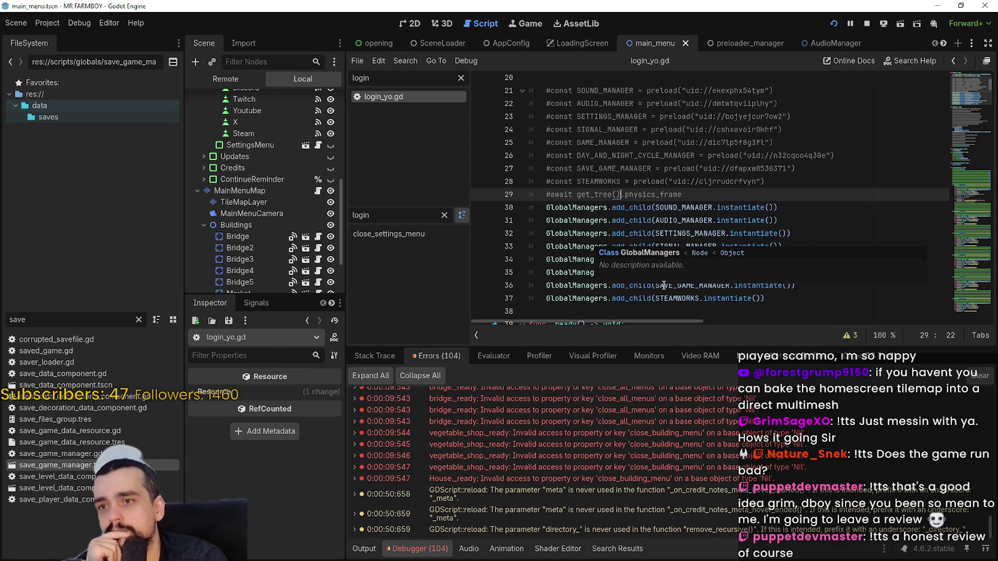
scroll(226, 242, "up", 2)
scroll(225, 242, "up", 8)
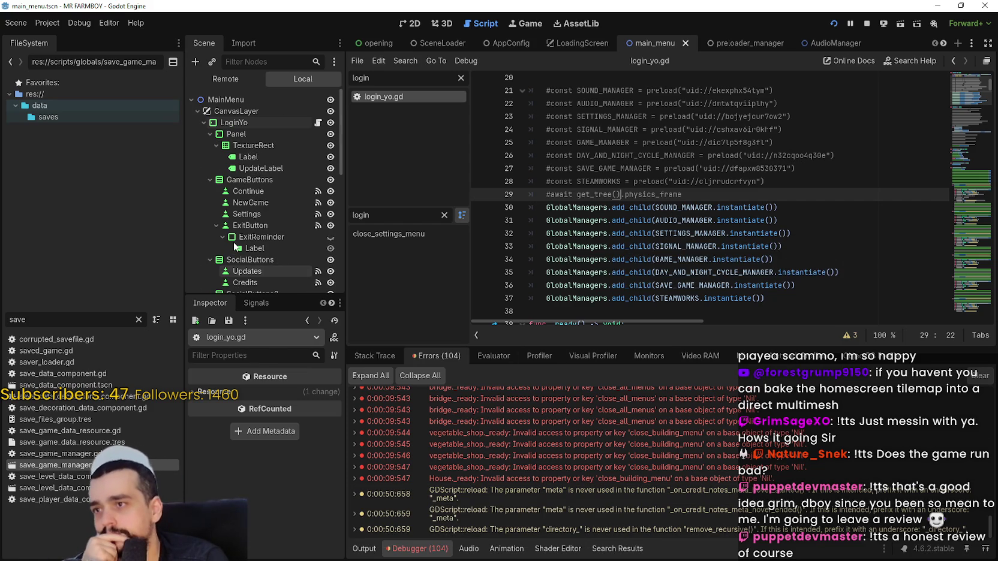
Step: Collapse the LoginYo and MainMenuMap branches in the Scene dock and return to the _init code
left_click(203, 122)
left_click(194, 169)
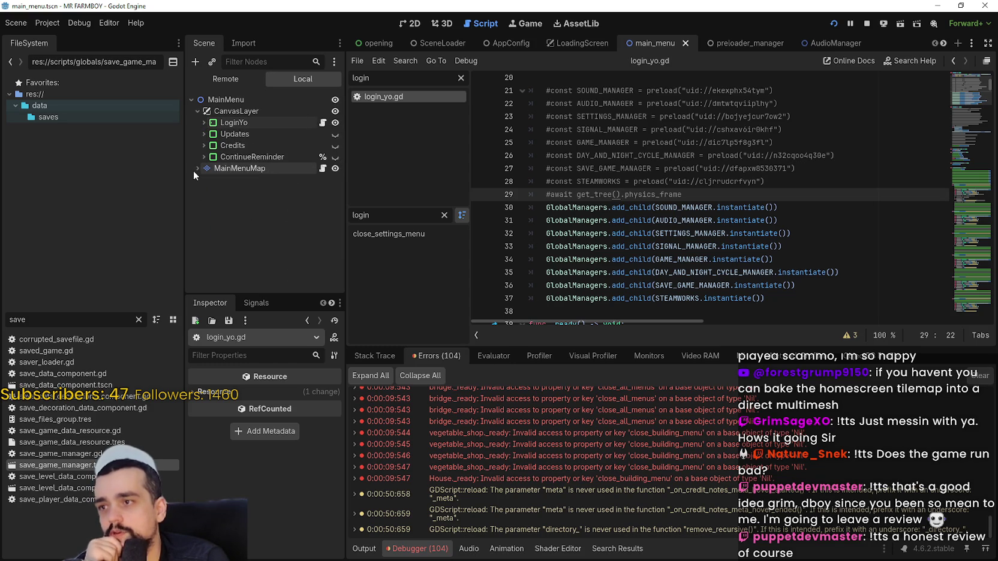
left_click(775, 259)
scroll(719, 214, "down", 3)
left_click(717, 210)
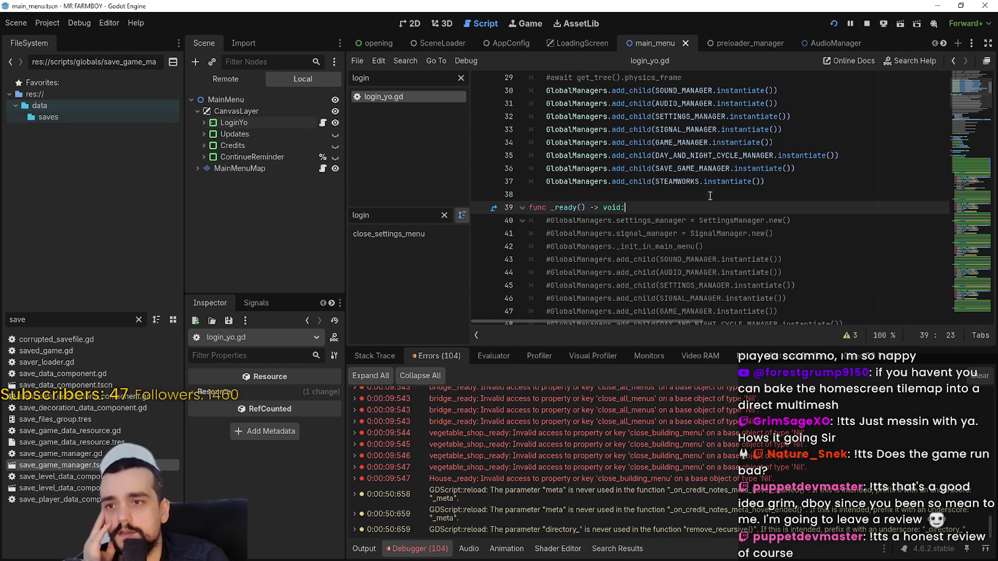
left_click(710, 195)
Step: Select the GlobalManagers.add_child lines 30–37 in _init
scroll(702, 208, "down", 3)
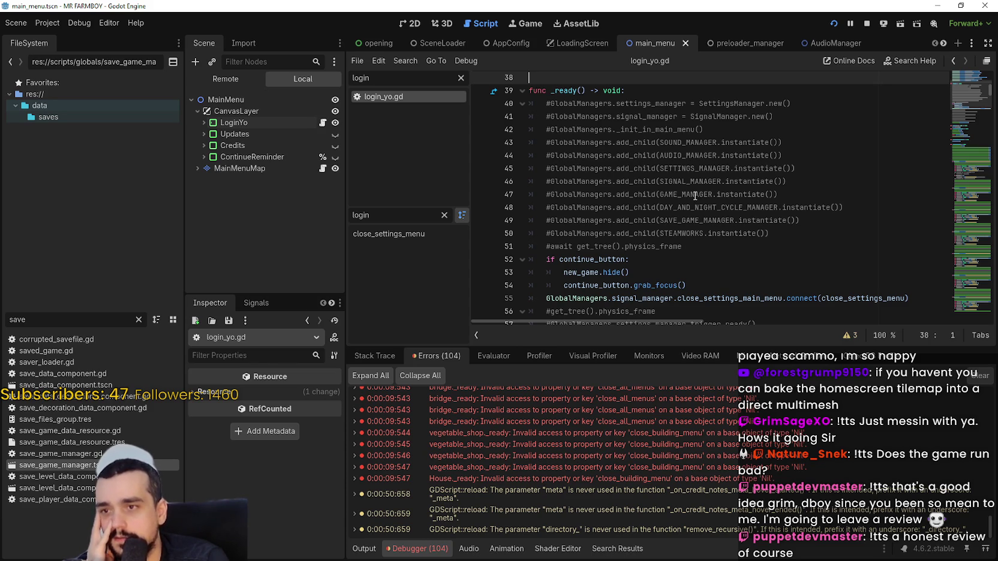
scroll(695, 195, "up", 3)
scroll(694, 196, "down", 3)
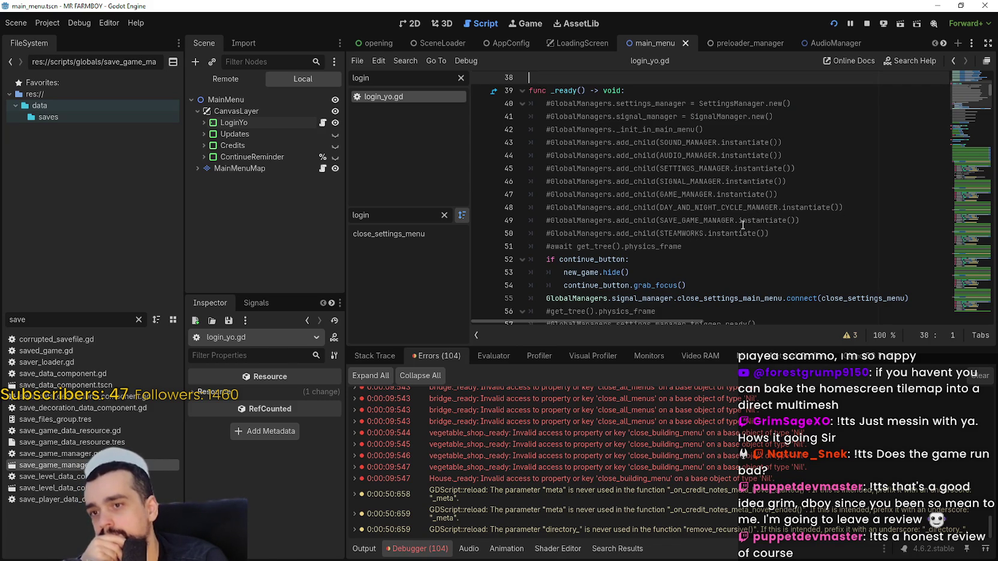
scroll(742, 225, "up", 3)
scroll(742, 231, "up", 3)
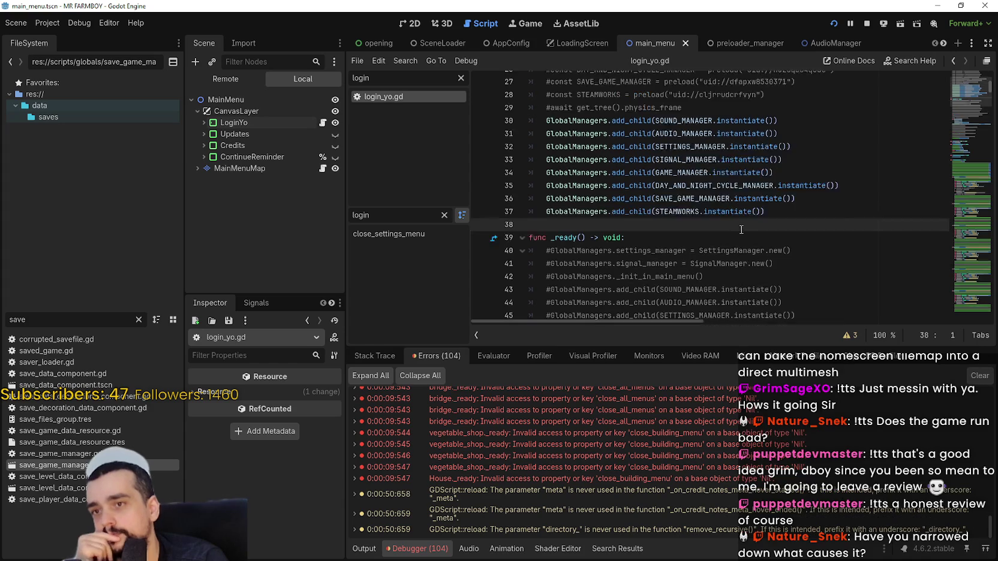
scroll(769, 248, "down", 2)
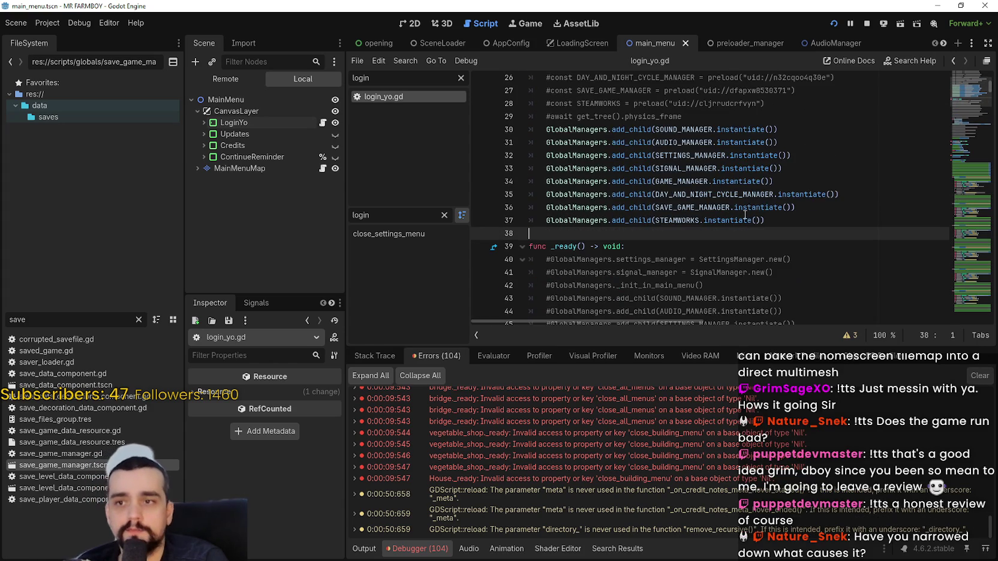
left_click_drag(783, 221, 530, 131)
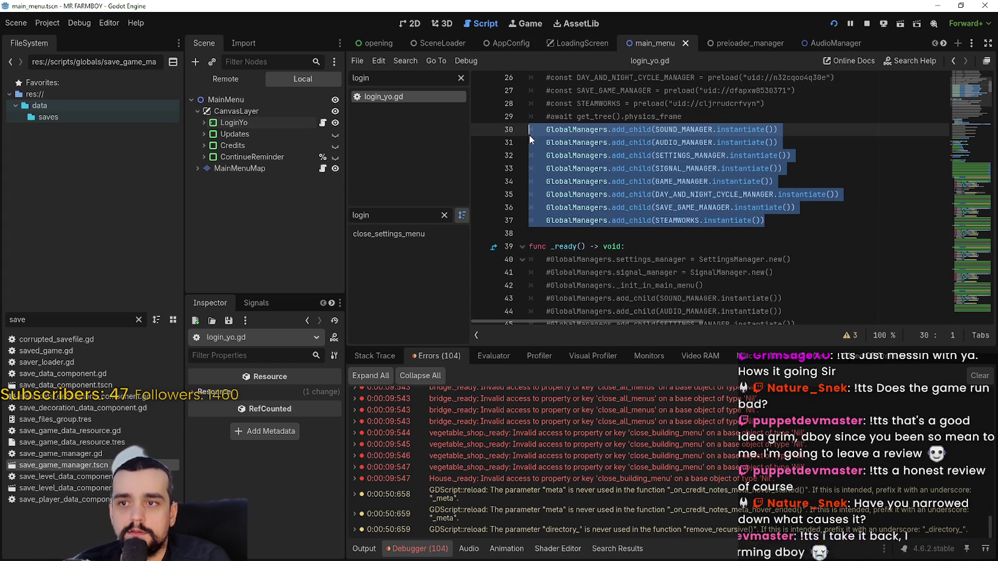
Step: Comment out the manager add_child lines 30–37 in _init
scroll(634, 161, "up", 2)
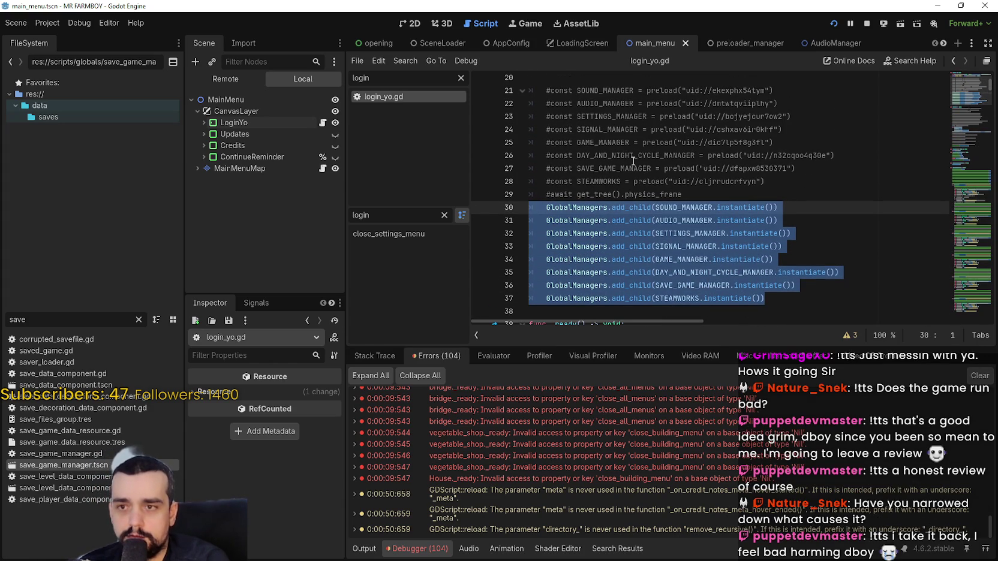
key("ctrl+k")
left_click(682, 207)
scroll(683, 205, "up", 1)
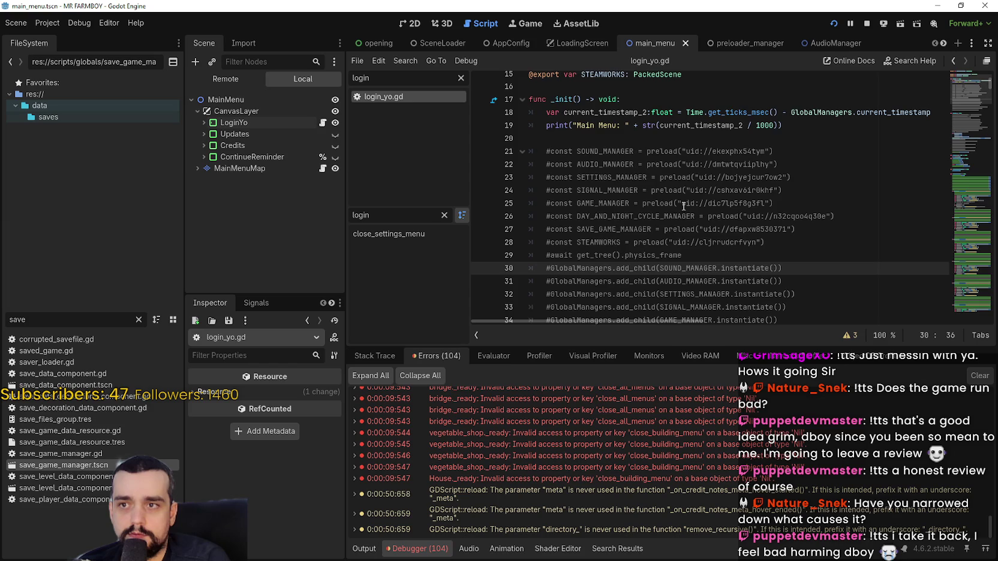
scroll(685, 205, "down", 2)
scroll(684, 205, "down", 5)
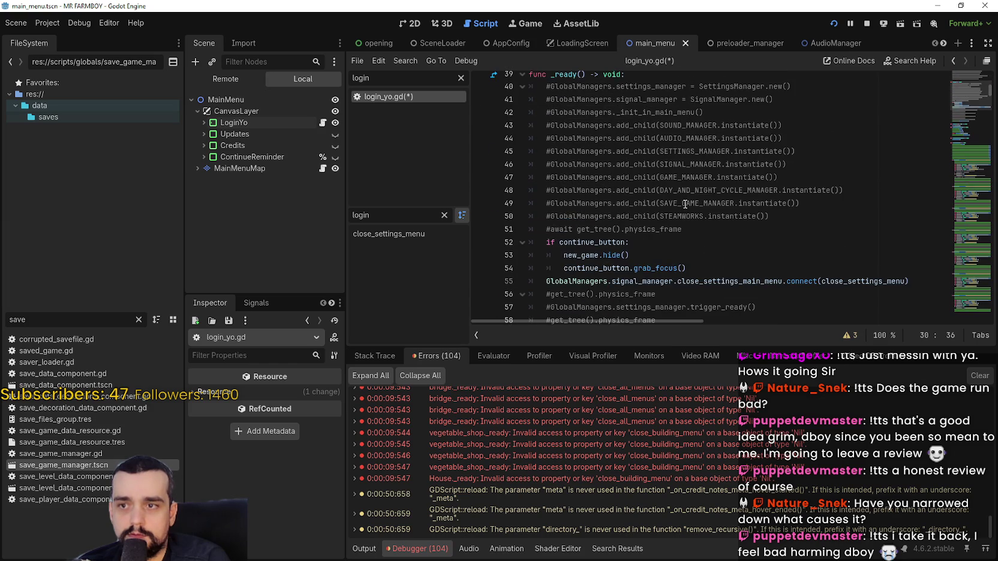
Step: Uncomment the add_child lines 43–50 in _ready, save, and restart the game with F5
left_click(784, 211)
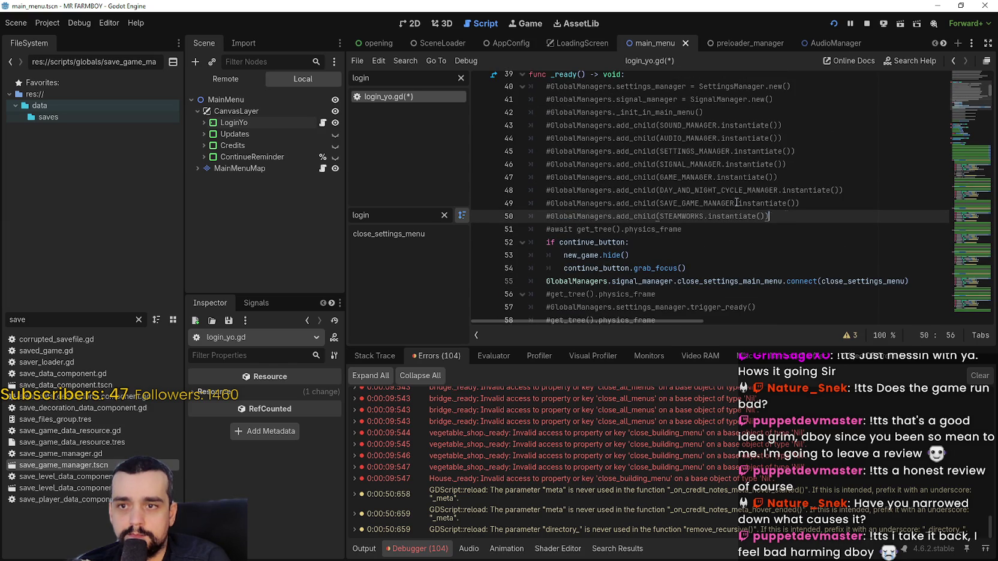
left_click(642, 229)
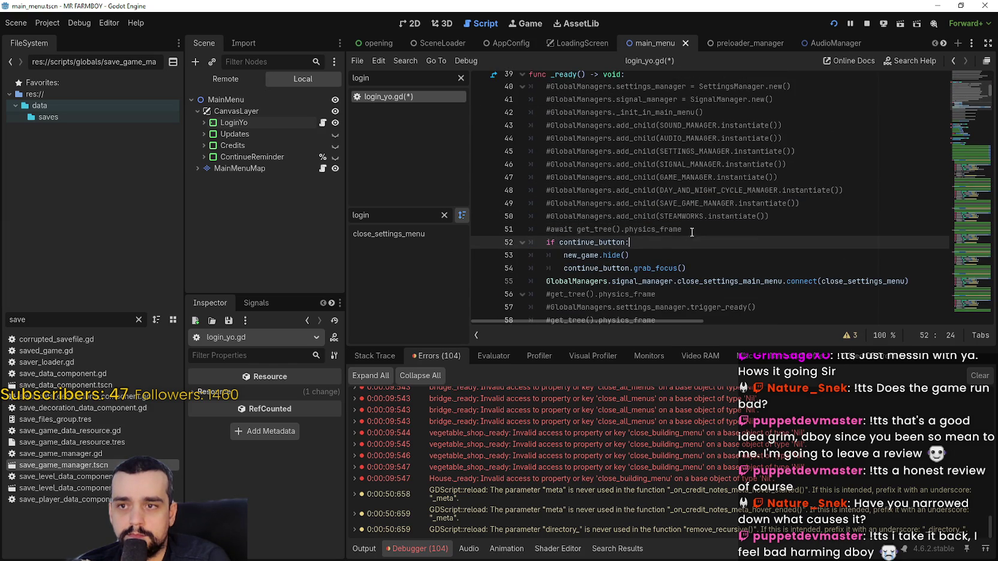
left_click(792, 215)
mouse_move(792, 215)
left_mouse_down()
mouse_move(741, 167)
mouse_move(531, 127)
left_mouse_up()
key("ctrl+k")
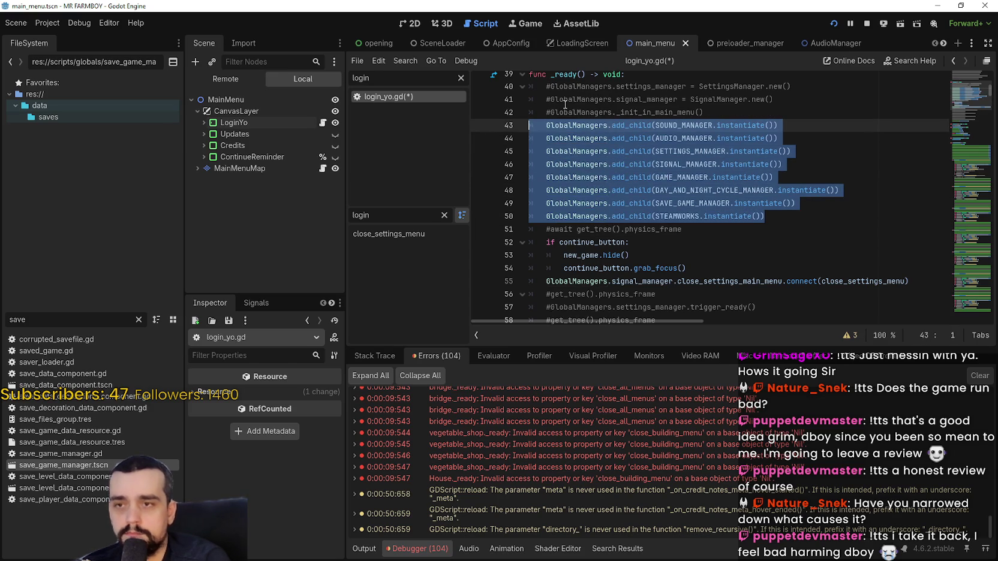
key("ctrl+s")
left_click(865, 24)
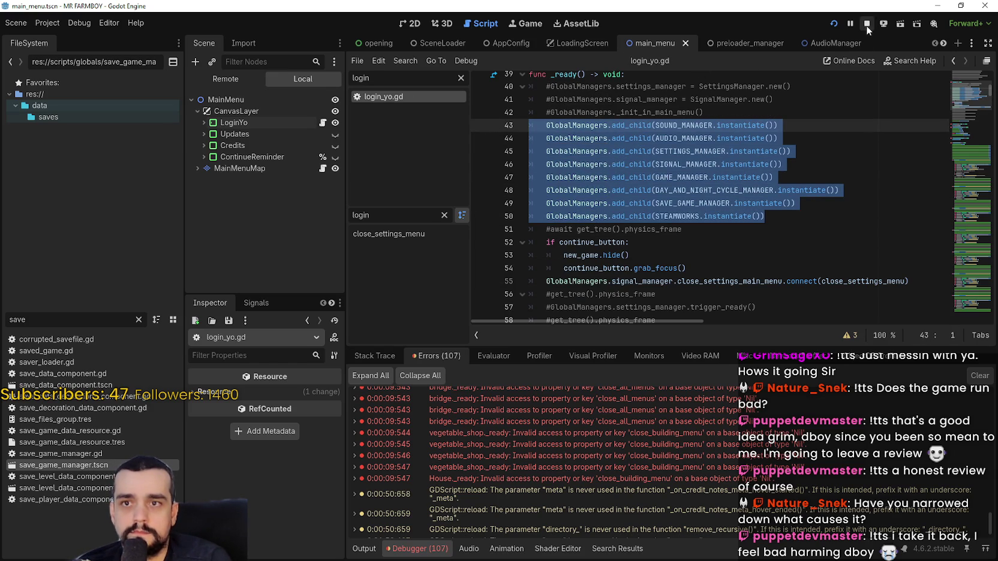
key("F5")
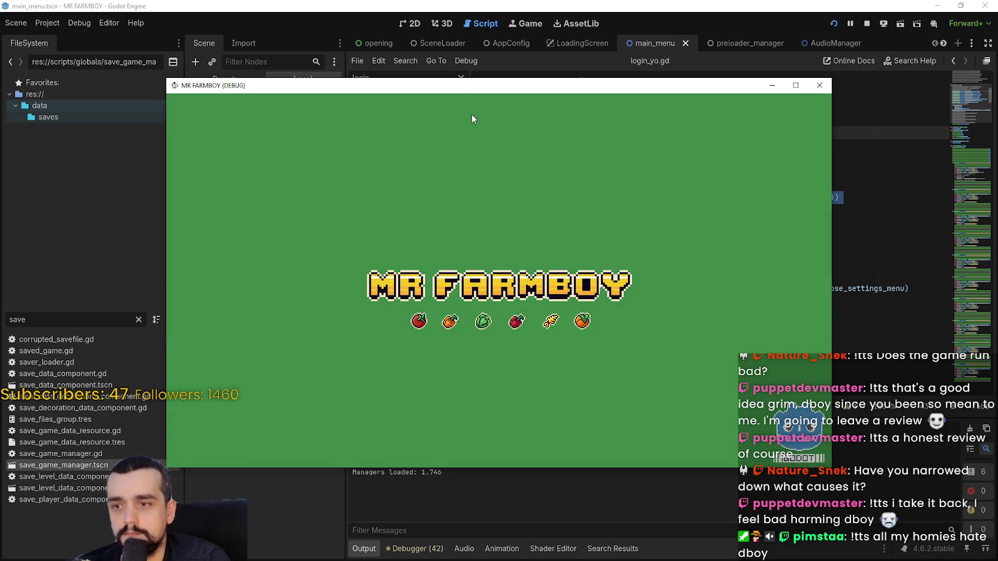
Step: Move the MR FARMBOY window aside while it loads, then show the debugger's error list
left_click_drag(457, 89, 543, 28)
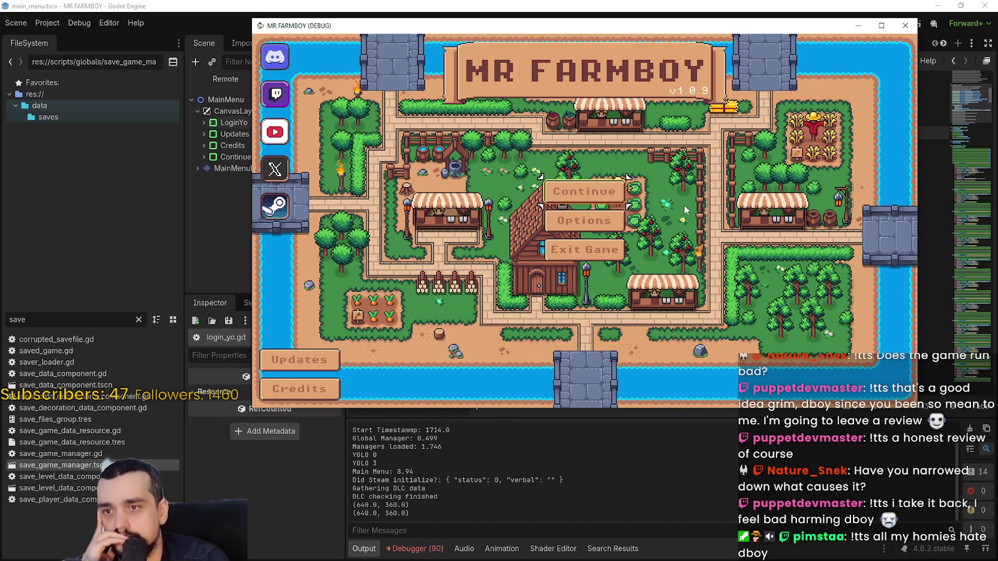
left_click_drag(682, 33, 692, 66)
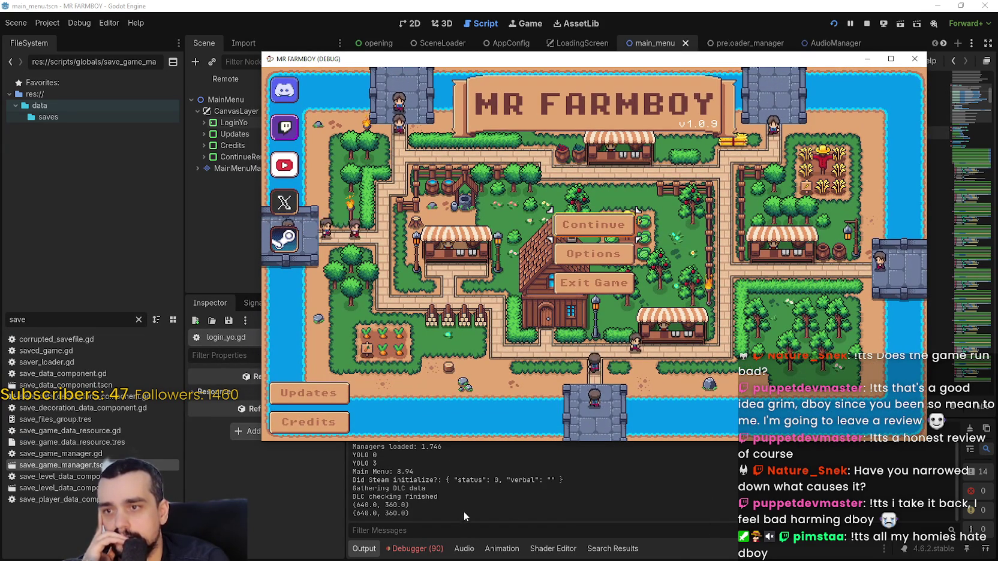
left_click(415, 548)
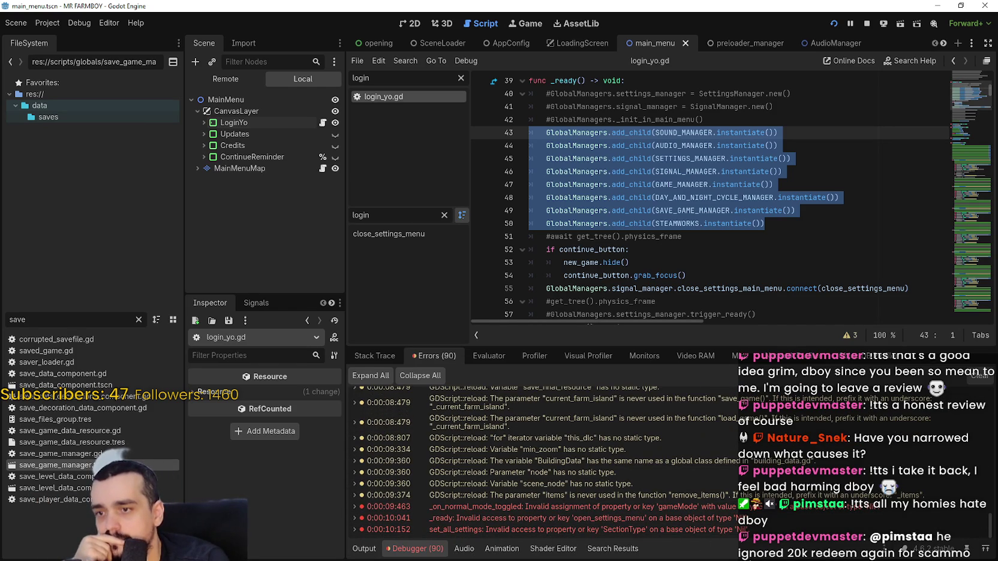
Step: Jump to the gameMode error at options_menu.gd line 468 and inspect the game_manager reference
mouse_move(673, 515)
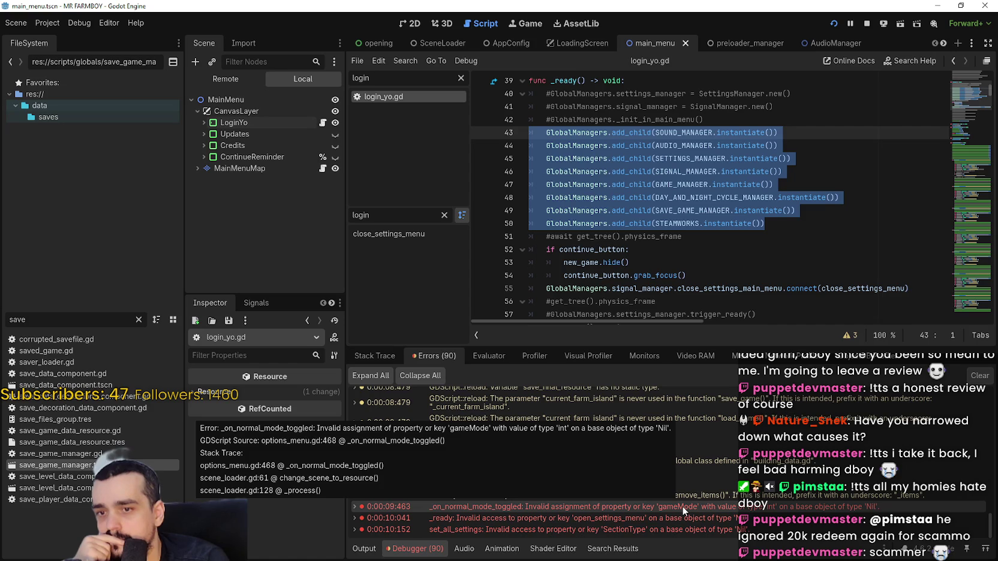
left_click(682, 506)
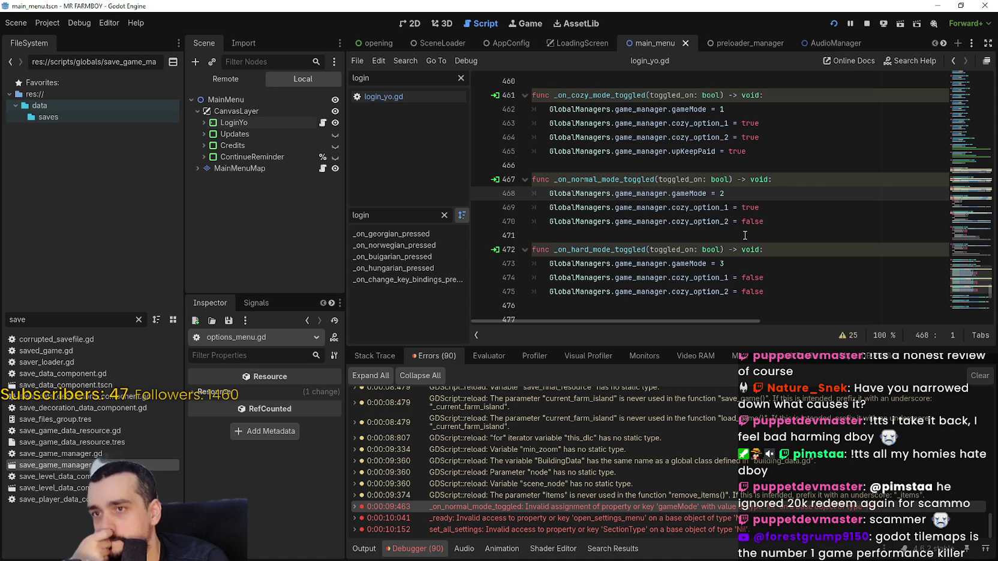
double_click(664, 192)
left_click_drag(664, 193, 550, 192)
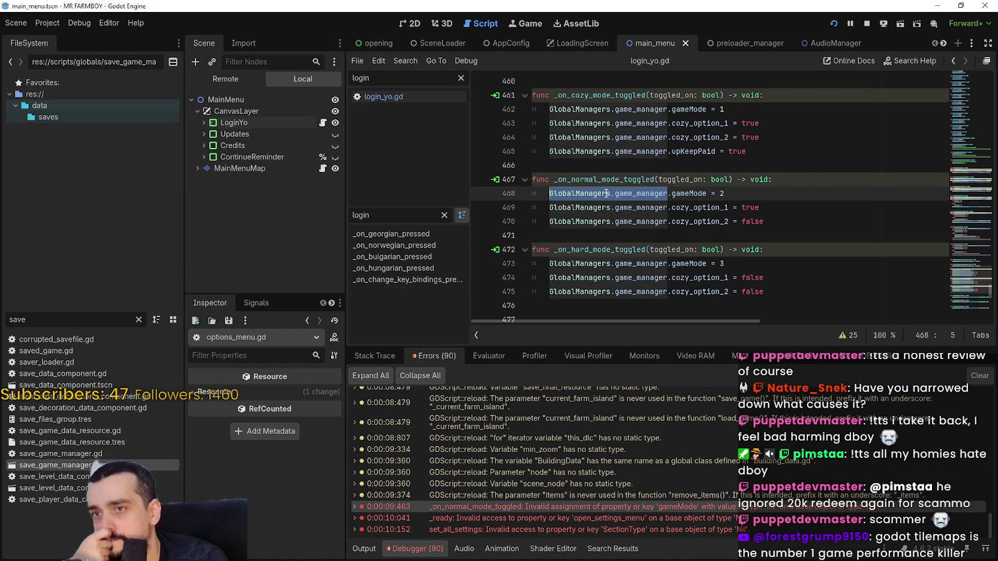
left_click(556, 193)
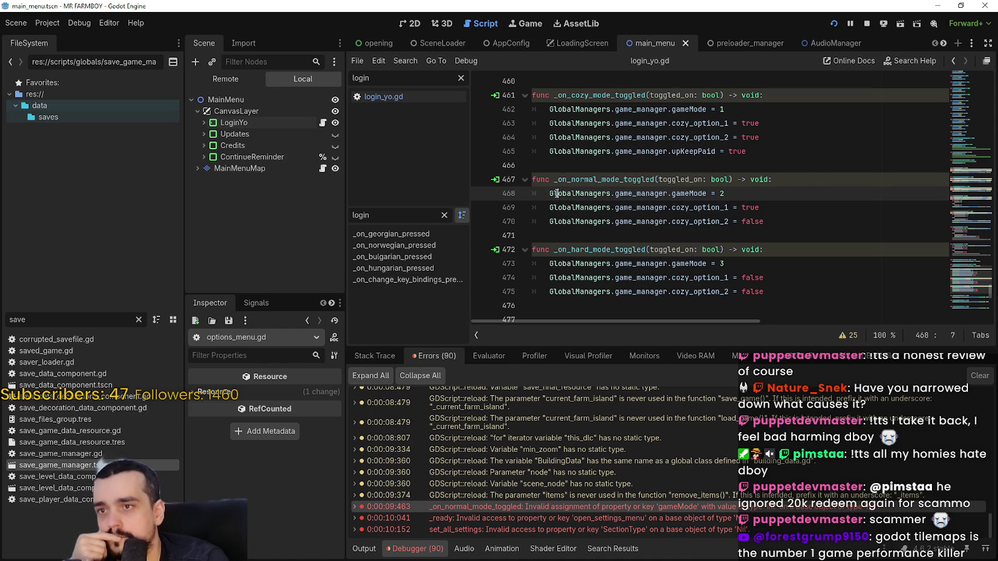
Step: Add breakpoints at settings_menu line 17 and set_all_settings line 85, then rerun the project
left_click(598, 517)
left_click(481, 198)
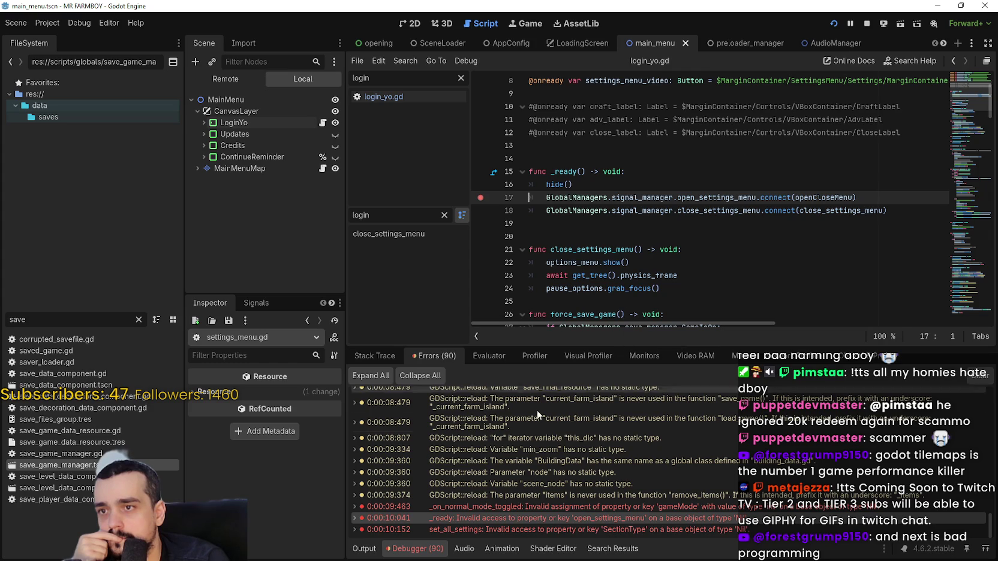
left_click(580, 526)
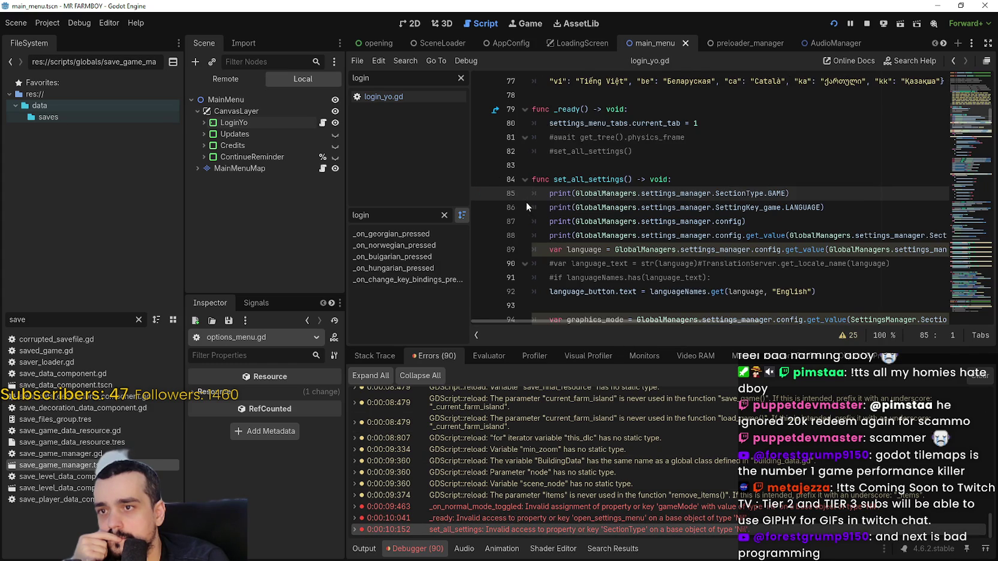
left_click(482, 193)
left_click(784, 224)
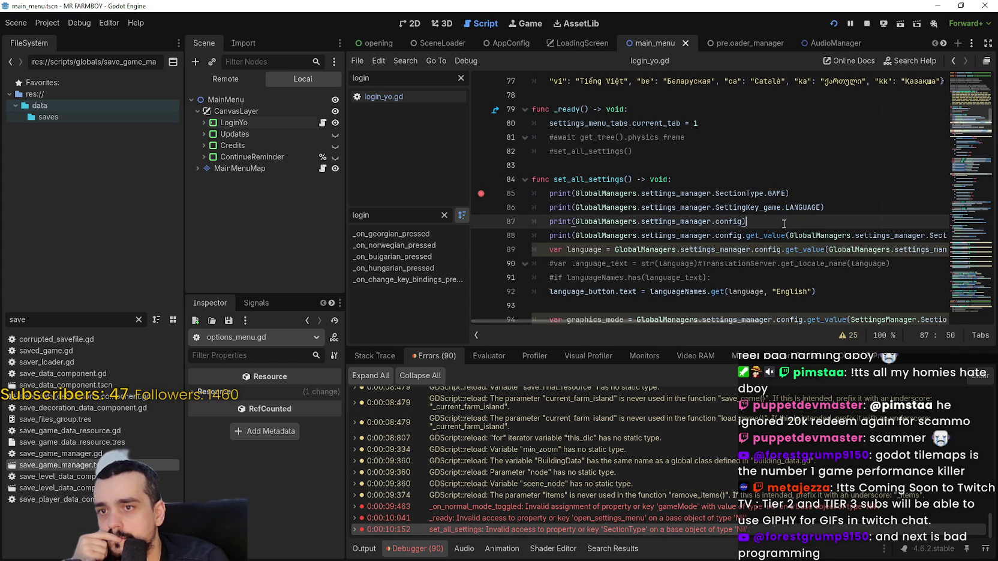
left_click(833, 23)
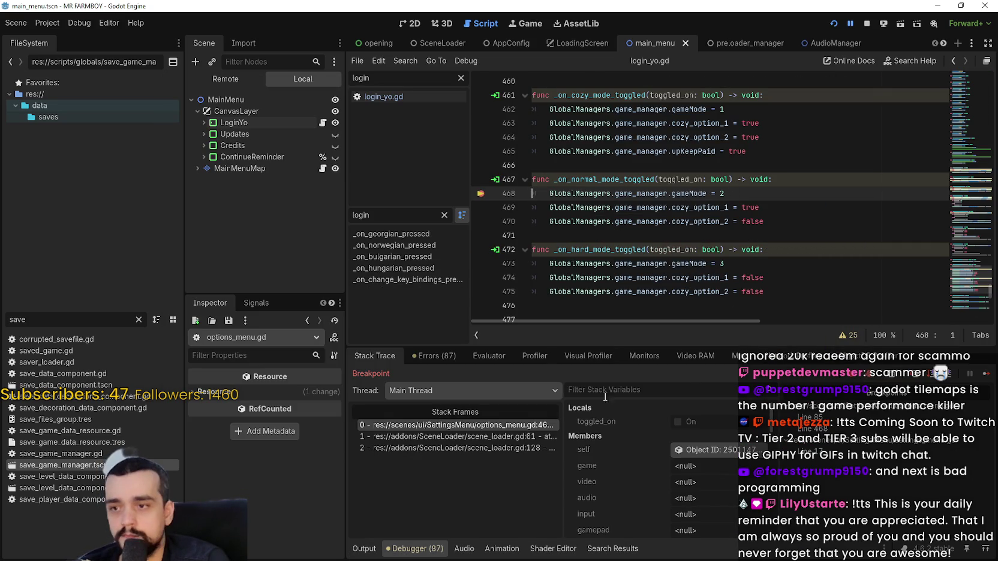
Step: Inspect the scene_loader and options_menu call-stack frames, then return to login_yo.gd
left_click(471, 437)
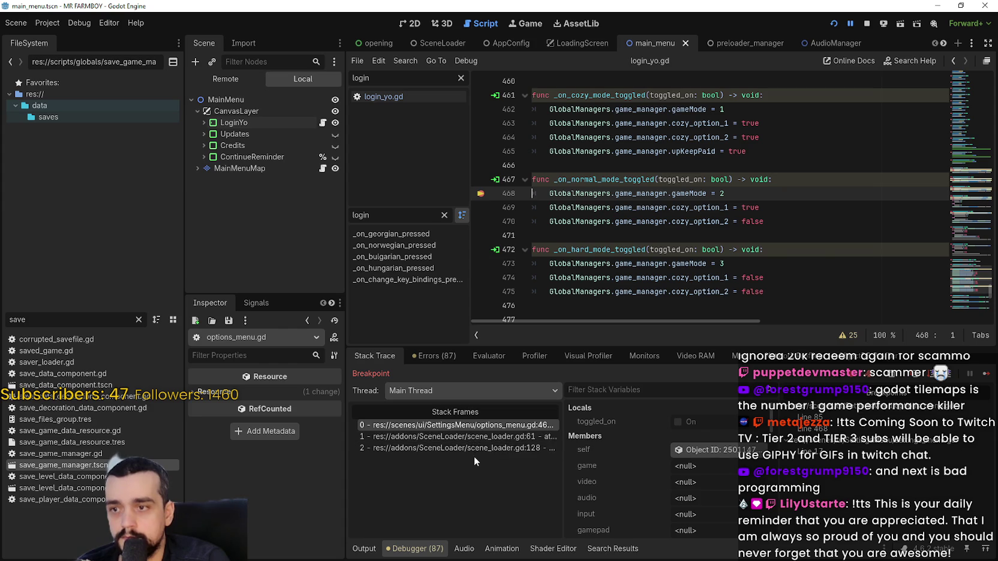
left_click(482, 424)
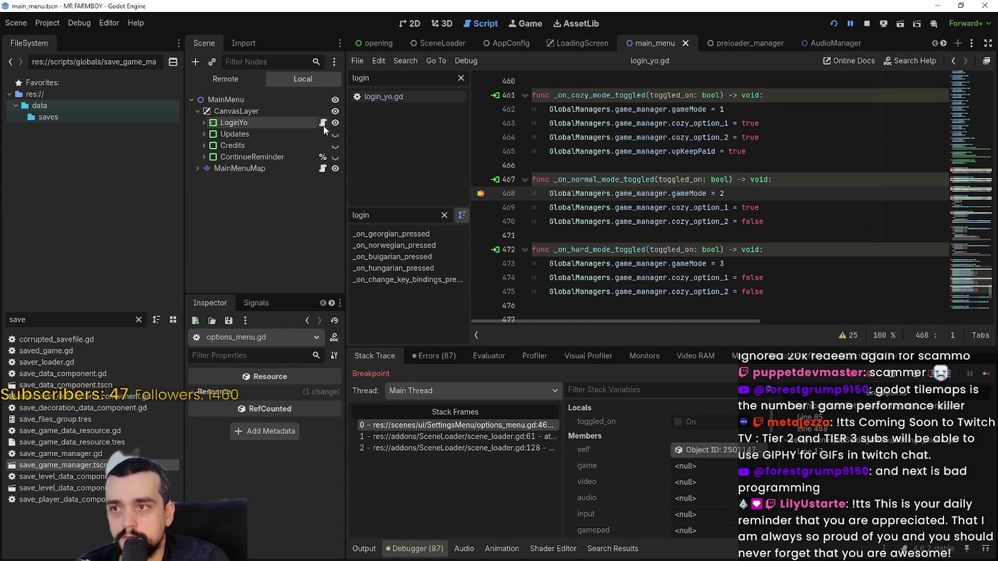
left_click(323, 123)
scroll(666, 222, "up", 3)
Step: Set breakpoints on lines 40 and 50 of _ready and stop the debug session
left_click(652, 207)
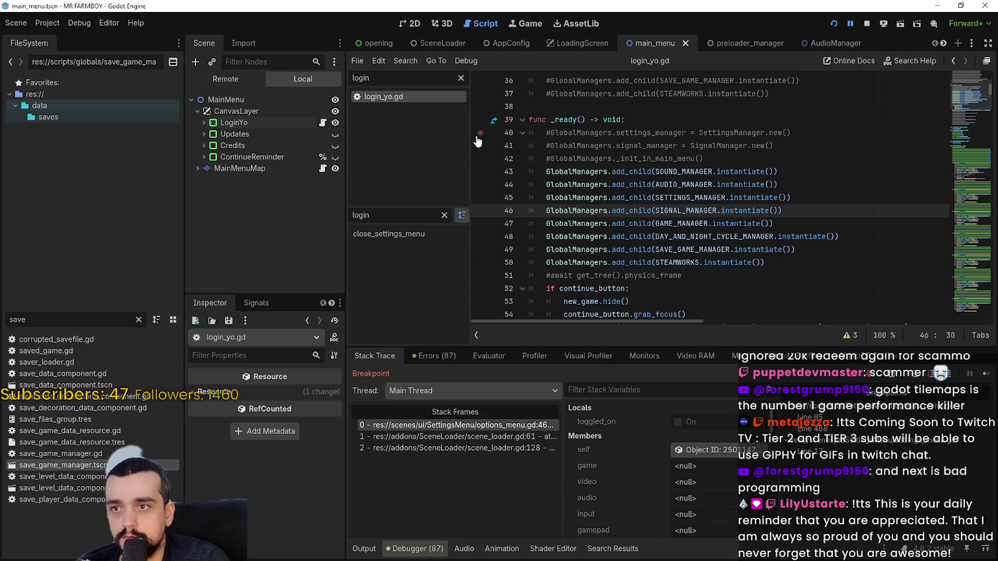
left_click(480, 134)
left_click(481, 263)
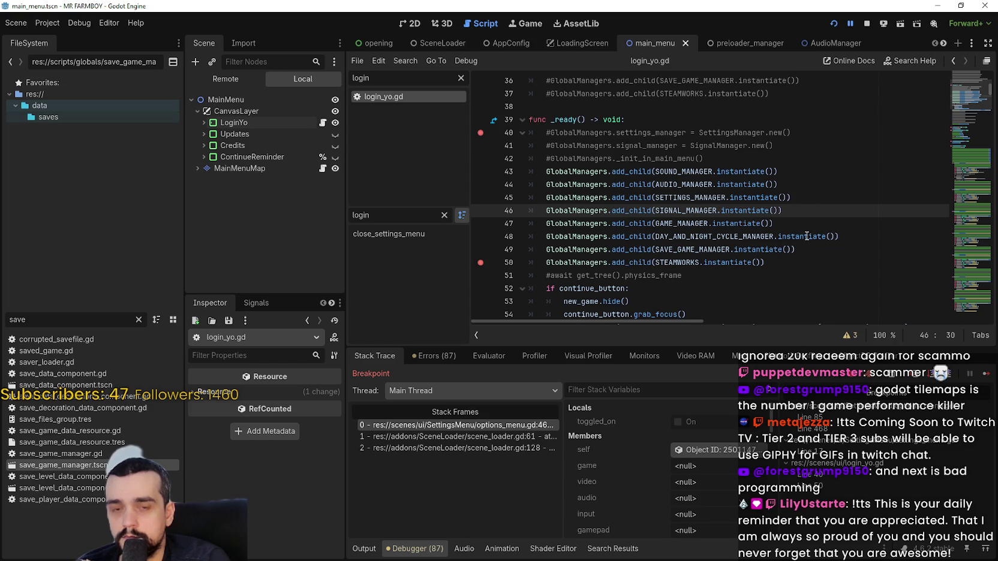
left_click(867, 23)
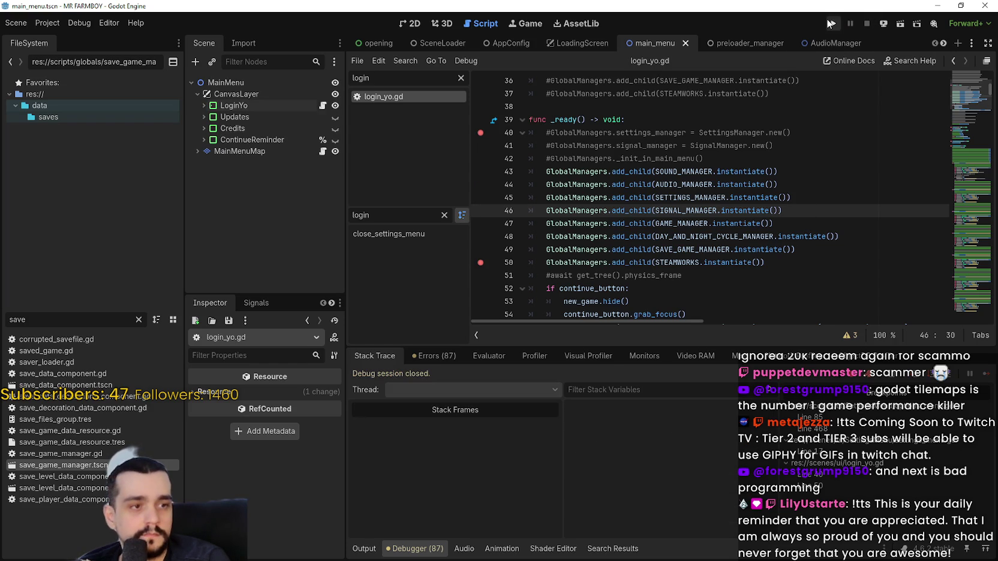
Step: Rerun the game under the debugger and inspect the scene_loader.gd stack frames at lines 61 and 128
left_click(832, 24)
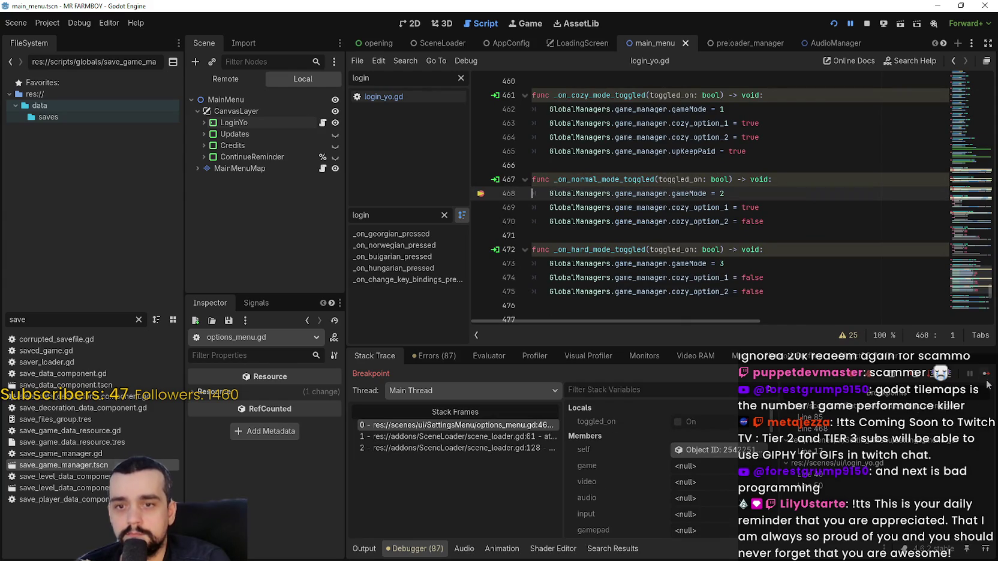
left_click(472, 442)
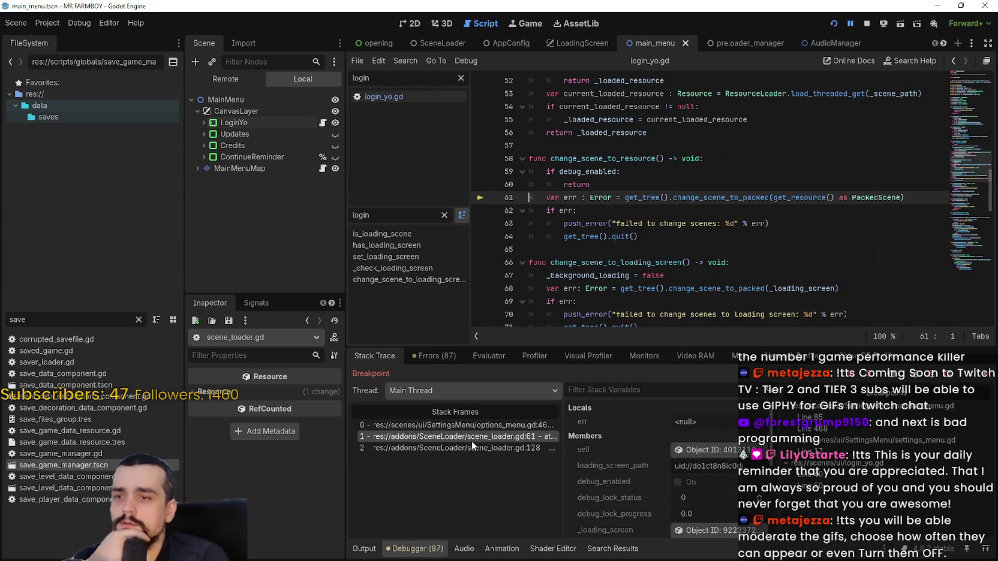
left_click(473, 450)
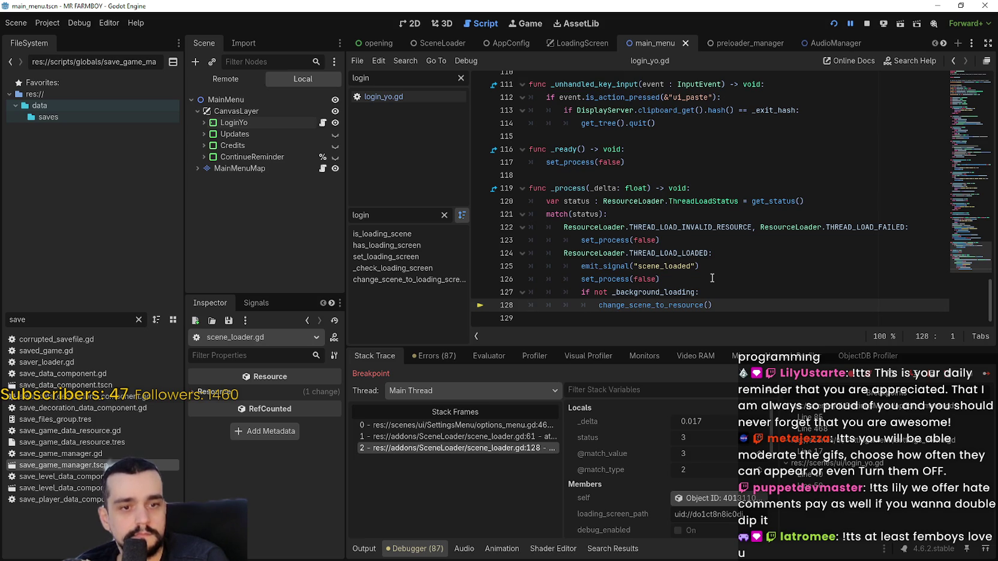
left_click(640, 213)
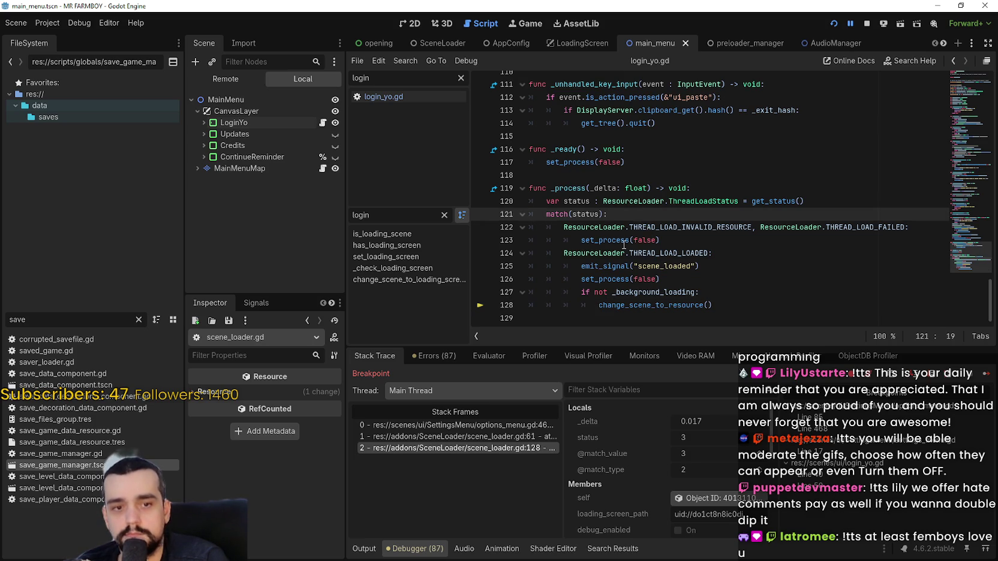
double_click(580, 191)
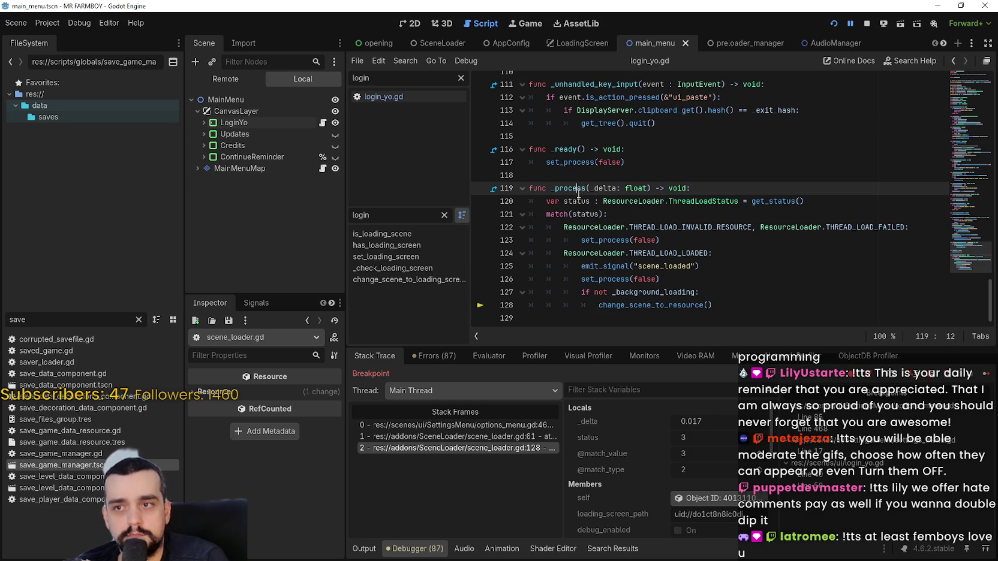
left_click(438, 437)
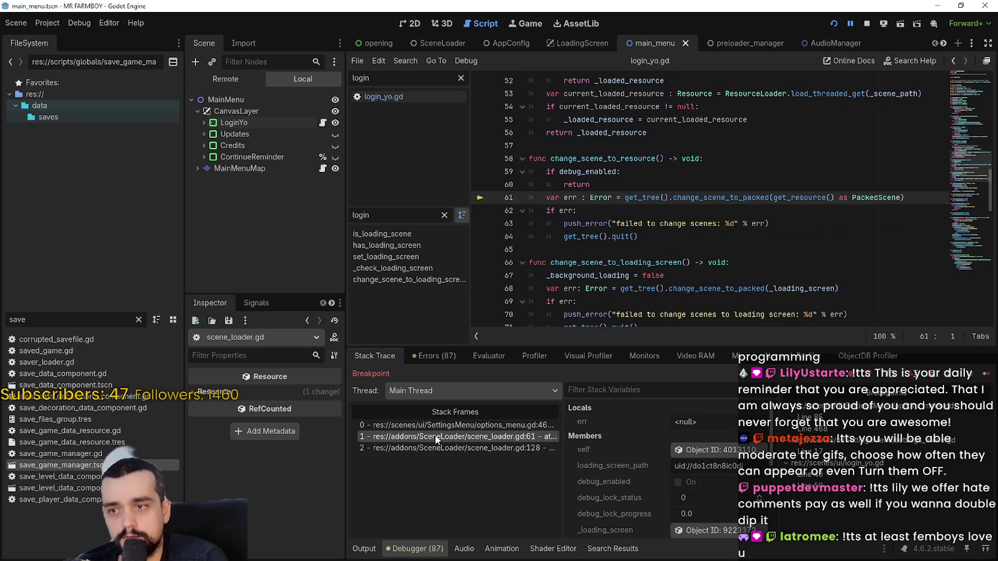
left_click(447, 426)
Step: Stop the running game and return to login_yo.gd's _ready function
left_click(792, 235)
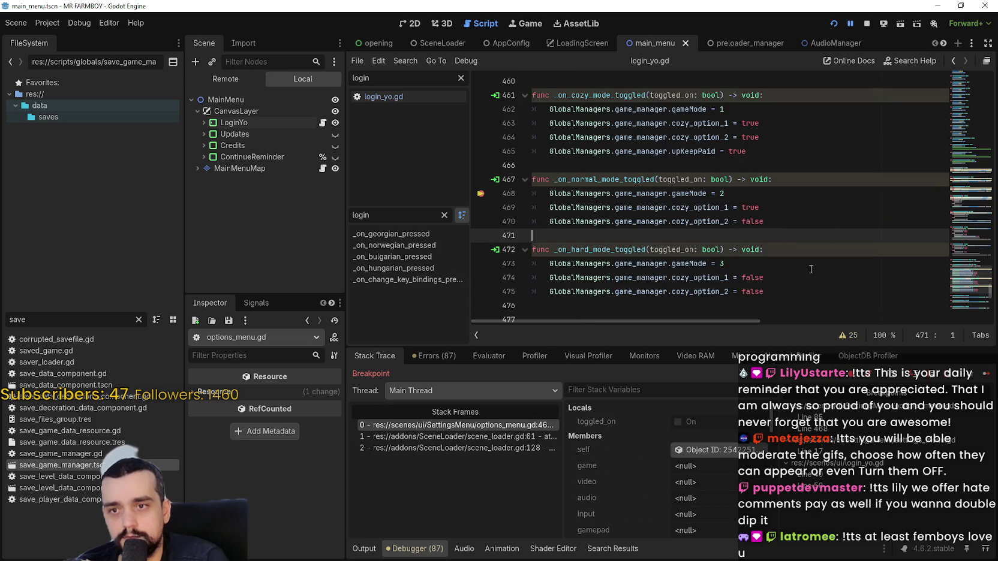
left_click(867, 23)
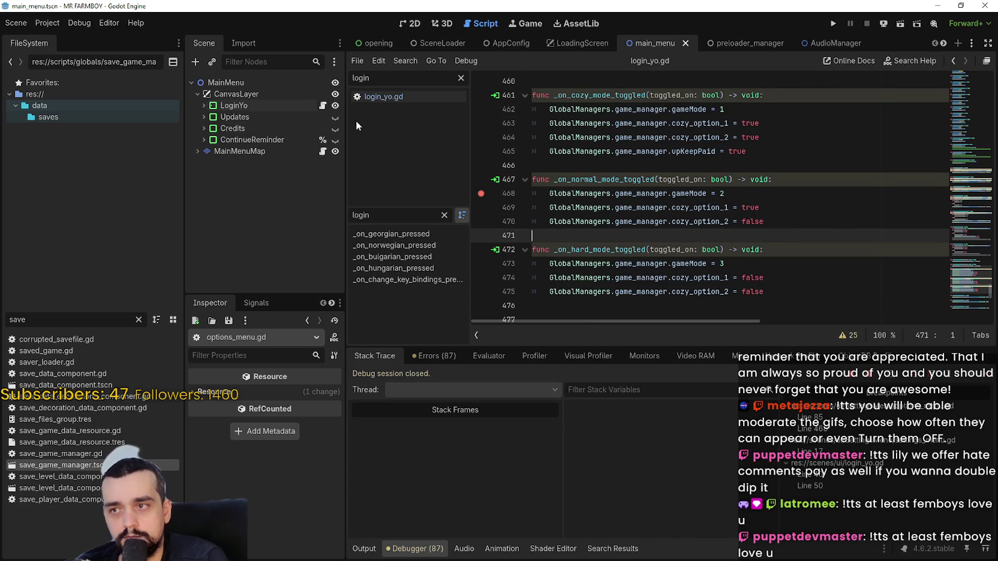
left_click(322, 105)
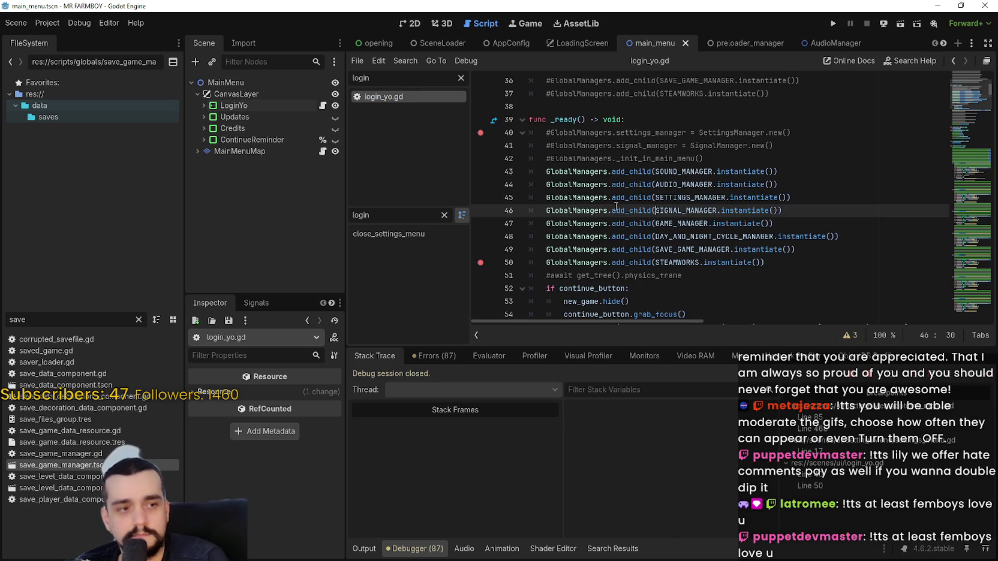
mouse_move(617, 195)
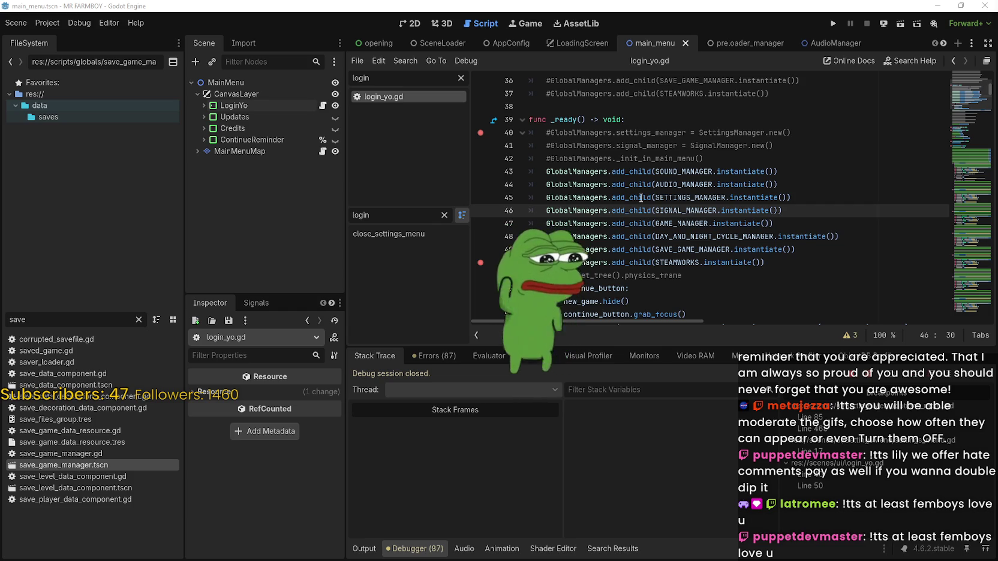
Step: Clear the breakpoints on lines 40 and 50 of login_yo.gd
left_click(588, 198)
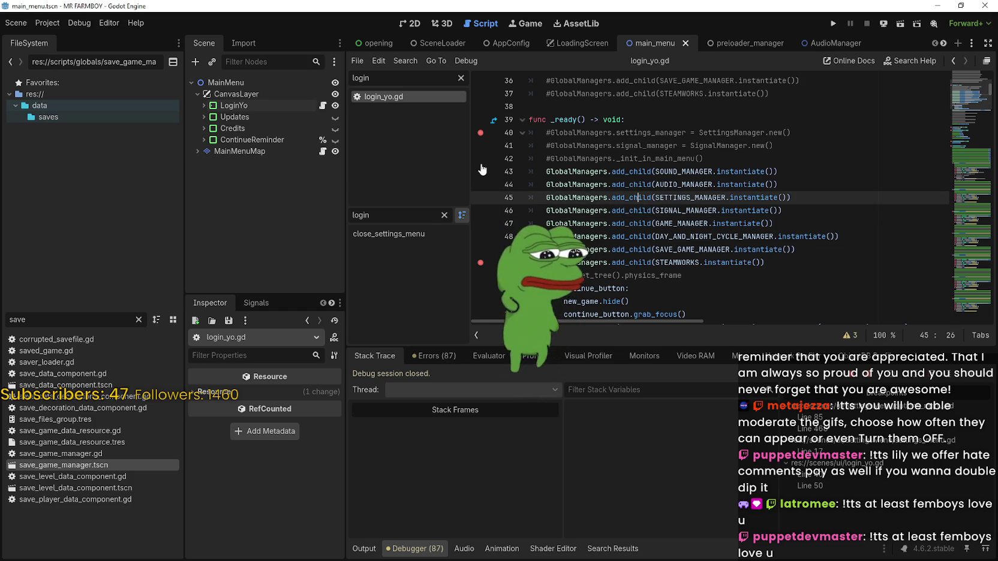
left_click(743, 156)
left_click(480, 132)
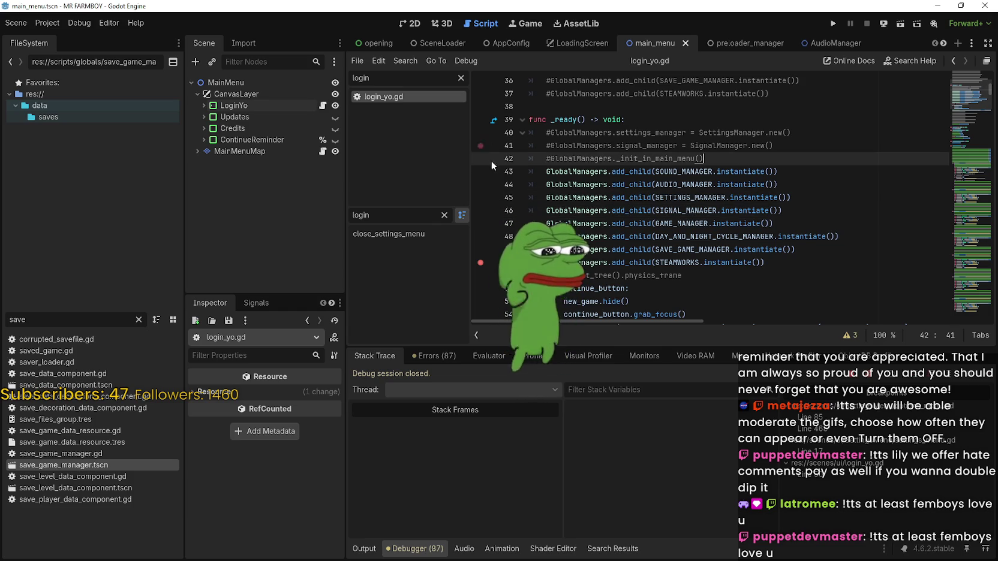
left_click(480, 262)
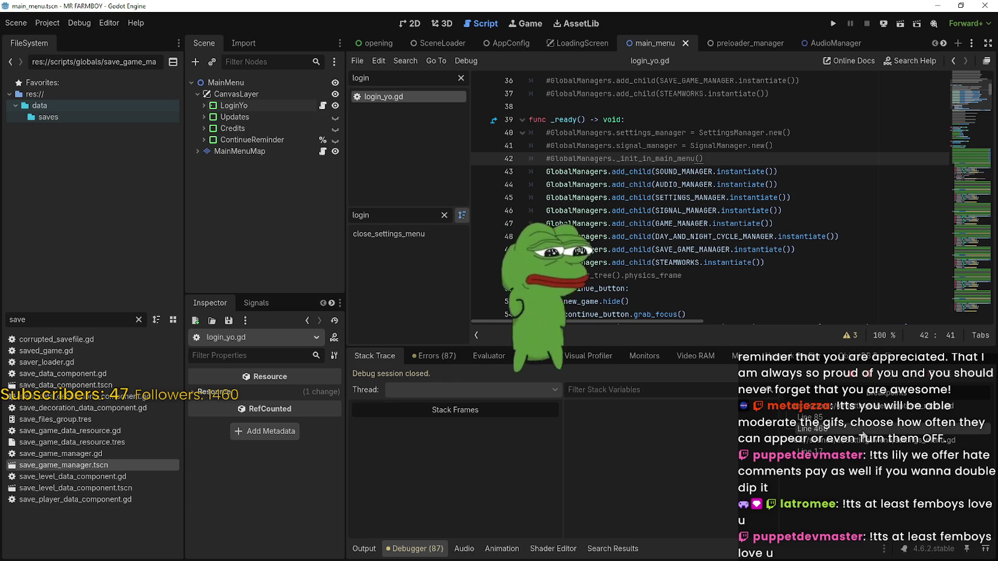
Step: Clear the options_menu.gd breakpoints on lines 85 and 468
left_click(843, 418)
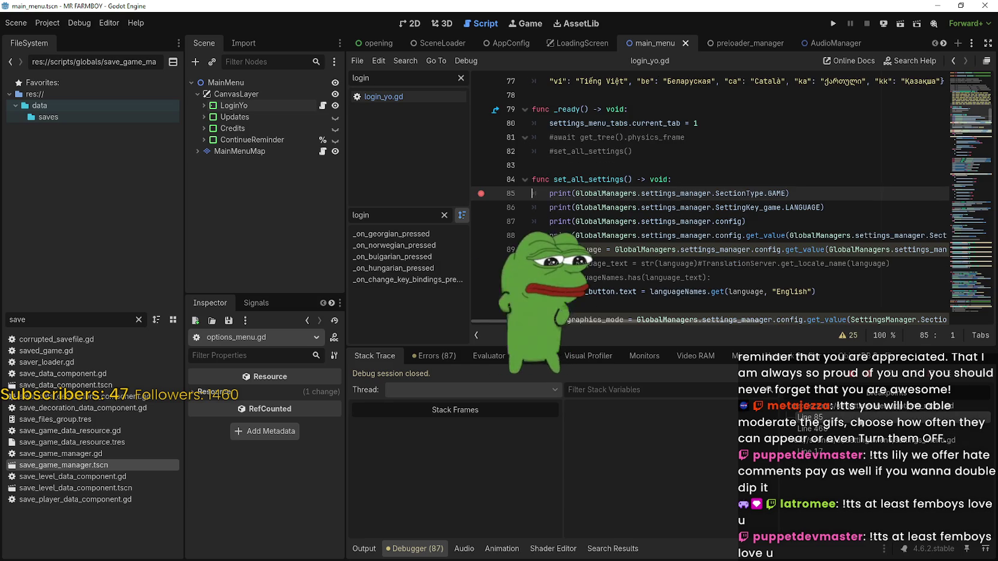
left_click(480, 193)
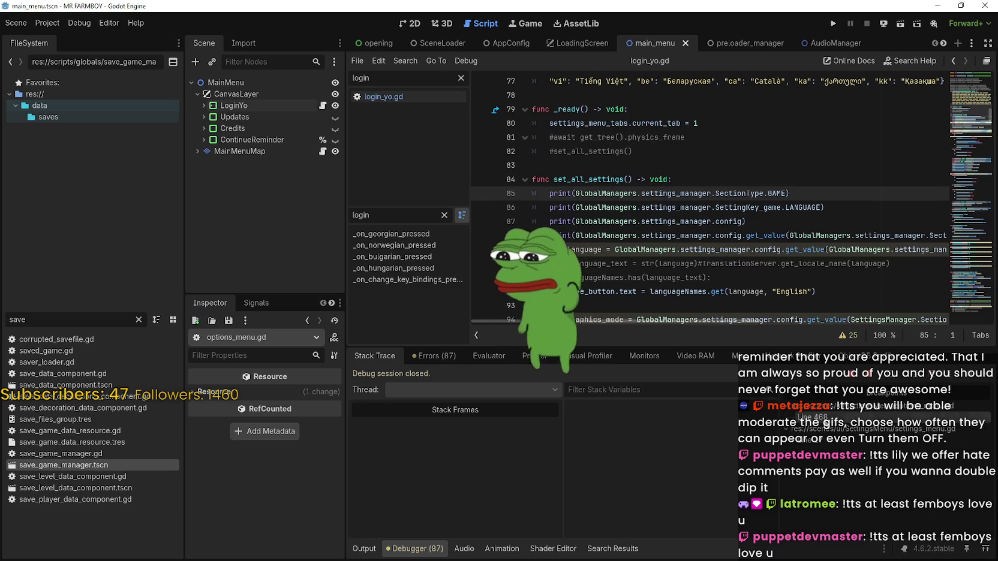
left_click(815, 416)
left_click(481, 193)
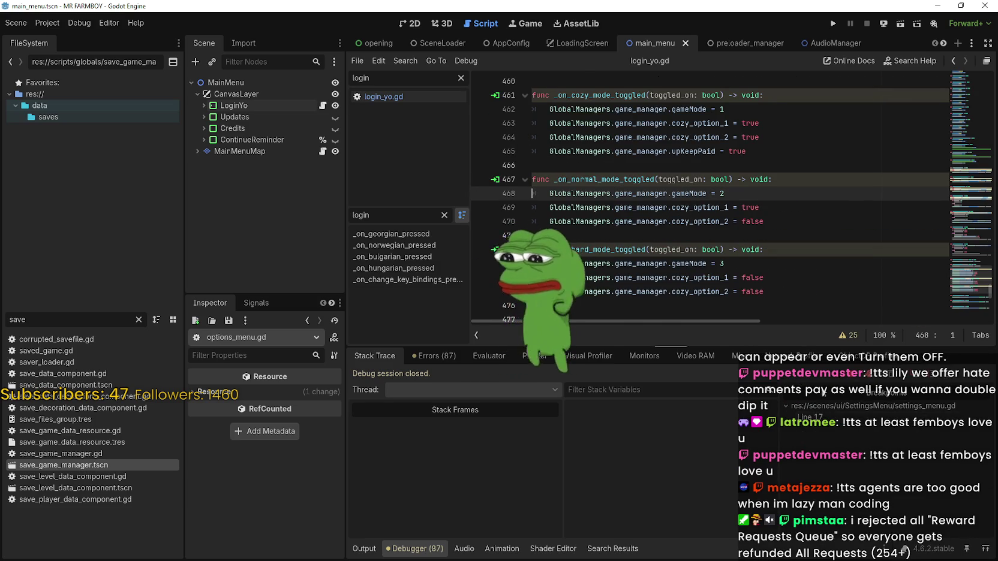
Step: Clear the settings_menu.gd line 17 breakpoint and return to login_yo.gd's _ready code
left_click(806, 417)
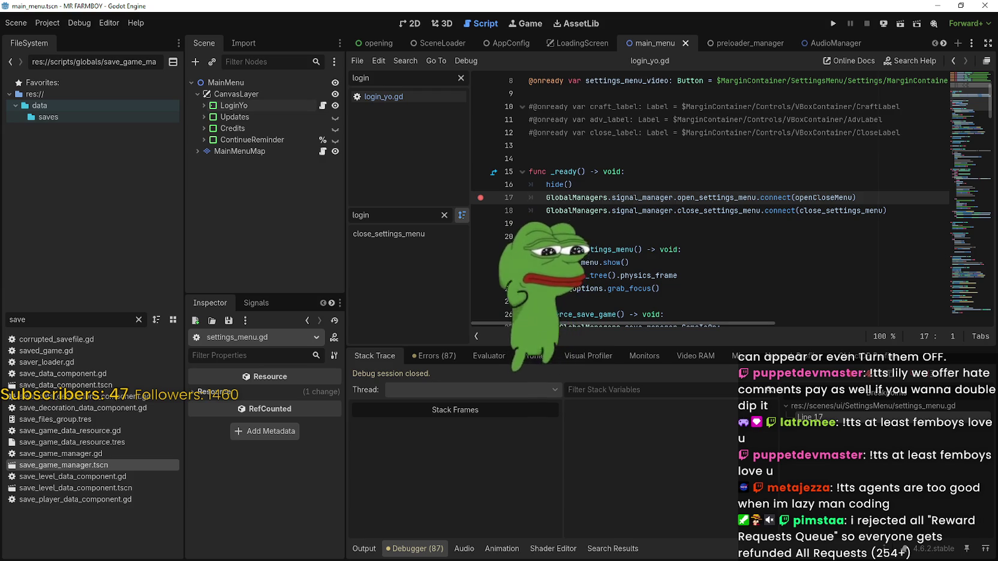
left_click(481, 197)
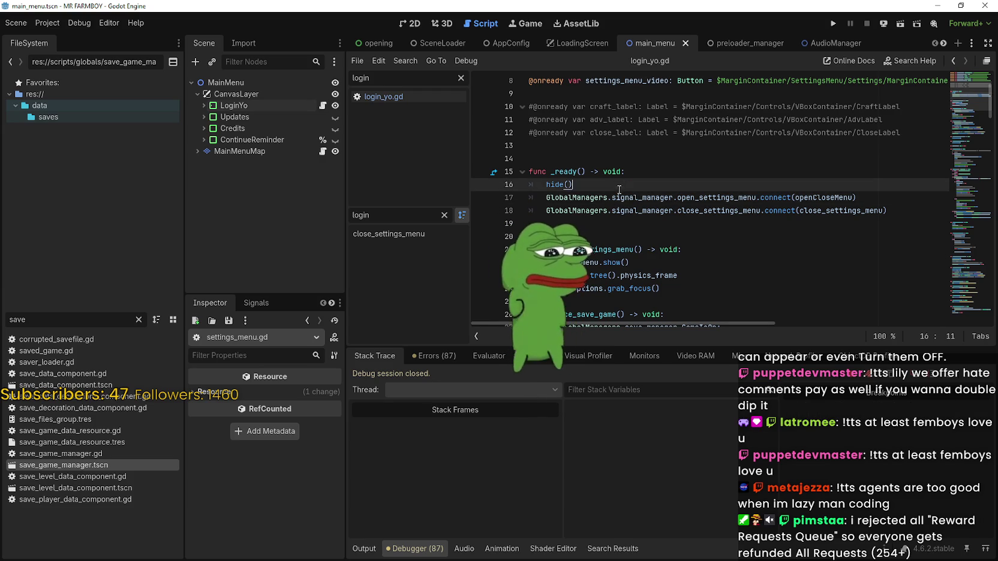
left_click(613, 223)
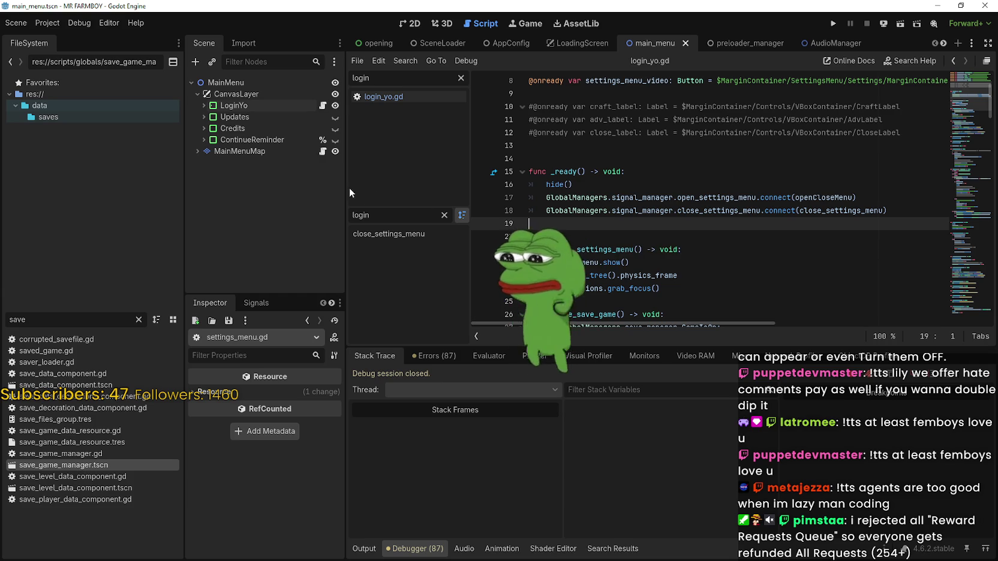
left_click(391, 96)
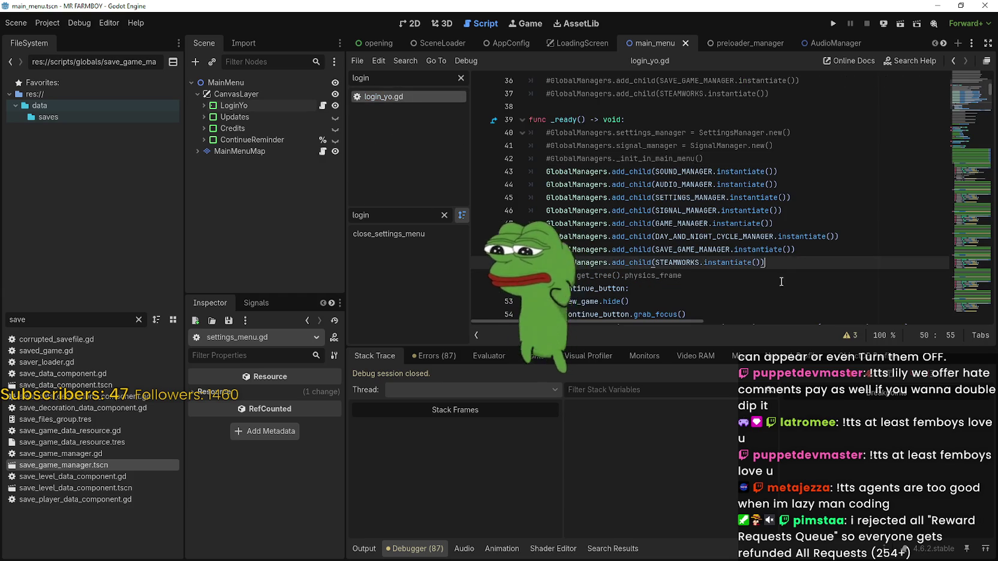
Step: Scroll through login_yo.gd's _ready code and place the caret at the end of line 55
scroll(792, 273, "down", 3)
left_click(723, 210)
scroll(720, 204, "down", 2)
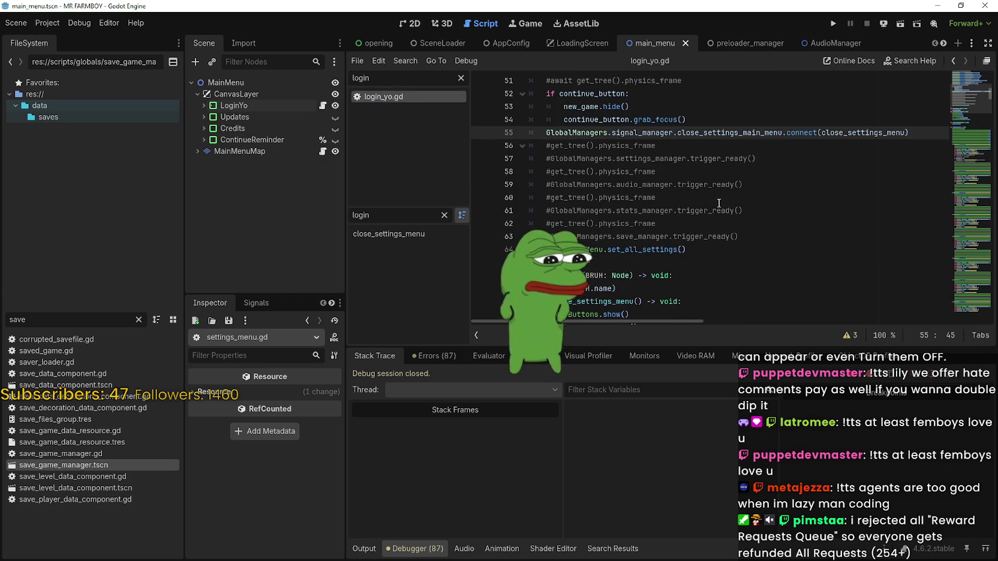
left_click(692, 161)
scroll(694, 168, "up", 2)
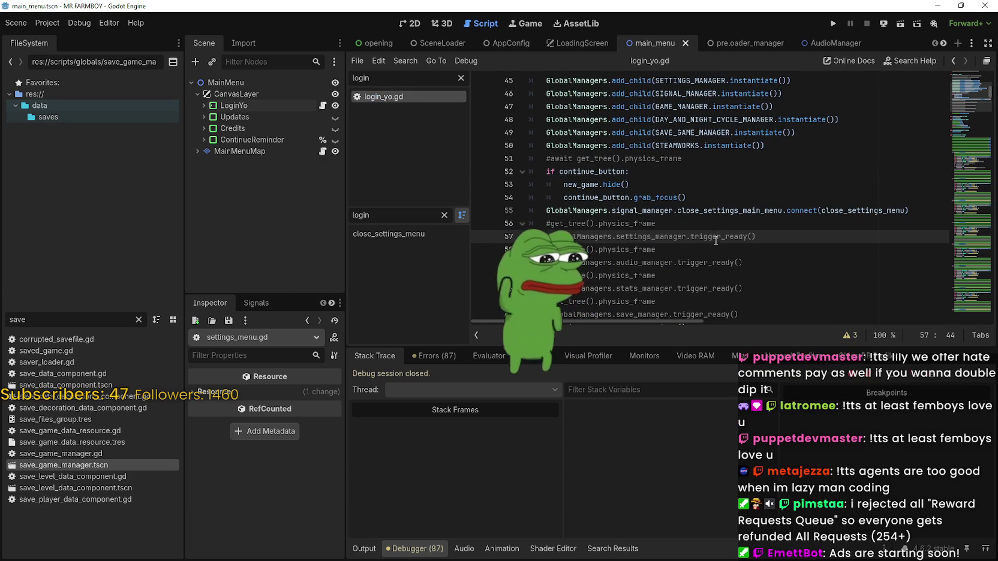
key("Up")
key("Up")
left_click(936, 208)
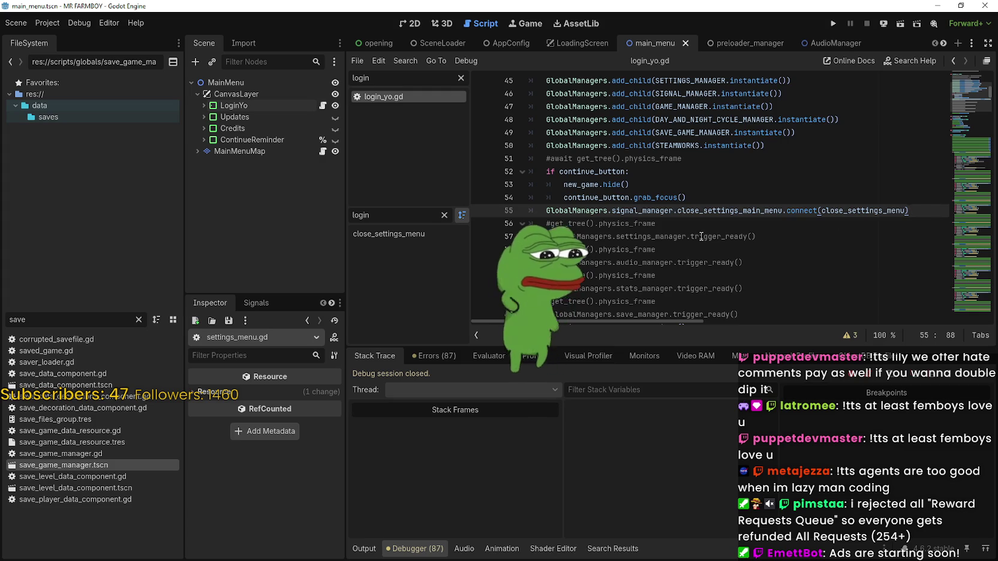
scroll(696, 237, "up", 1)
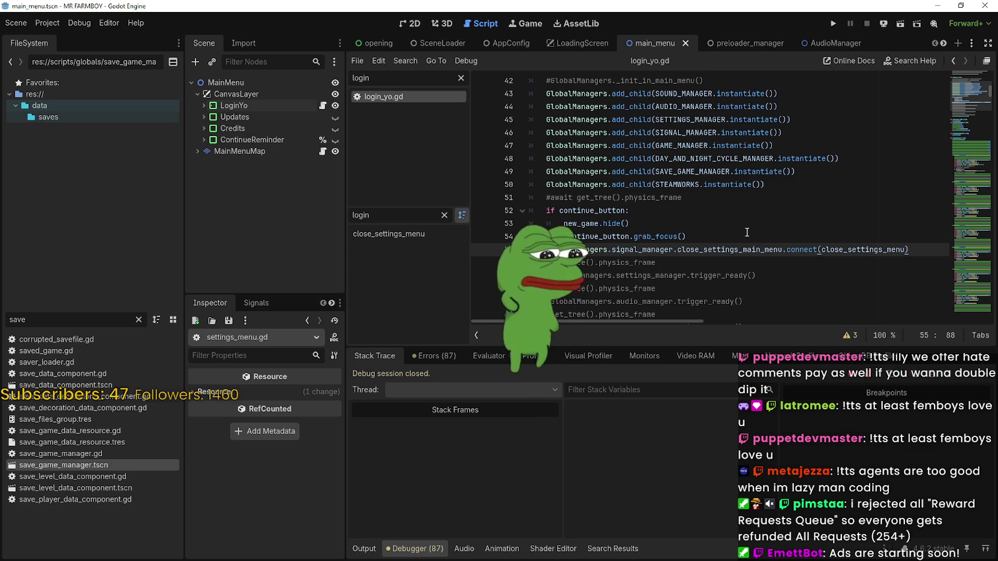
Step: Expand LoginYo in the Scene dock and collapse the SocialButtons and SocialButtons2 branches
left_click(204, 105)
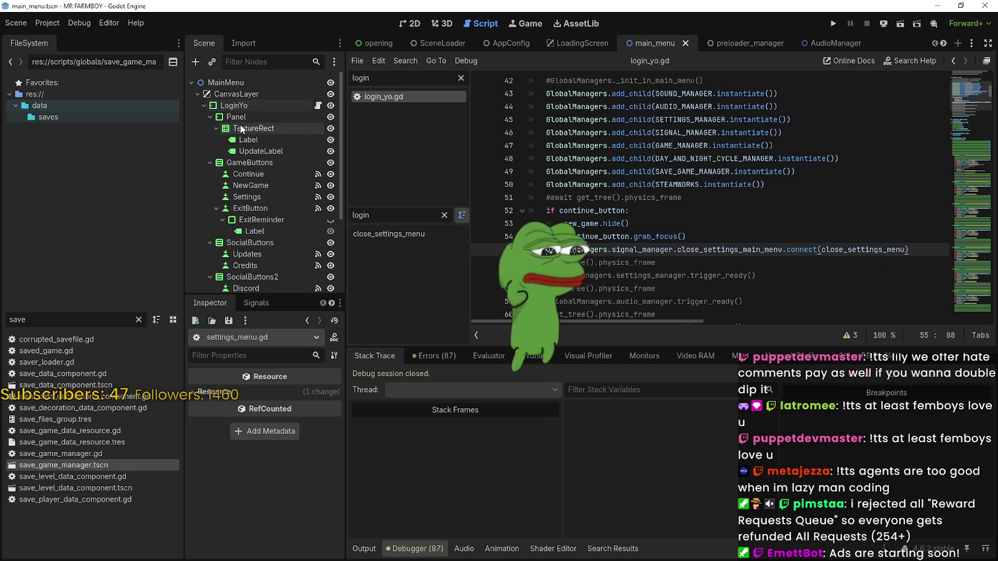
scroll(707, 198, "up", 1)
left_click(253, 105)
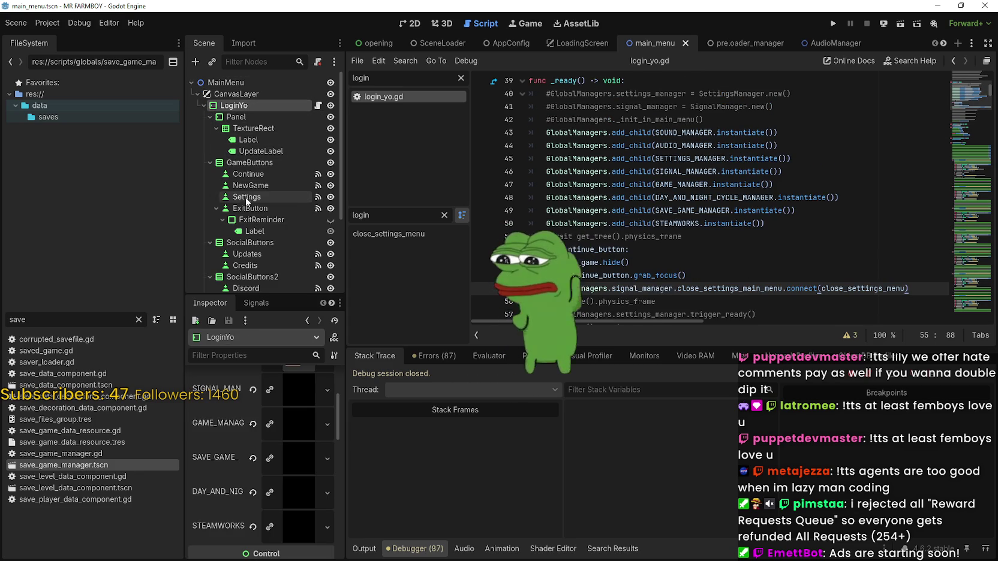
scroll(258, 259, "down", 5)
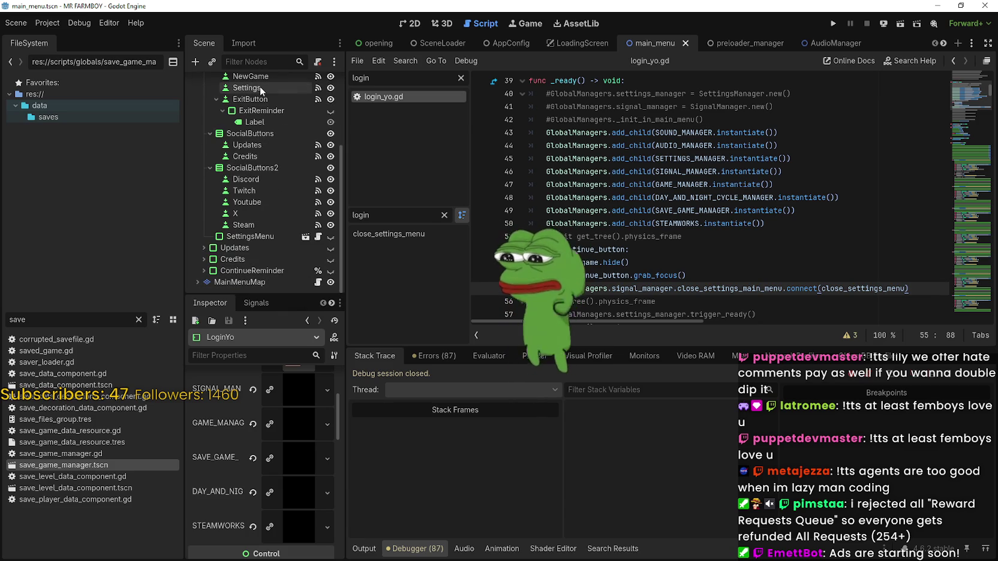
scroll(253, 281, "up", 4)
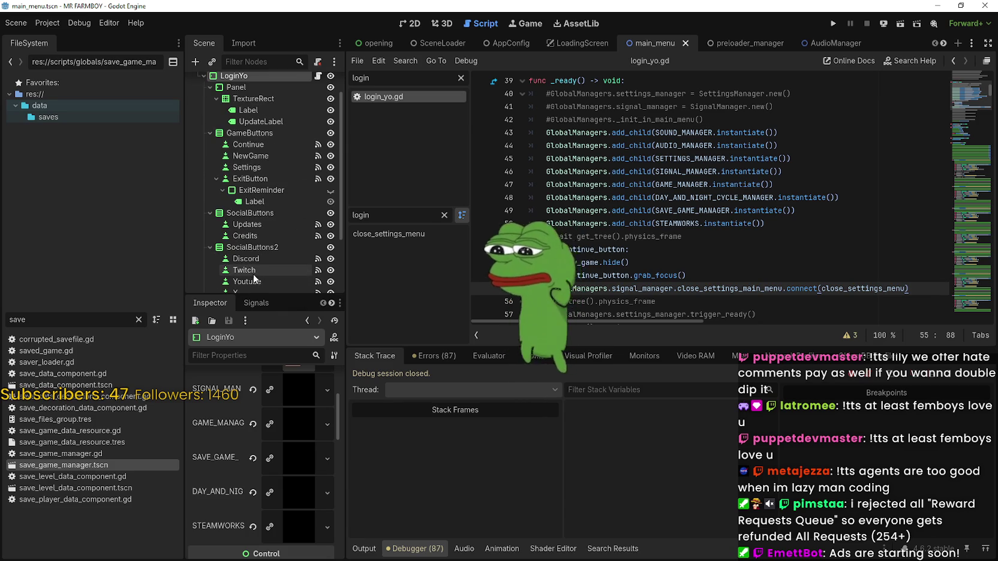
scroll(253, 264, "down", 4)
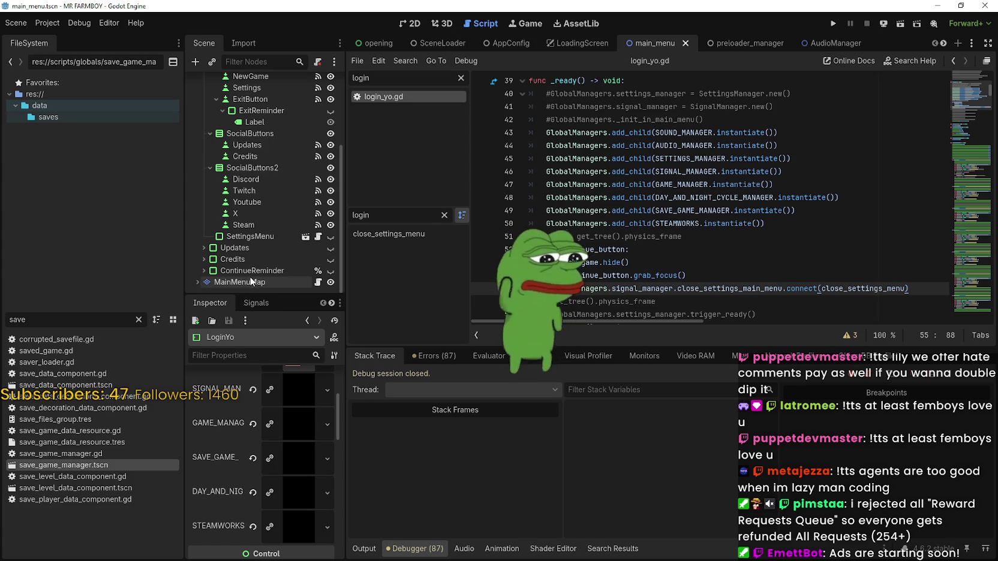
scroll(240, 264, "up", 5)
left_click(204, 105)
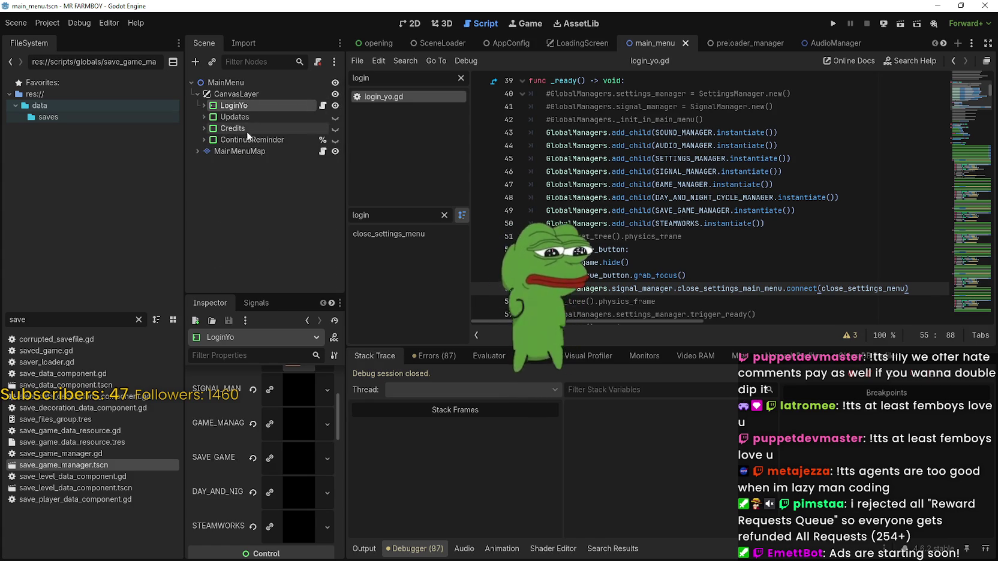
left_click(198, 105)
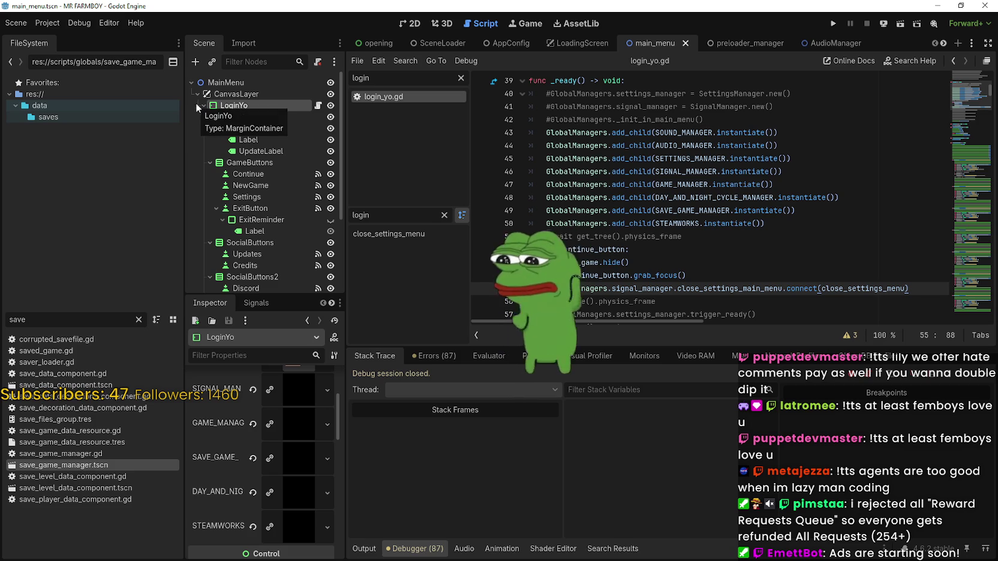
left_click(210, 140)
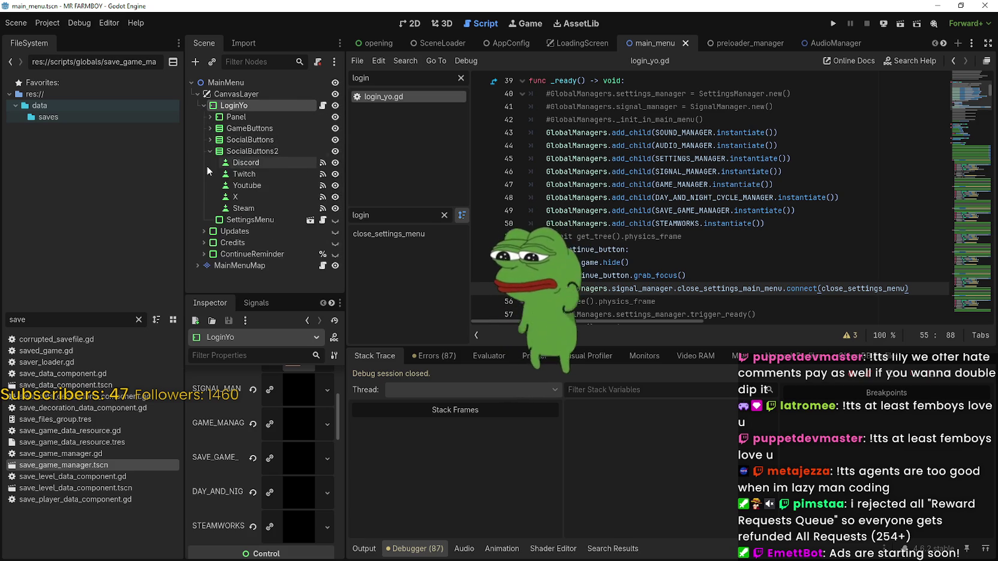
left_click(210, 152)
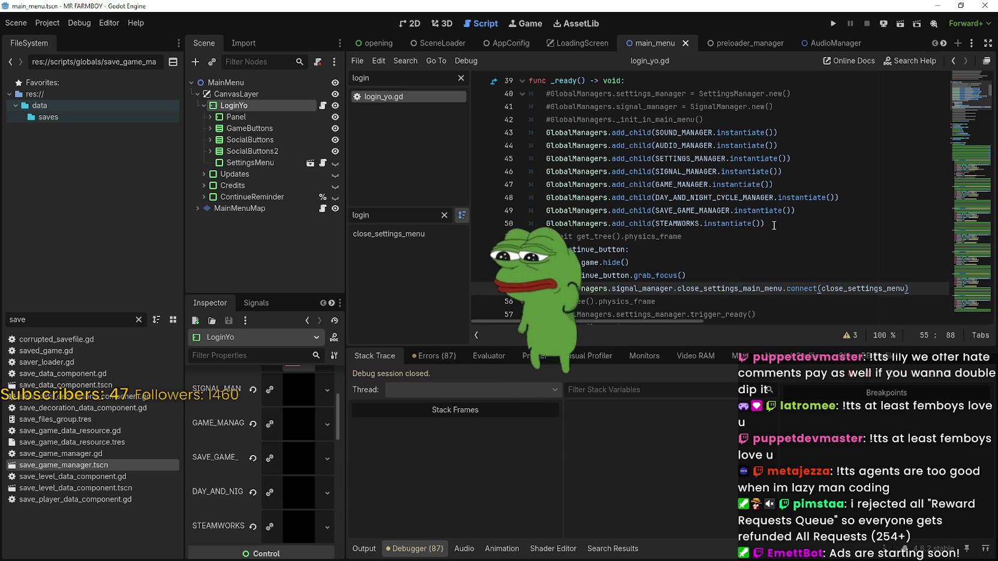
mouse_move(773, 225)
left_mouse_down()
mouse_move(480, 153)
mouse_move(478, 135)
left_mouse_up()
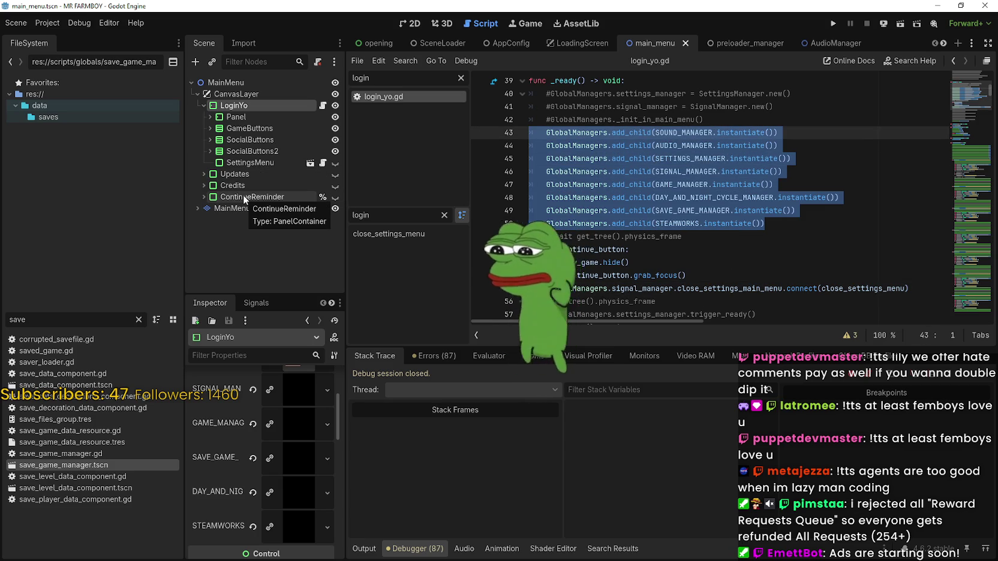
left_click(198, 199)
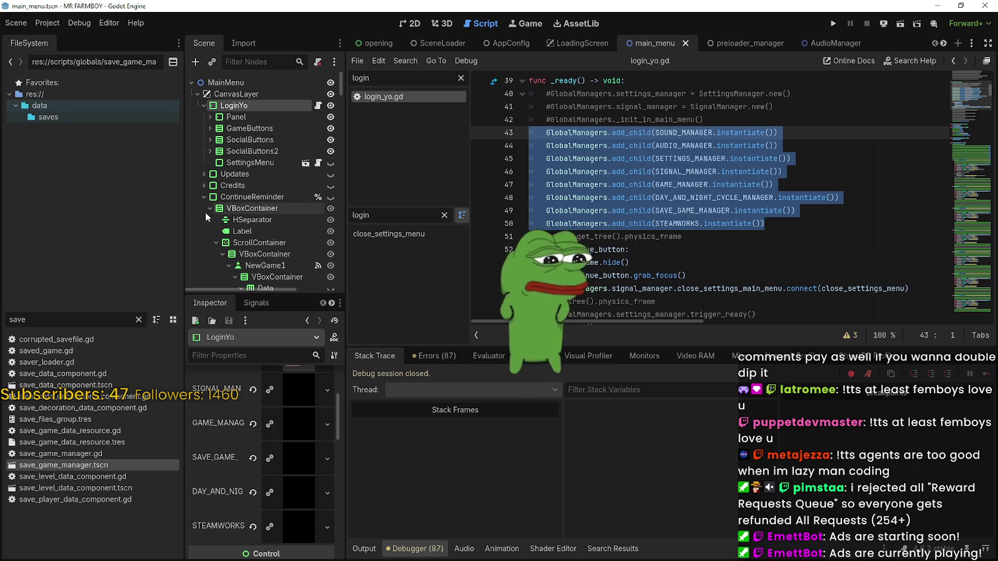
left_click(209, 219)
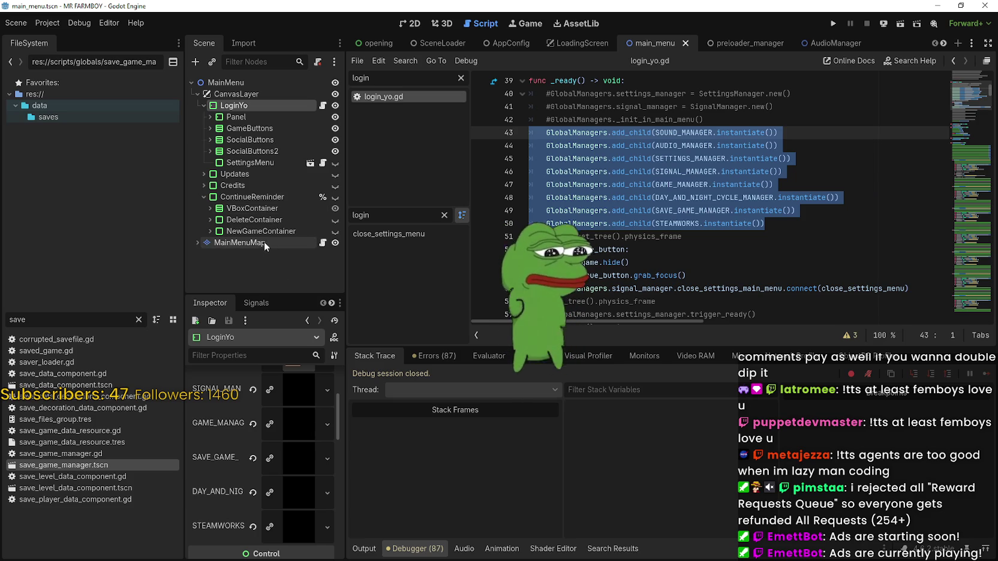
left_click(228, 95)
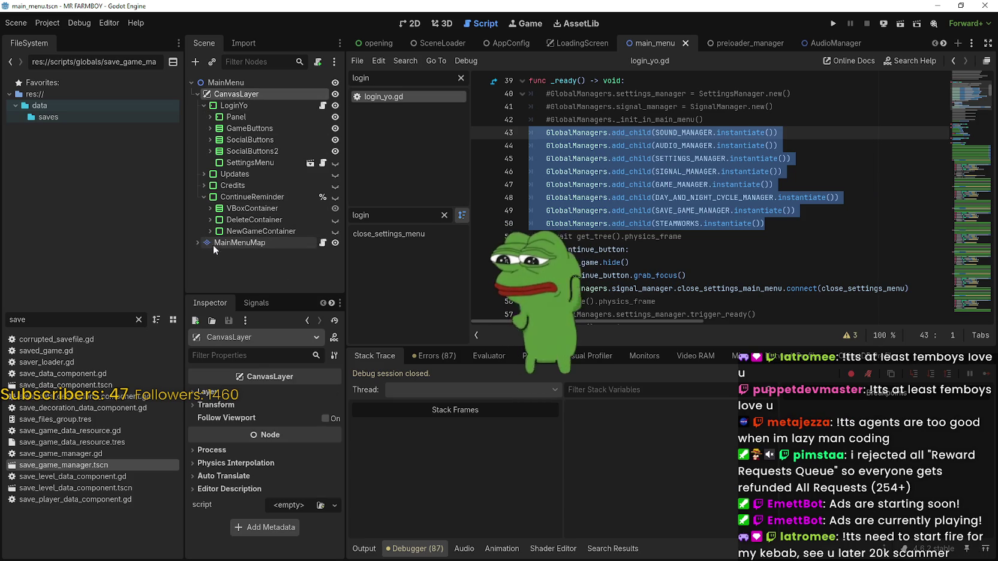
left_click(204, 197)
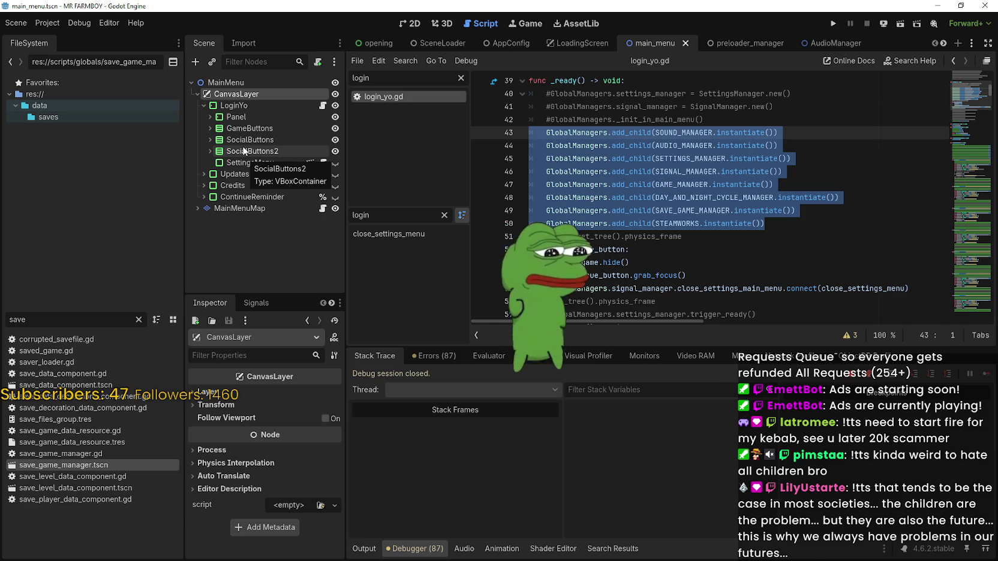
mouse_move(780, 224)
left_mouse_down()
mouse_move(789, 231)
mouse_move(774, 216)
mouse_move(527, 154)
mouse_move(515, 131)
left_mouse_up()
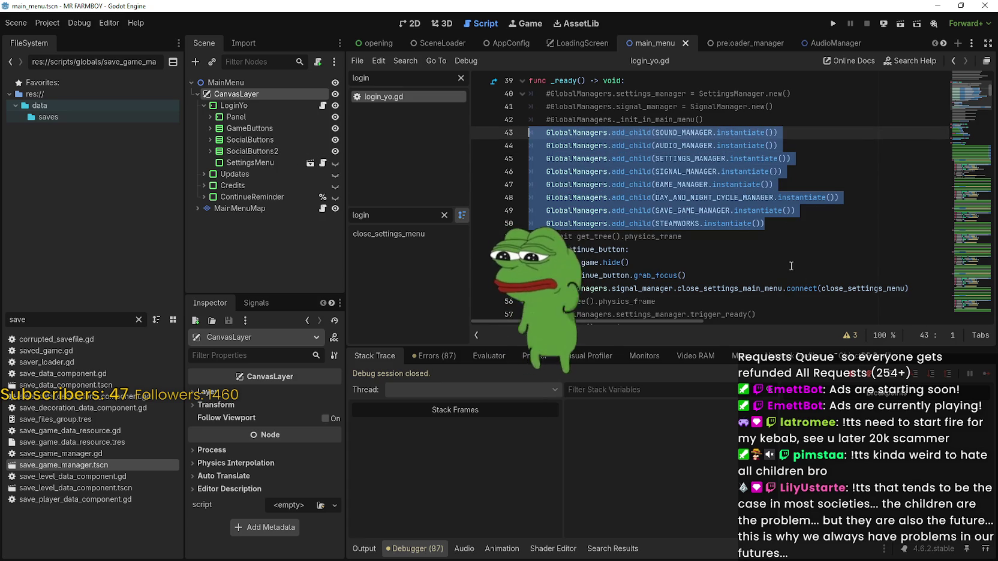
scroll(768, 242, "up", 3)
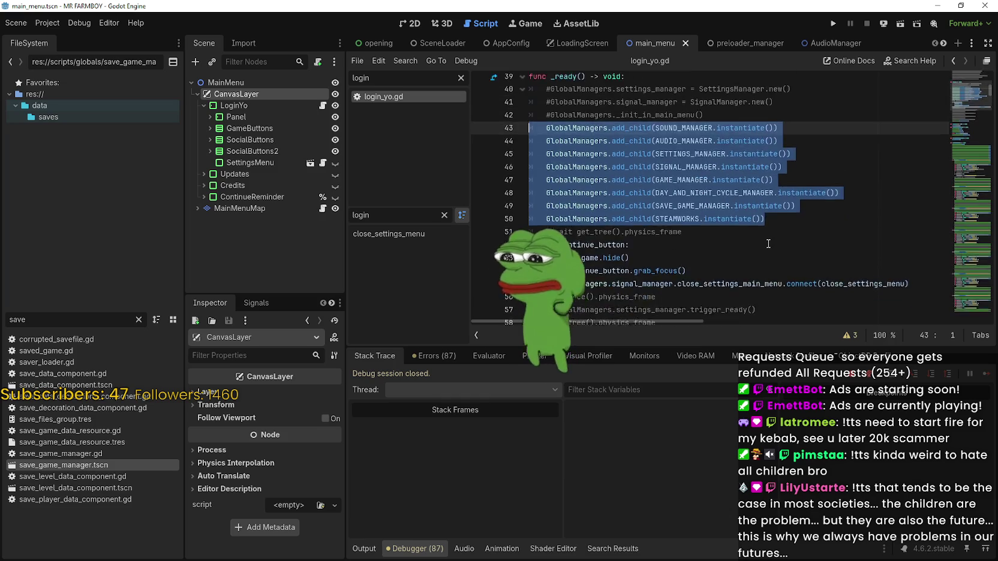
mouse_move(734, 256)
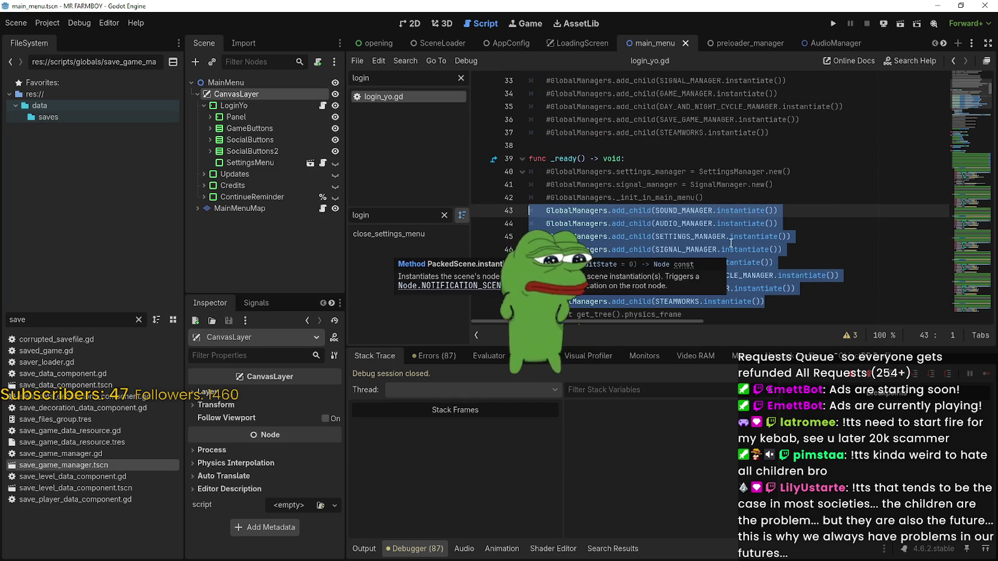
scroll(591, 168, "down", 1)
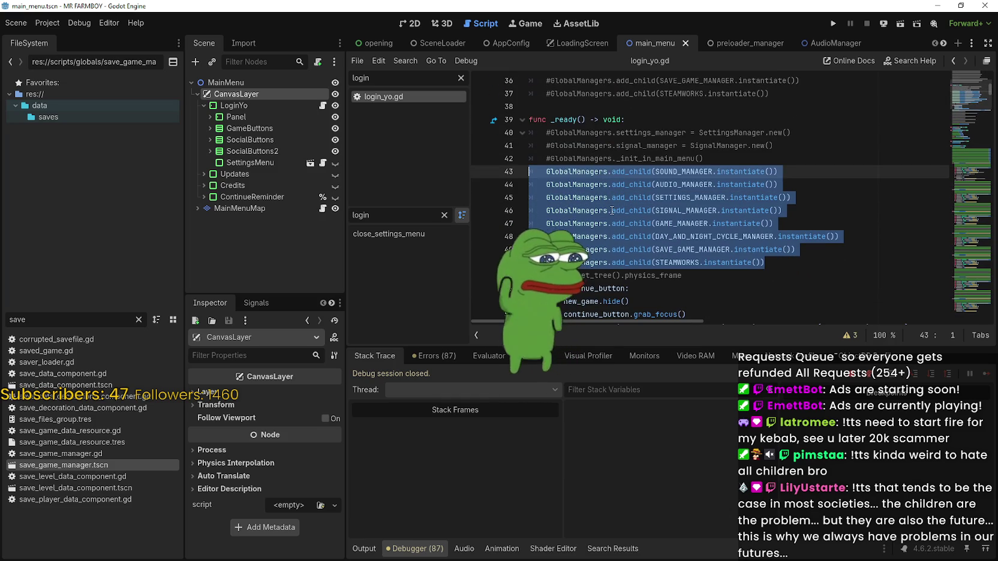
mouse_move(609, 208)
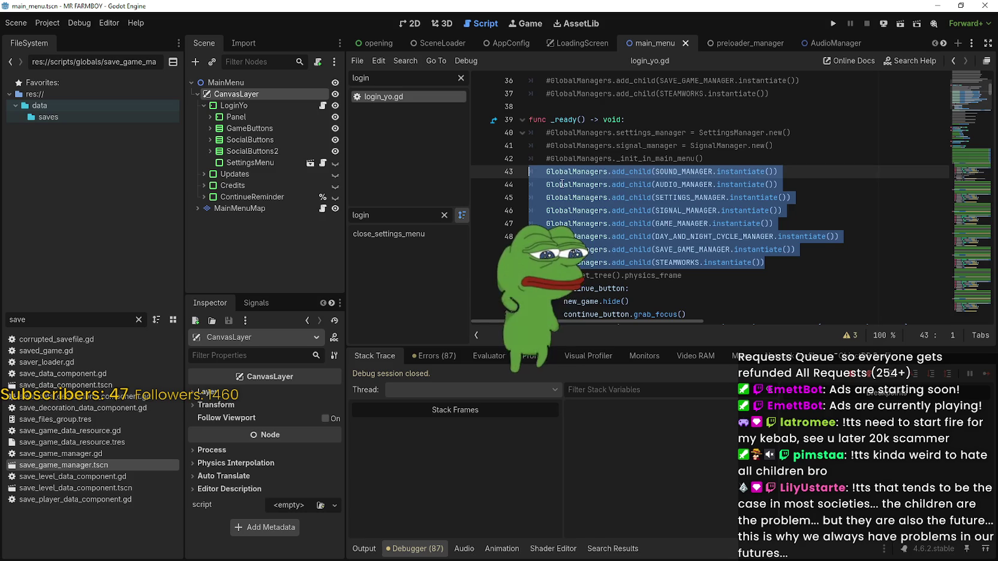
mouse_move(562, 184)
scroll(562, 184, "down", 1)
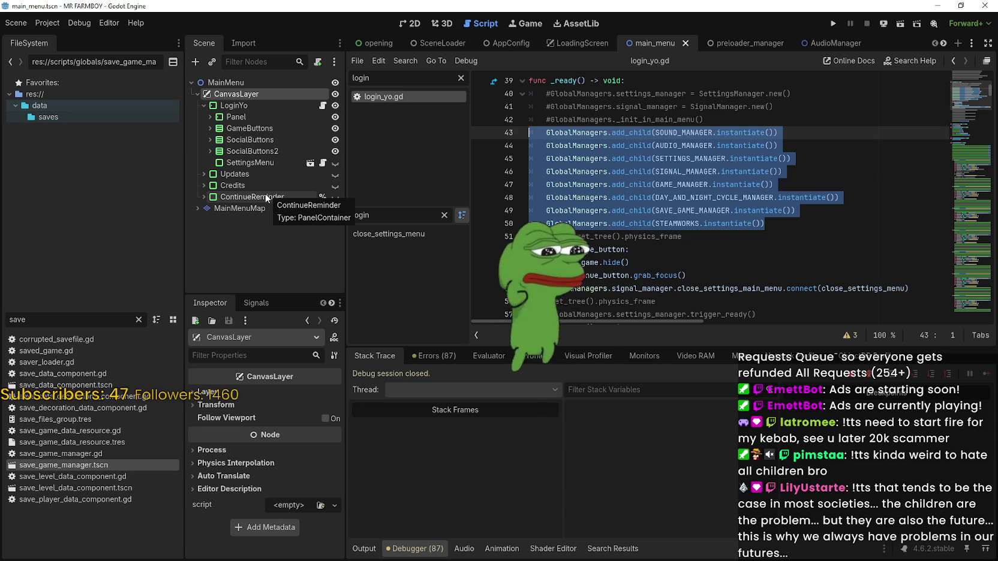
left_click(772, 225)
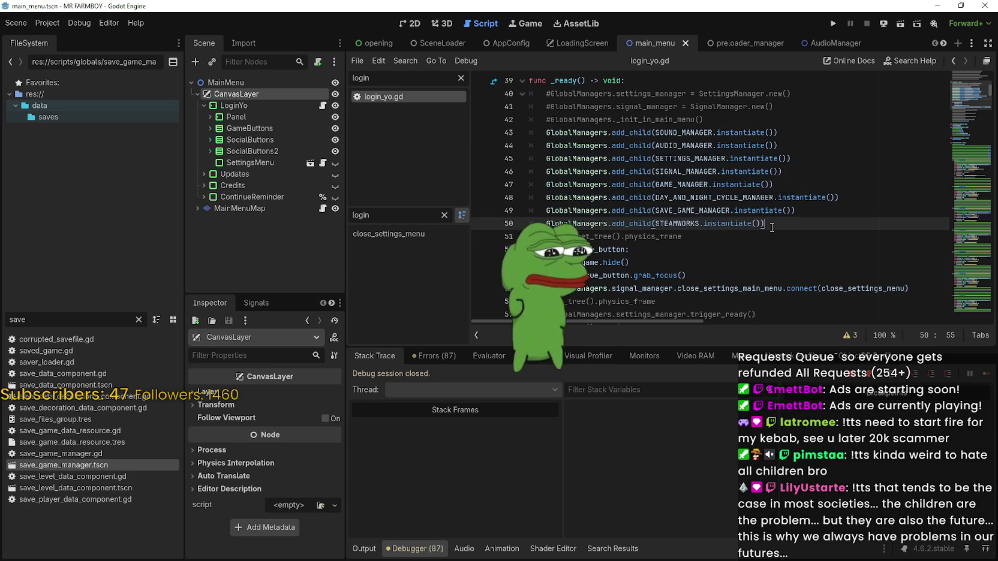
scroll(773, 226, "down", 2)
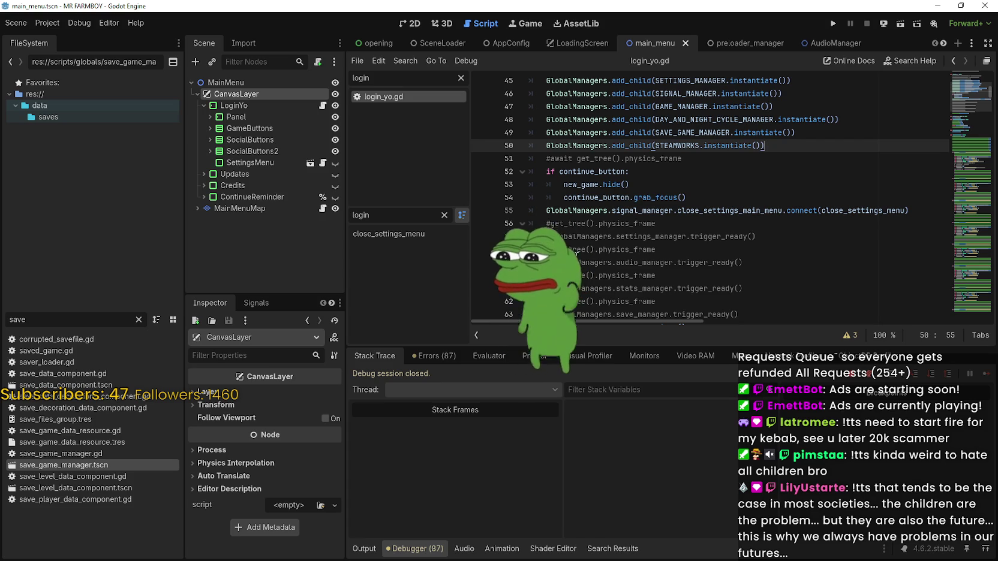
scroll(711, 198, "up", 2)
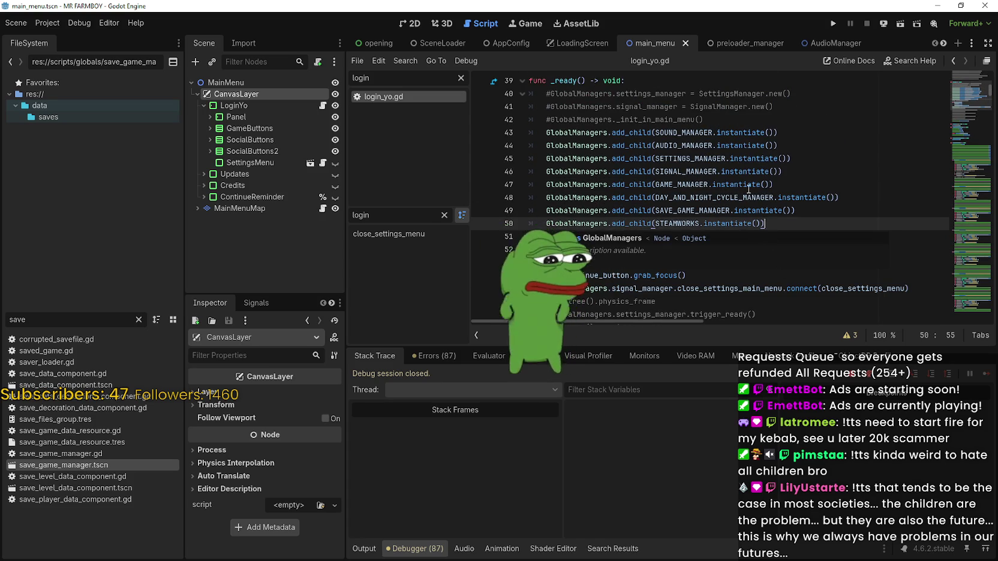
scroll(746, 188, "up", 2)
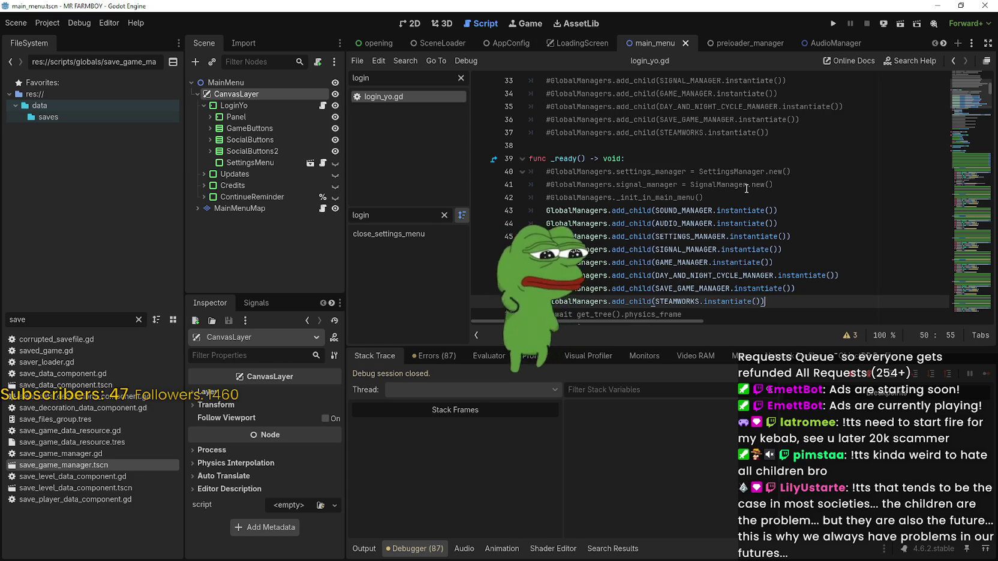
scroll(738, 188, "up", 3)
scroll(734, 187, "down", 4)
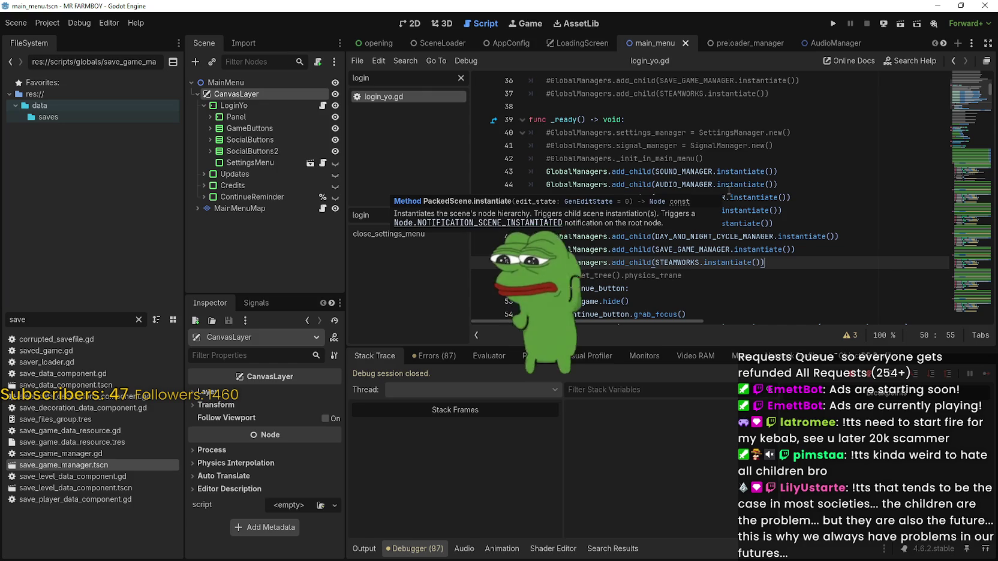
Step: Attach a new main_menu.gd script to the MainMenu root node
left_click(298, 82)
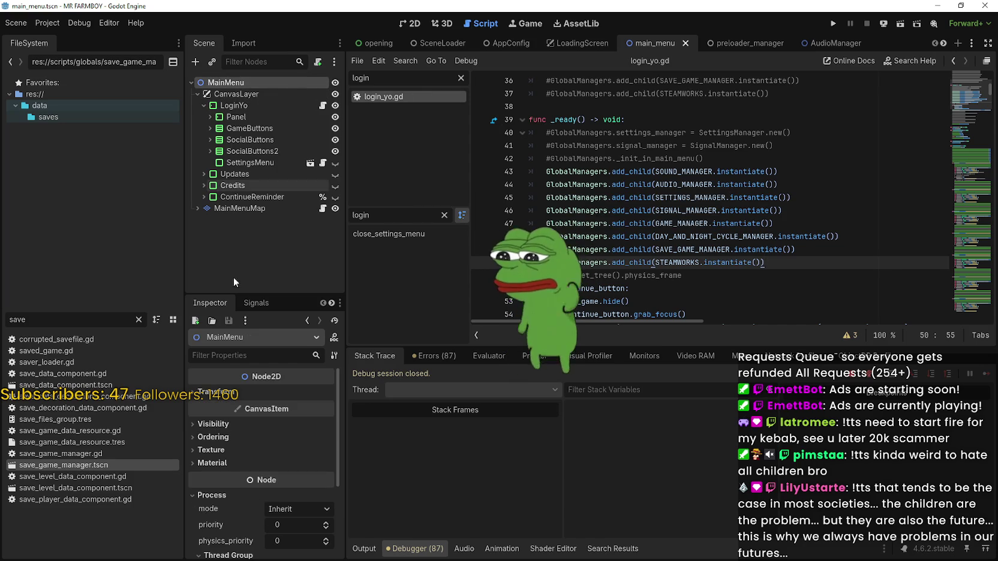
right_click(229, 88)
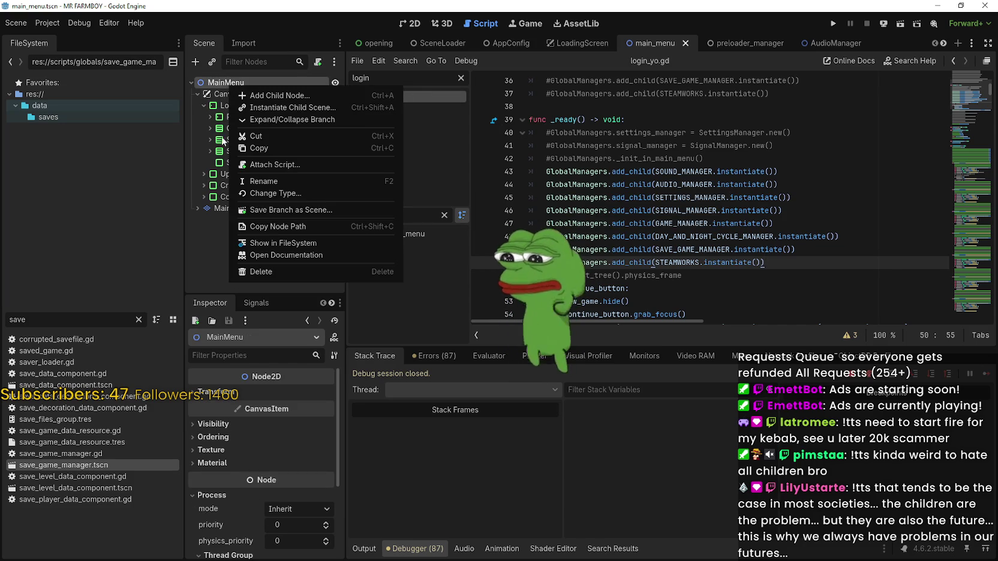
left_click(296, 165)
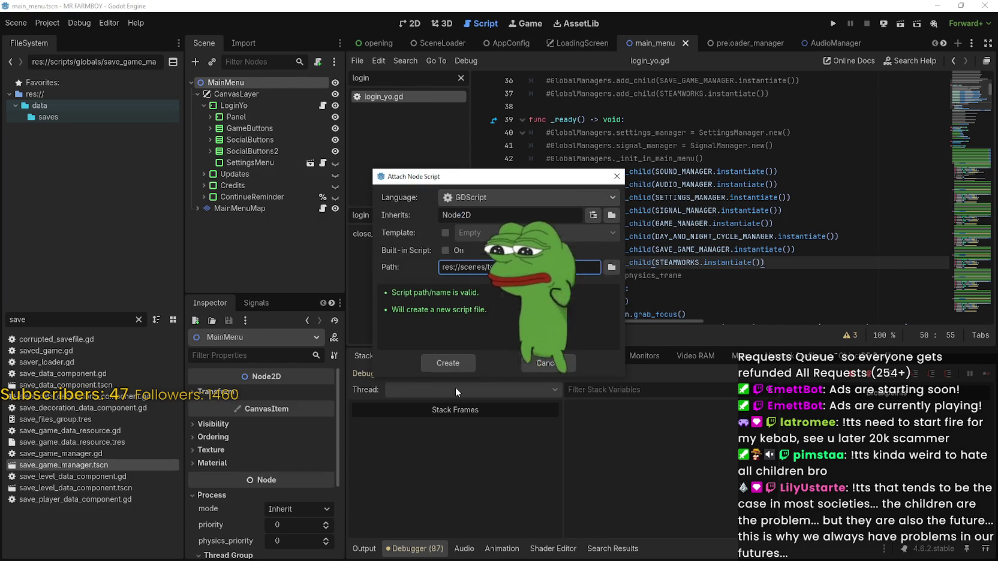
left_click(449, 362)
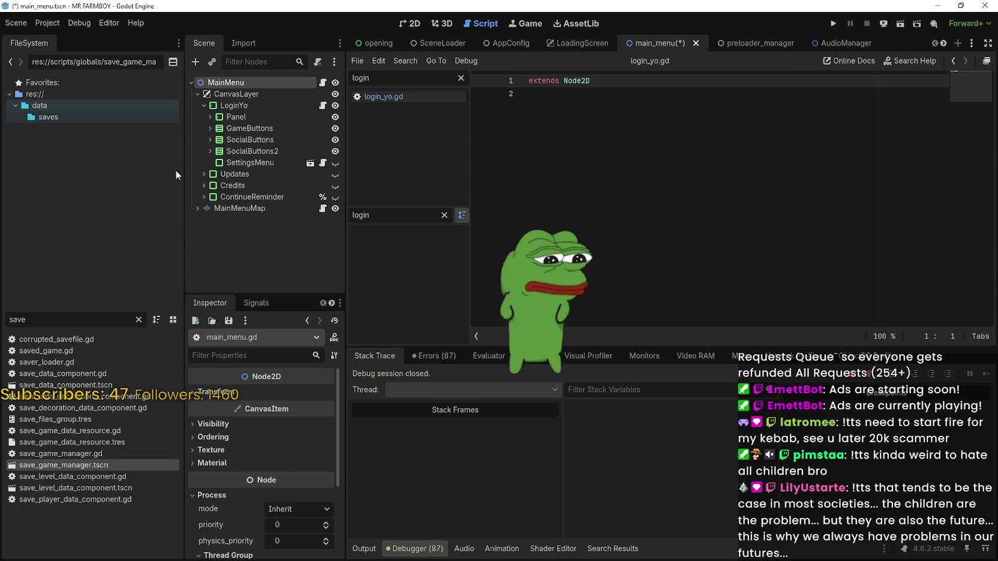
left_click(689, 142)
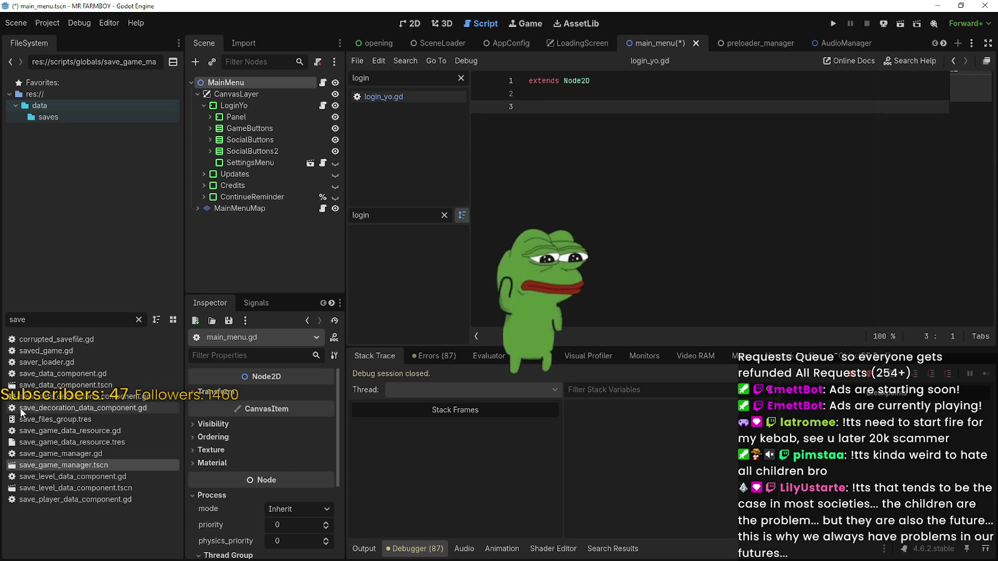
Step: Comment out the manager-loading lines 43–50 in login_yo.gd
left_click(322, 105)
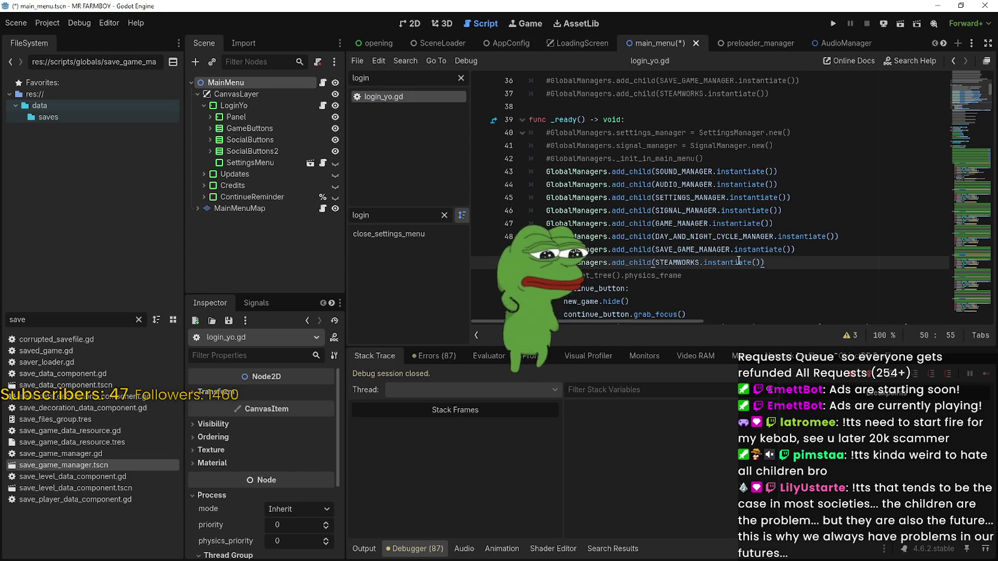
left_click_drag(765, 263, 511, 168)
key("ctrl+c")
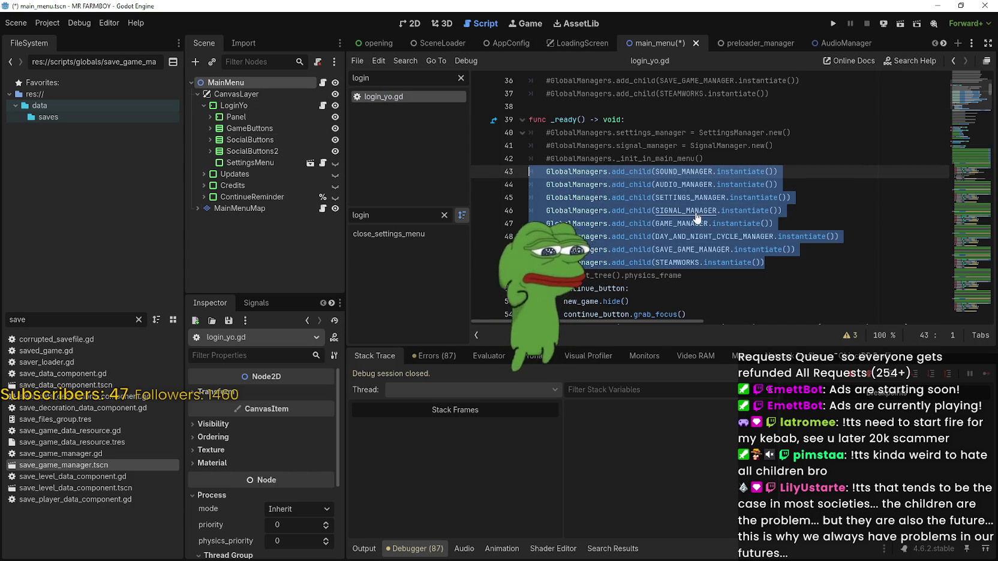
key("ctrl+k")
scroll(697, 218, "up", 3)
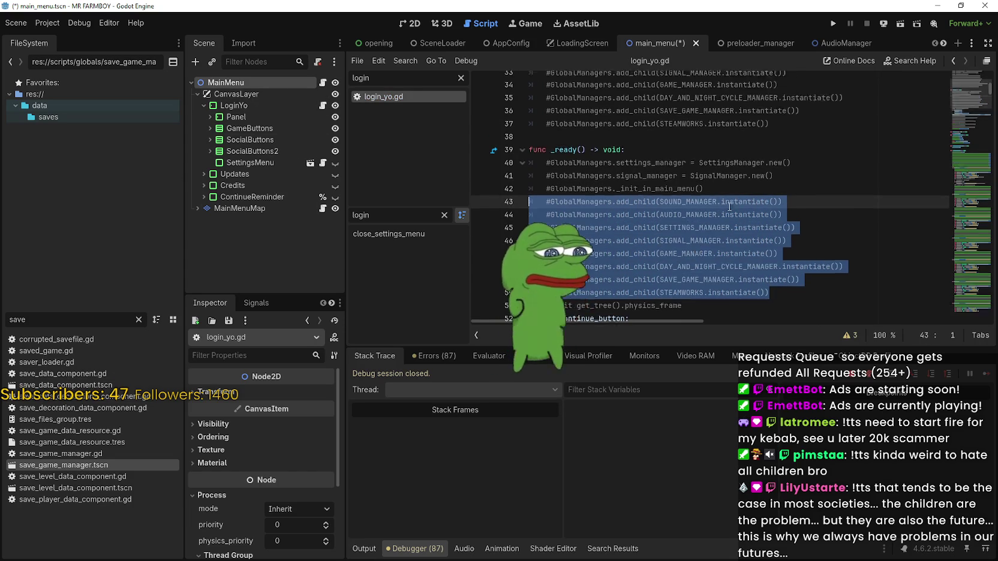
Step: Add a _ready function to main_menu.gd holding the eight GlobalManagers.add_child lines
left_click(323, 83)
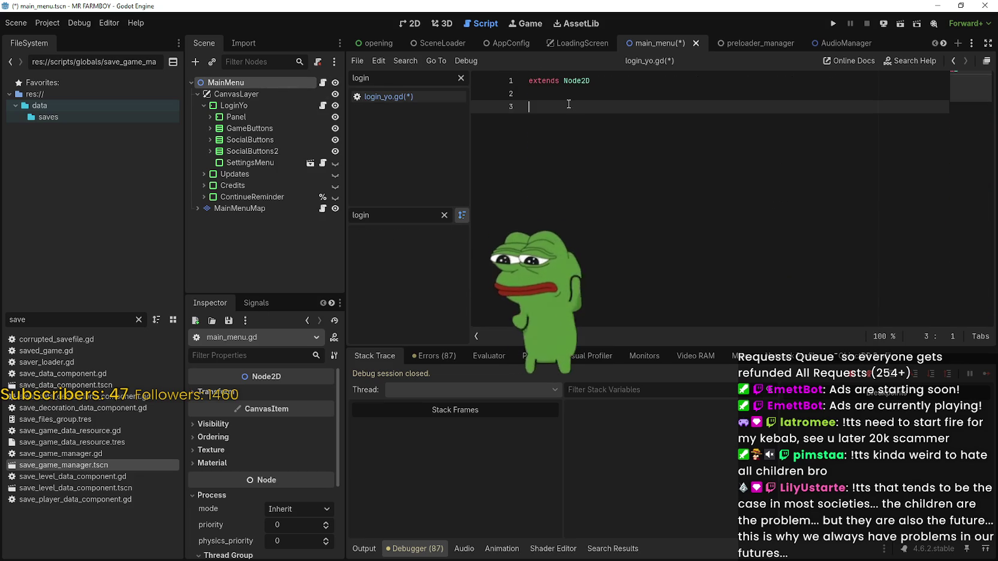
type("func")
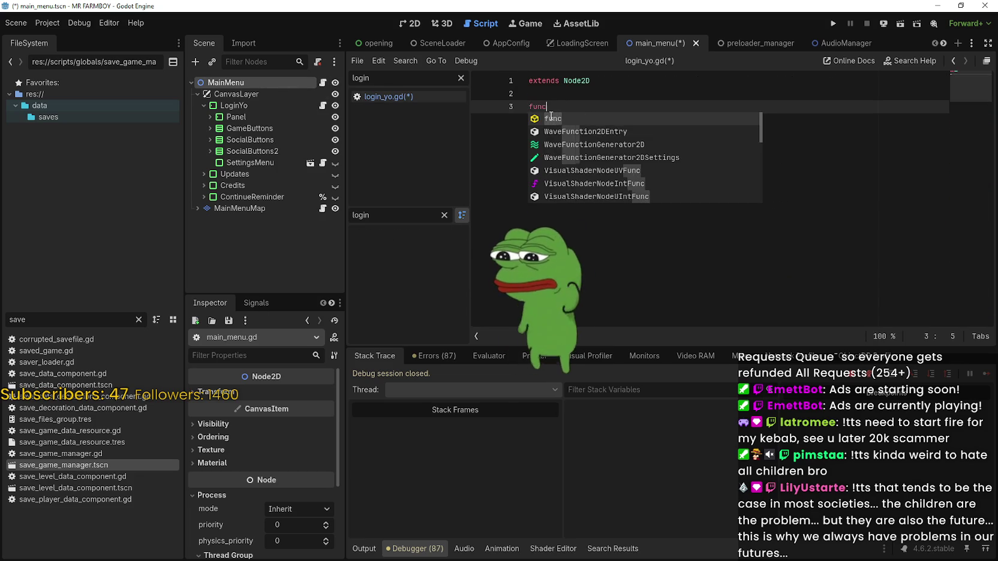
type(" _rea")
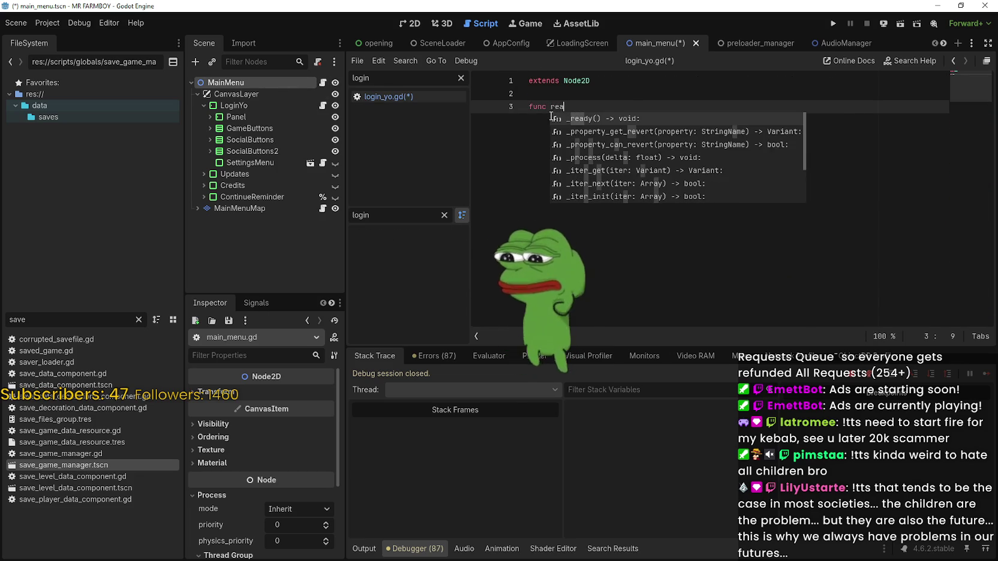
key("Return")
key("Return")
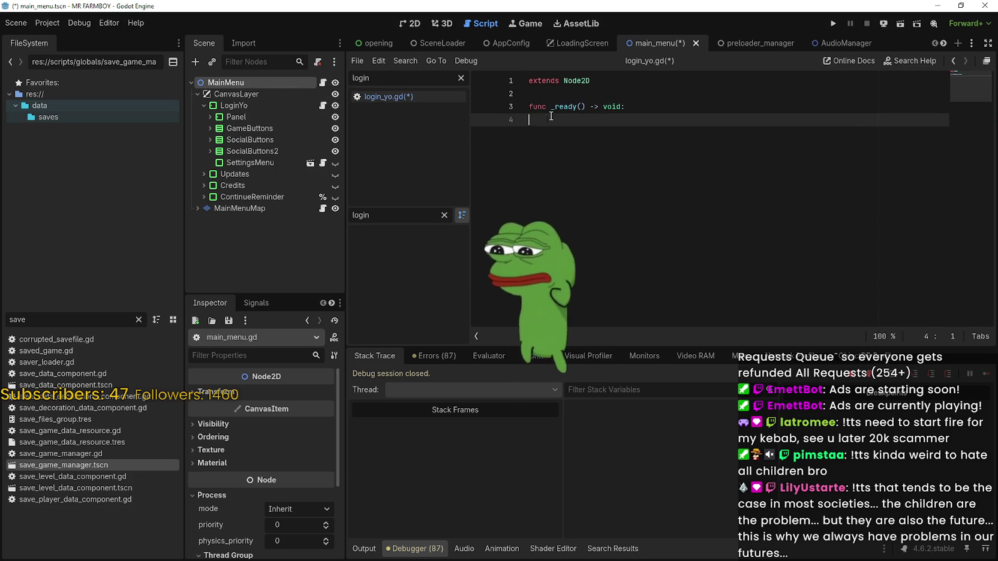
key("ctrl+v")
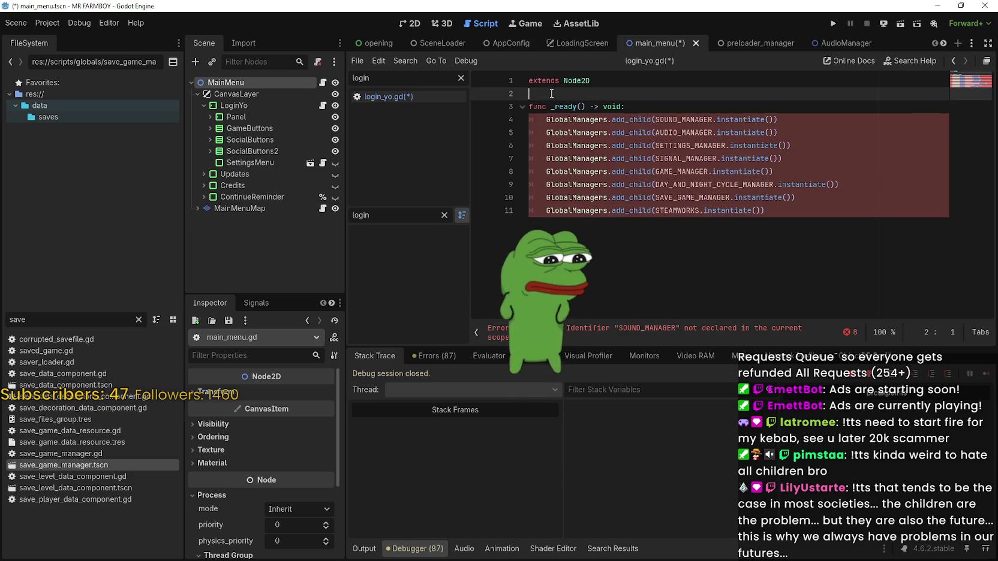
left_click(551, 93)
key("Return")
Step: Return to login_yo.gd and undo the last edit
left_click(324, 105)
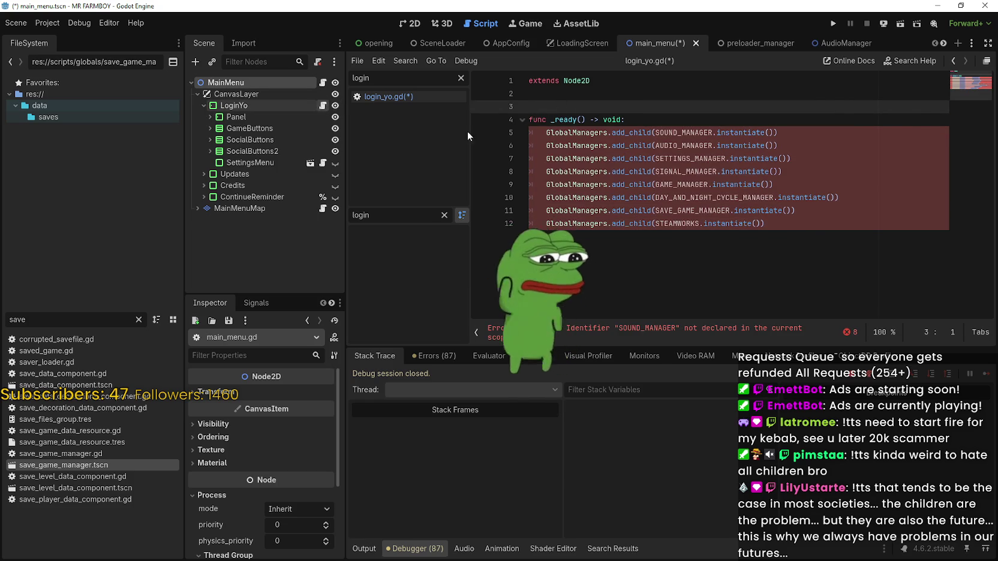
key("ctrl+z")
scroll(641, 224, "up", 3)
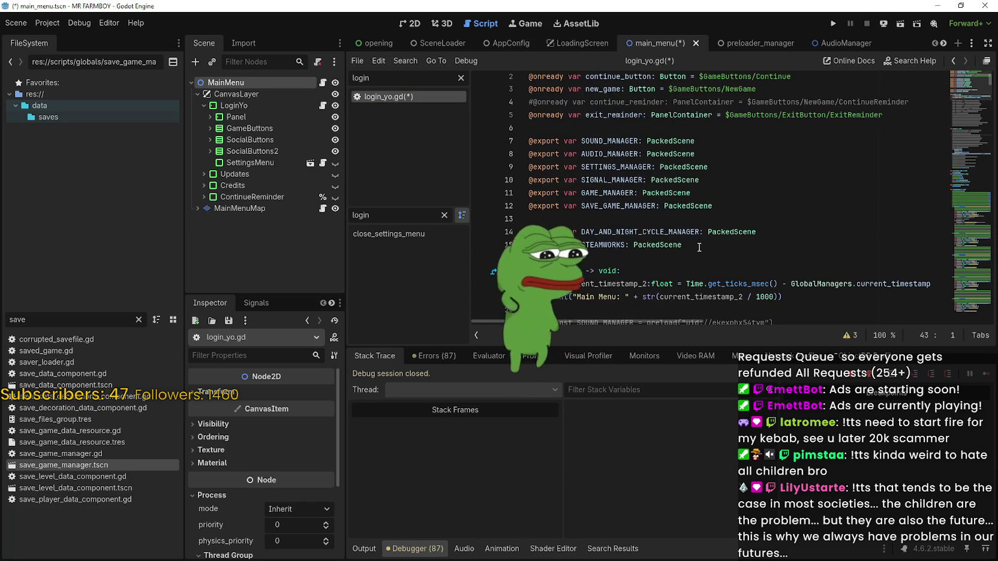
left_click_drag(699, 247, 481, 144)
key("ctrl+c")
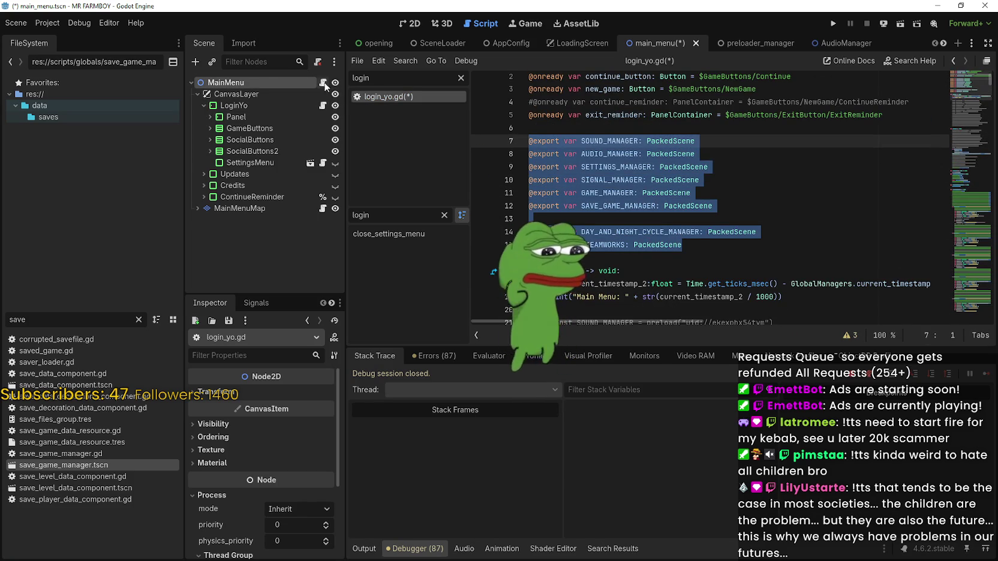
left_click(324, 83)
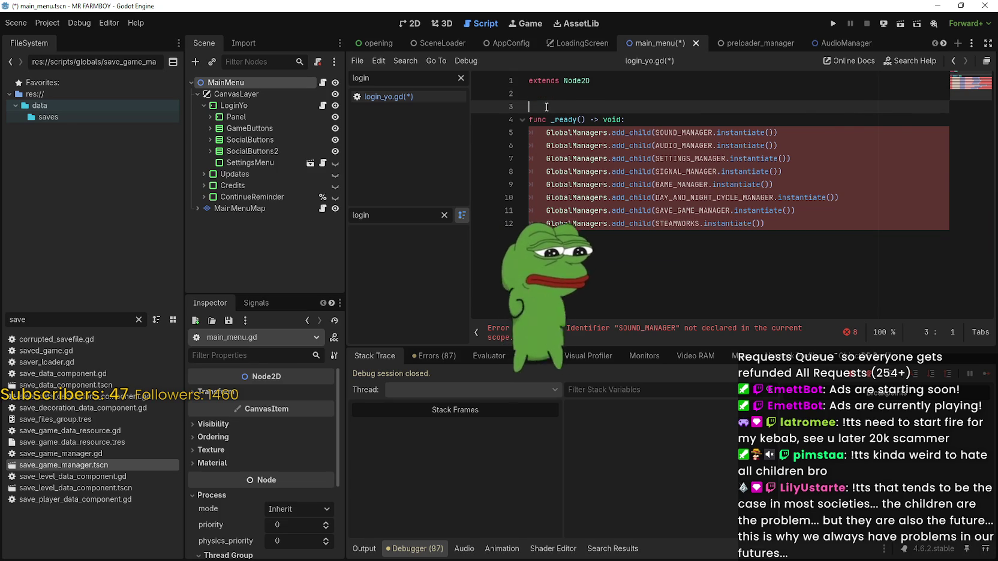
key("ctrl+v")
left_click(573, 186)
key("BackSpace")
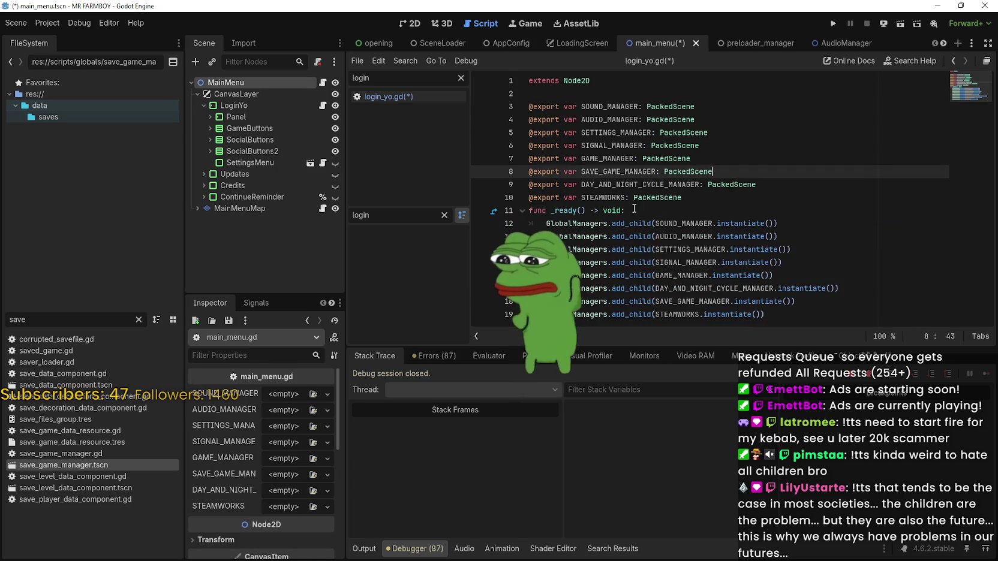
left_click(684, 199)
key("Return")
scroll(553, 173, "down", 1)
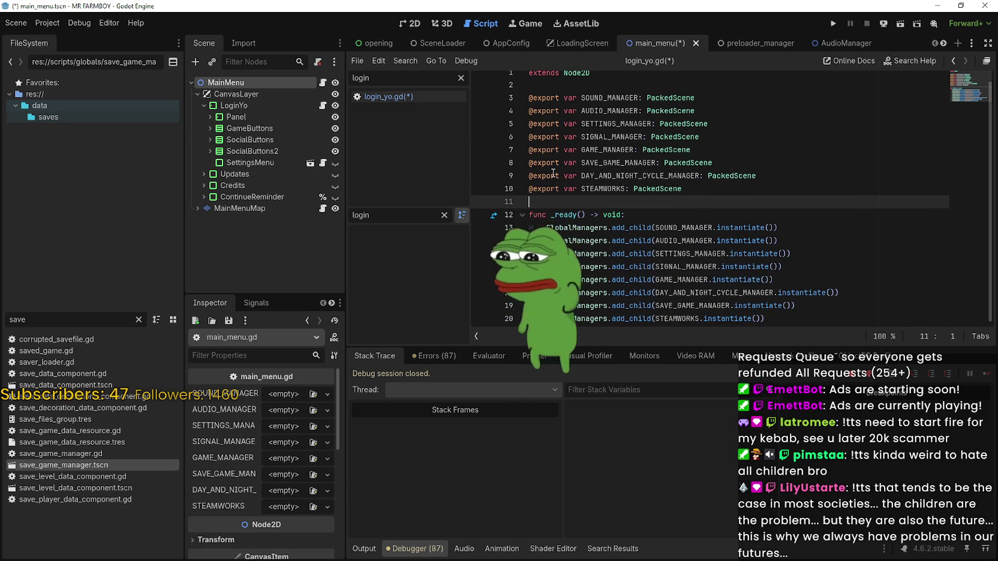
key("ctrl+z")
key("ctrl+z")
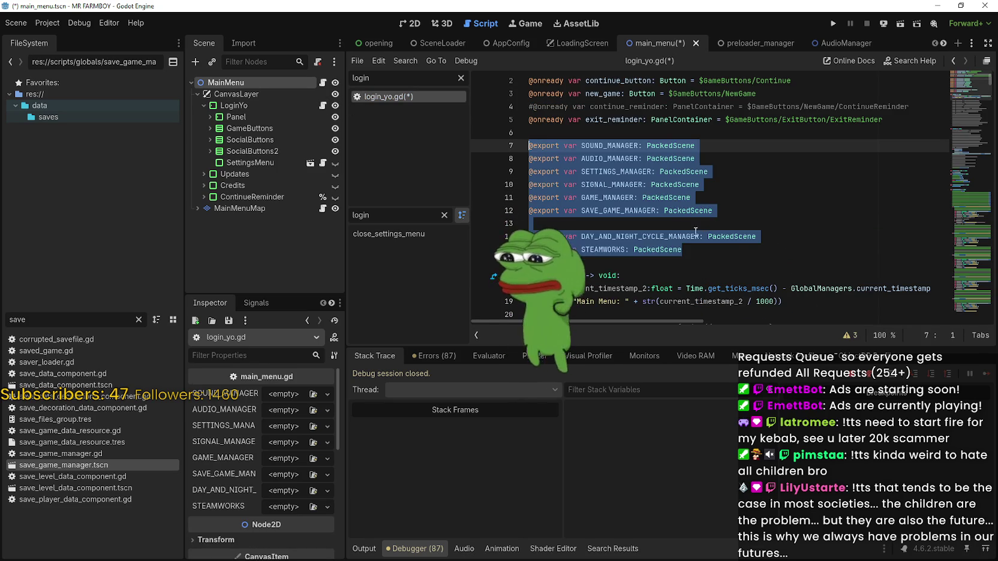
key("BackSpace")
key("Down")
key("BackSpace")
key("BackSpace")
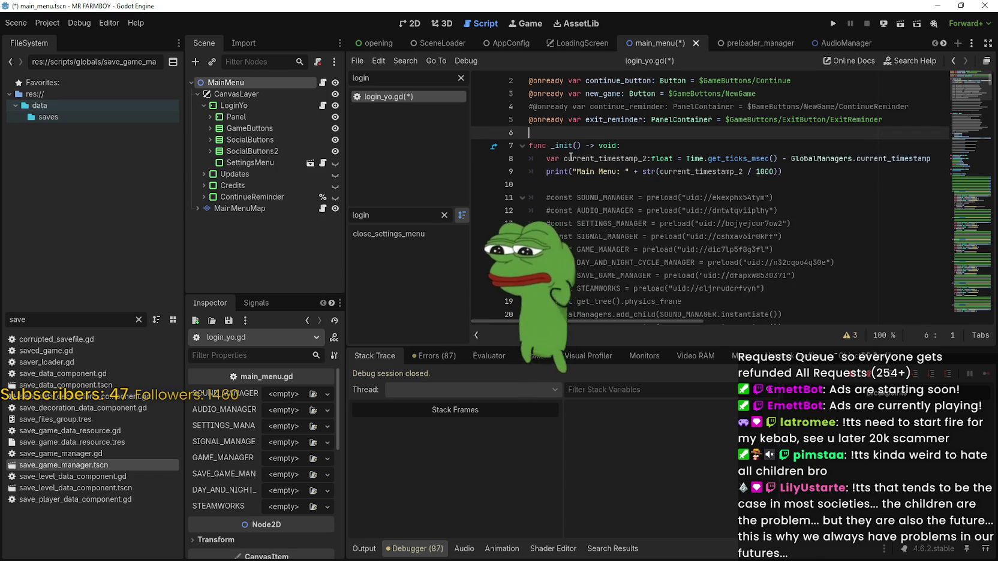
scroll(573, 155, "down", 5)
key("ctrl+s")
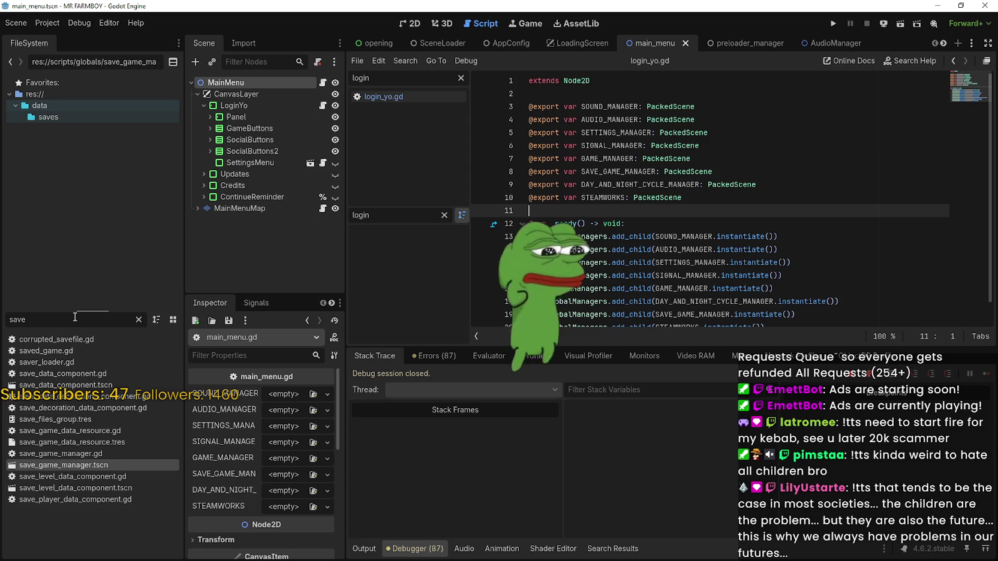
Step: Assign the sound, audio, settings and signal manager scenes to their MainMenu export slots
type("sound")
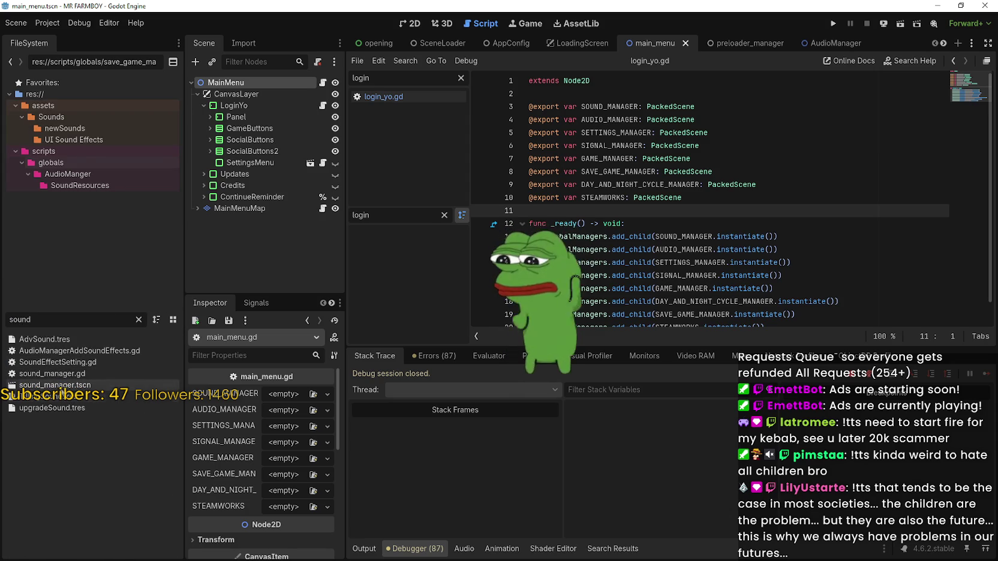
mouse_move(54, 385)
left_mouse_down()
mouse_move(282, 372)
mouse_move(282, 395)
left_mouse_up()
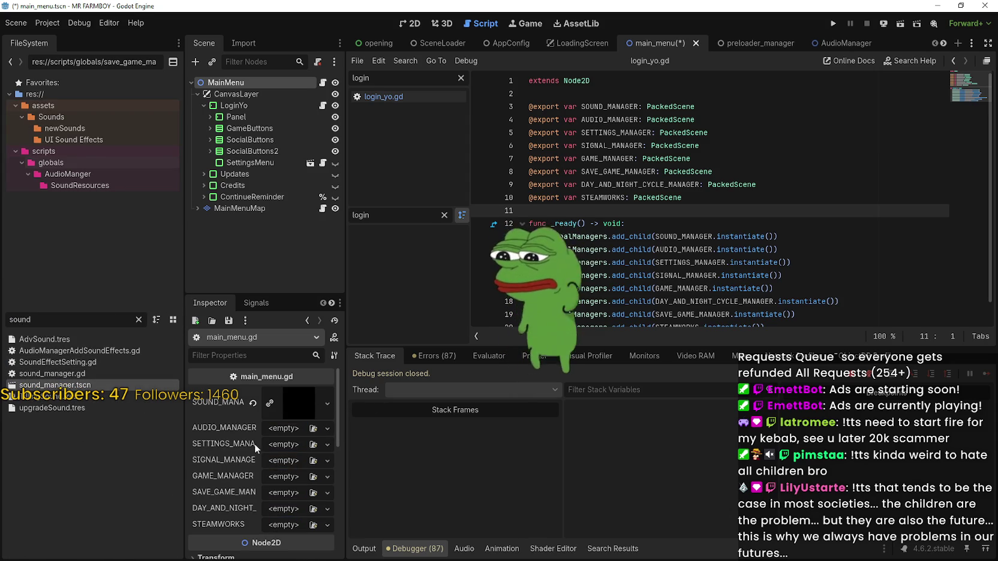
type("aud")
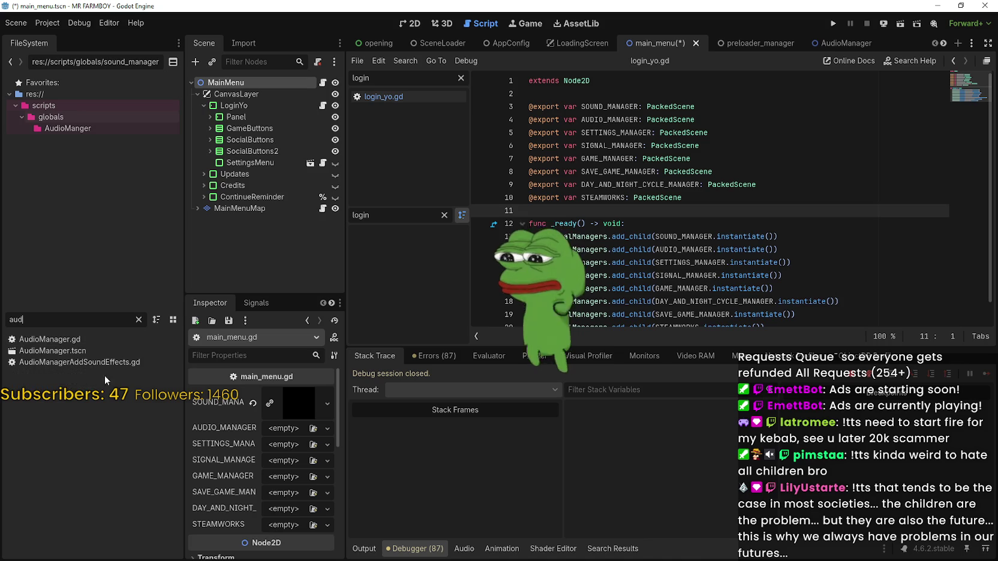
left_click_drag(54, 351, 294, 436)
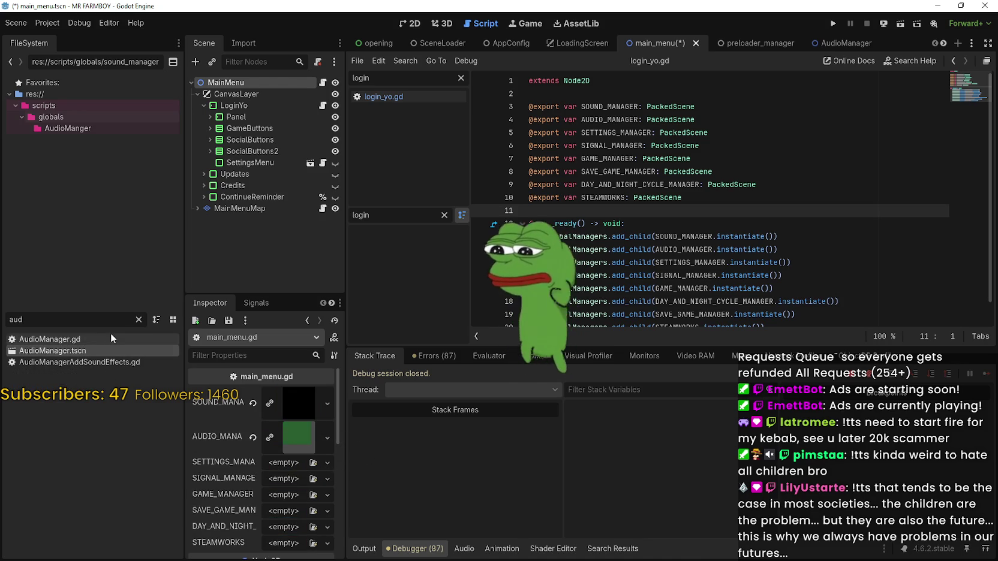
double_click(7, 320)
type("sett")
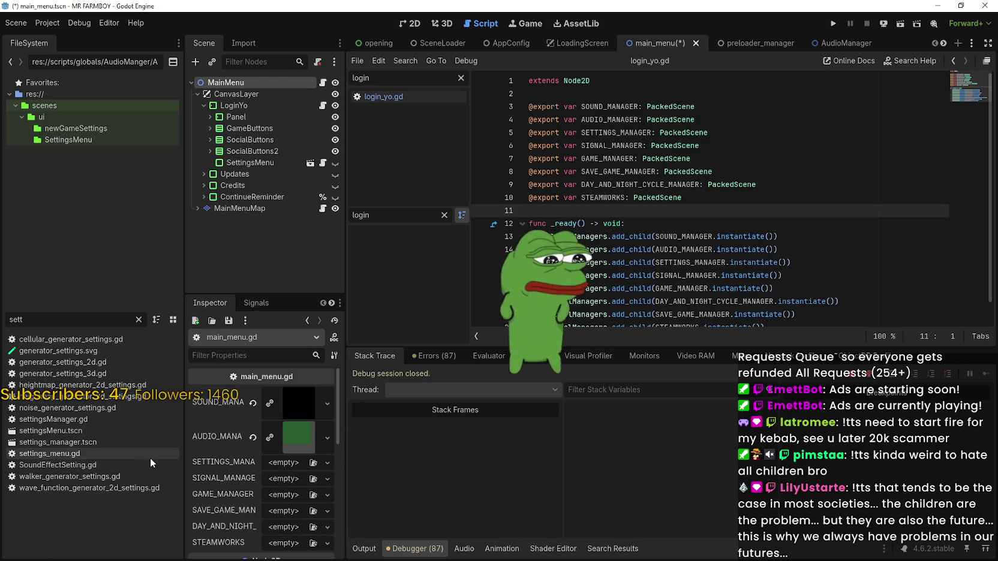
mouse_move(106, 432)
left_mouse_down()
mouse_move(285, 474)
mouse_move(284, 463)
left_mouse_up()
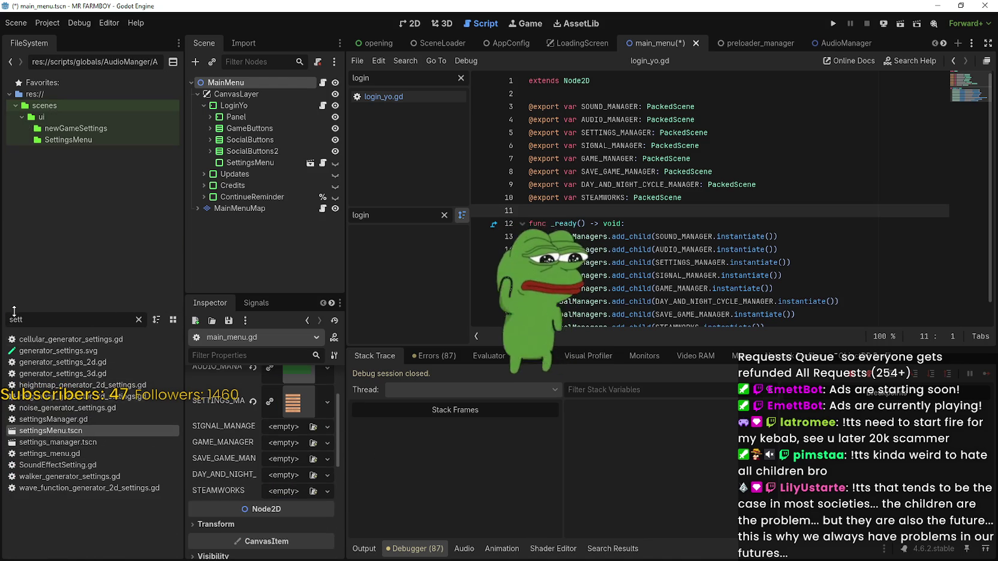
type("signa")
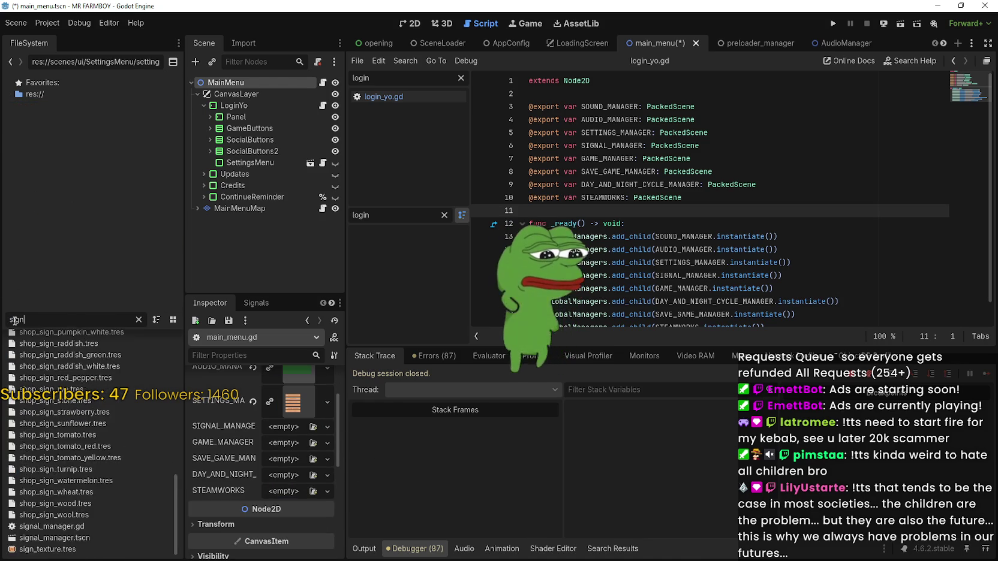
mouse_move(45, 354)
left_mouse_down()
mouse_move(219, 423)
mouse_move(279, 430)
left_mouse_up()
Step: Assign game_manager, save_game_manager, day_and_night_cycle_manager and steamworks.tscn to their slots, then save
type("ga")
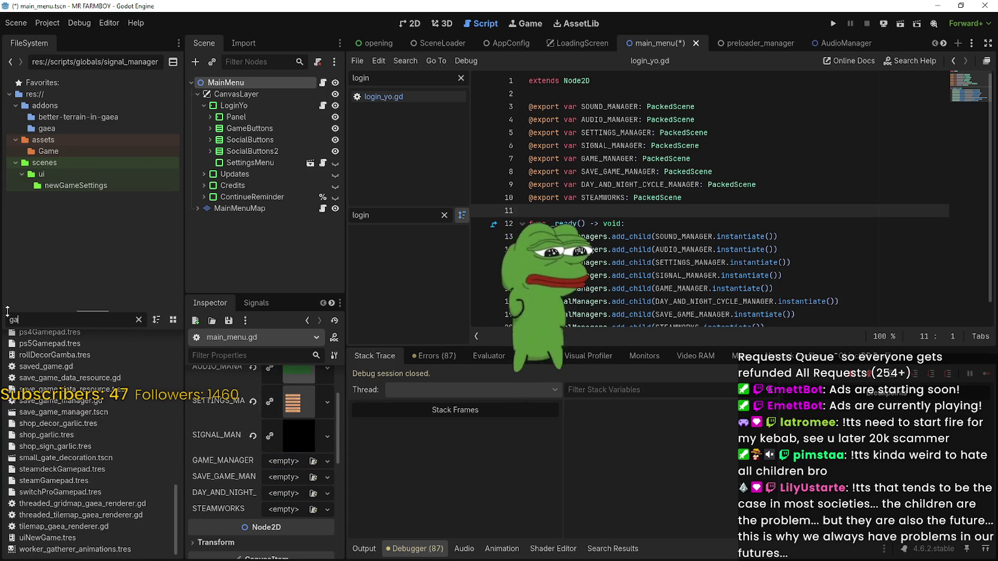
type("mwe")
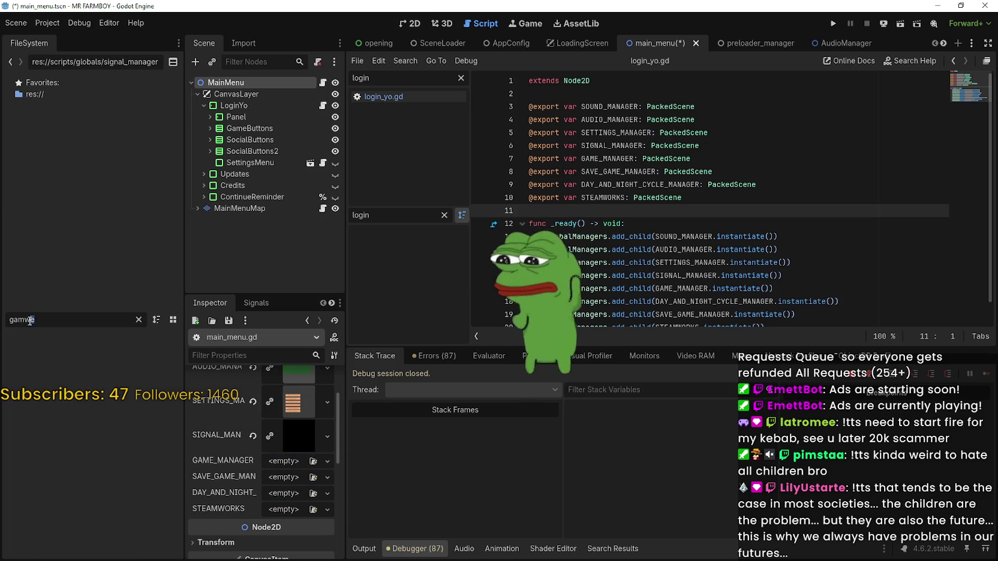
key("BackSpace")
key("BackSpace")
type("e")
mouse_move(54, 374)
left_mouse_down()
mouse_move(127, 438)
mouse_move(272, 461)
left_mouse_up()
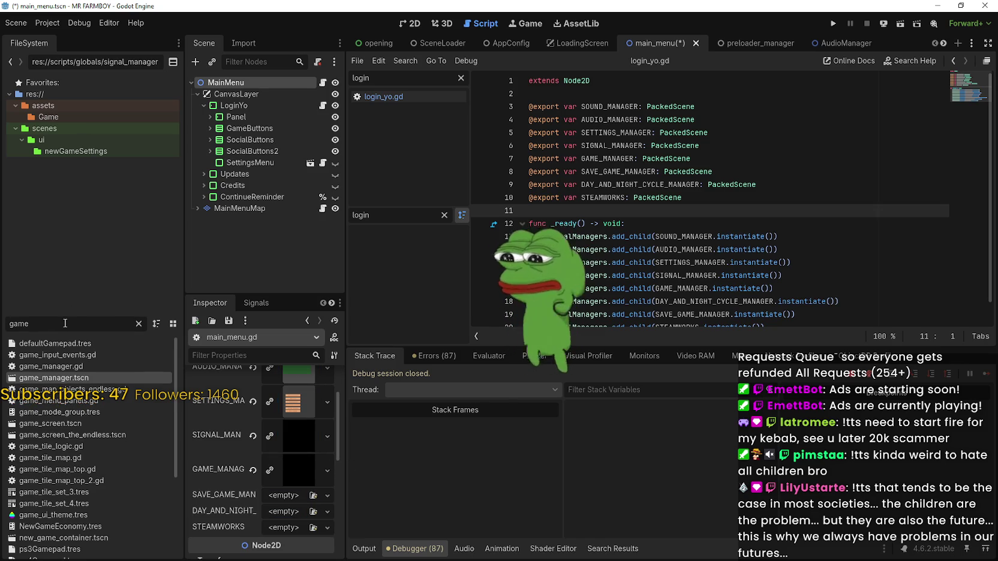
double_click(21, 320)
type("save")
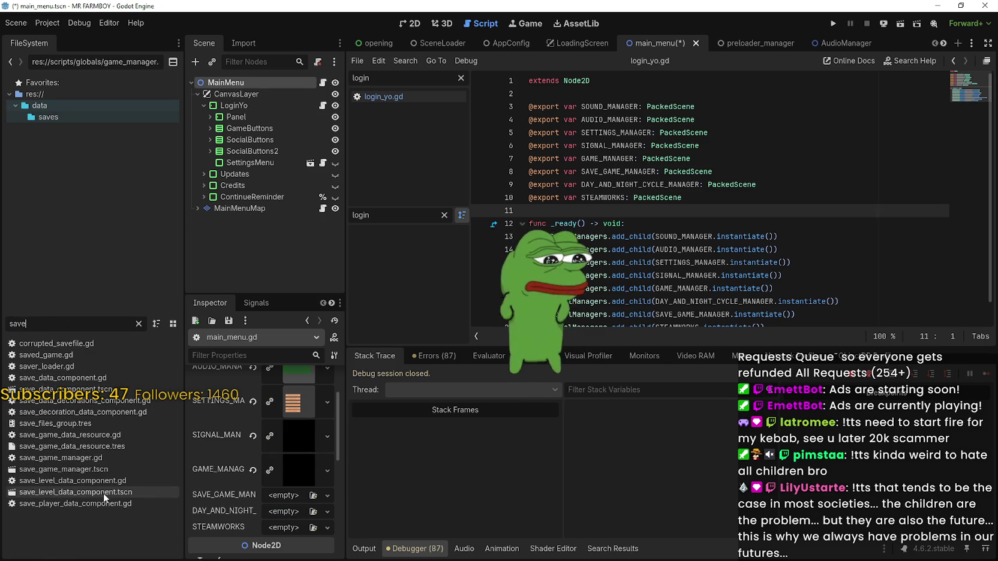
mouse_move(93, 468)
left_mouse_down()
mouse_move(305, 513)
mouse_move(290, 494)
left_mouse_up()
type("day")
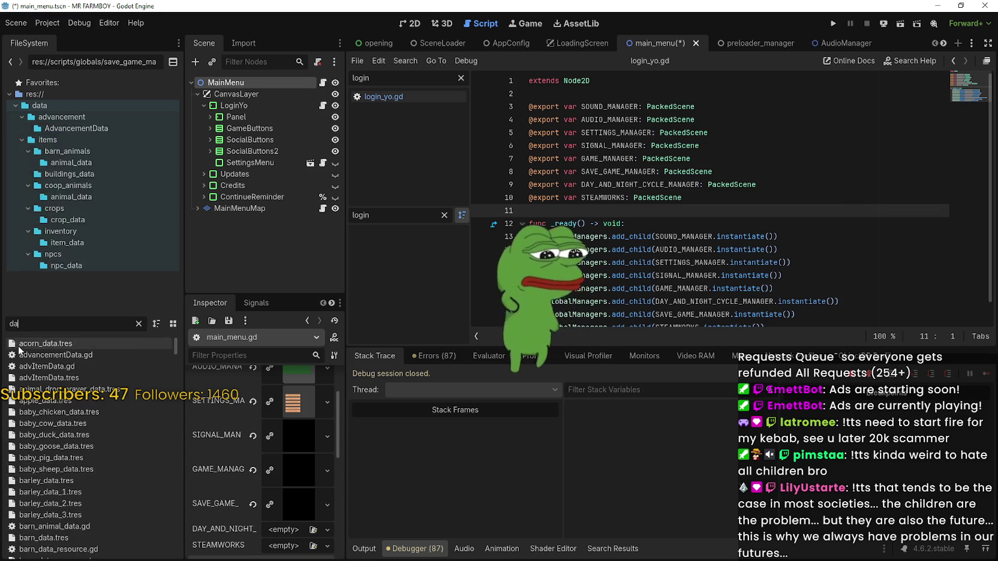
mouse_move(76, 356)
left_mouse_down()
mouse_move(141, 431)
mouse_move(282, 531)
left_mouse_up()
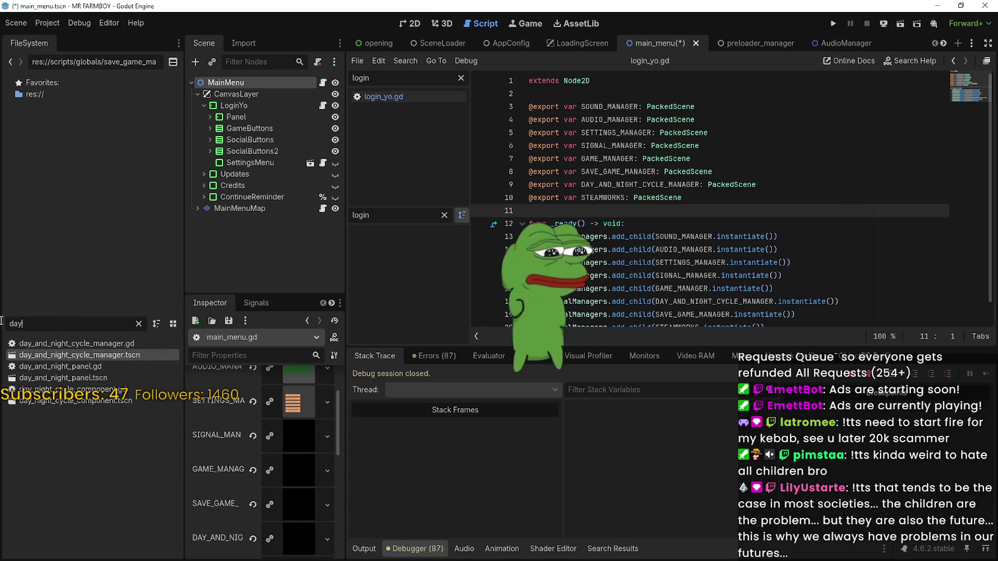
key("BackSpace")
key("BackSpace")
key("BackSpace")
type("stea")
left_click_drag(42, 389, 208, 463)
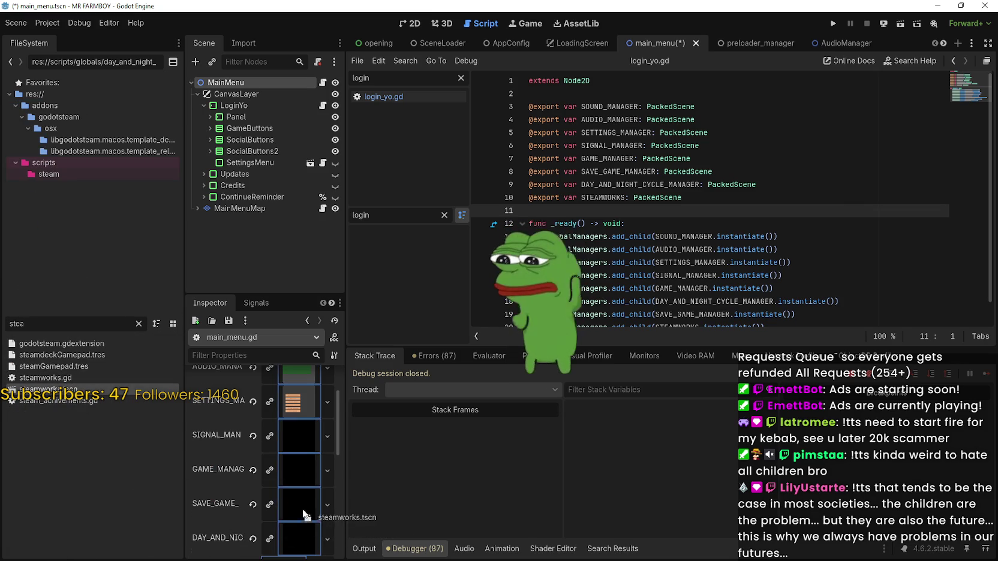
left_click_drag(303, 515, 298, 522)
key("ctrl+s")
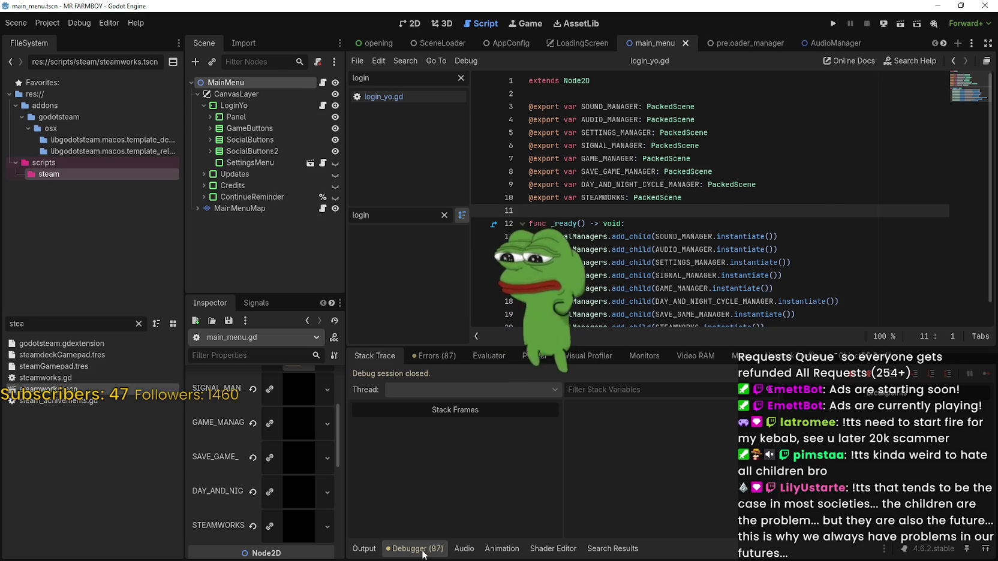
Step: Comment out the _init timing lines in login_yo.gd
left_click(373, 554)
left_click(609, 350)
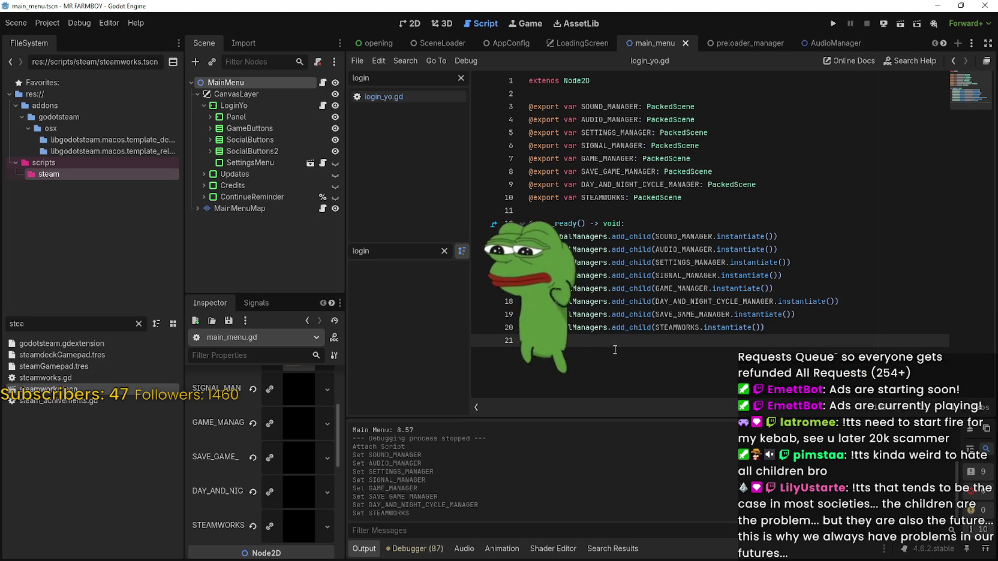
left_click(323, 105)
scroll(743, 209, "down", 1)
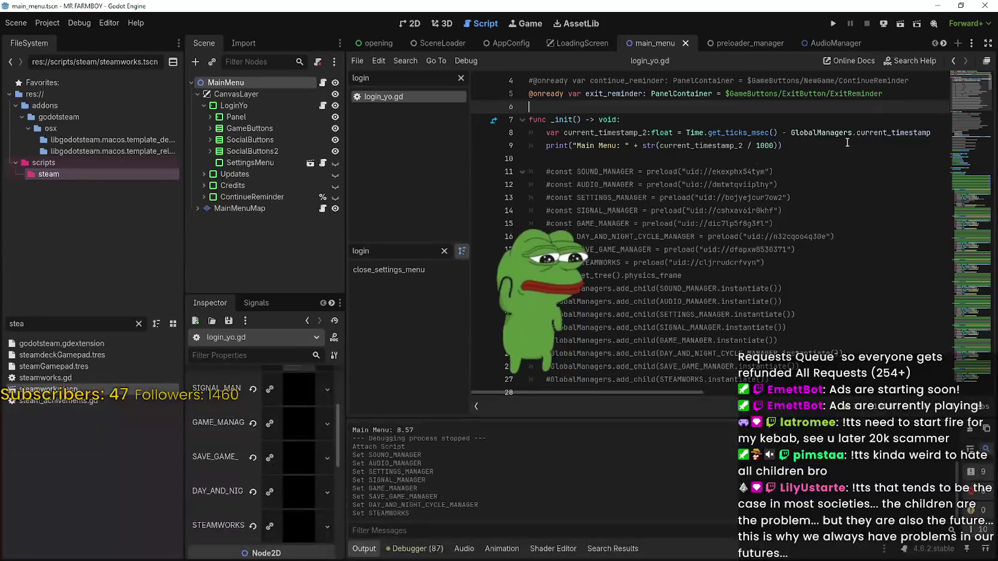
mouse_move(783, 145)
left_mouse_down()
mouse_move(505, 135)
mouse_move(501, 121)
left_mouse_up()
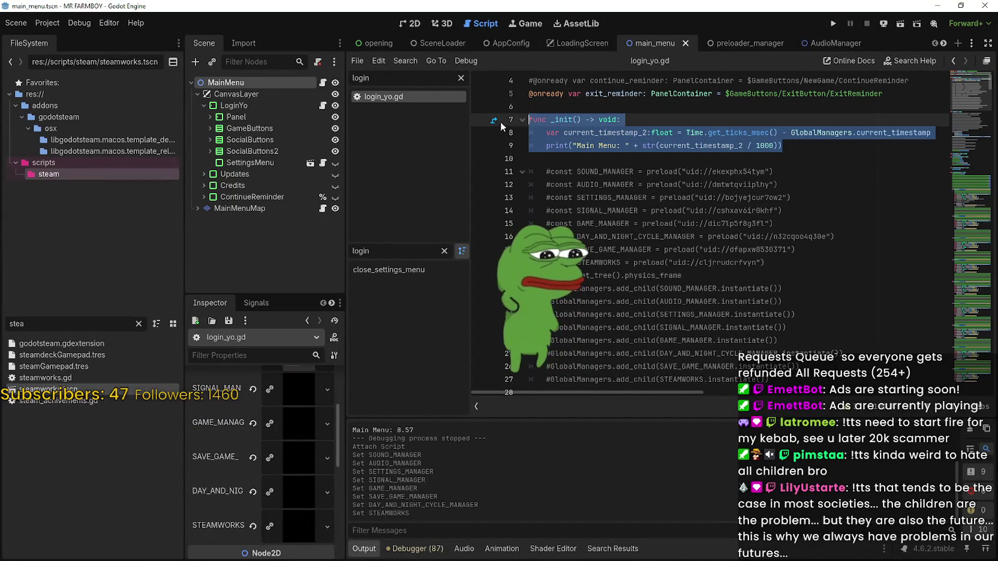
scroll(603, 183, "down", 1)
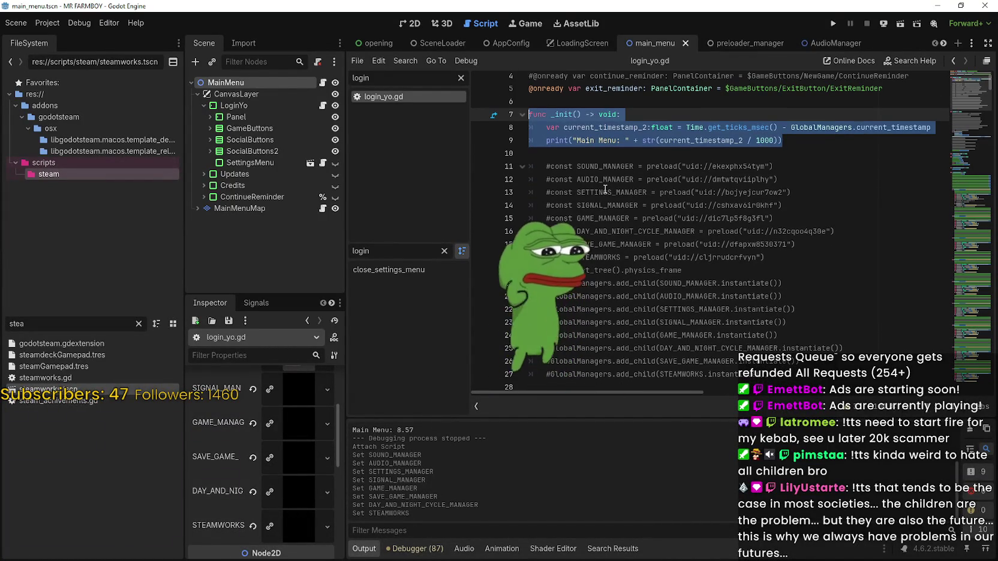
key("ctrl+k")
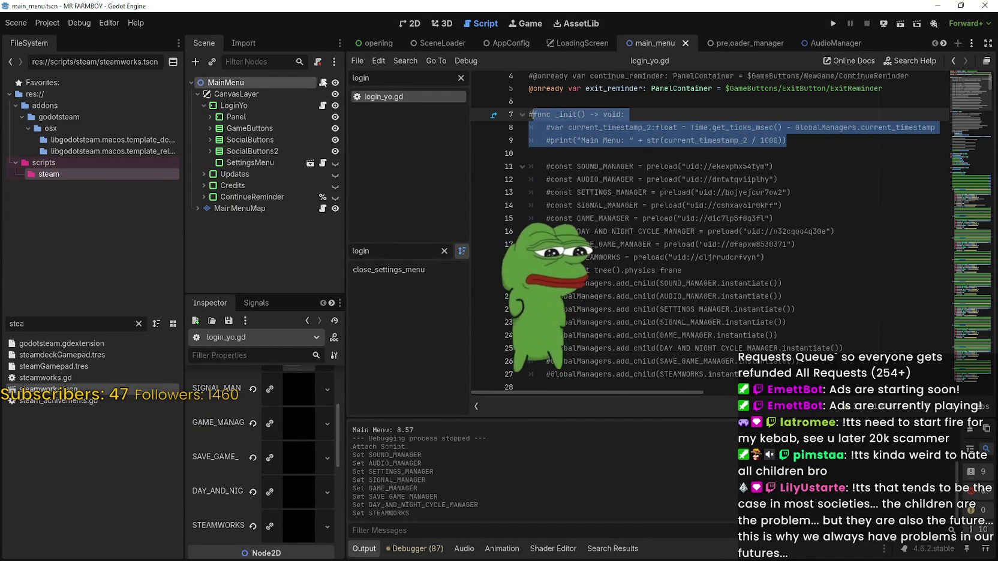
Step: Add the _init Main Menu timestamp print below _ready in main_menu.gd and save
left_click(323, 82)
key("Down")
key("Up")
key("Up")
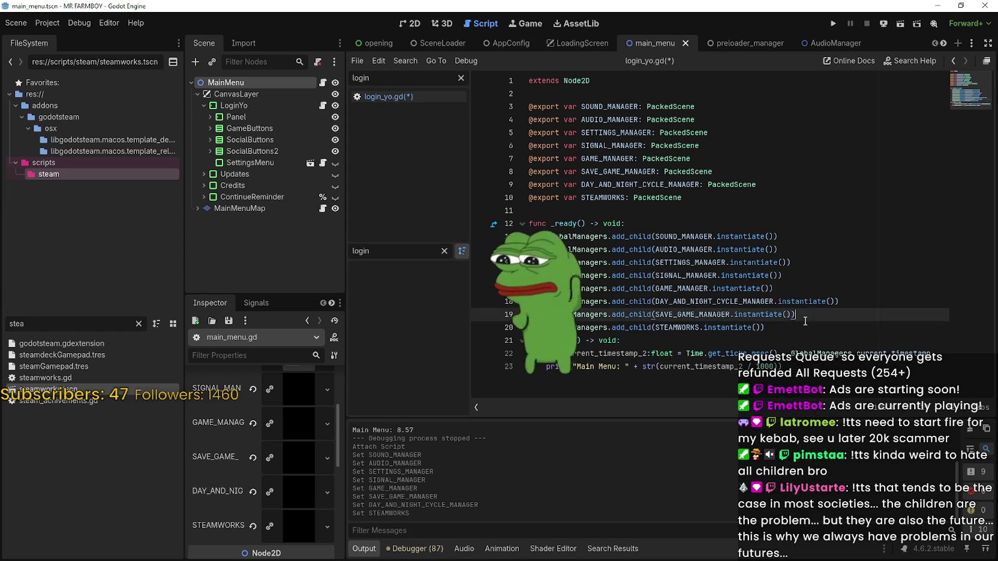
key("Down")
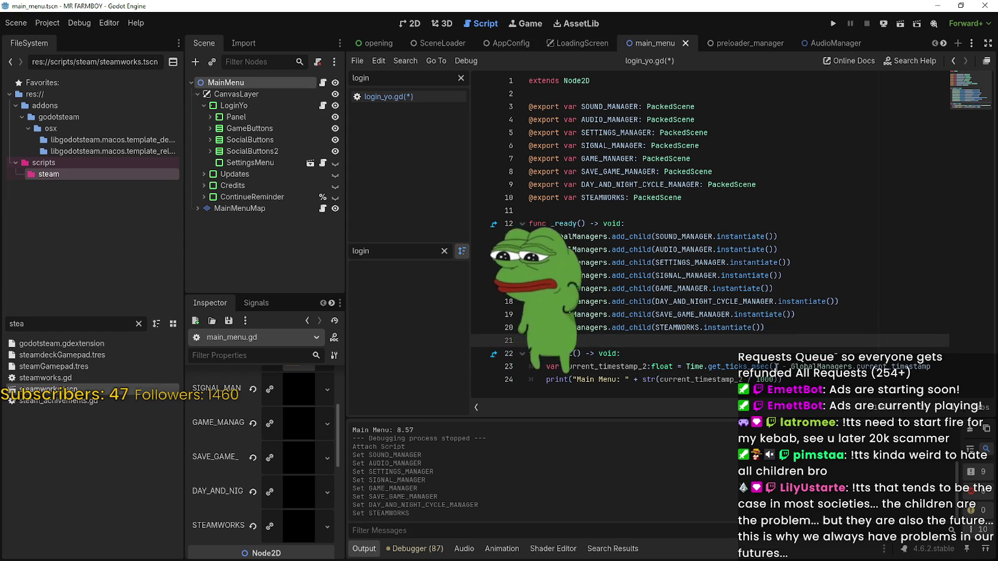
left_click(797, 380)
key("Return")
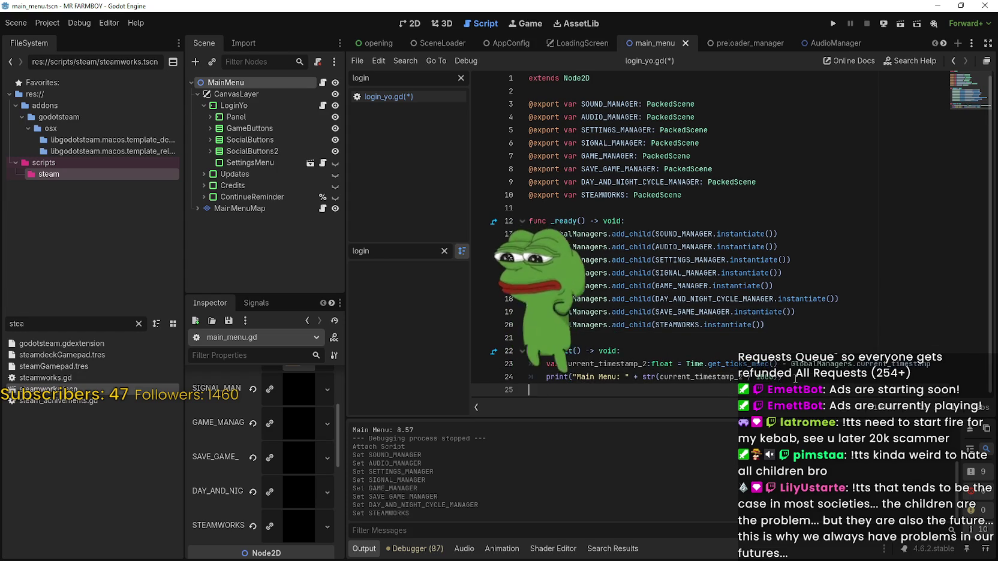
key("BackSpace")
key("ctrl+s")
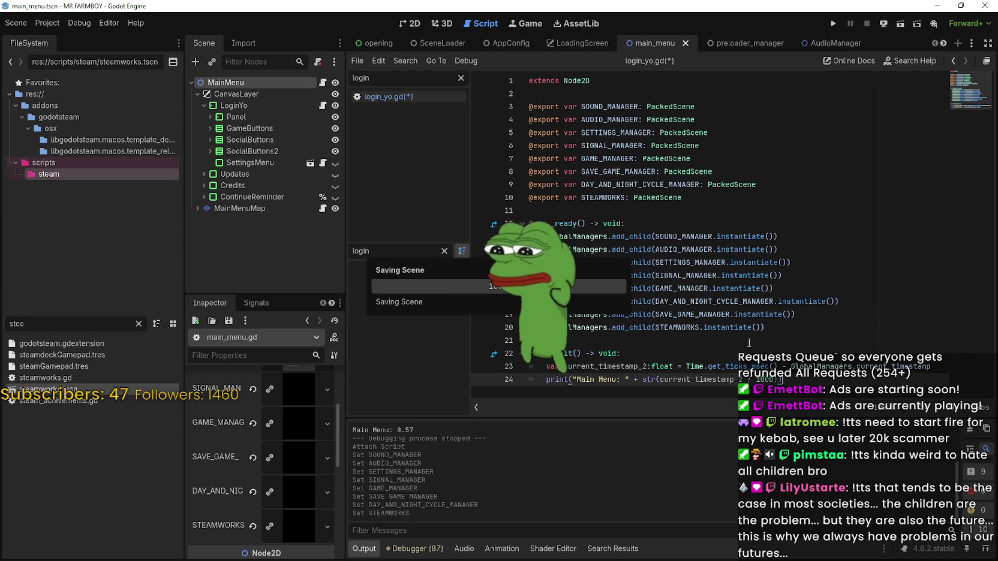
left_click(749, 342)
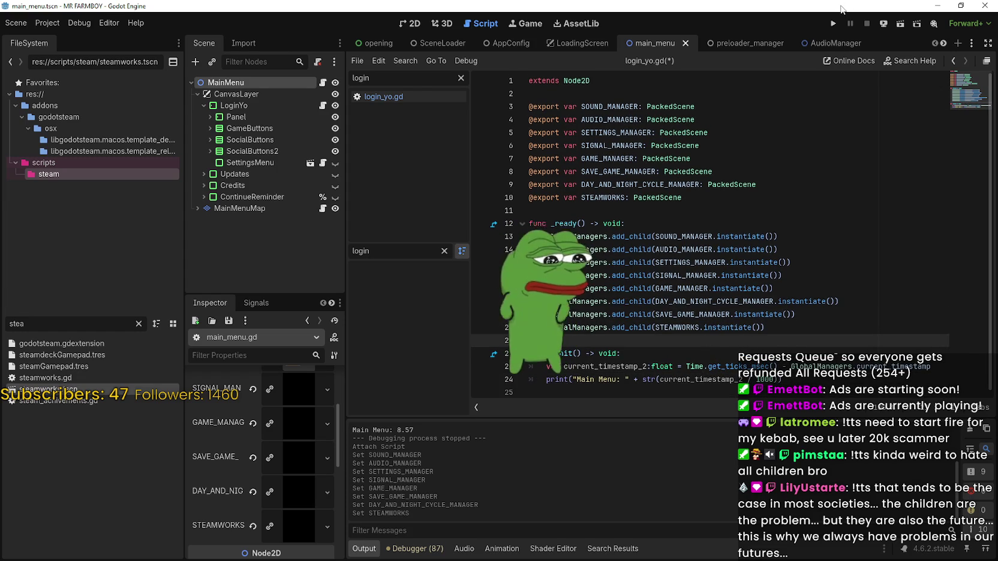
Step: Run the game to its main menu, logging Managers Loaded 1.503 and Main Menu 8.262
left_click(832, 26)
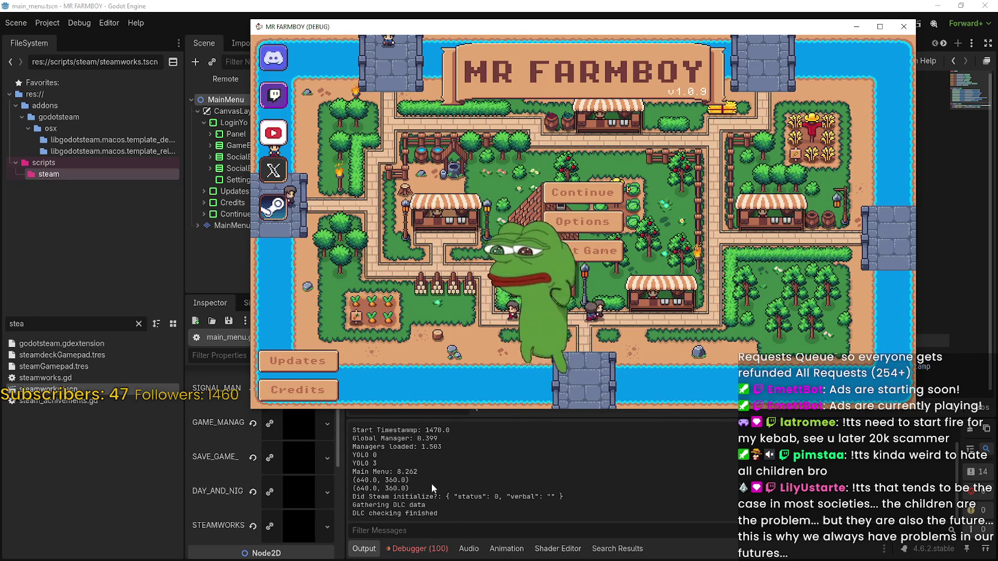
Step: Stop the game and jump to the _on_normal_mode_toggled error in options_menu.gd
key("F8")
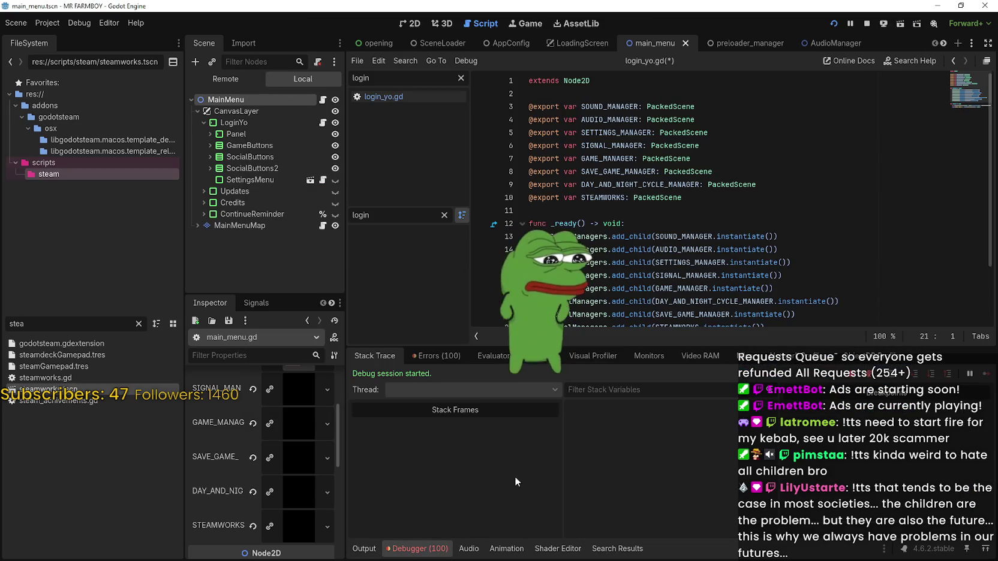
left_click(437, 355)
scroll(513, 420, "down", 2)
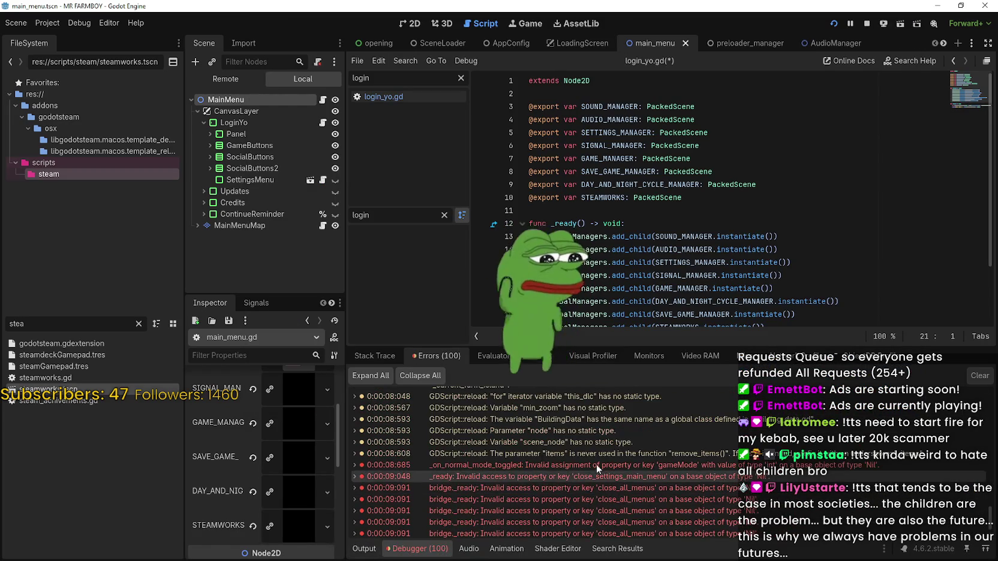
left_click(680, 213)
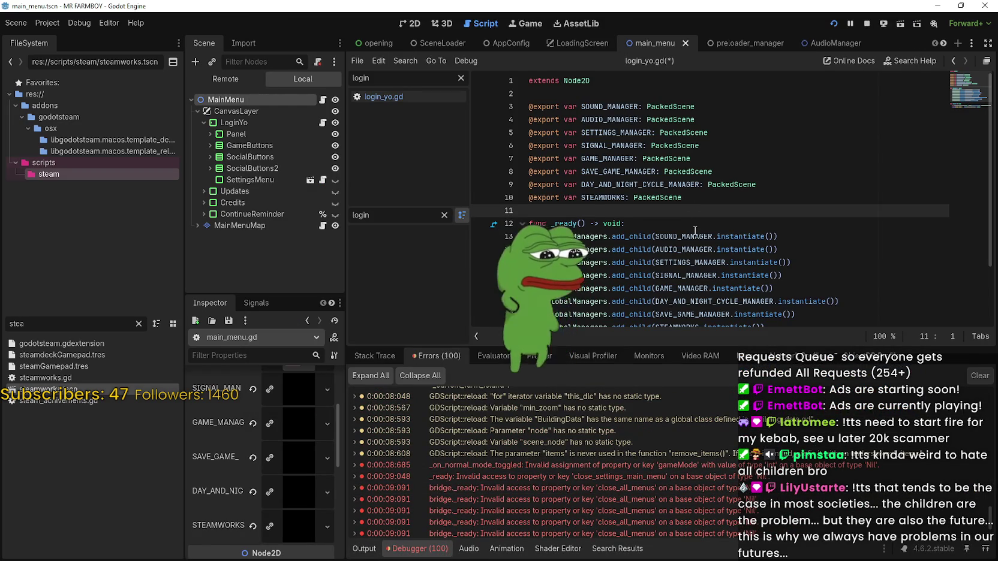
scroll(695, 230, "down", 2)
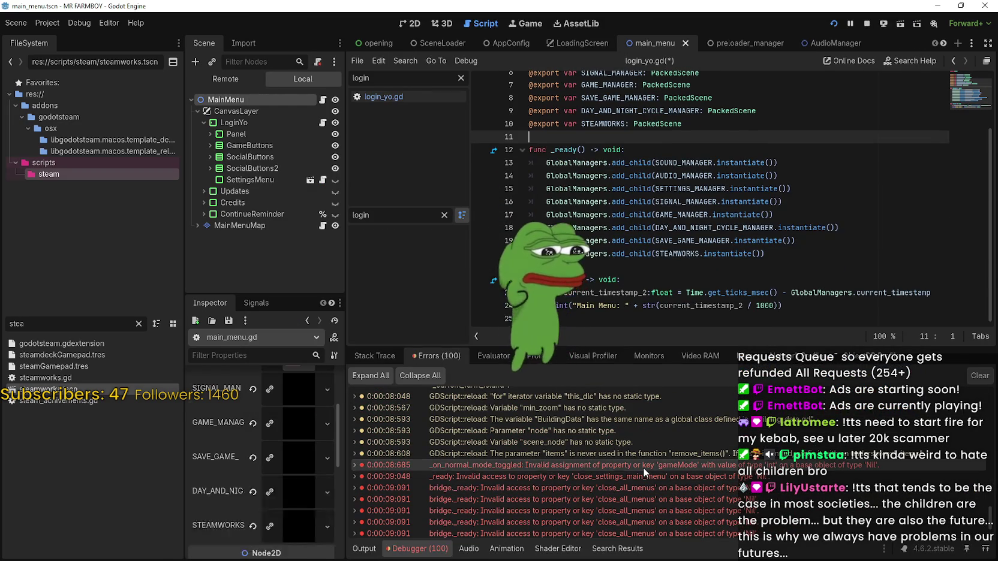
left_click(643, 468)
Step: Save the script and jump to the close_settings_main_menu error at login_yo.gd line 45
scroll(617, 486, "down", 1)
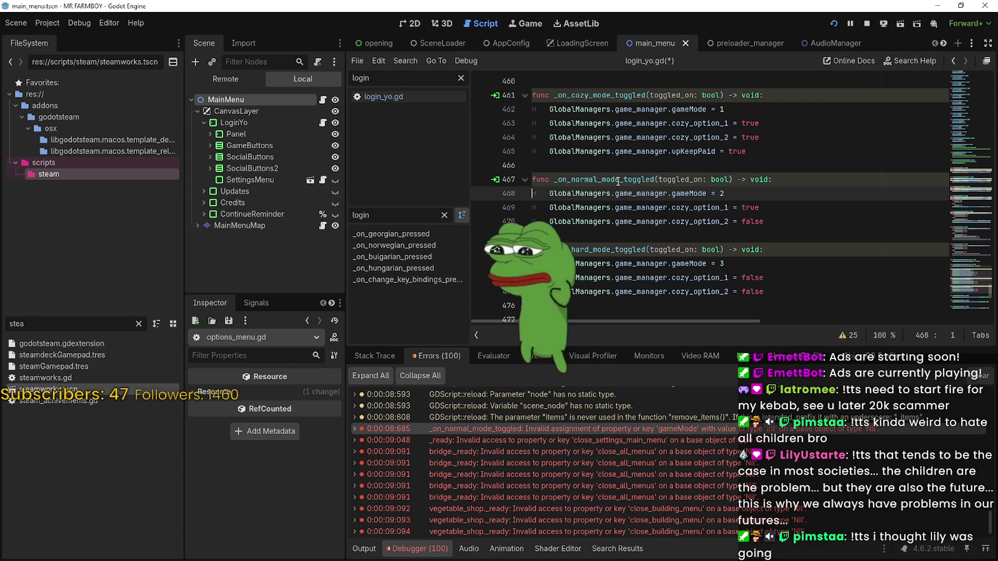
key("ctrl+s")
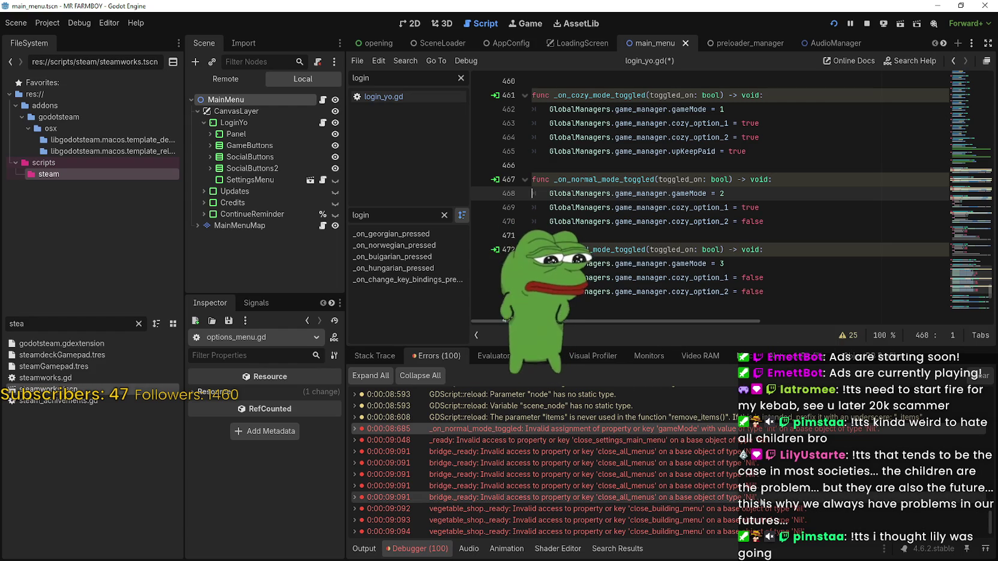
left_click(679, 405)
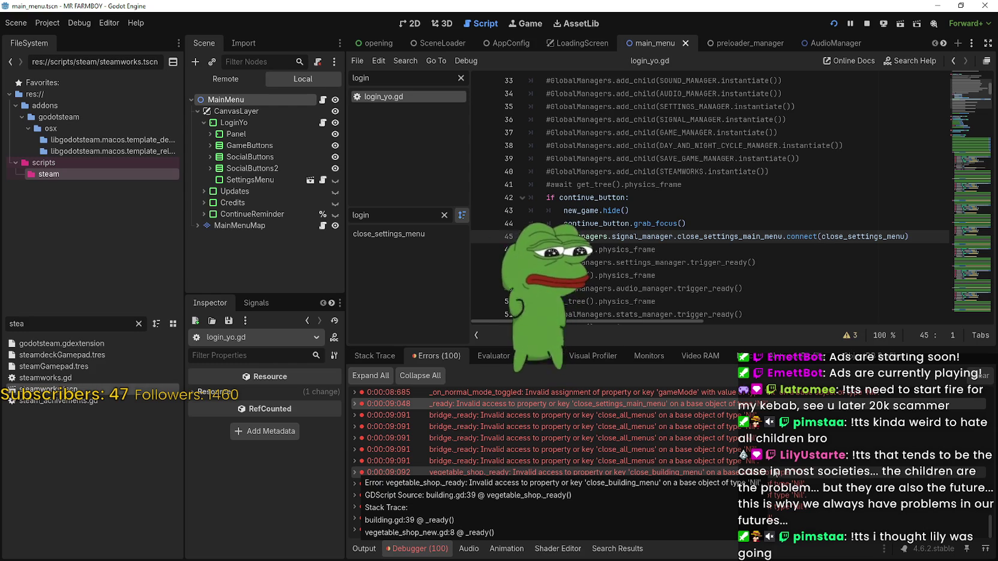
Step: Inspect the Nil-access errors for building.gd, vegetable_shop and settings_menu.gd in the Debugger
double_click(860, 237)
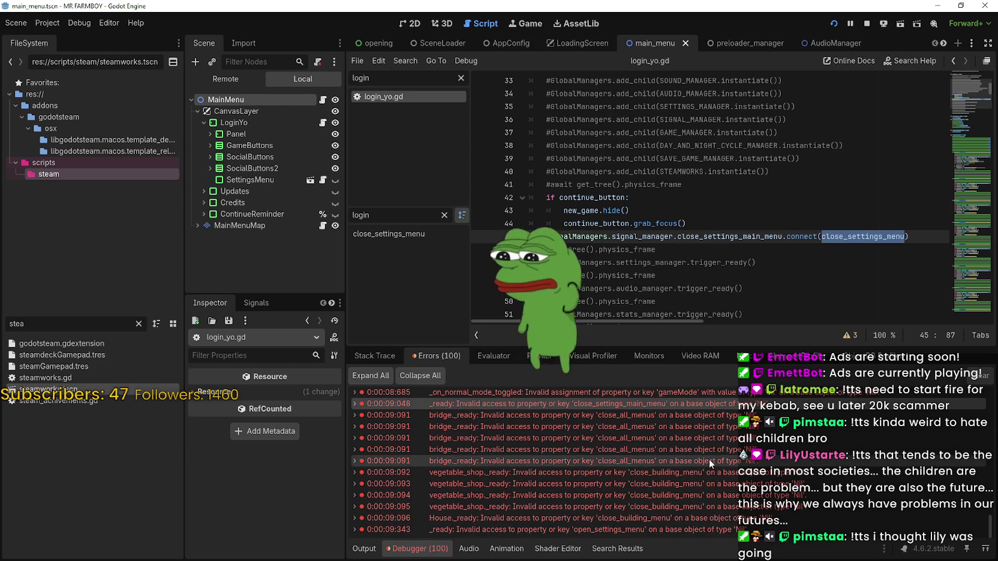
left_click(735, 479)
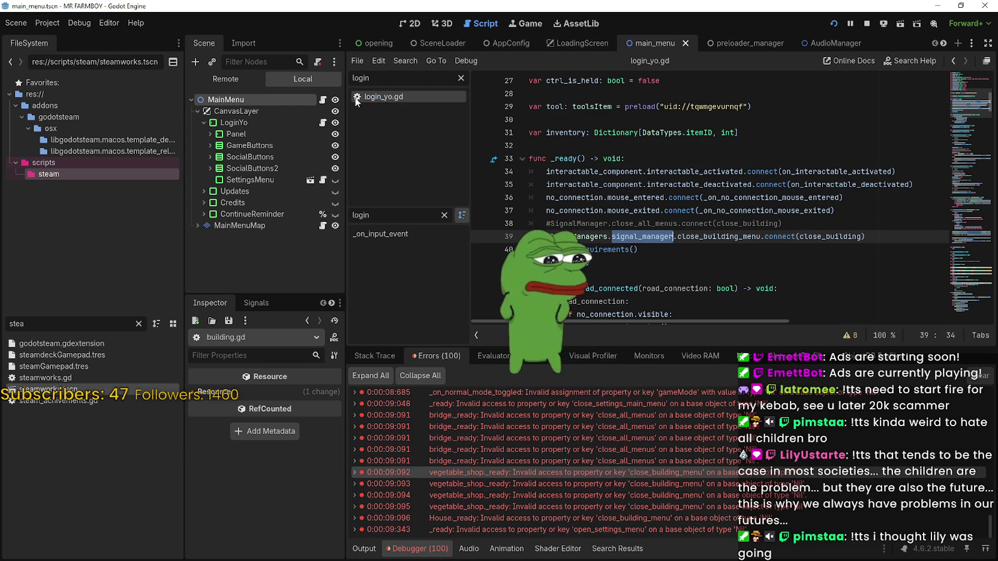
left_click(651, 479)
left_click(649, 499)
left_click(655, 514)
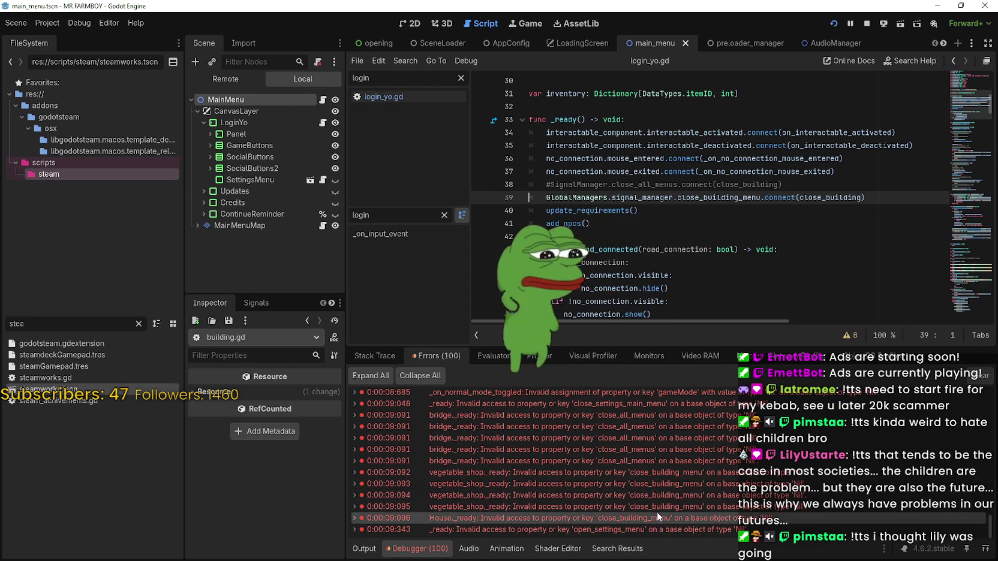
left_click(695, 530)
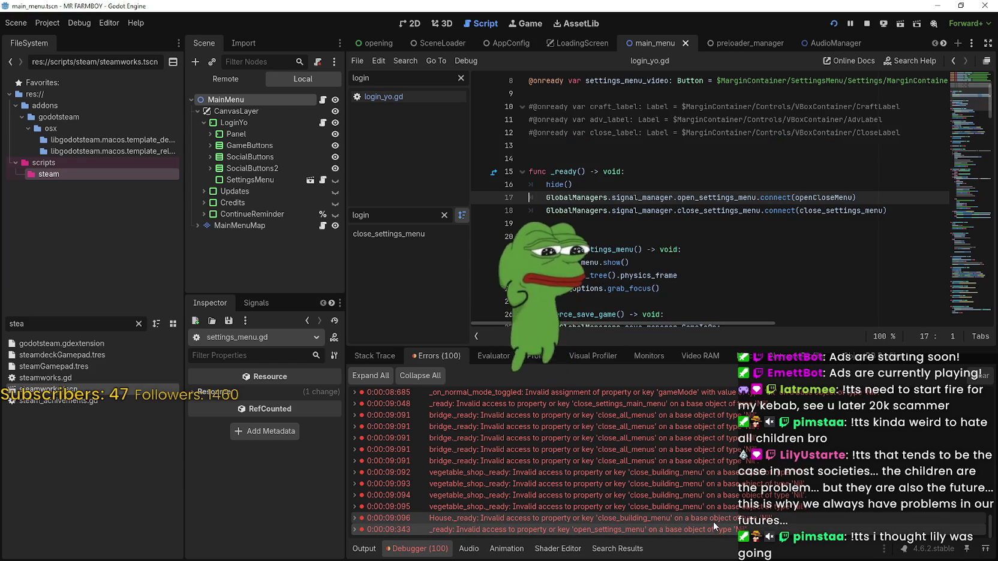
left_click(716, 503)
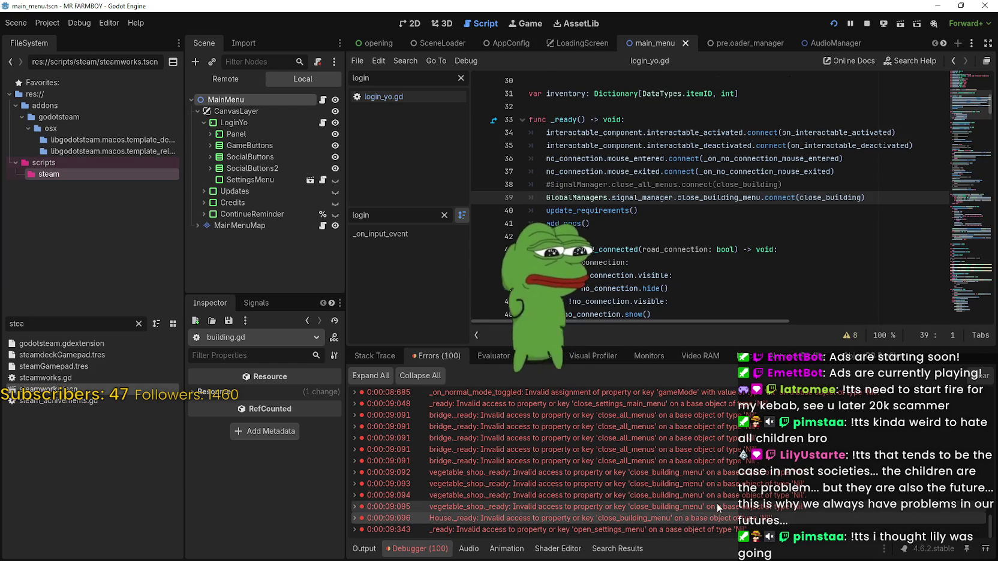
Step: Follow the remaining errors to bridge.gd, login_yo.gd and options_menu.gd, highlighting game_manager uses
left_click(715, 470)
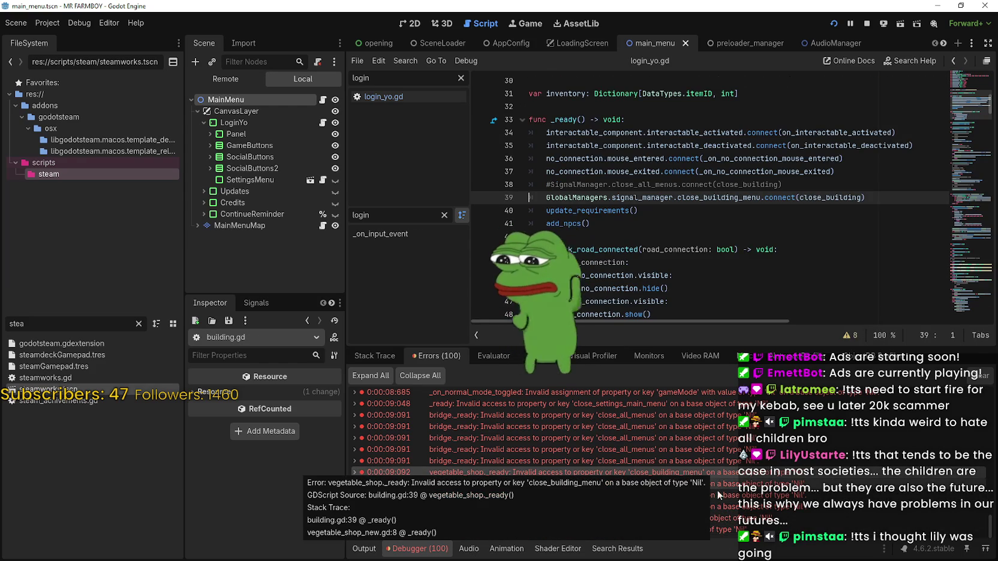
left_click(707, 450)
left_click(706, 437)
scroll(707, 438, "up", 1)
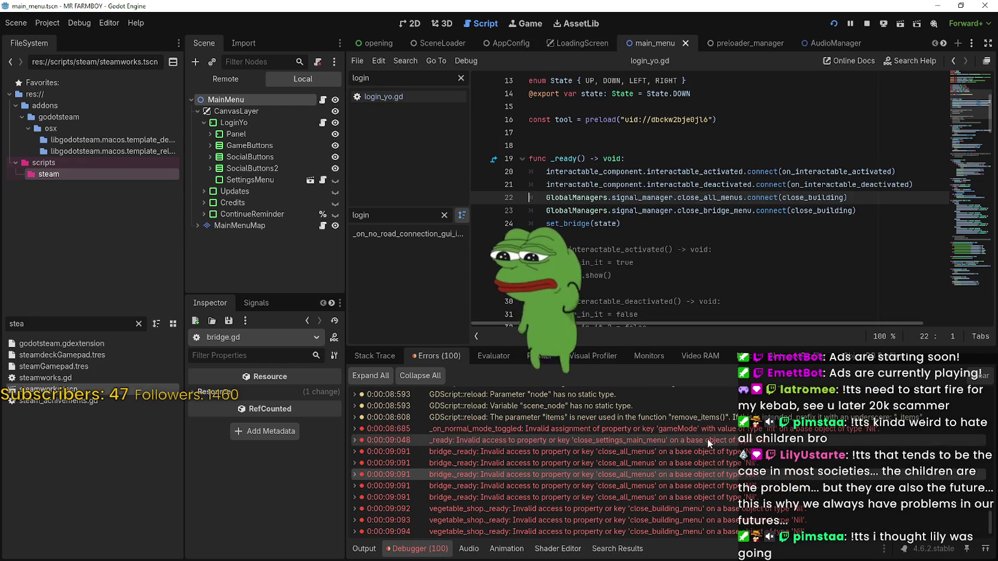
left_click(708, 441)
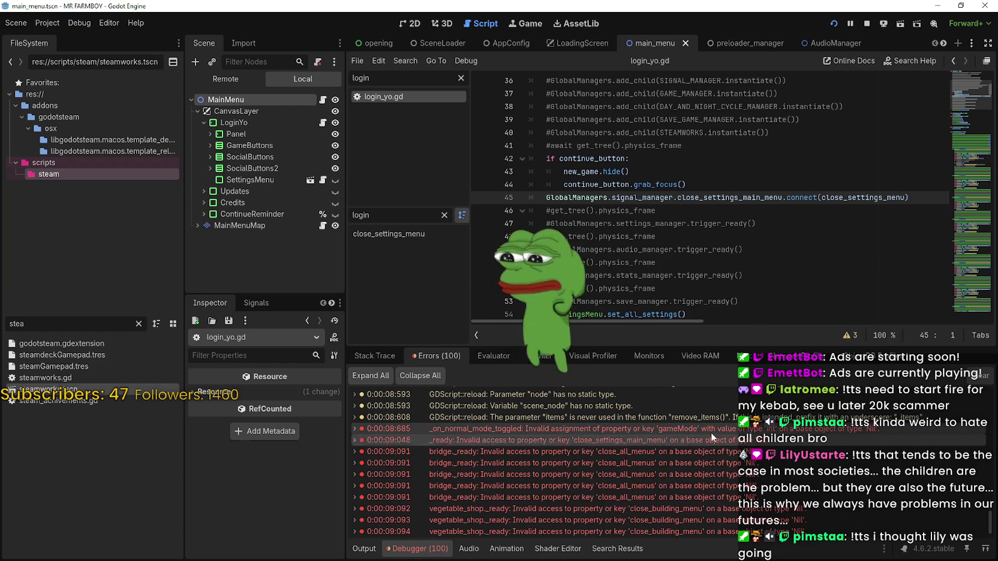
left_click(712, 433)
scroll(720, 462, "up", 1)
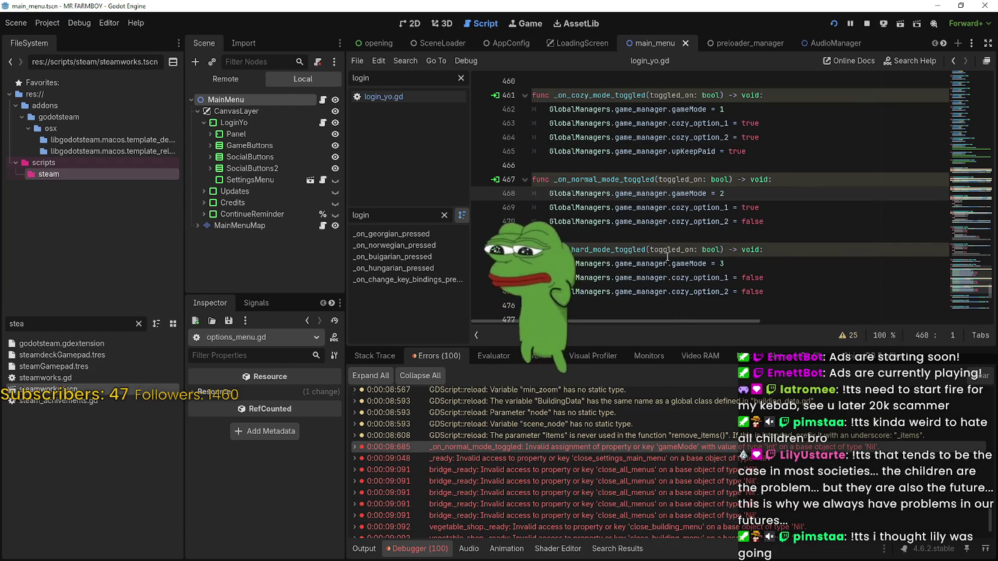
double_click(633, 194)
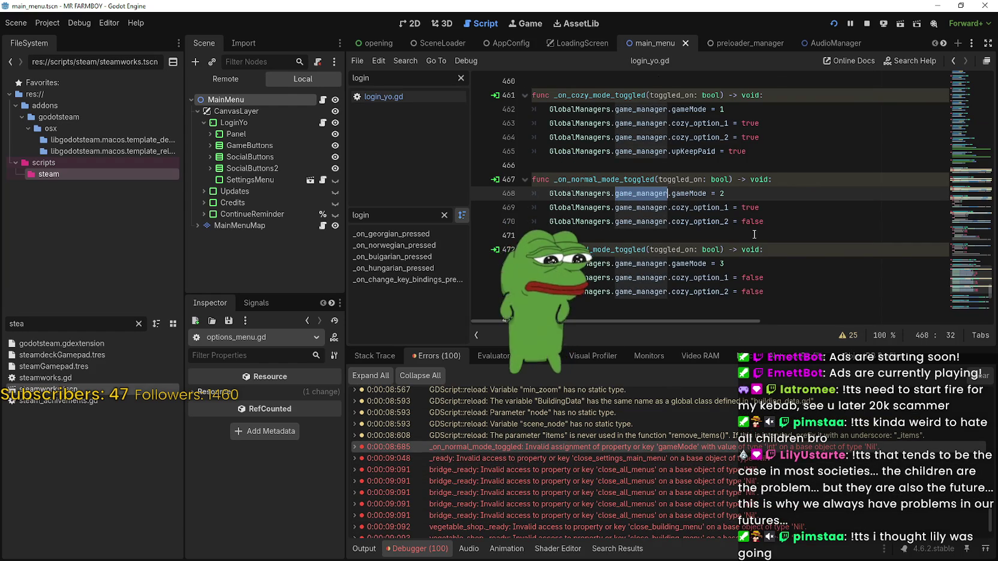
Step: Stop the game, reopen main_menu.gd at its manager add_child lines, and clear the FileSystem filter
left_click(865, 25)
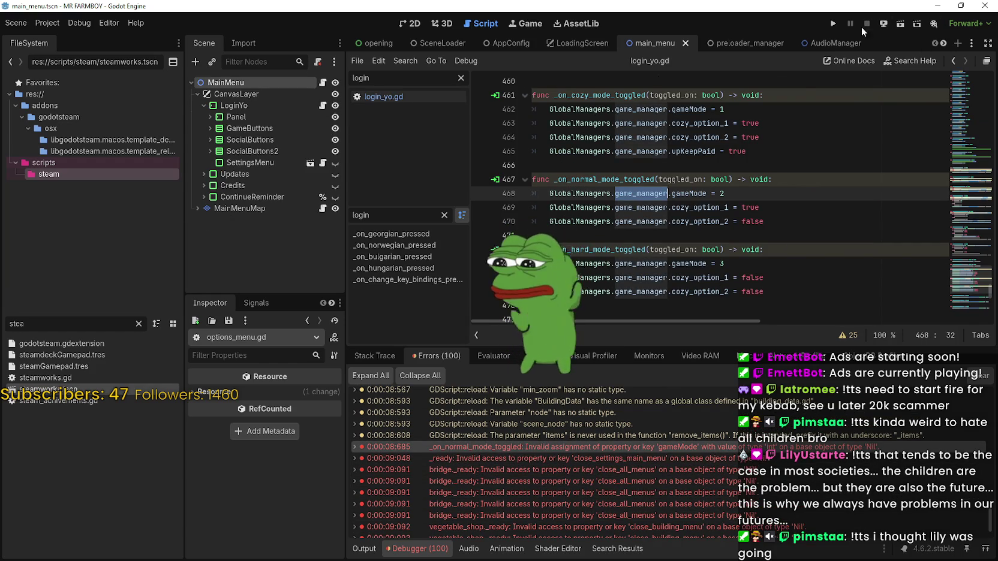
left_click(394, 99)
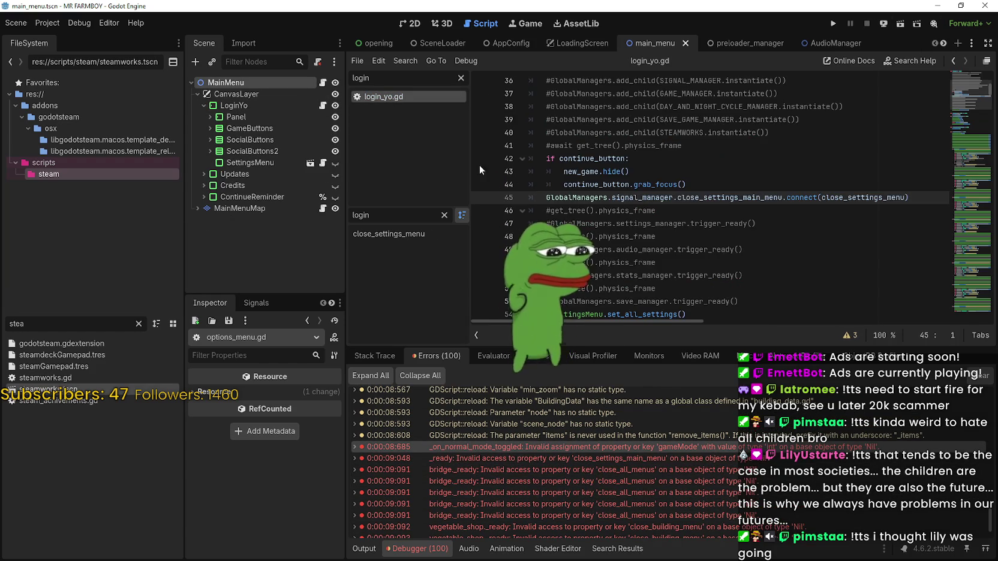
left_click(322, 82)
scroll(716, 255, "down", 1)
left_click(668, 257)
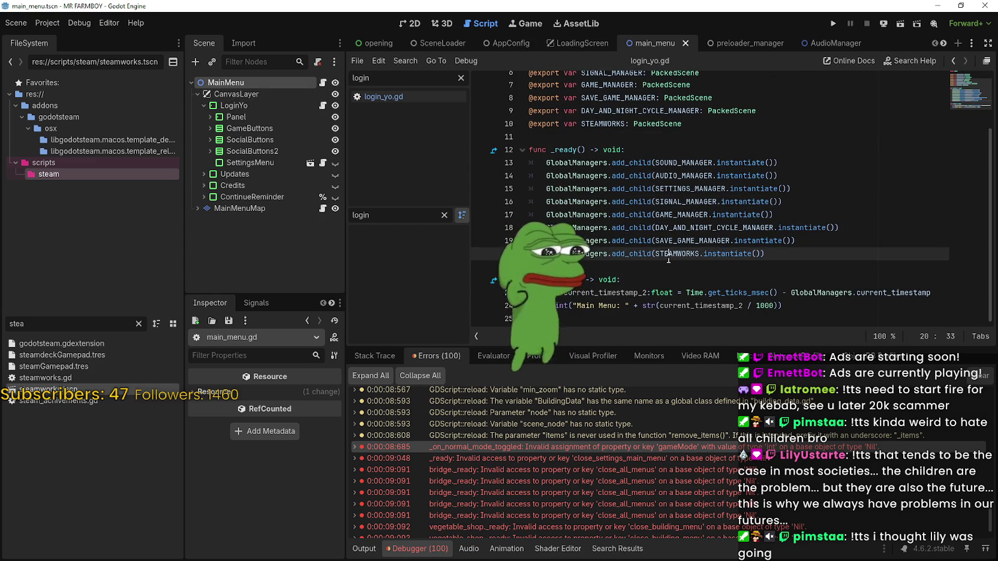
left_click(836, 202)
scroll(836, 202, "up", 2)
scroll(836, 201, "down", 2)
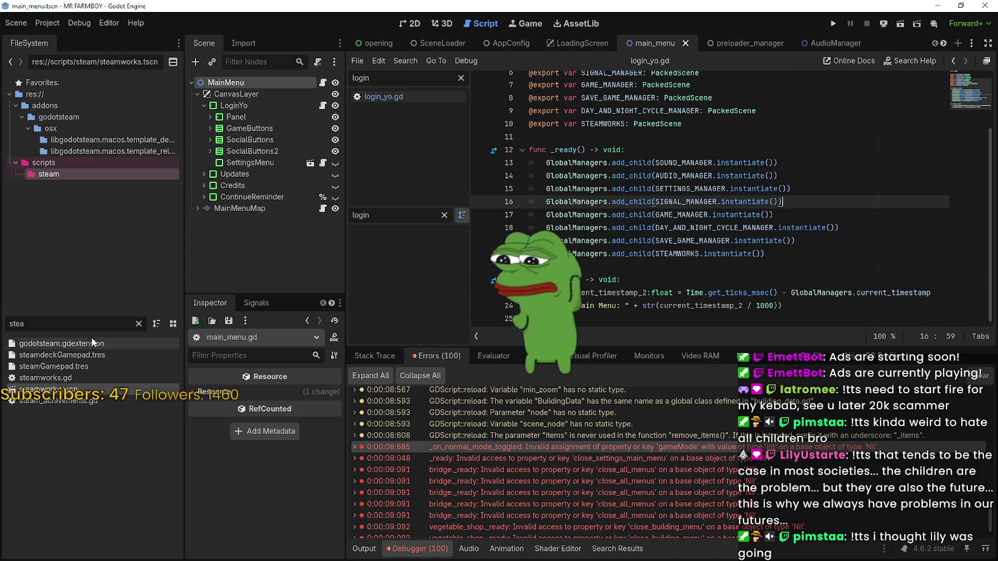
left_click(138, 323)
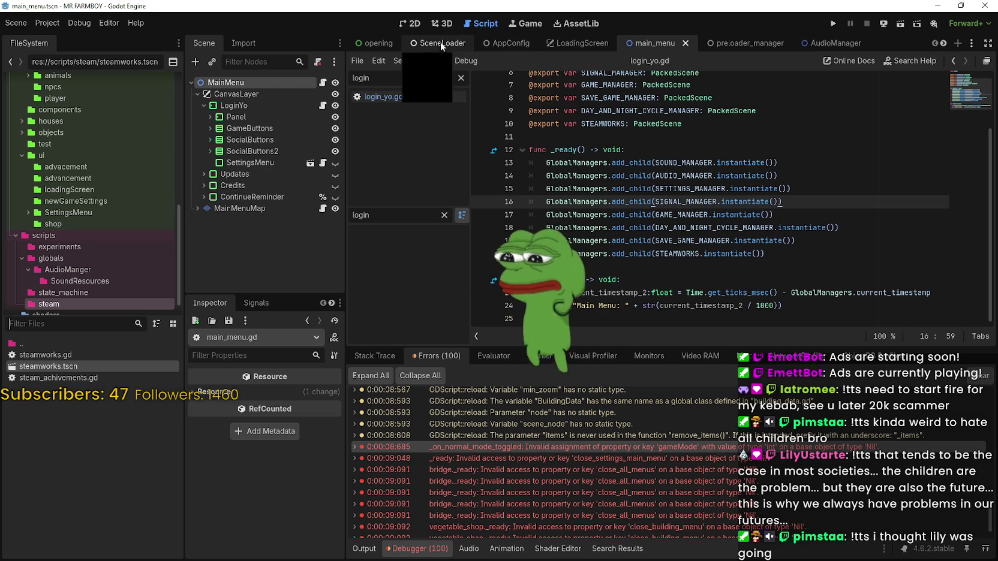
Step: Open the opening scene and show the Opening root node's properties in the Inspector
left_click(376, 42)
left_click(242, 82)
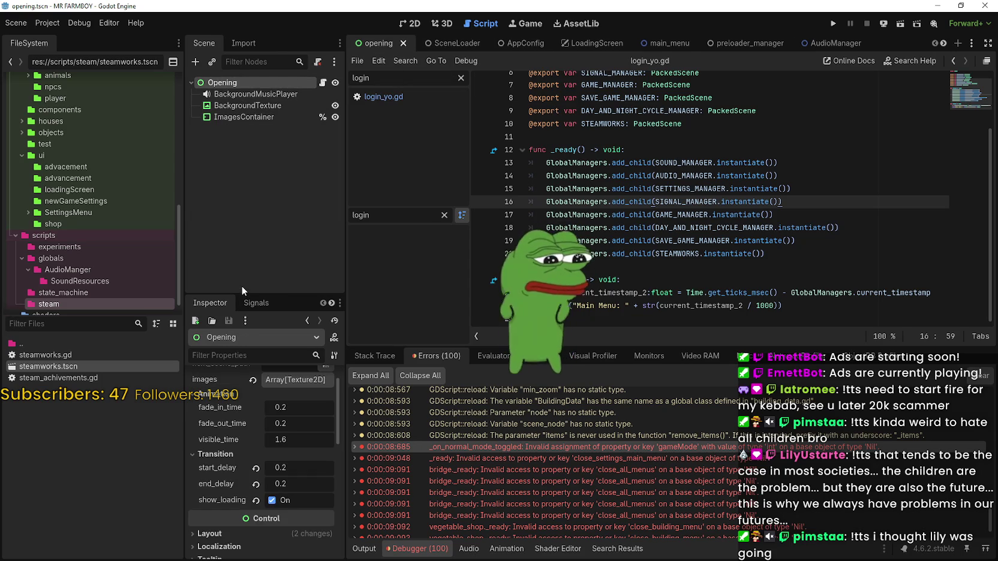
scroll(275, 496, "up", 1)
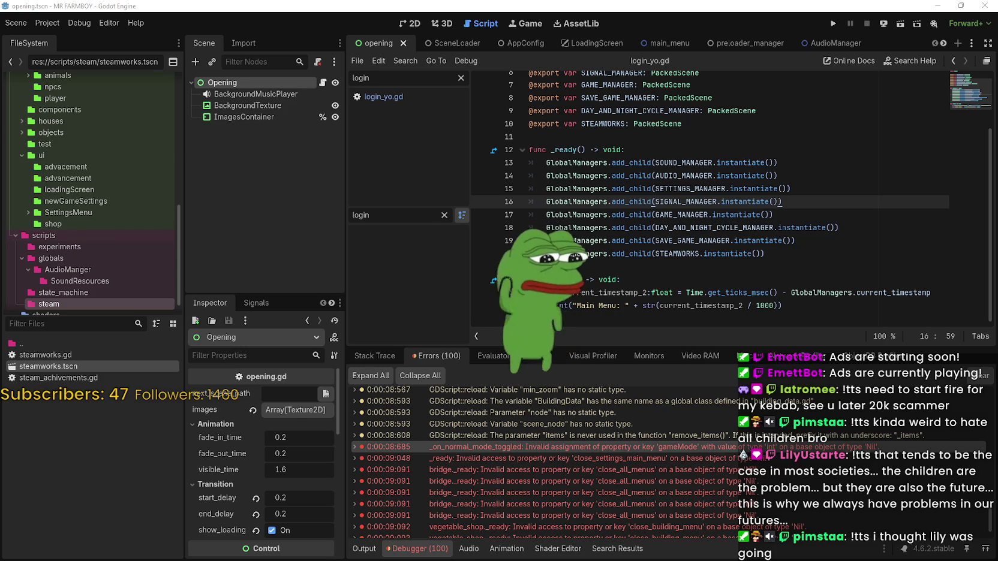
key("alt+Tab")
Step: Select the scene-loading lines and the whole _process example in the cheat sheet's Threaded Loading section
scroll(495, 263, "down", 3)
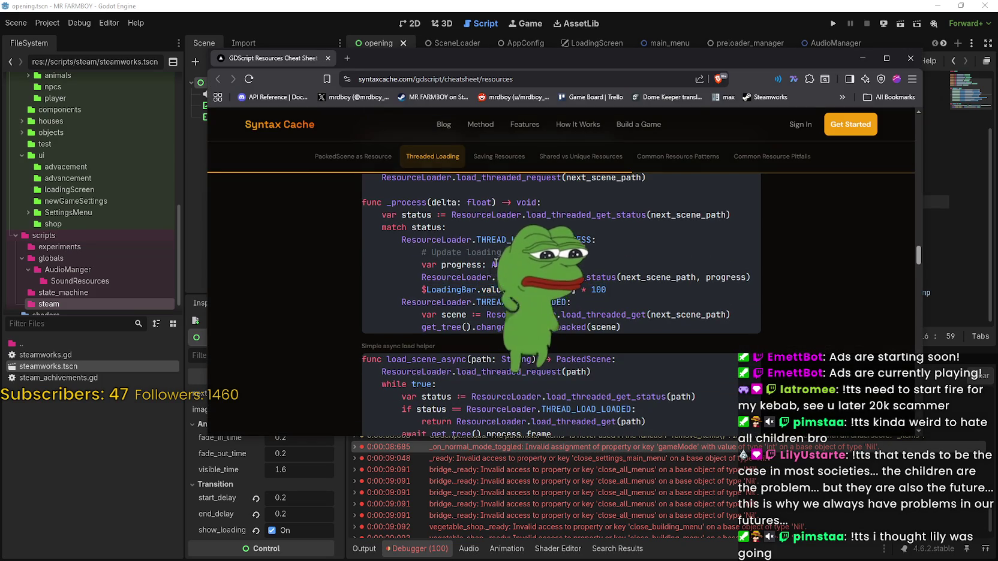
scroll(495, 263, "up", 1)
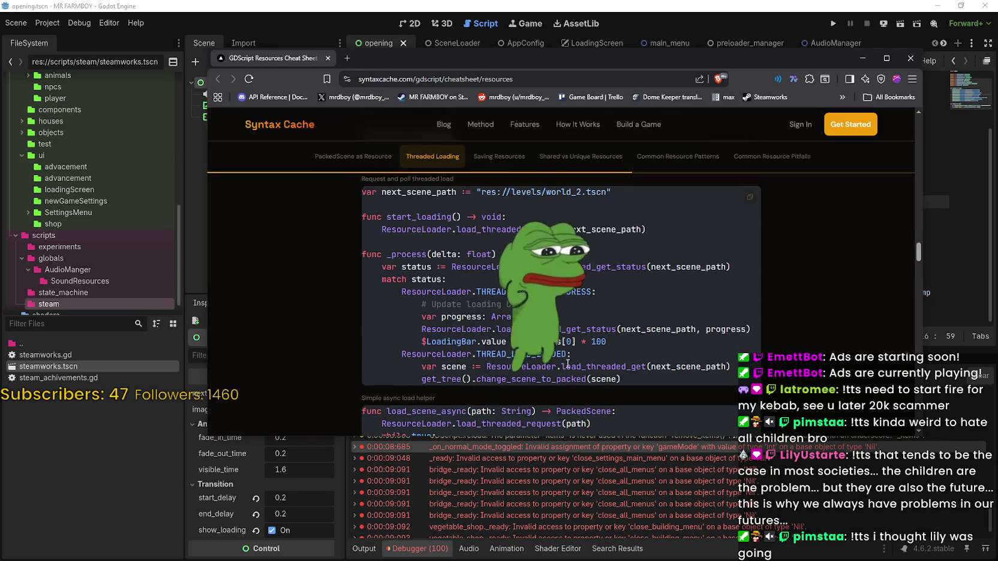
scroll(567, 363, "down", 1)
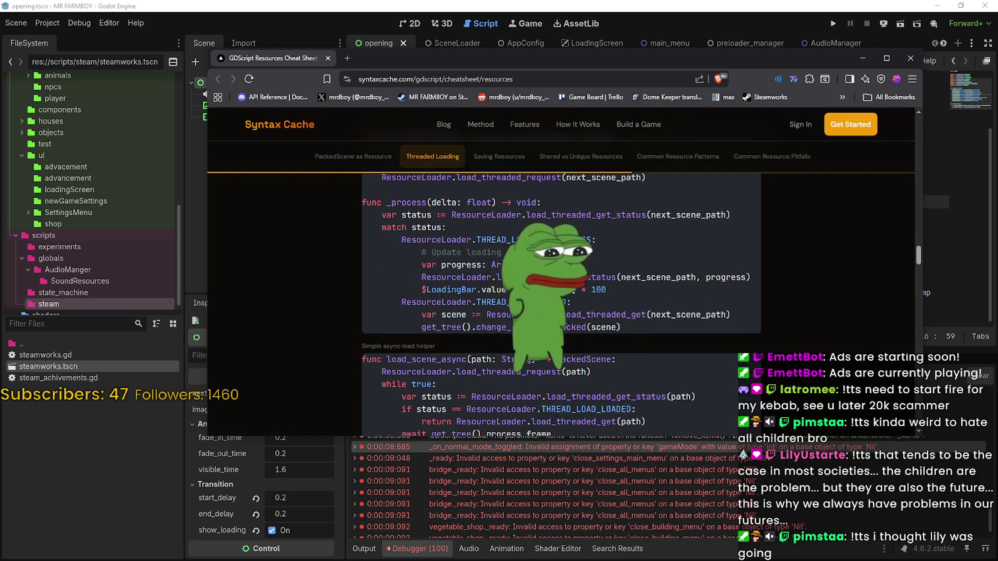
left_click_drag(421, 327, 604, 327)
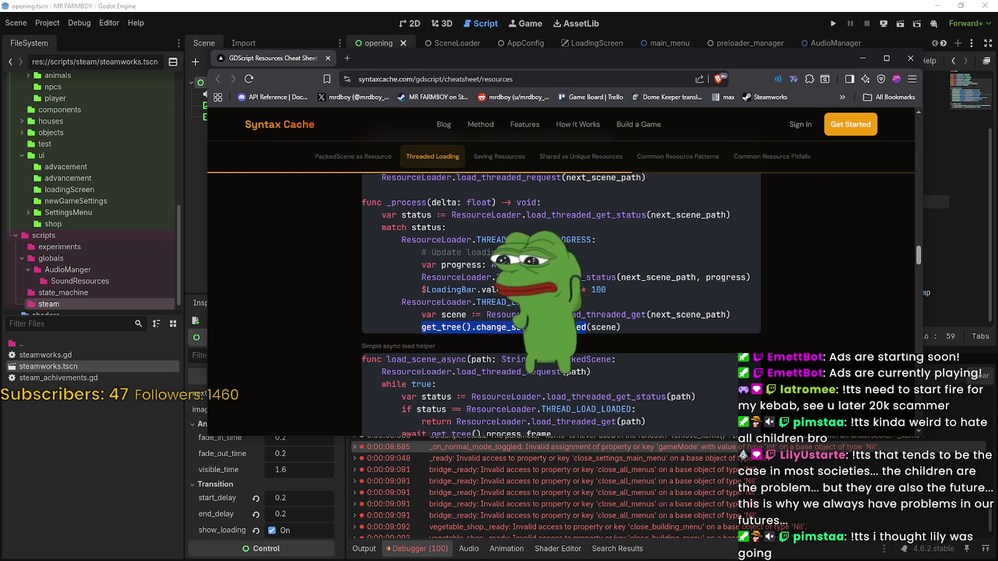
double_click(604, 327)
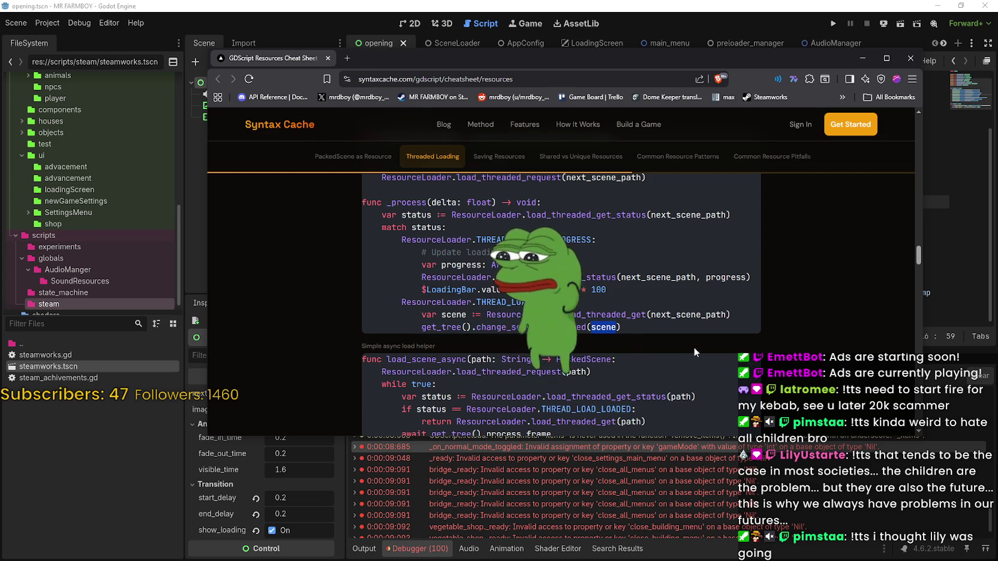
left_click_drag(621, 328, 557, 314)
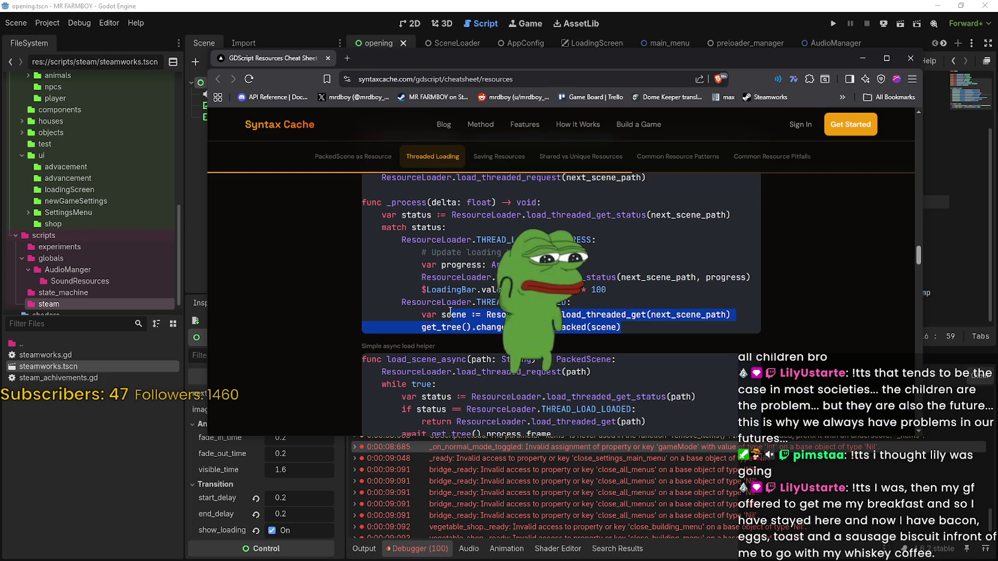
left_click(390, 302, "shift")
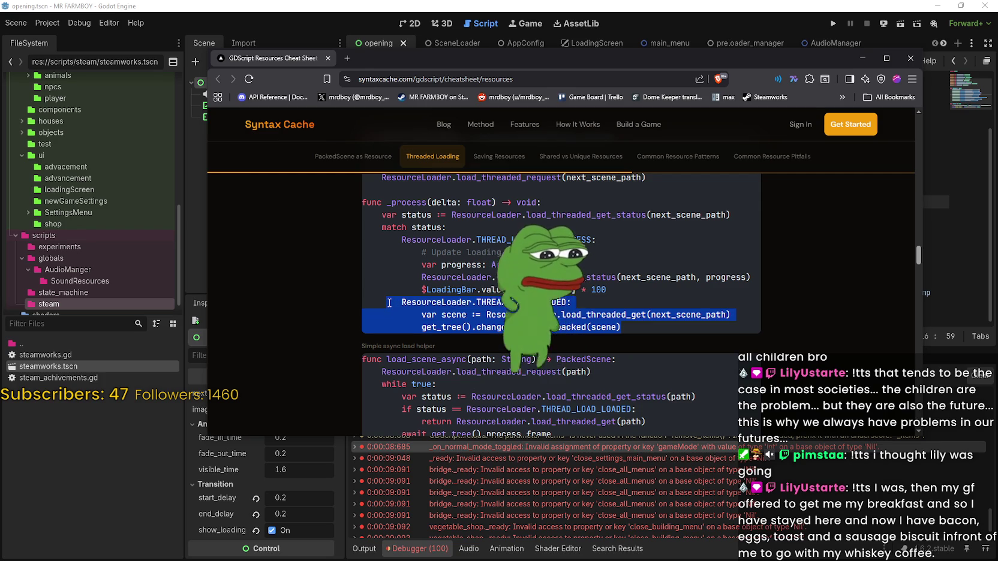
left_click_drag(389, 303, 346, 204)
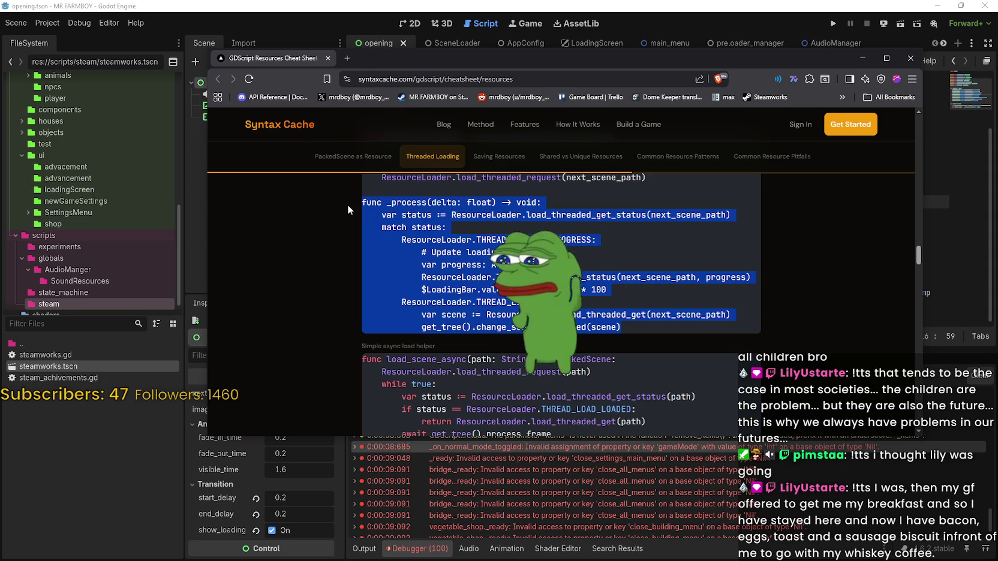
Step: Scroll to the load_scene_async helper and select its load_threaded_request line
left_click_drag(426, 53, 364, 42)
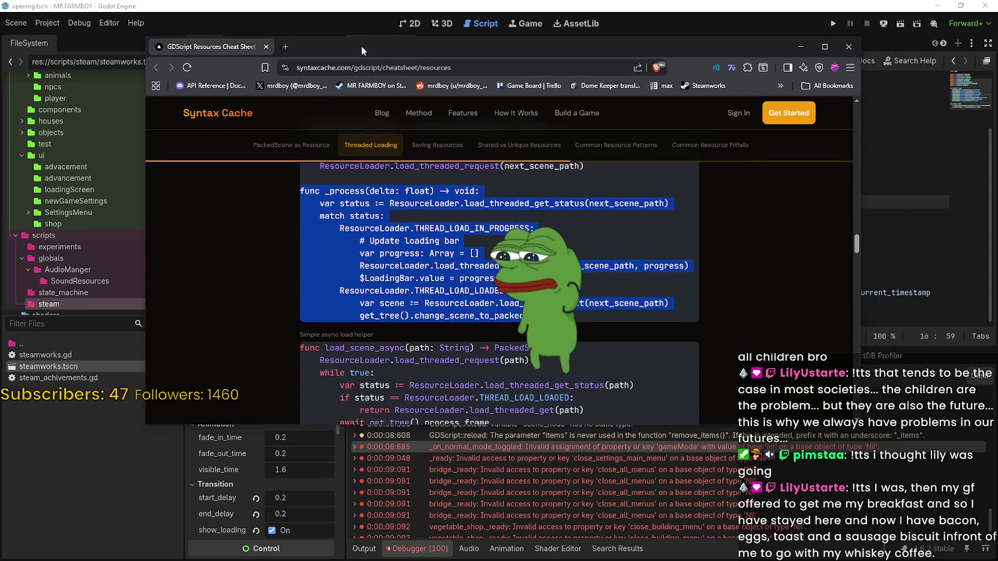
scroll(465, 302, "up", 1)
scroll(465, 303, "down", 2)
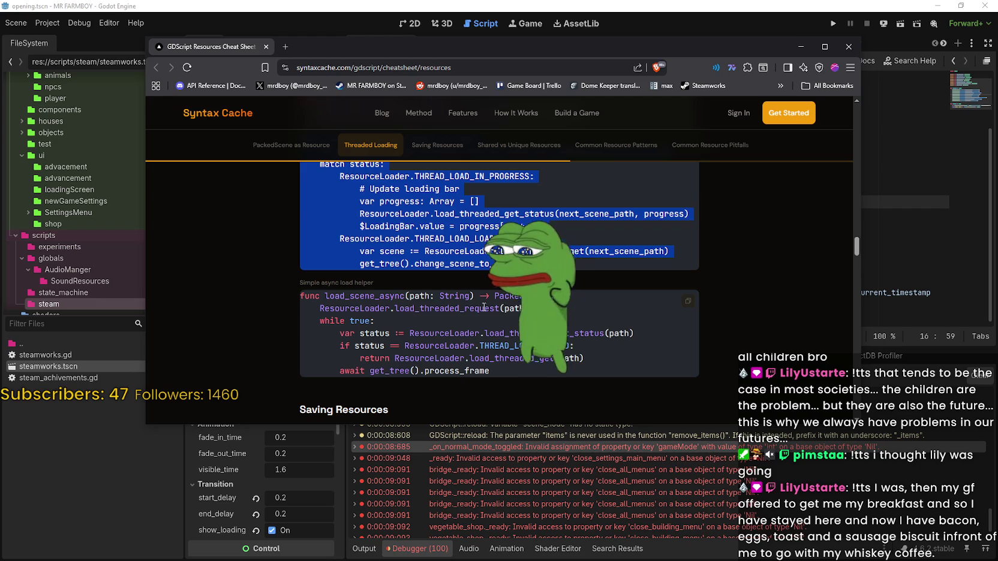
mouse_move(529, 308)
left_mouse_down()
mouse_move(306, 295)
mouse_move(321, 306)
left_mouse_up()
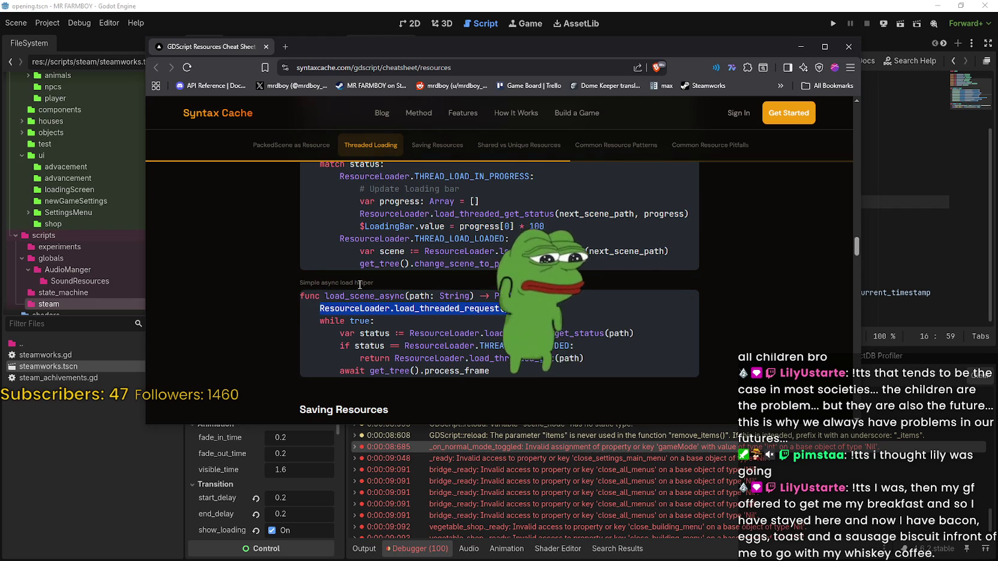
triple_click(317, 285)
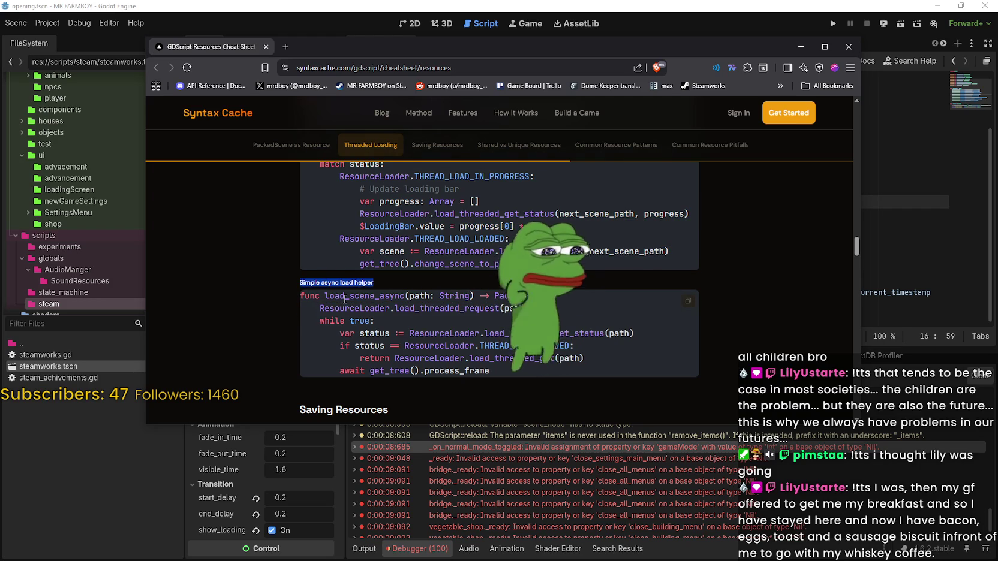
double_click(364, 296)
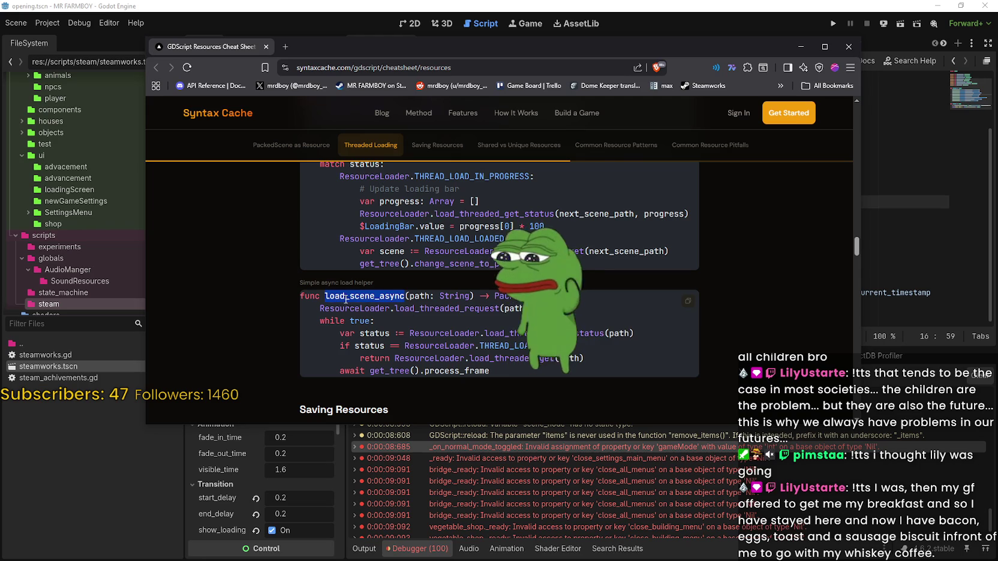
left_click_drag(405, 296, 474, 296)
left_click(439, 296)
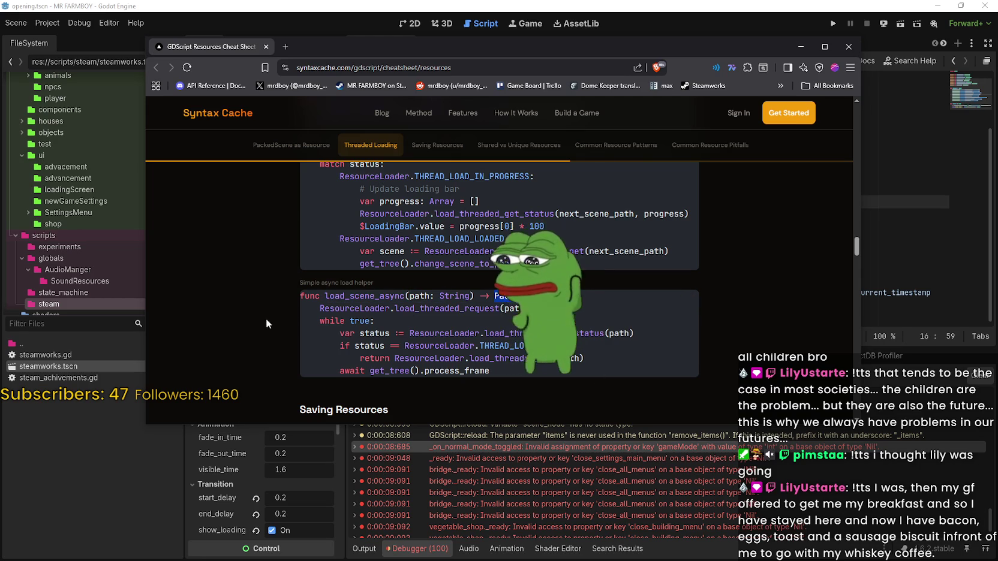
double_click(356, 308)
left_click(355, 309)
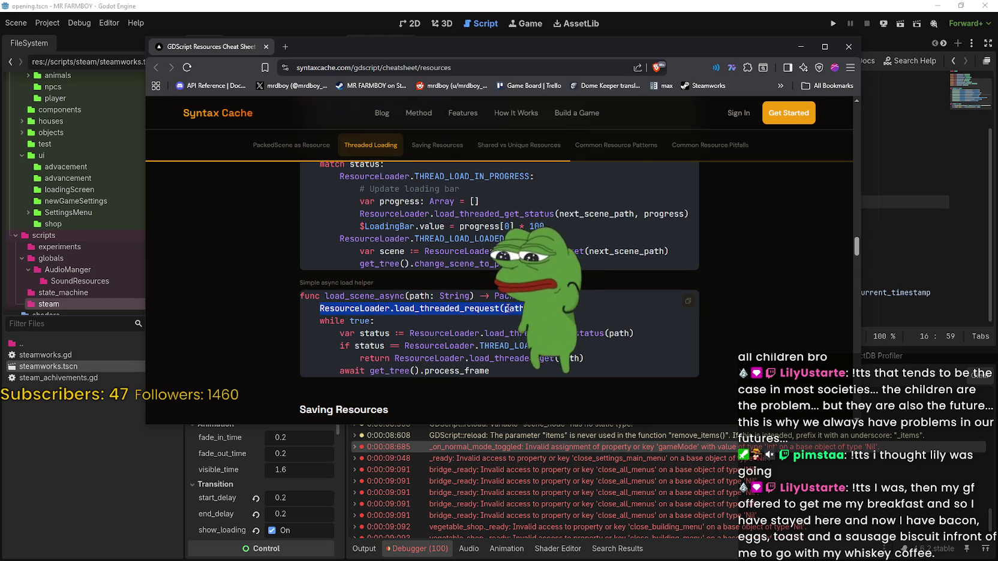
mouse_move(393, 321)
left_mouse_down()
mouse_move(527, 343)
mouse_move(636, 334)
left_mouse_up()
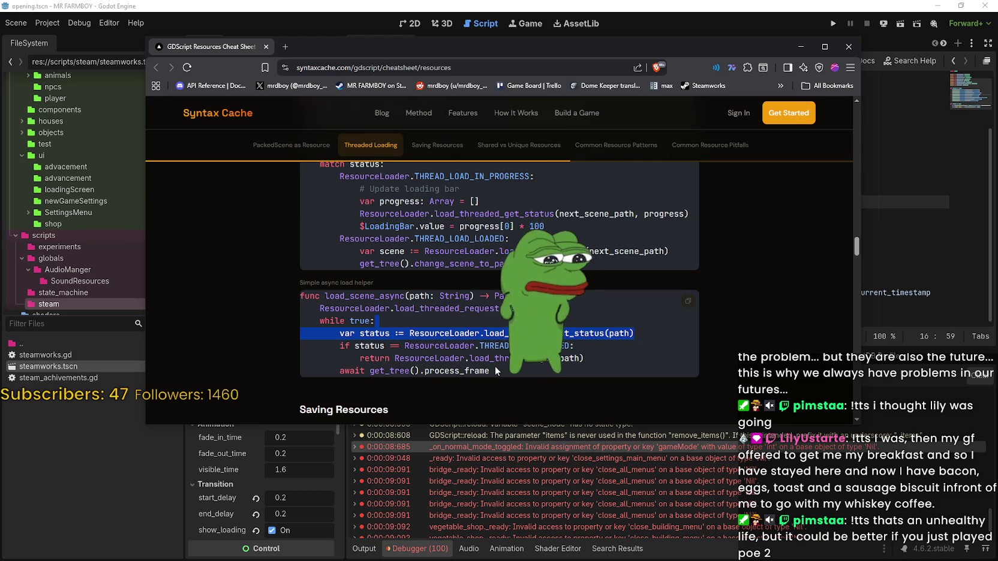
left_click_drag(496, 366, 279, 293)
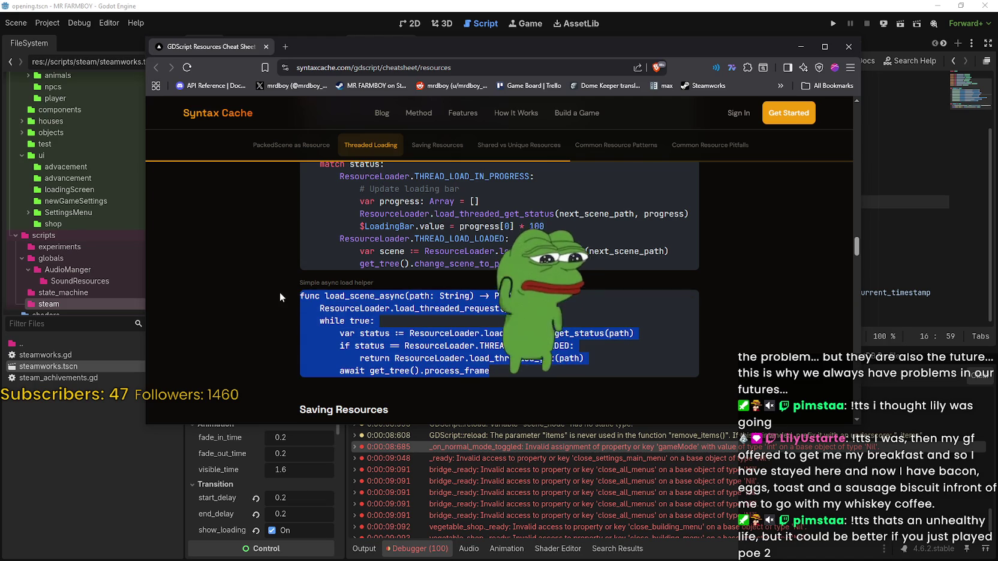
left_click(493, 369)
mouse_move(493, 370)
left_mouse_down()
mouse_move(290, 293)
mouse_move(295, 314)
left_mouse_up()
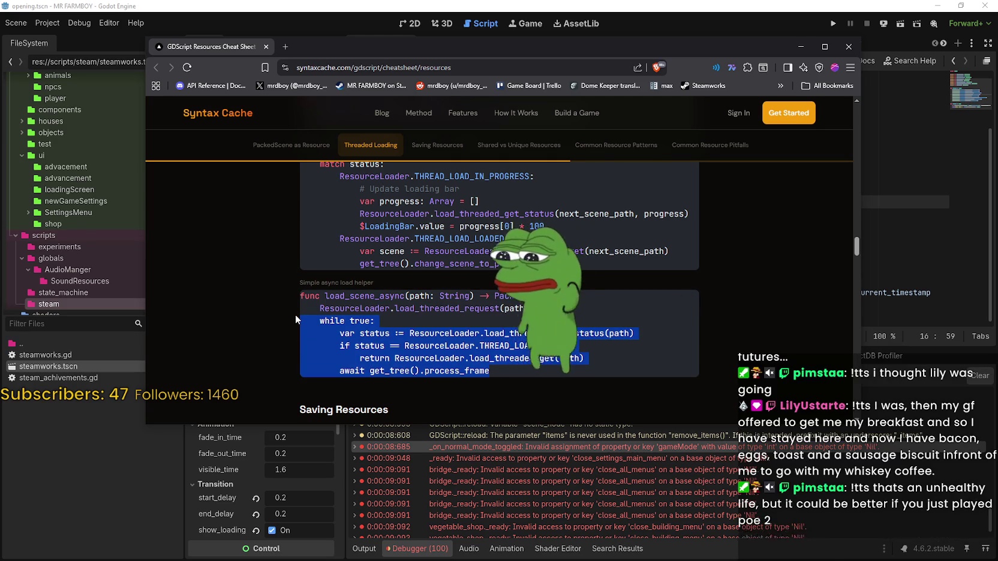
left_click_drag(294, 314, 292, 295)
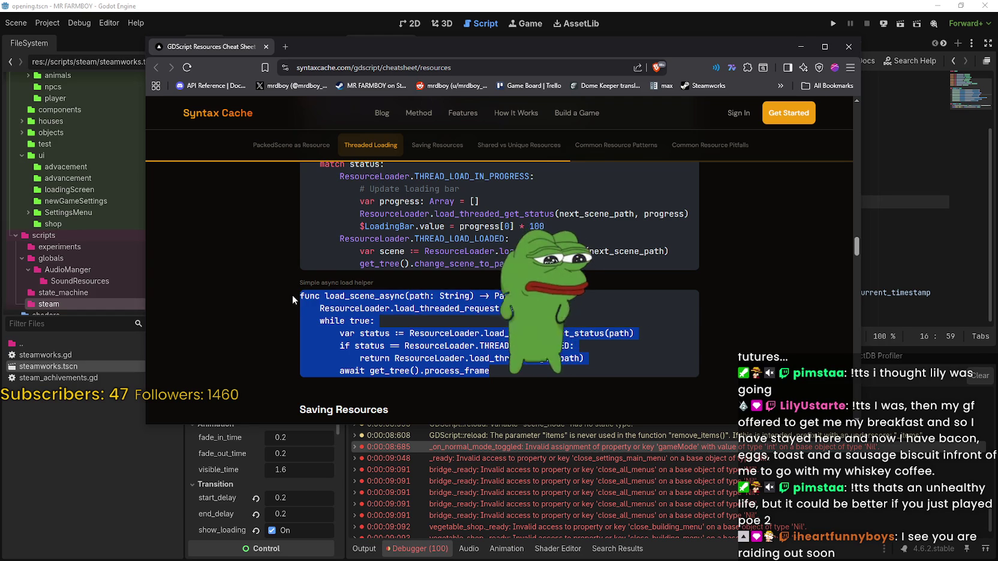
key("alt+Tab")
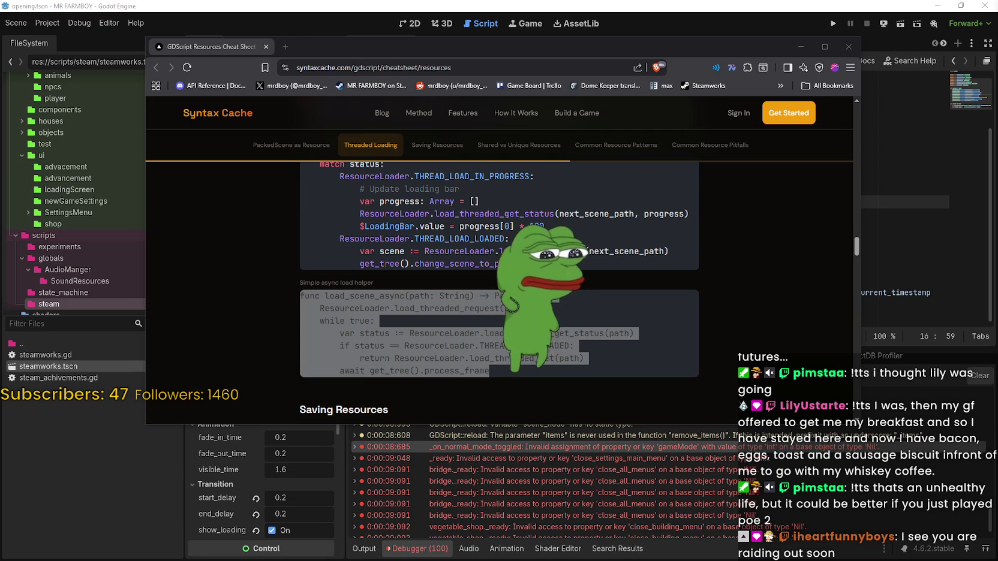
left_click(610, 306)
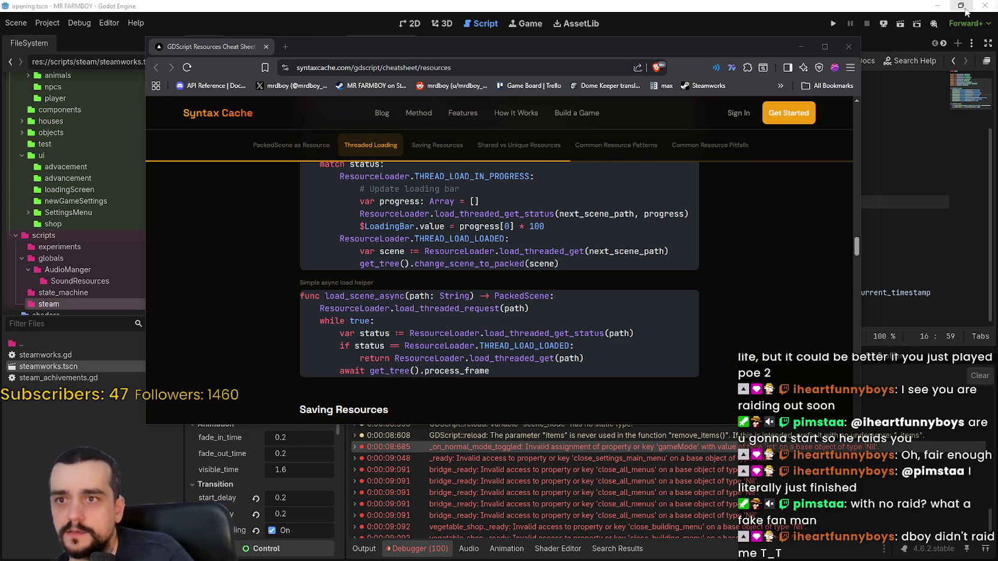
Step: Rewrite line 12's header as func _init() -> void using autocomplete
left_click(822, 20)
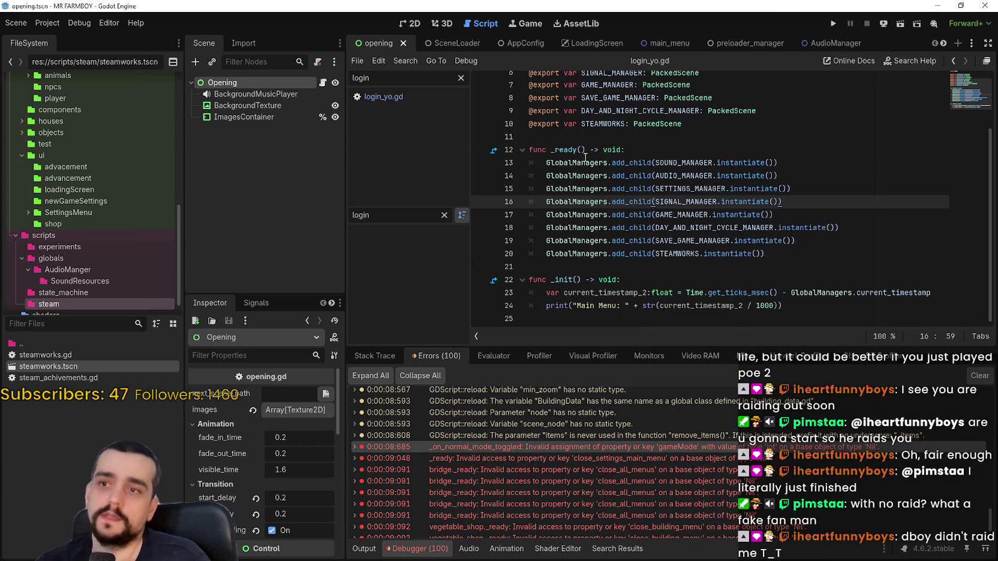
double_click(564, 151)
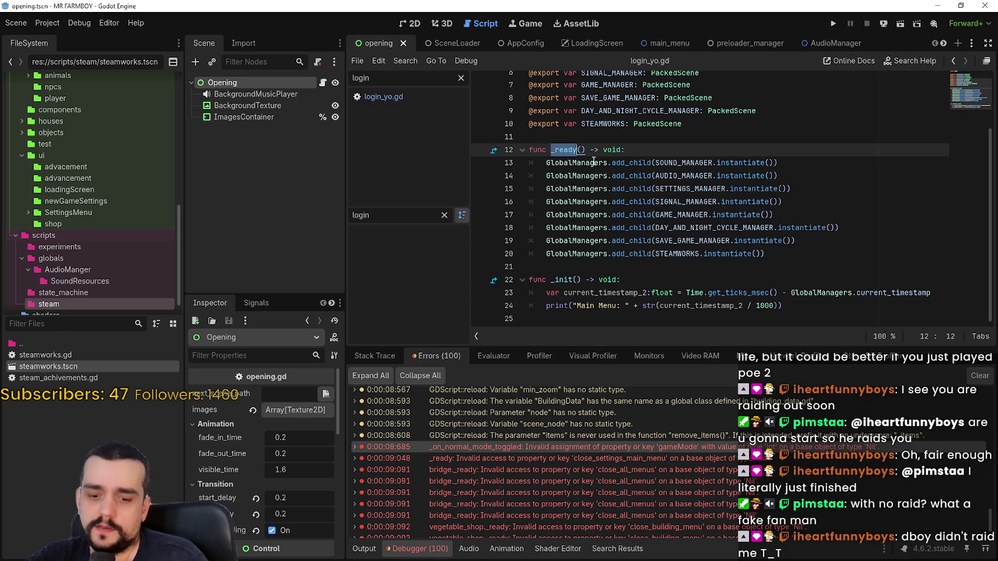
type("_iter")
key("Return")
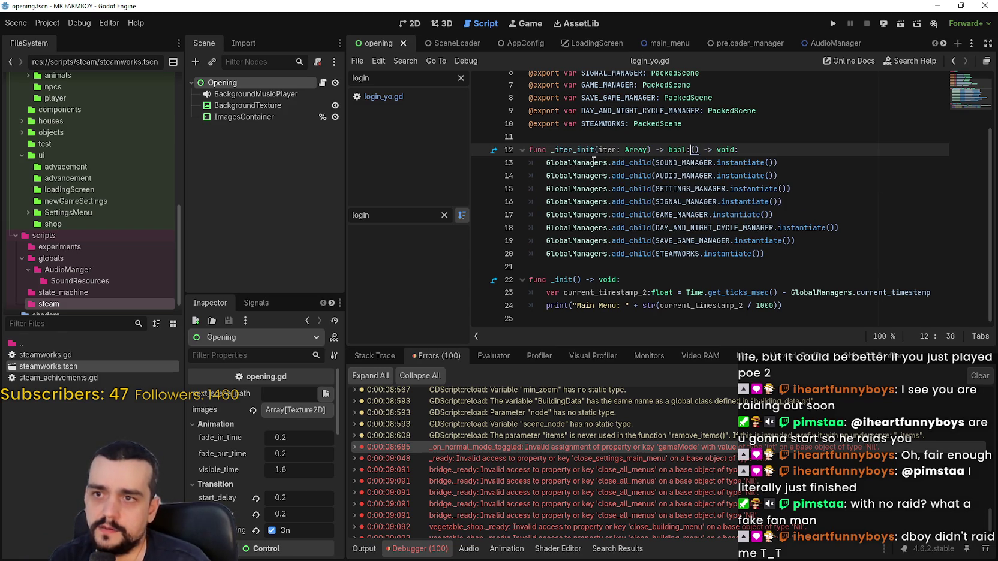
key("ctrl+BackSpace")
key("ctrl+BackSpace")
key("ctrl+BackSpace")
type("init")
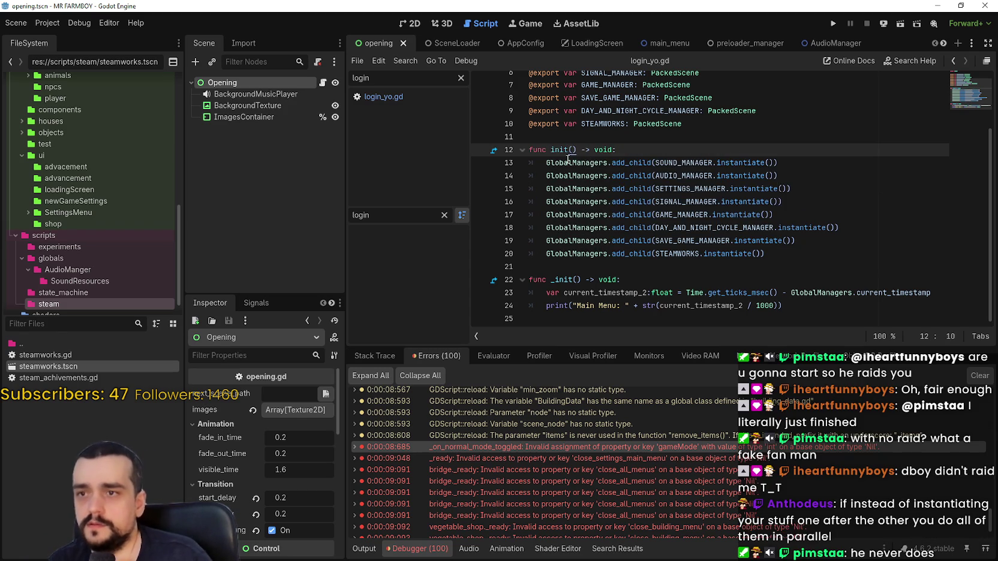
double_click(563, 151)
key("BackSpace")
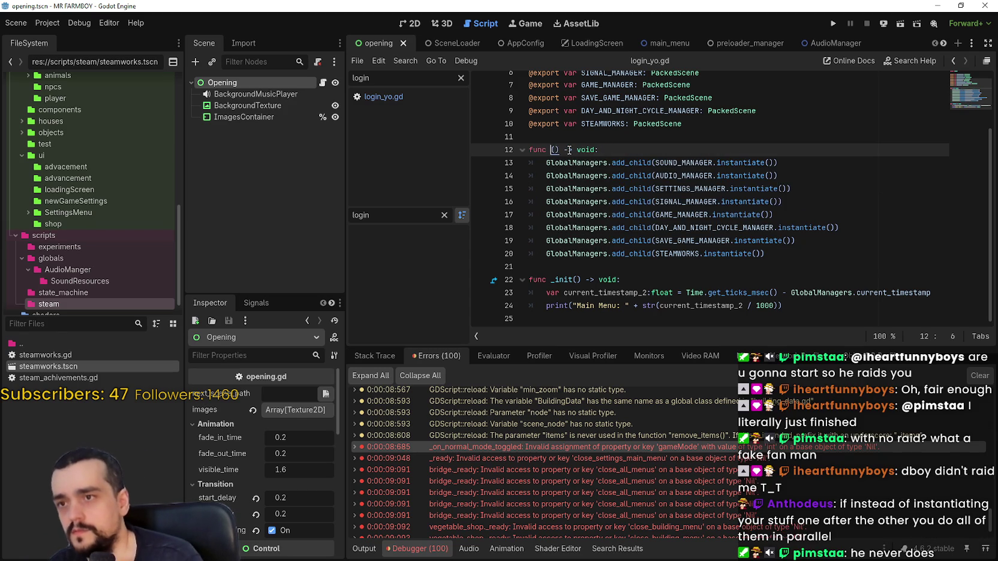
key("ctrl+BackSpace")
left_click_drag(594, 151, 522, 151)
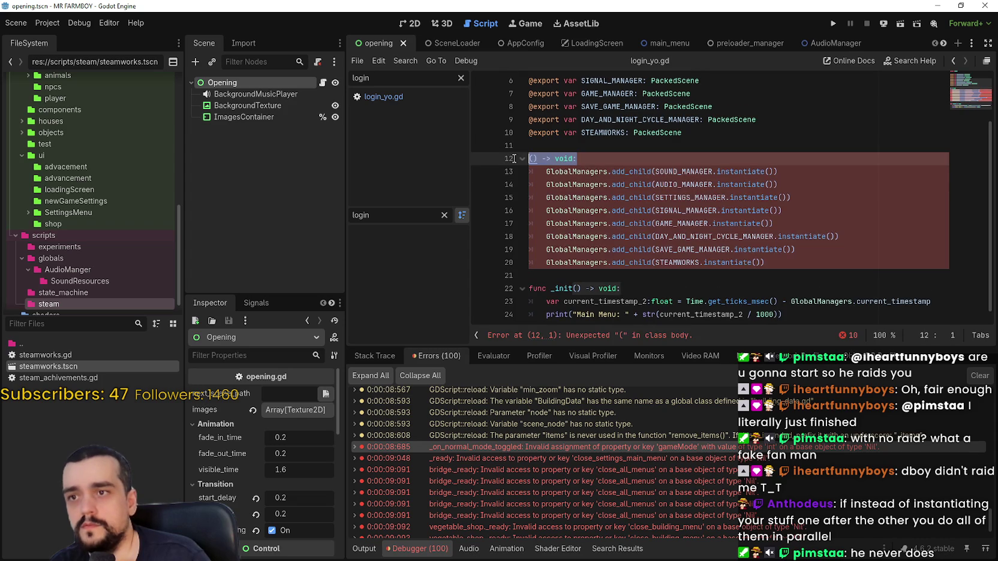
type("func ")
type("_in")
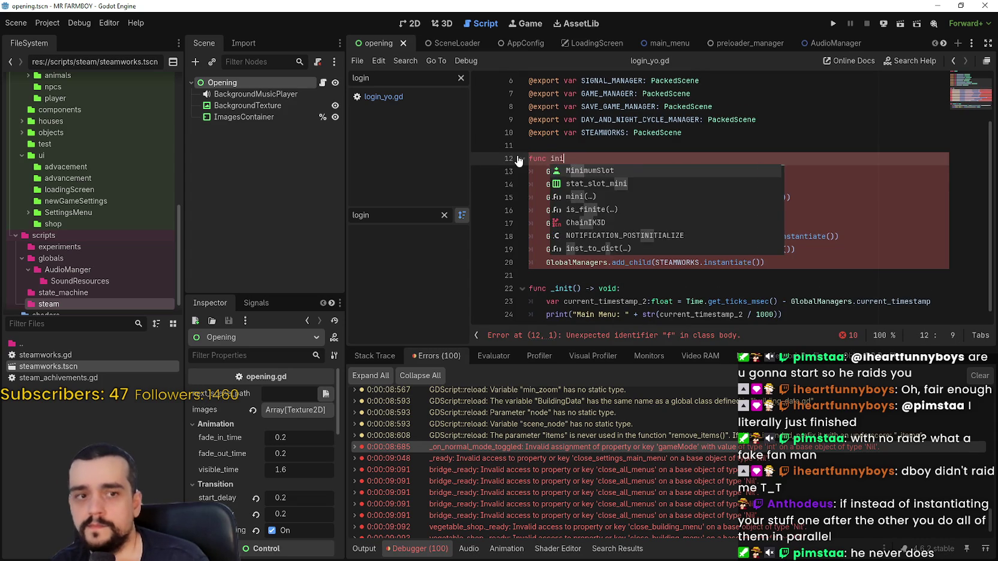
key("Return")
Step: Delete the duplicate func _init() declaration on line 22
scroll(644, 253, "down", 1)
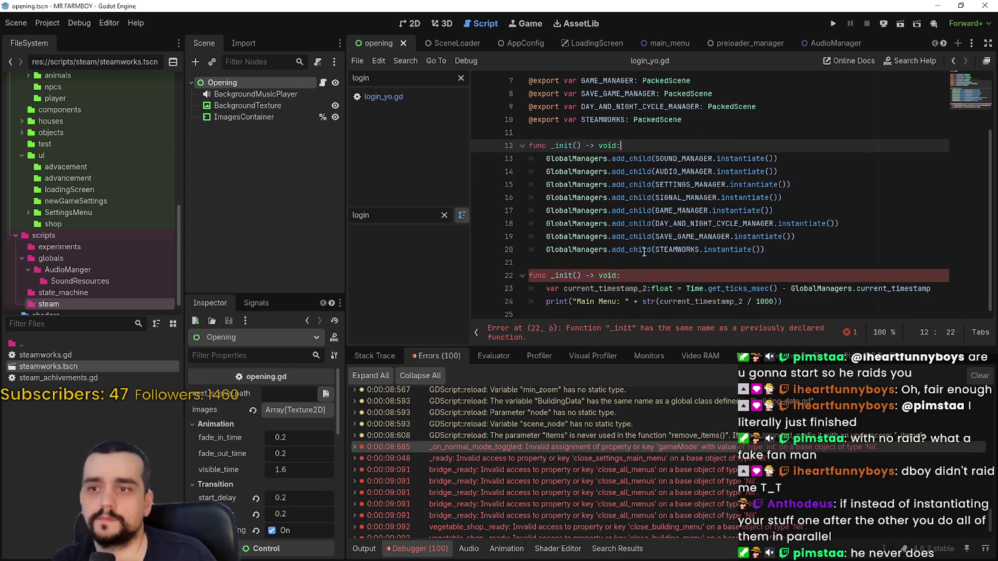
left_click_drag(641, 275, 527, 276)
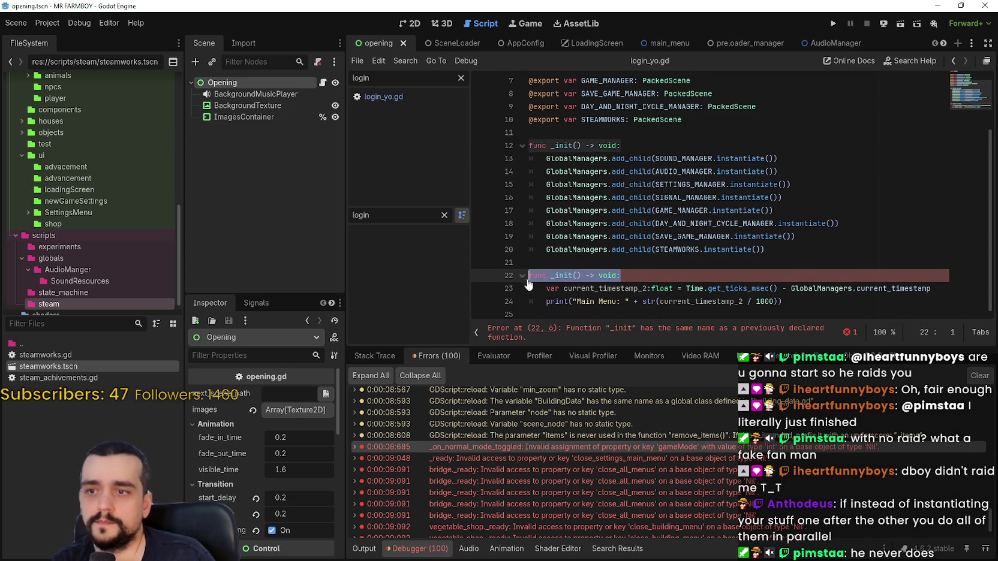
key("BackSpace")
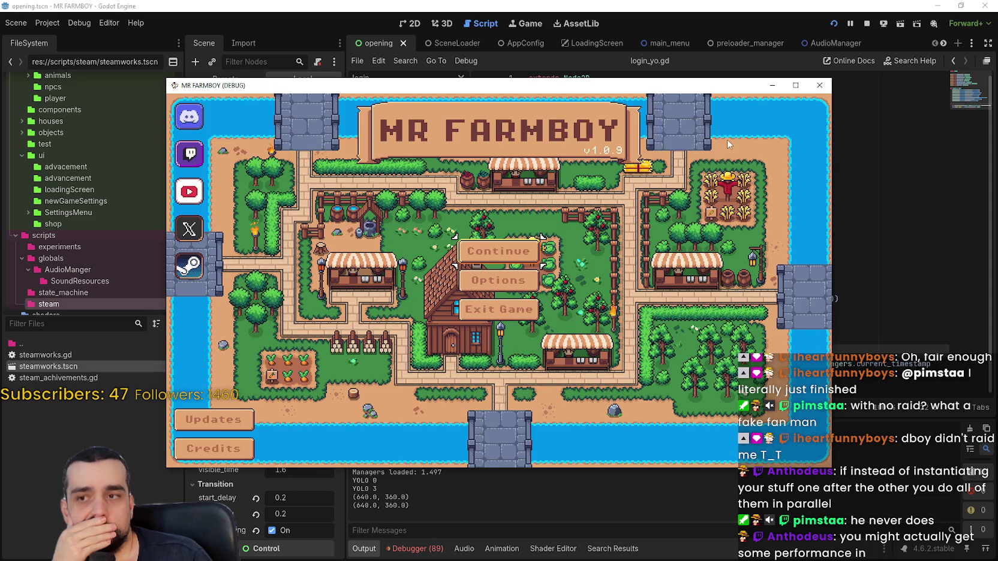
Step: Stop the running game with F8 after the main menu loads
key("F8")
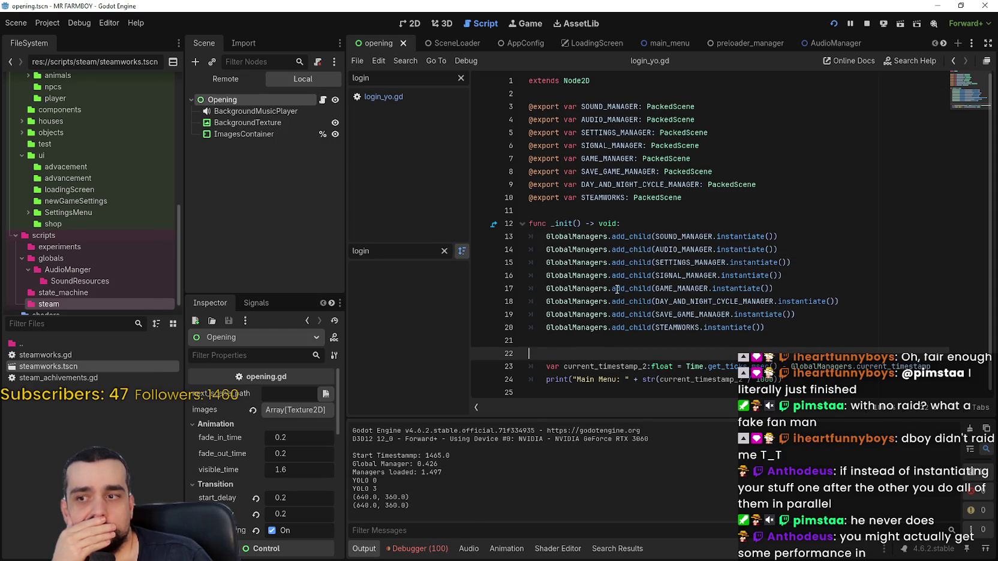
mouse_move(616, 288)
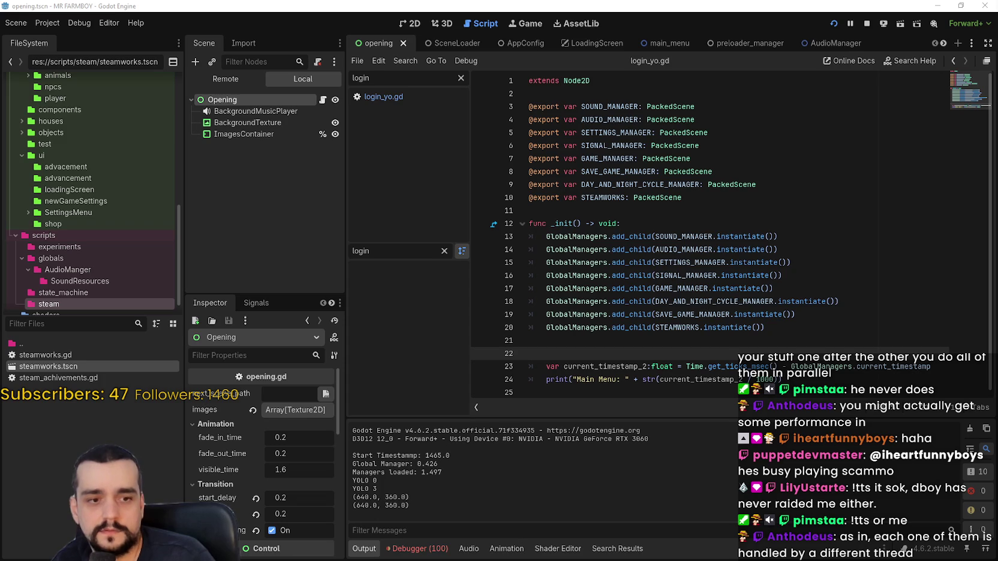
Step: Paste the load_scene_async helper below the Main Menu print line, separated by a blank line
key("alt+Tab")
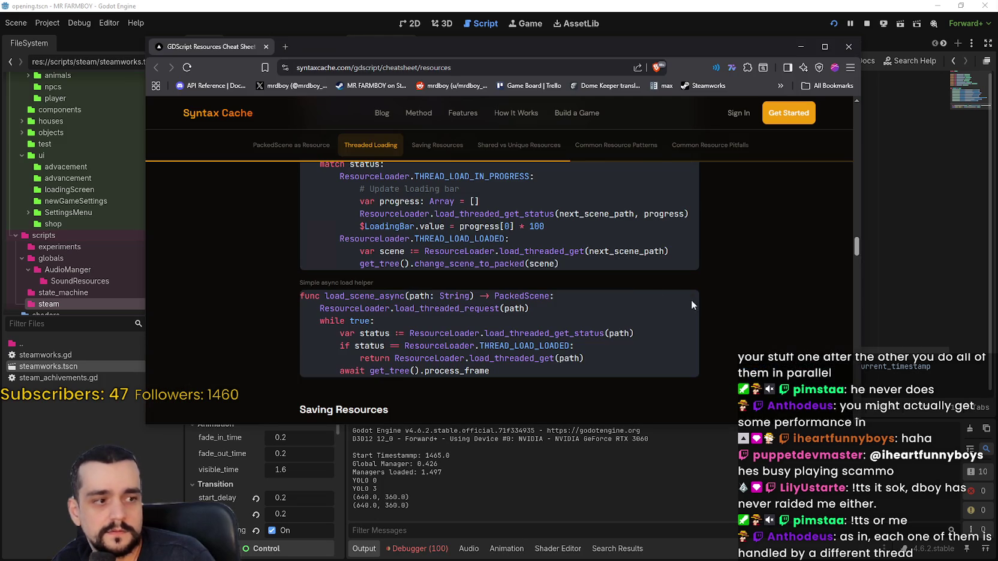
key("alt+Tab")
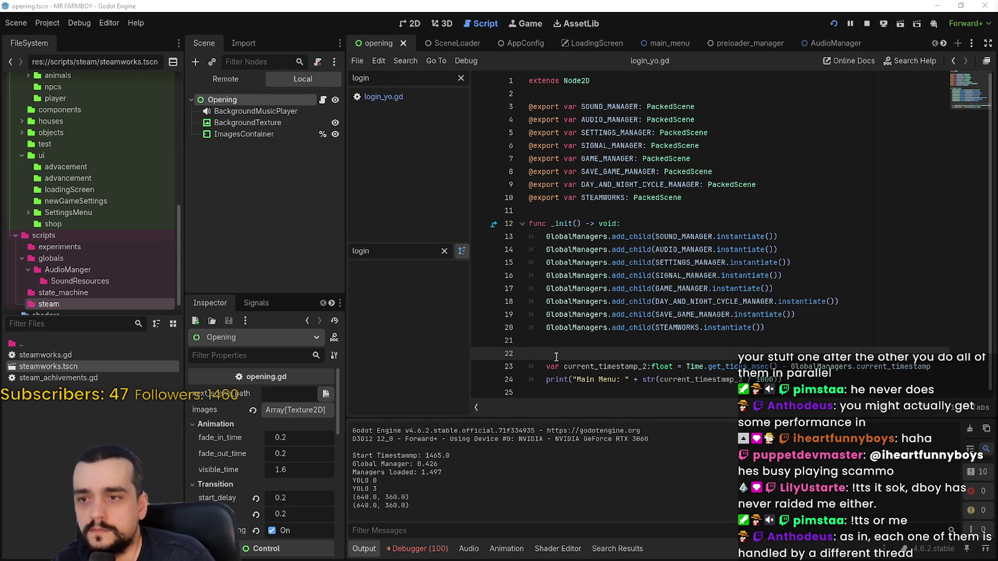
left_click(578, 392)
key("Up")
key("Up")
key("Up")
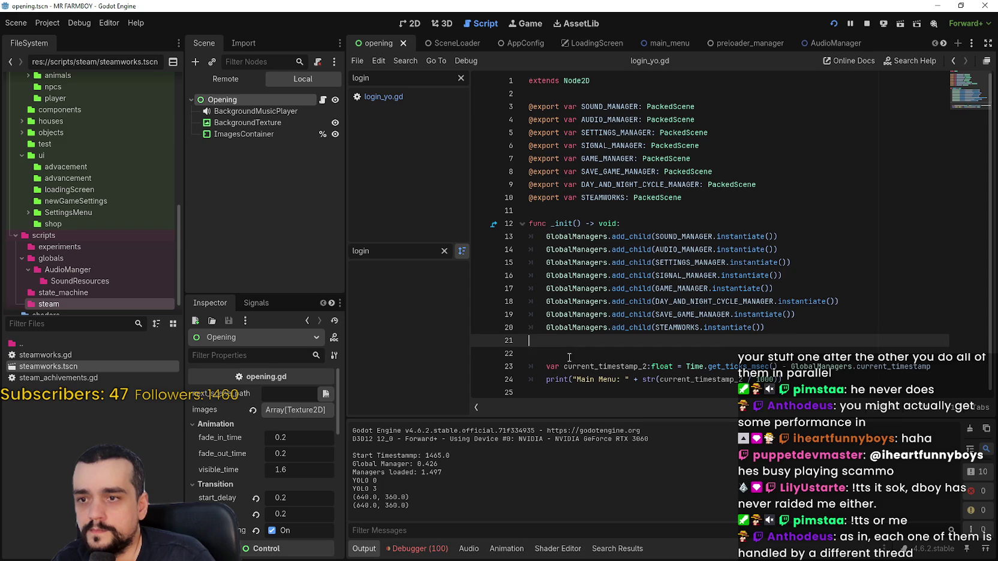
left_click(562, 393)
key("ctrl+v")
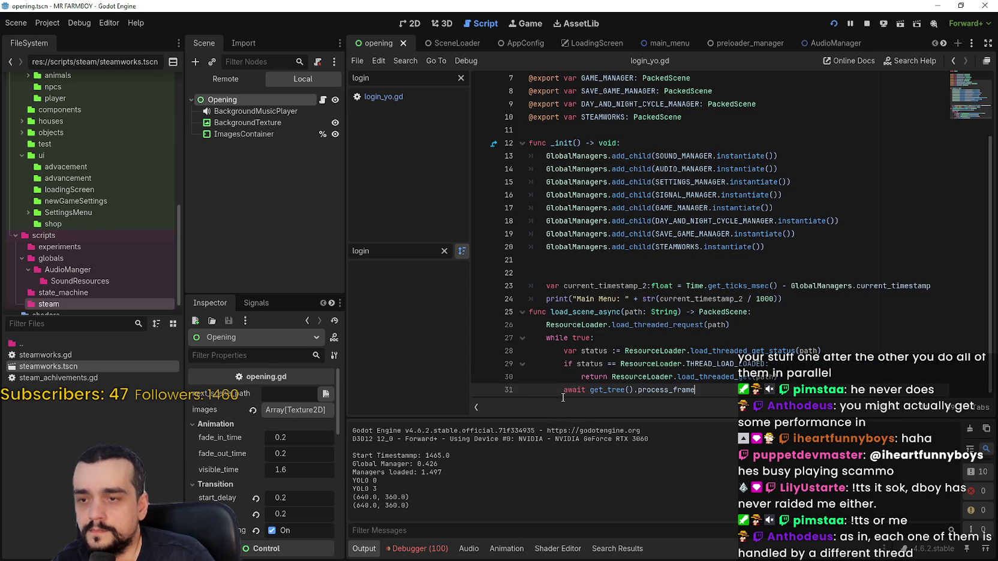
left_click(797, 303)
key("Return")
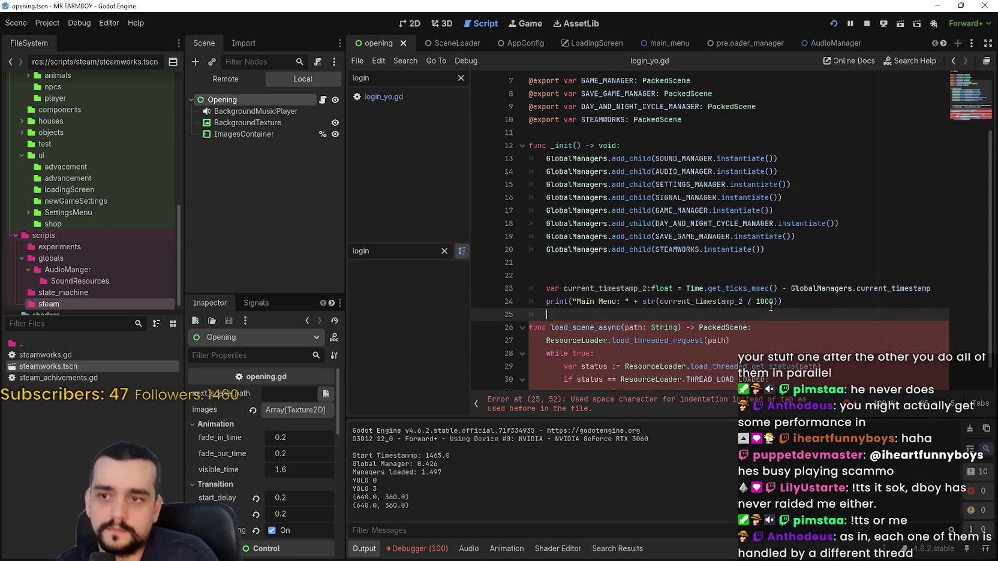
Step: Save the script with Ctrl+S and check the load_scene_async header
scroll(723, 388, "down", 1)
scroll(723, 389, "down", 1)
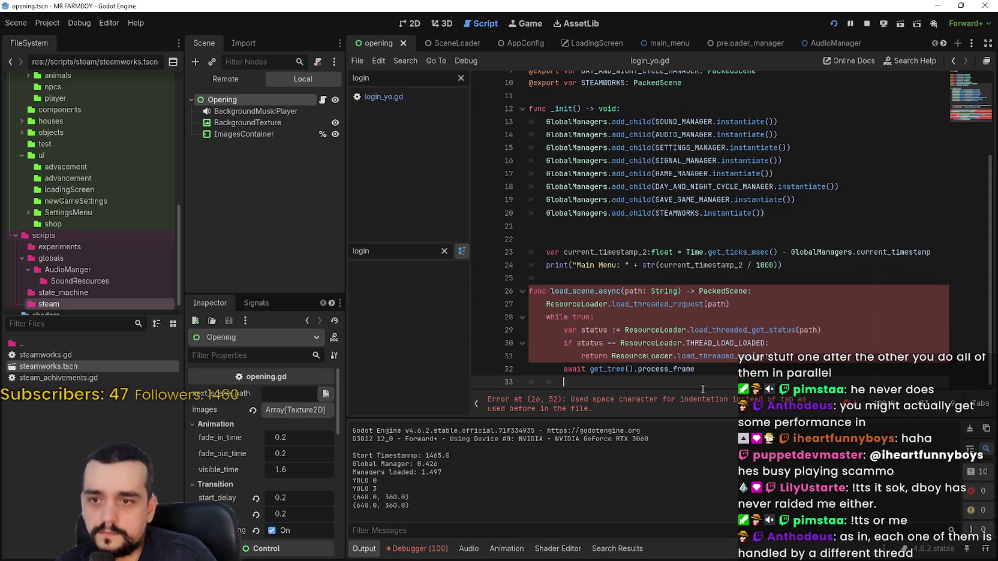
mouse_move(681, 344)
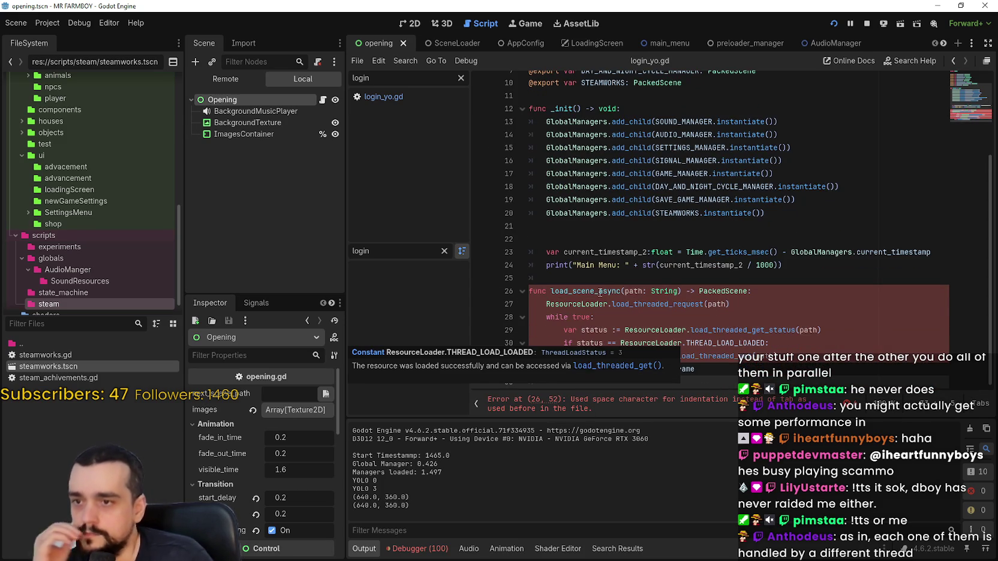
key("ctrl+s")
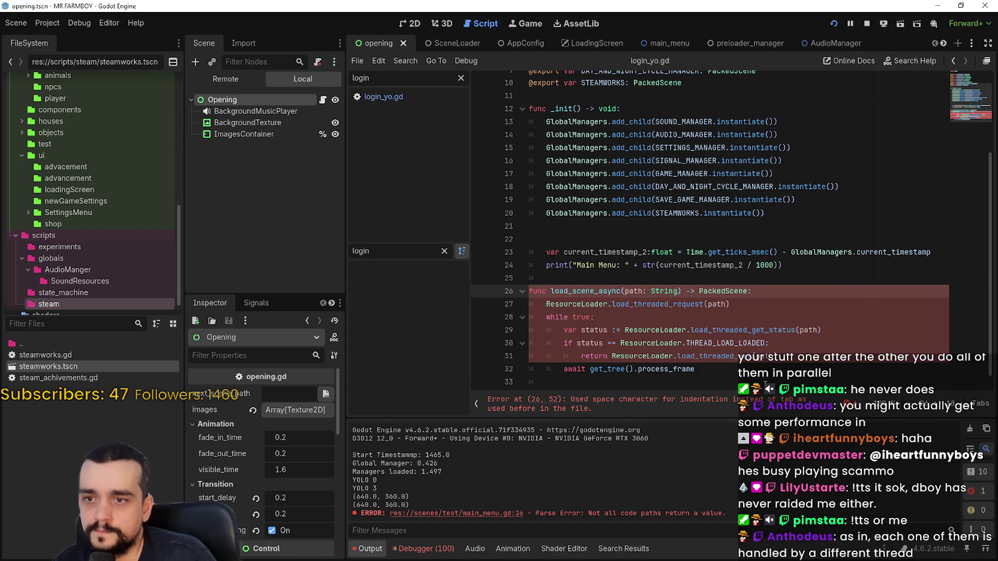
scroll(733, 352, "up", 1)
left_click(624, 302)
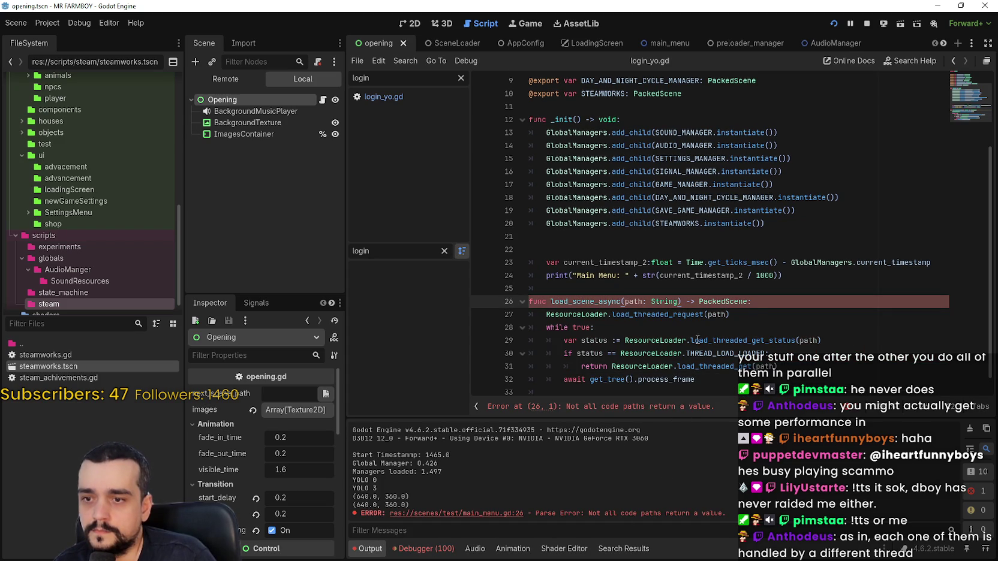
left_click(757, 306)
double_click(559, 302)
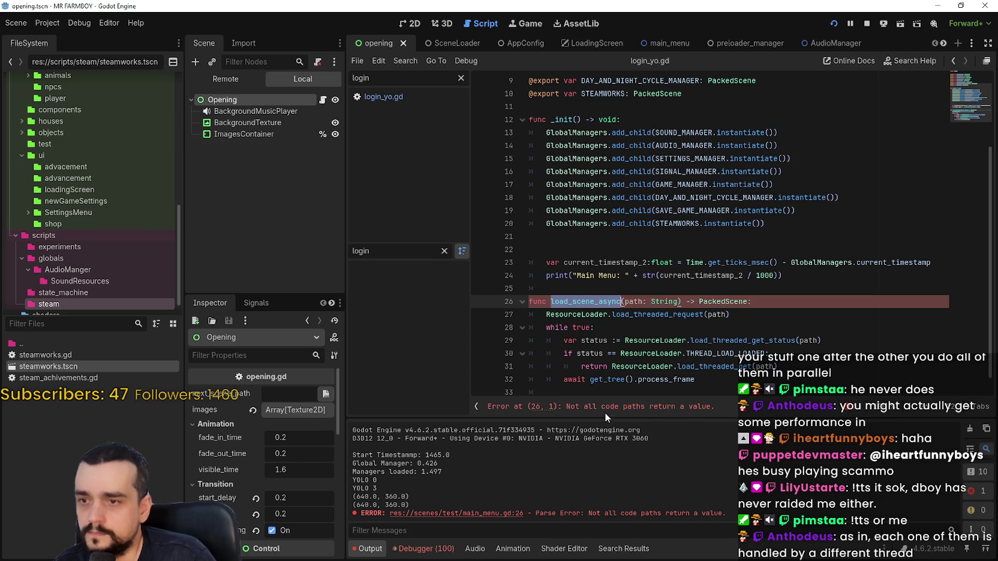
scroll(689, 337, "down", 1)
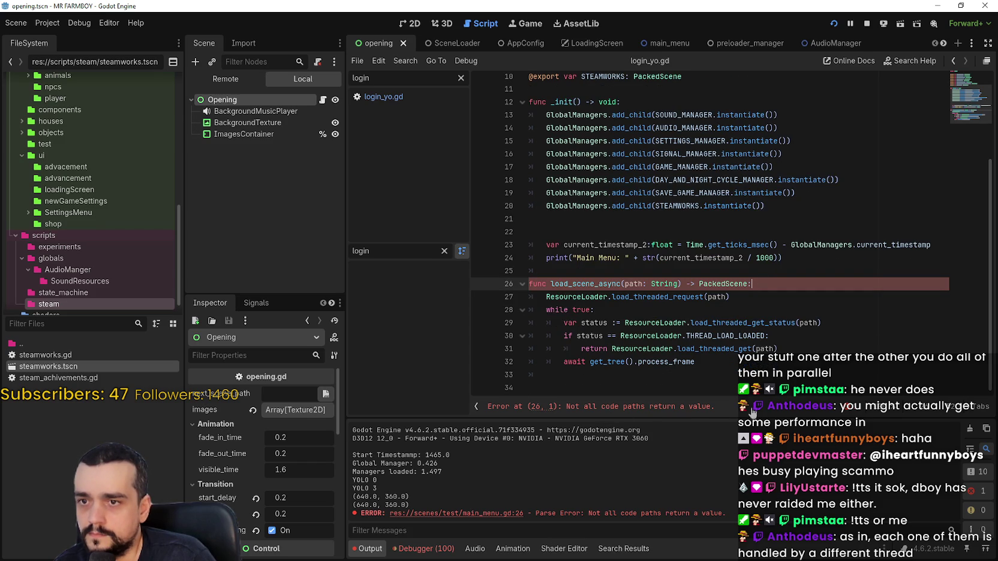
scroll(733, 345, "up", 3)
scroll(733, 345, "down", 2)
scroll(733, 345, "down", 1)
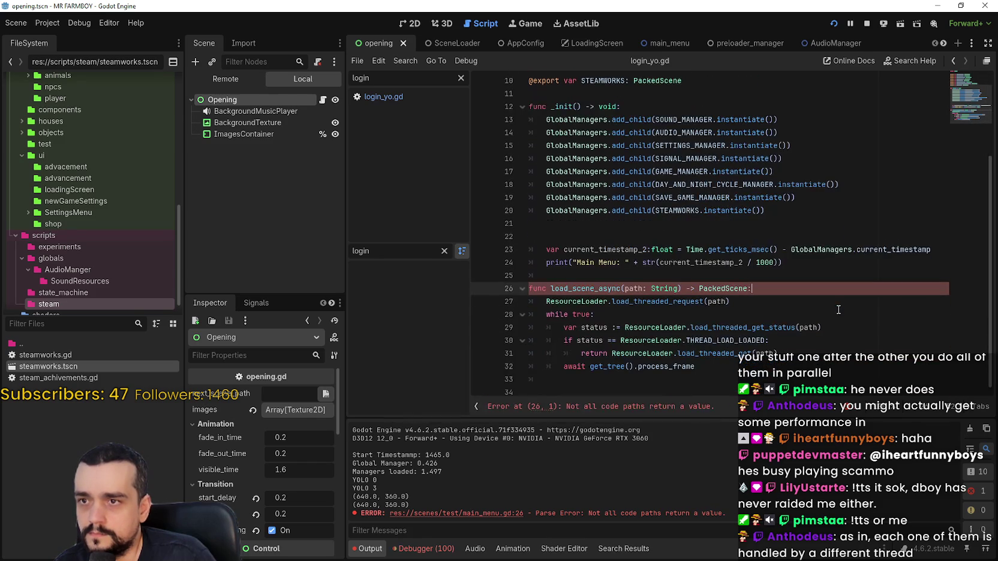
scroll(790, 302, "up", 1)
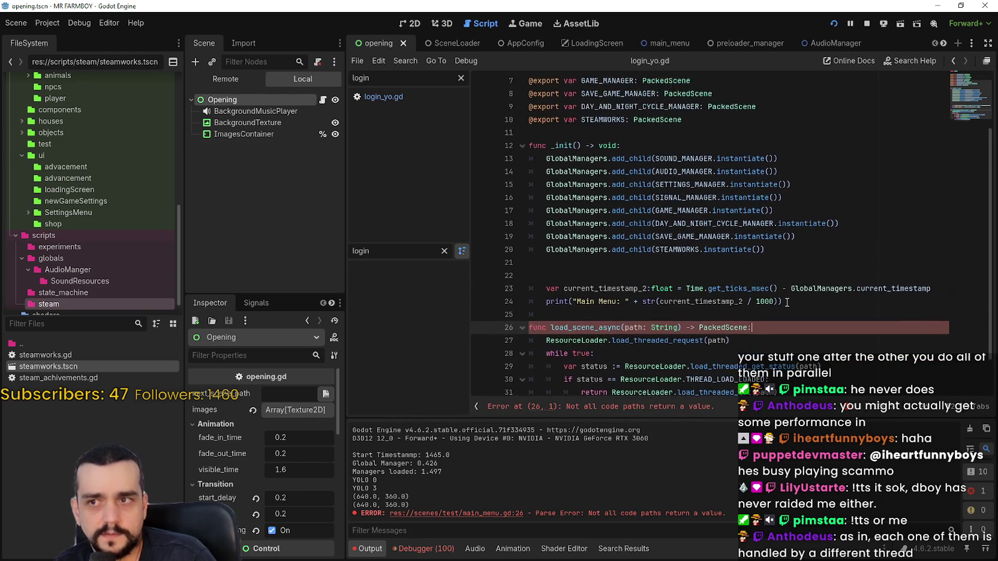
scroll(787, 302, "down", 1)
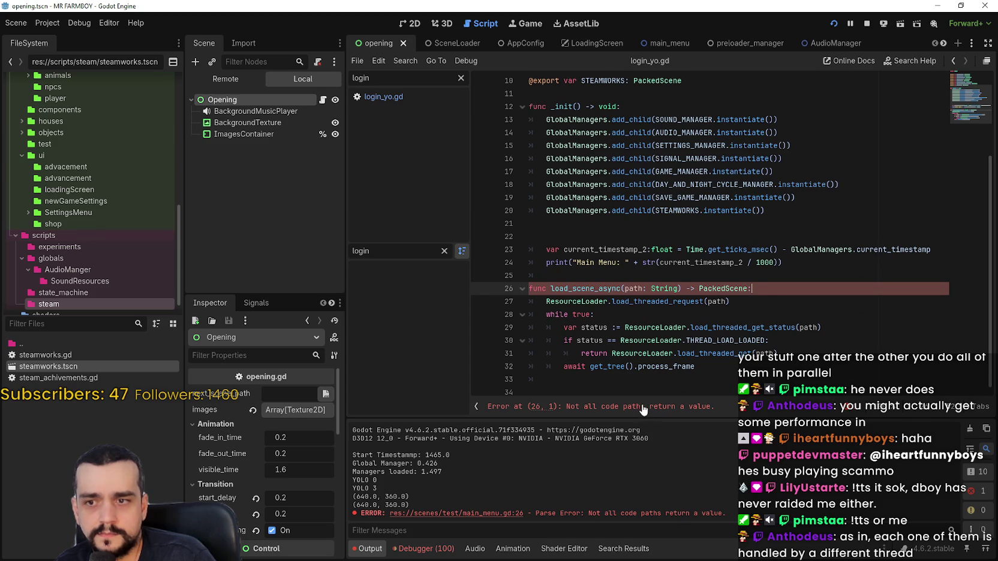
scroll(756, 294, "down", 1)
key("Down")
left_click(765, 282)
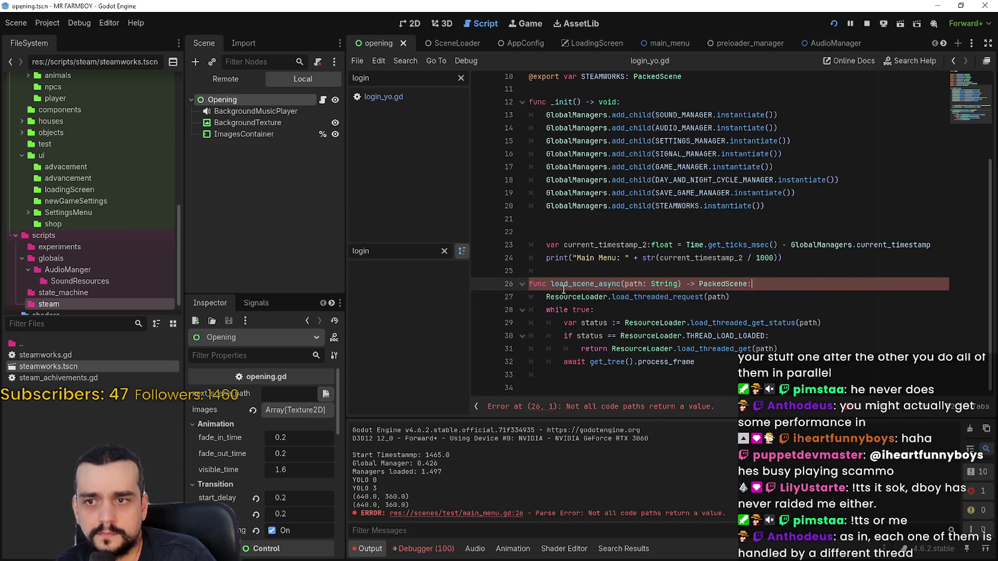
left_click_drag(550, 284, 624, 286)
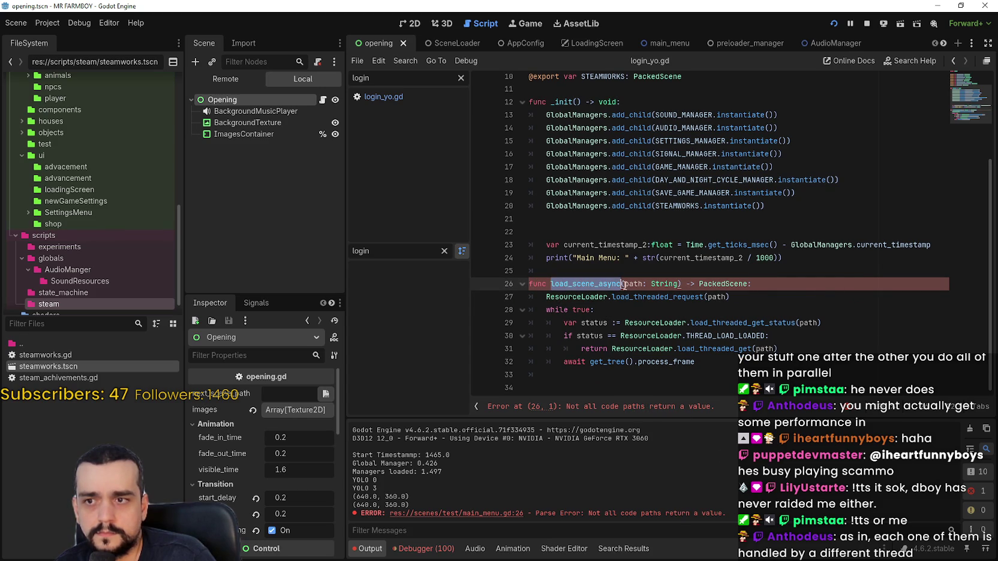
left_click(745, 292)
mouse_move(721, 285)
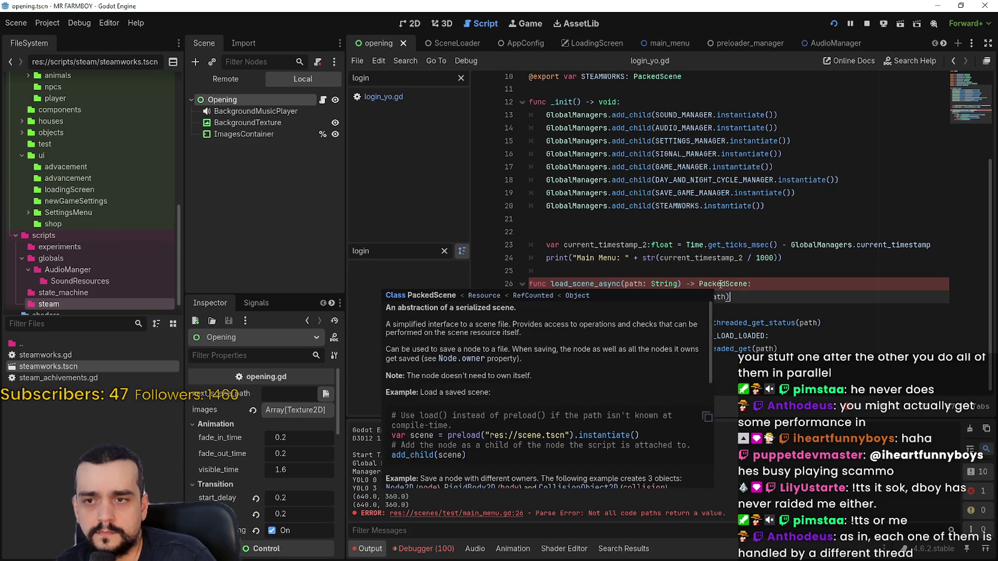
double_click(594, 286)
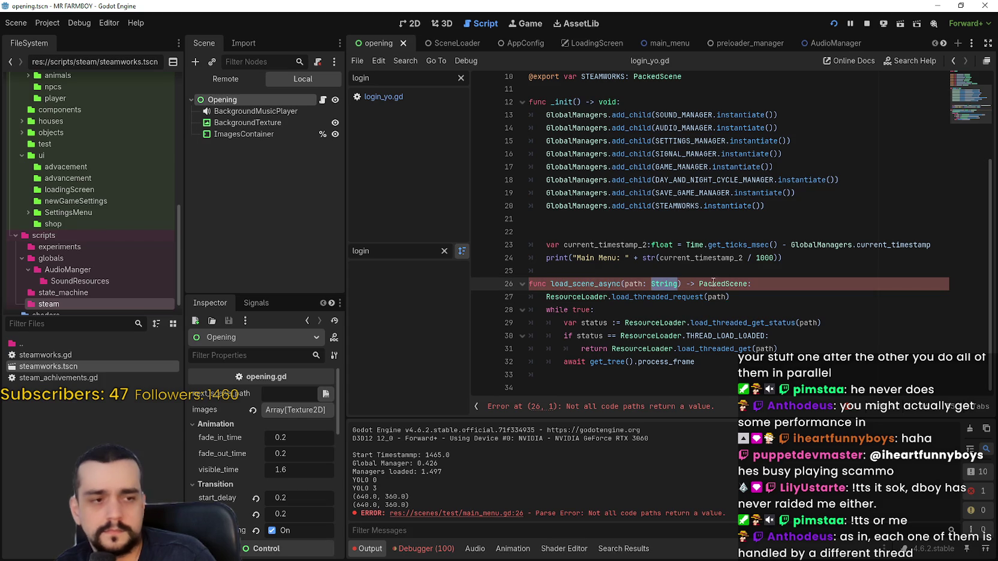
mouse_move(593, 272)
left_mouse_down()
mouse_move(785, 301)
mouse_move(781, 285)
left_mouse_up()
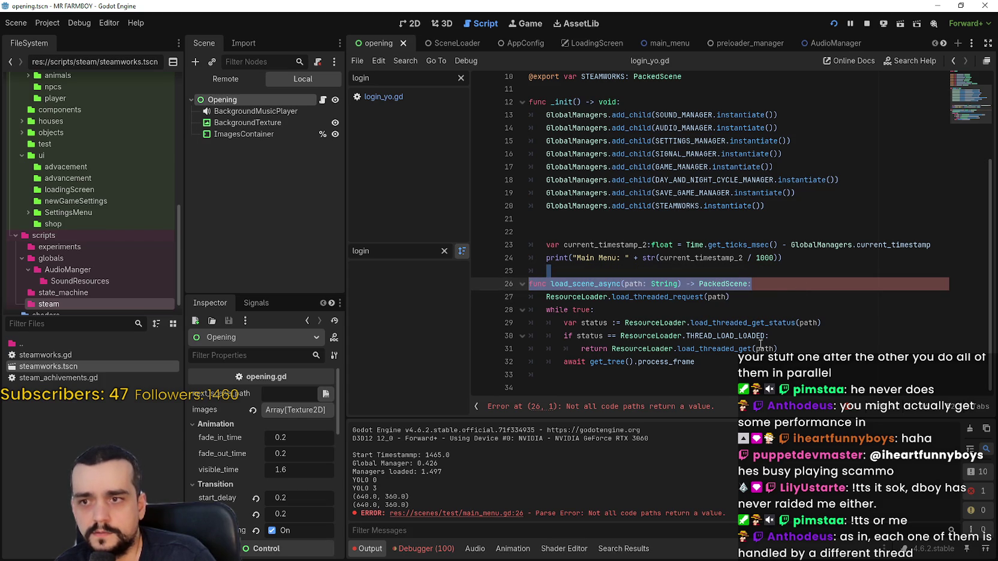
left_click(781, 284)
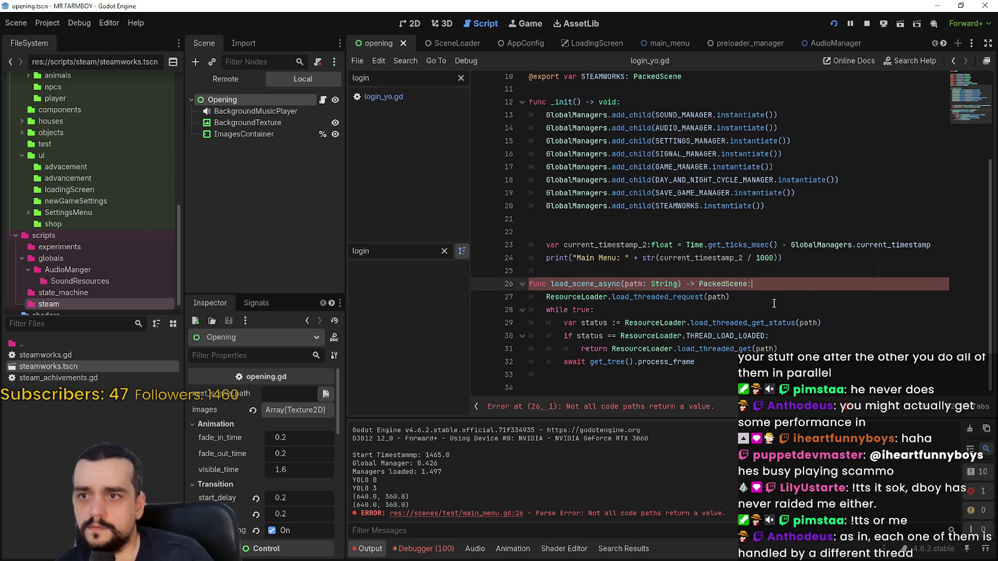
scroll(774, 281, "up", 1)
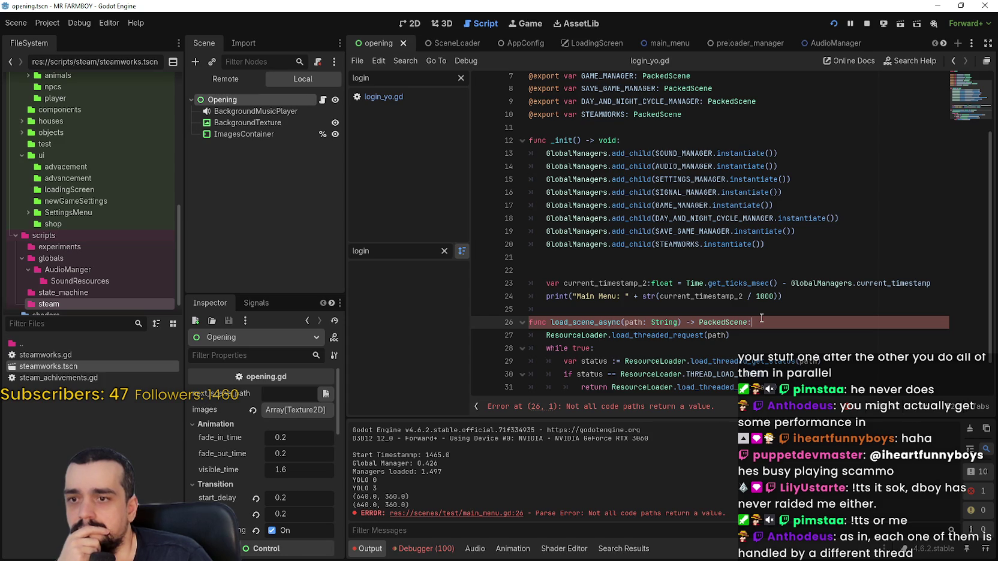
scroll(631, 408, "down", 1)
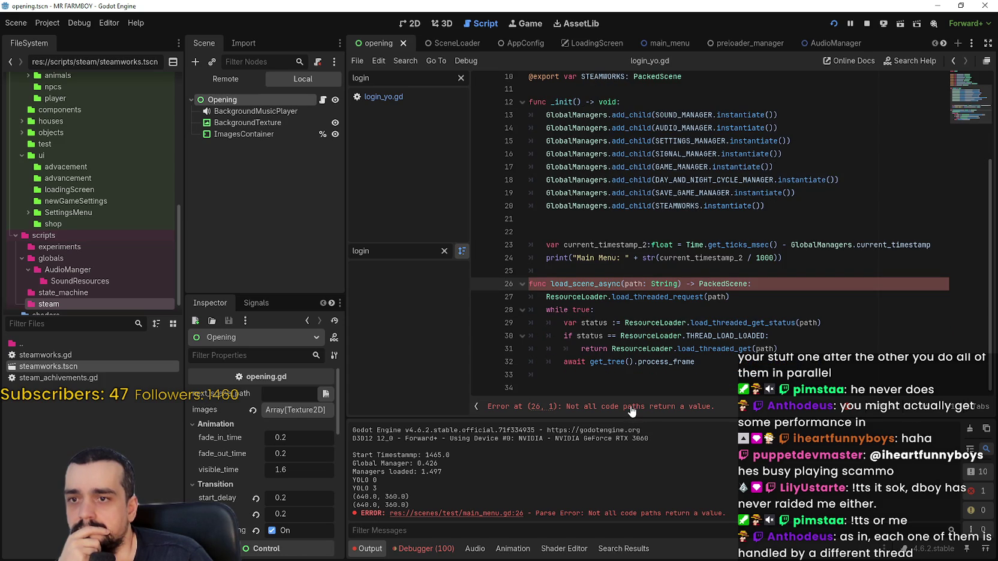
scroll(627, 390, "up", 2)
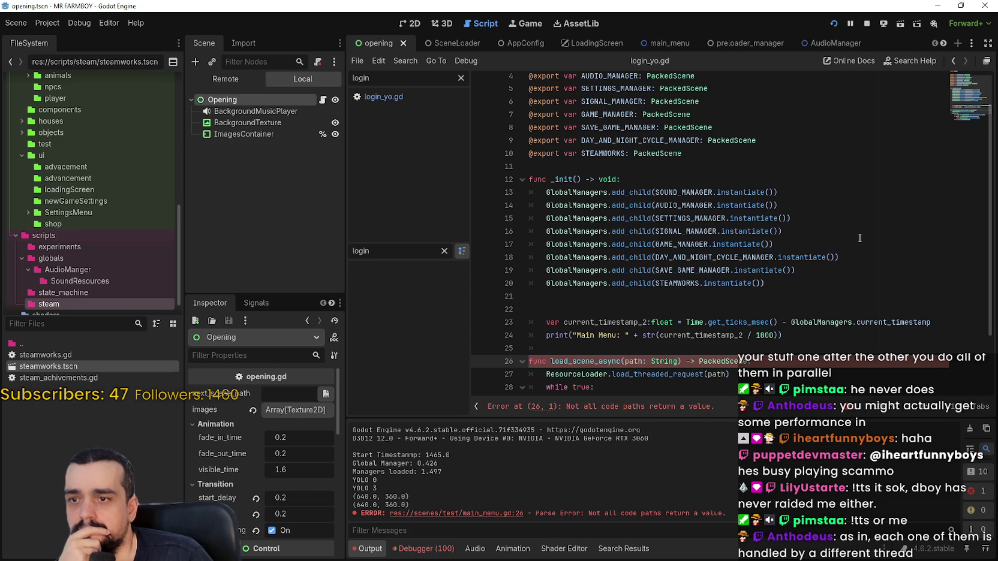
scroll(860, 239, "down", 1)
left_click(518, 336)
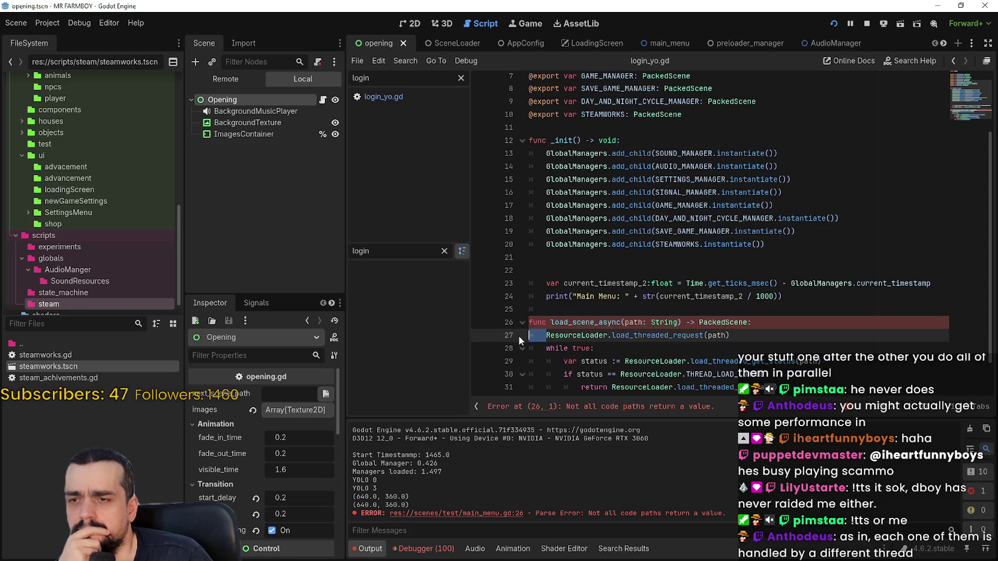
scroll(518, 335, "up", 2)
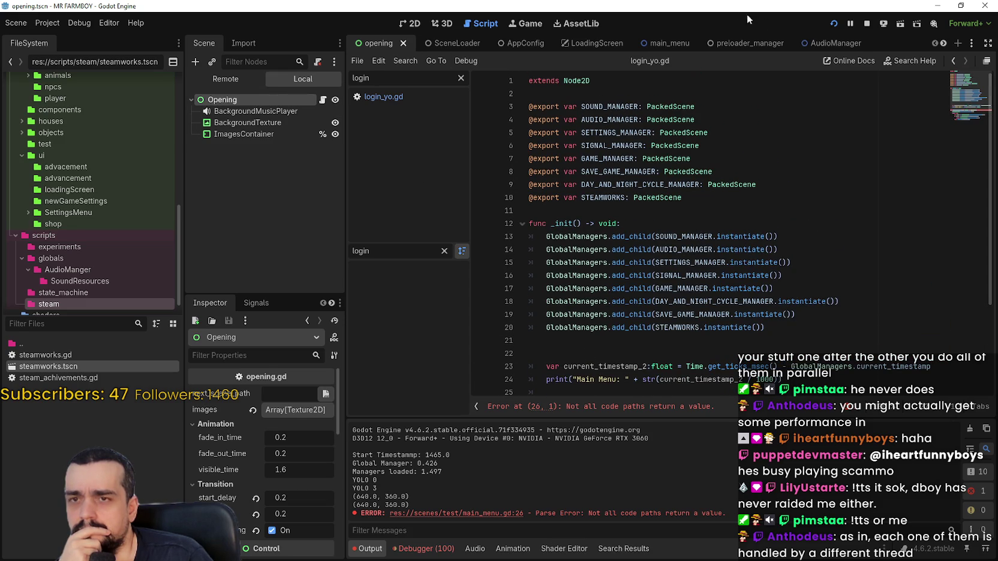
Step: Stop the running game and re-indent line 27 into the function body
left_click(866, 23)
scroll(593, 285, "down", 2)
left_click(528, 314)
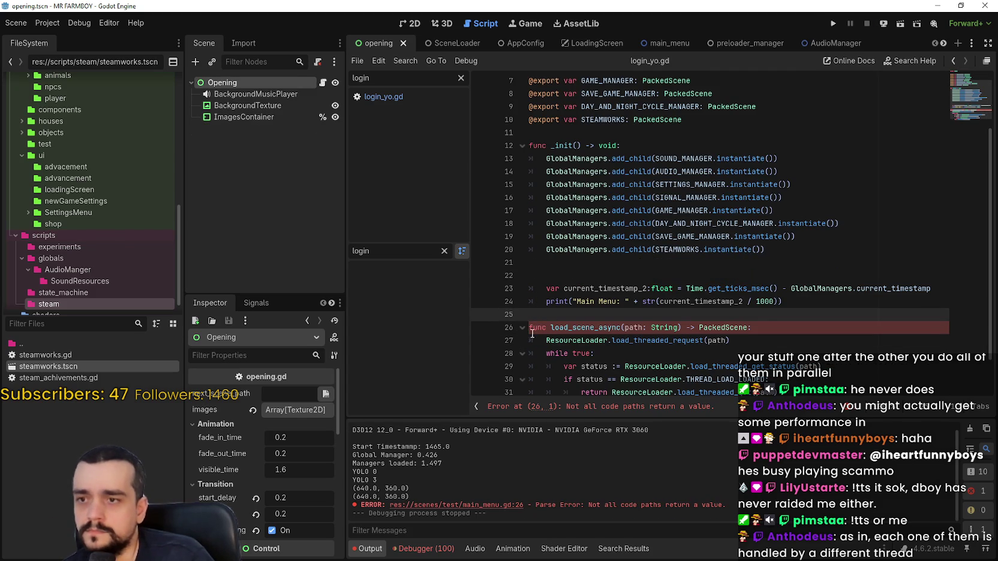
key("Down")
key("Down")
key("Delete")
key("Tab")
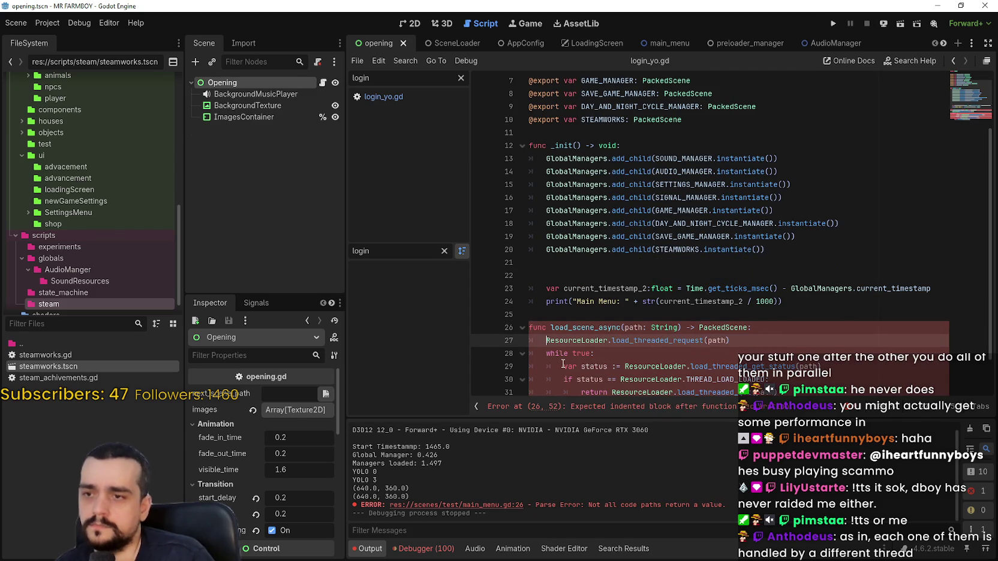
Step: Delete and retype the load_scene_async parameter as path: String
left_click(548, 332)
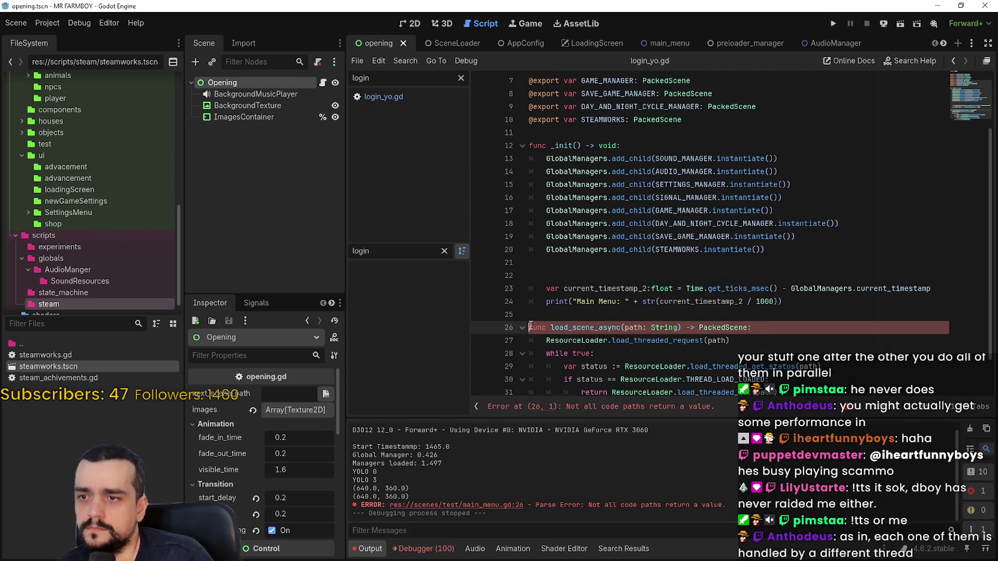
key("Home")
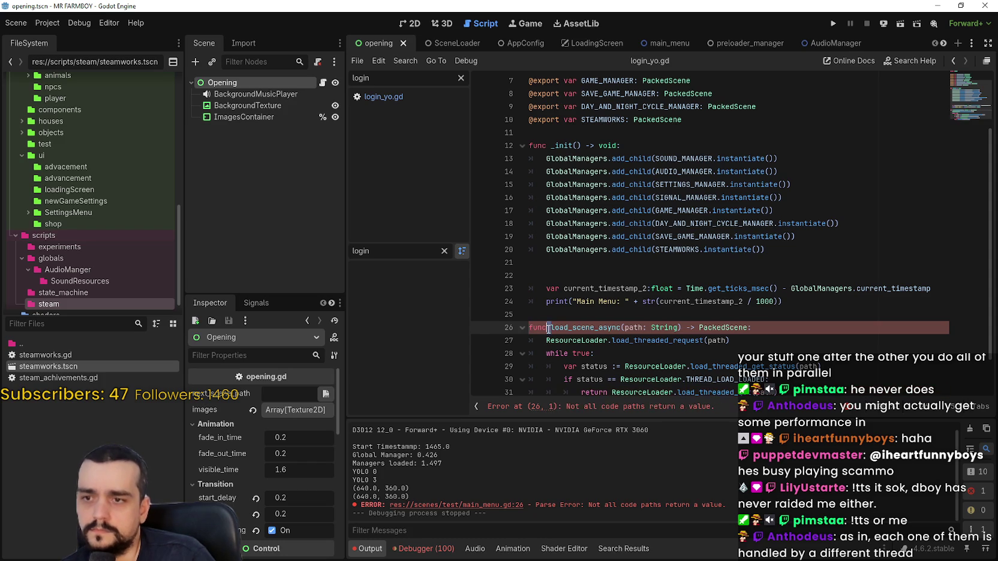
left_click(772, 328)
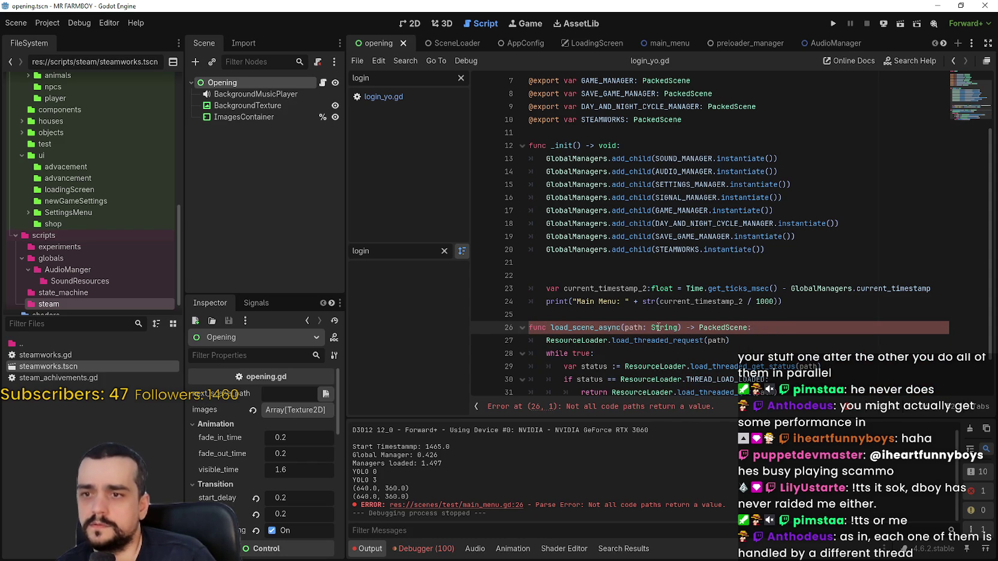
left_click_drag(678, 330, 623, 331)
key("BackSpace")
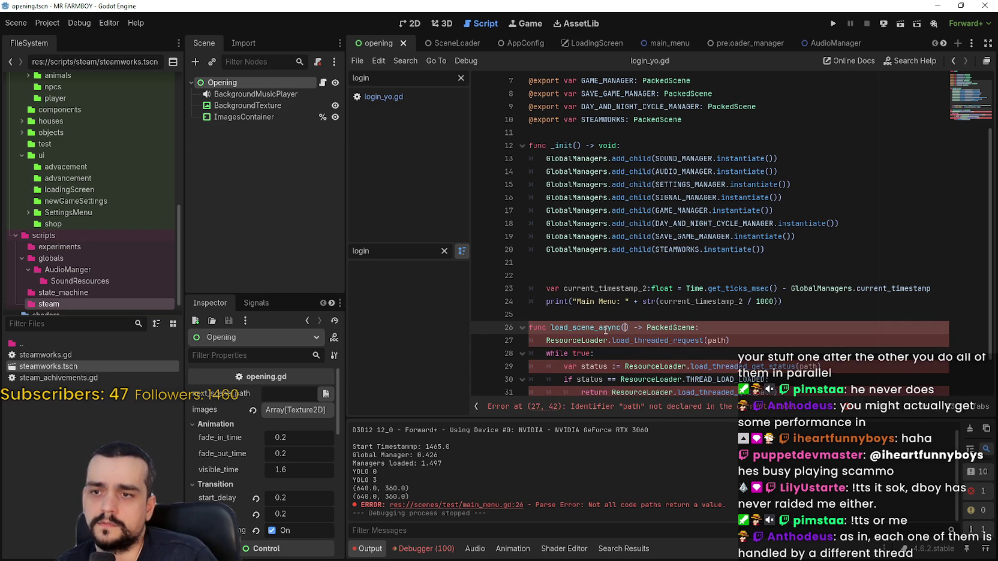
double_click(605, 329)
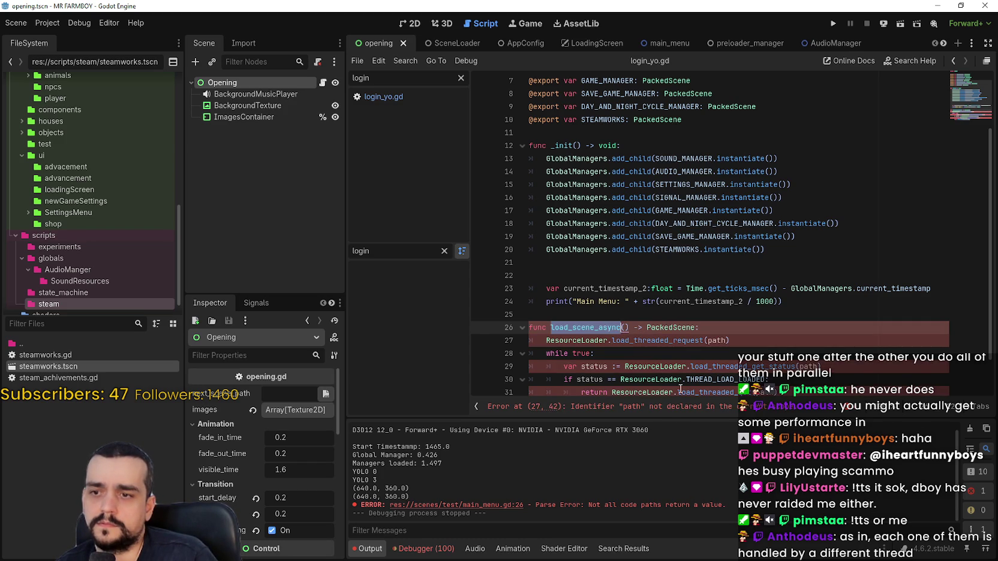
left_click(625, 328)
type("path")
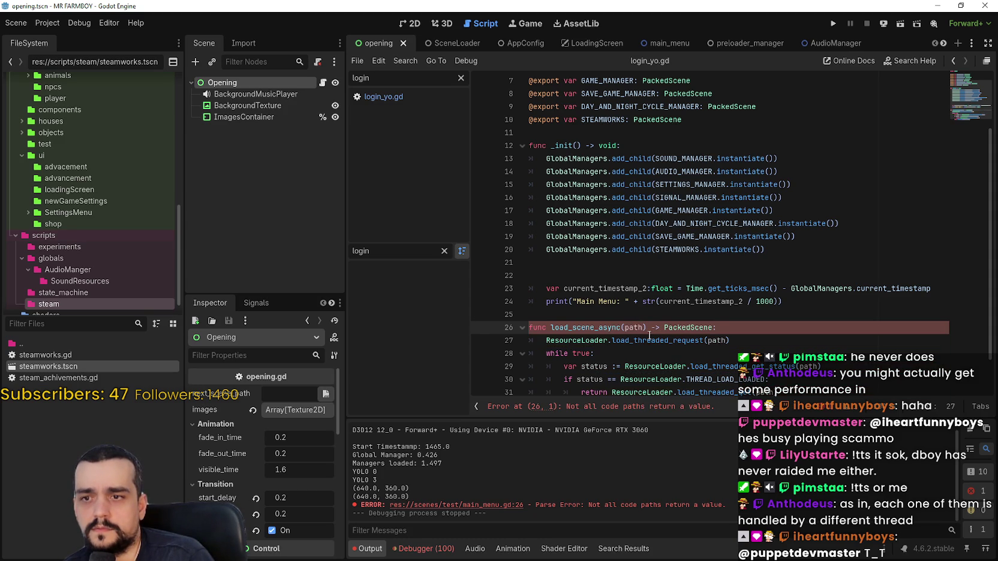
scroll(649, 335, "down", 1)
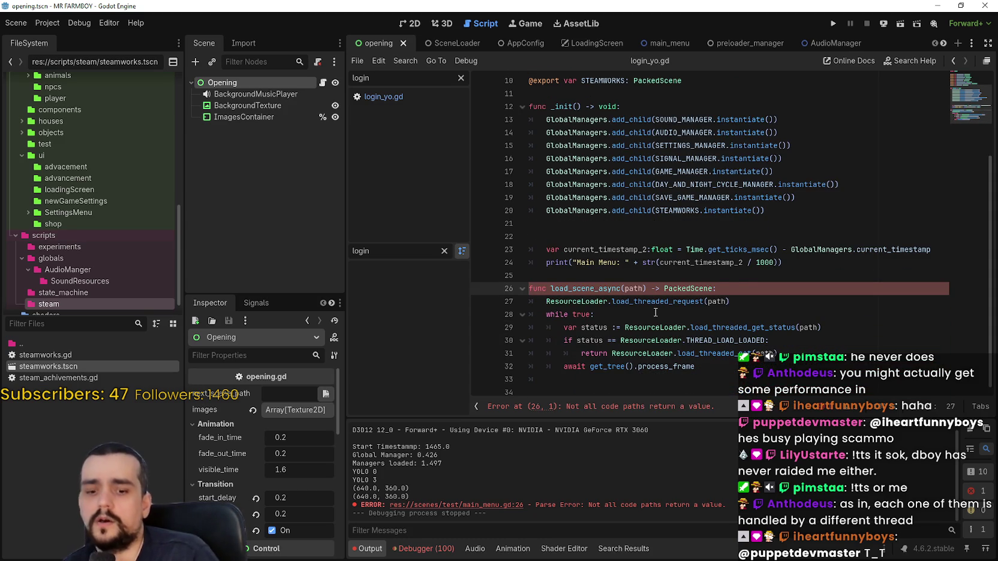
type(": String")
left_click(736, 353)
left_click(730, 375)
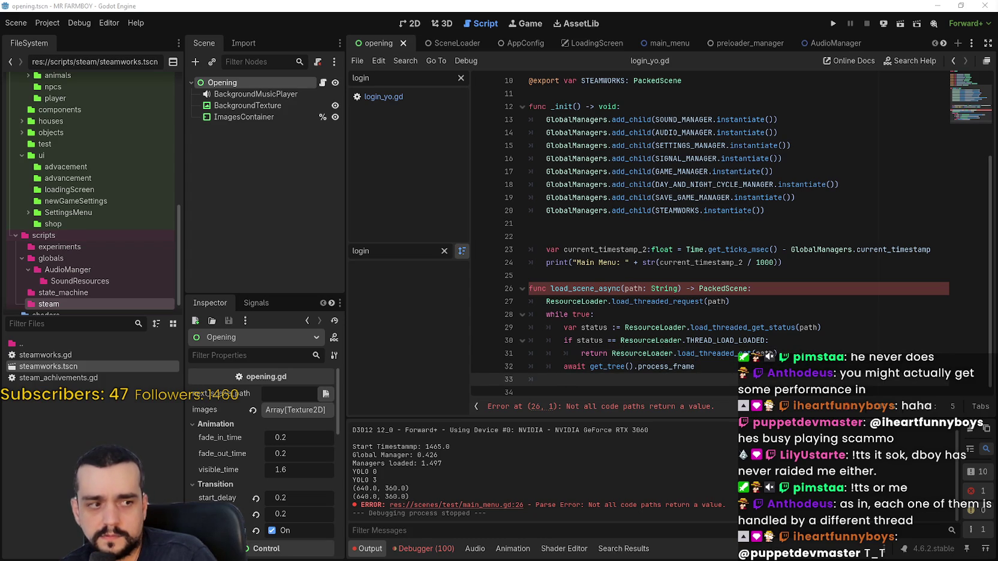
key("alt+Tab")
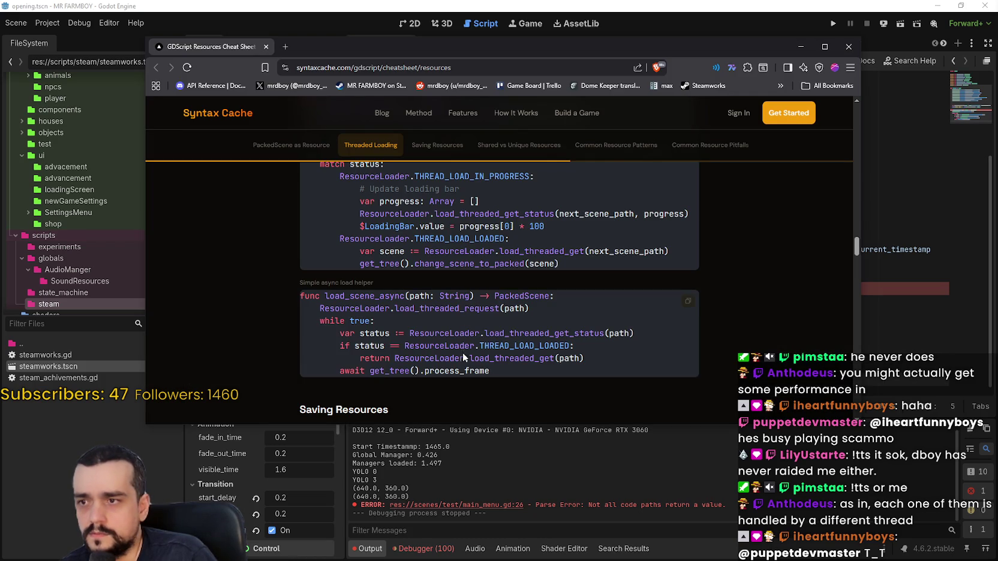
mouse_move(504, 376)
left_mouse_down()
mouse_move(298, 323)
mouse_move(281, 305)
left_mouse_up()
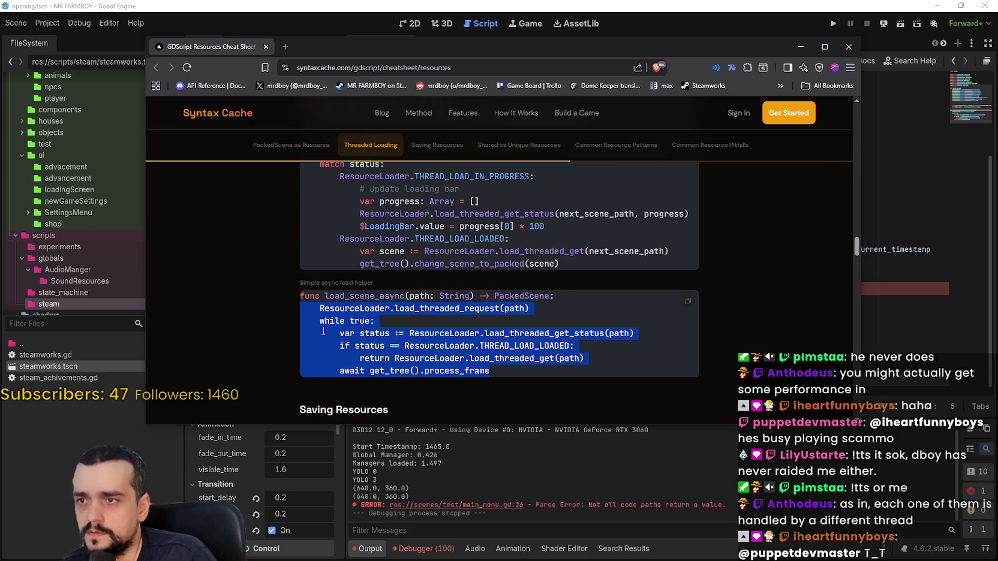
scroll(343, 336, "up", 2)
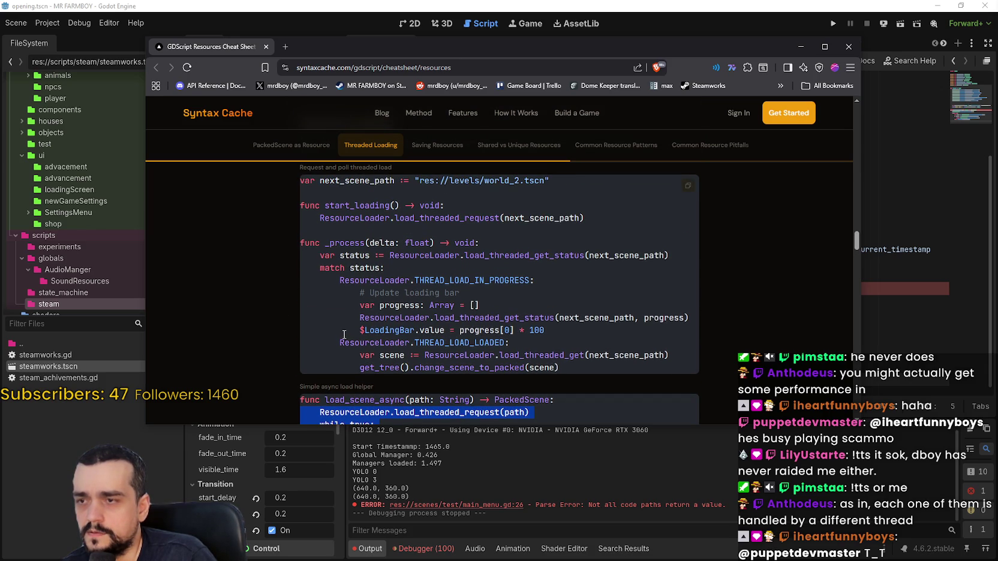
scroll(343, 333, "up", 1)
scroll(341, 331, "down", 2)
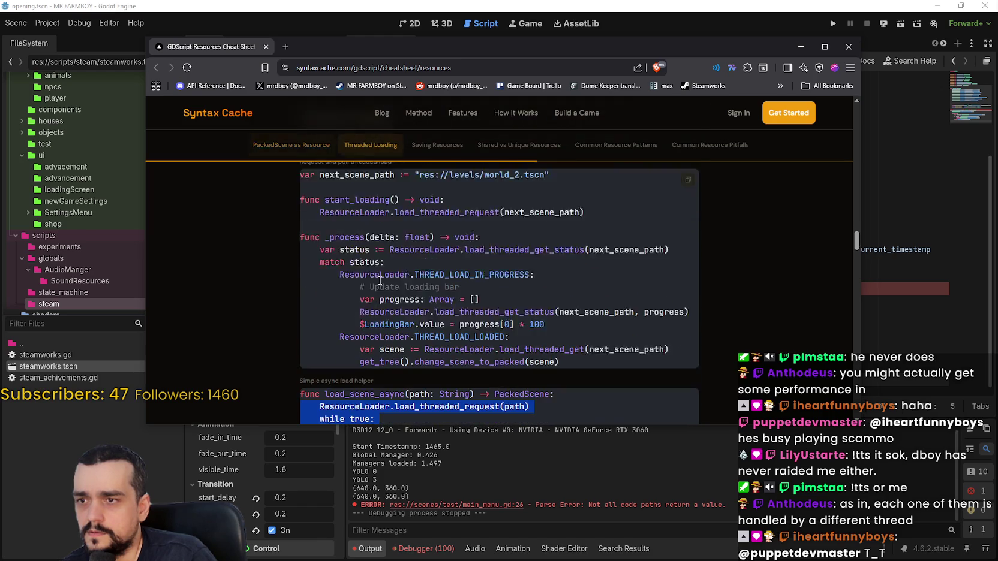
scroll(445, 229, "up", 1)
double_click(462, 218)
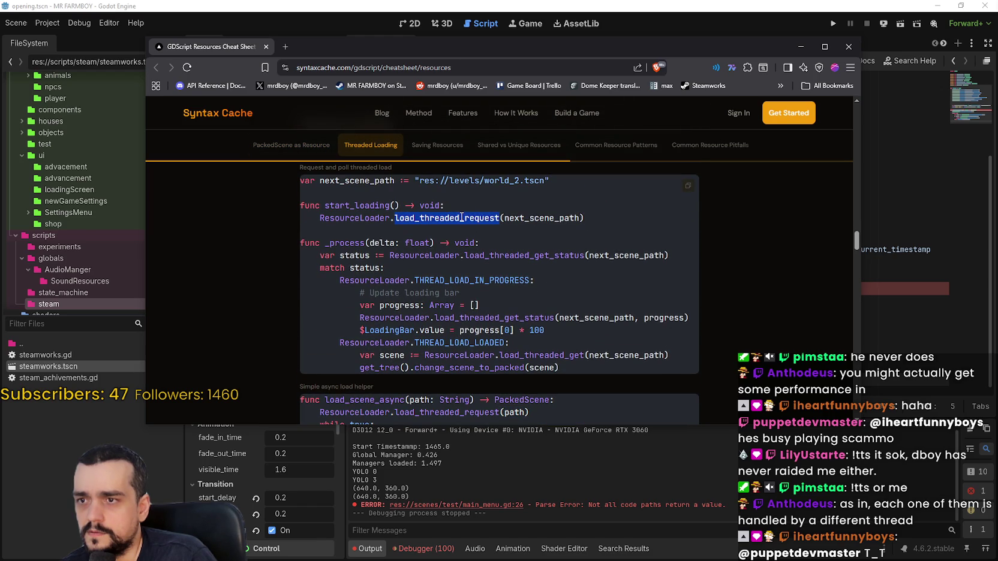
scroll(600, 249, "down", 4)
Step: Add a dedented 'return null' line after the while loop in load_scene_async
left_click(865, 306)
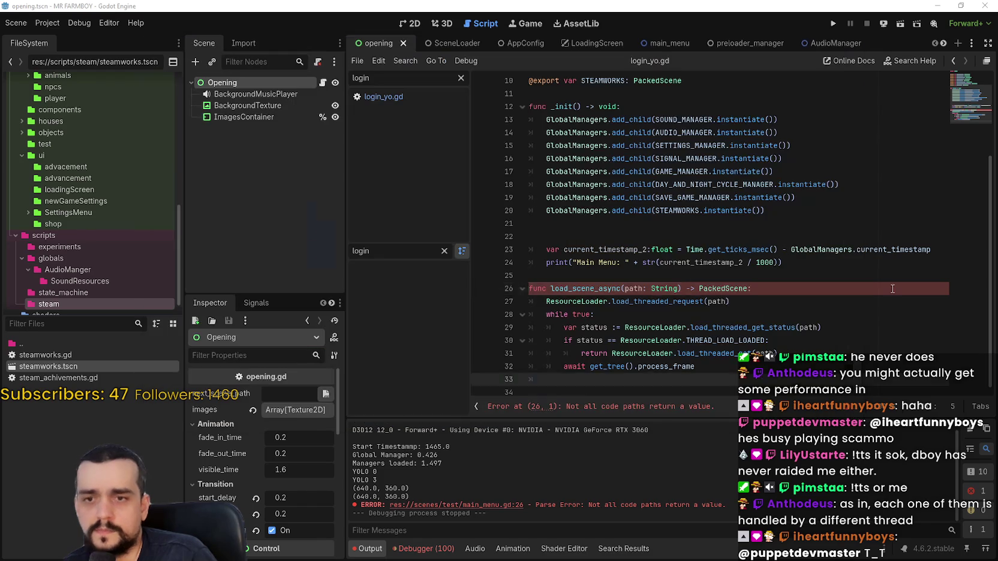
left_click(750, 290)
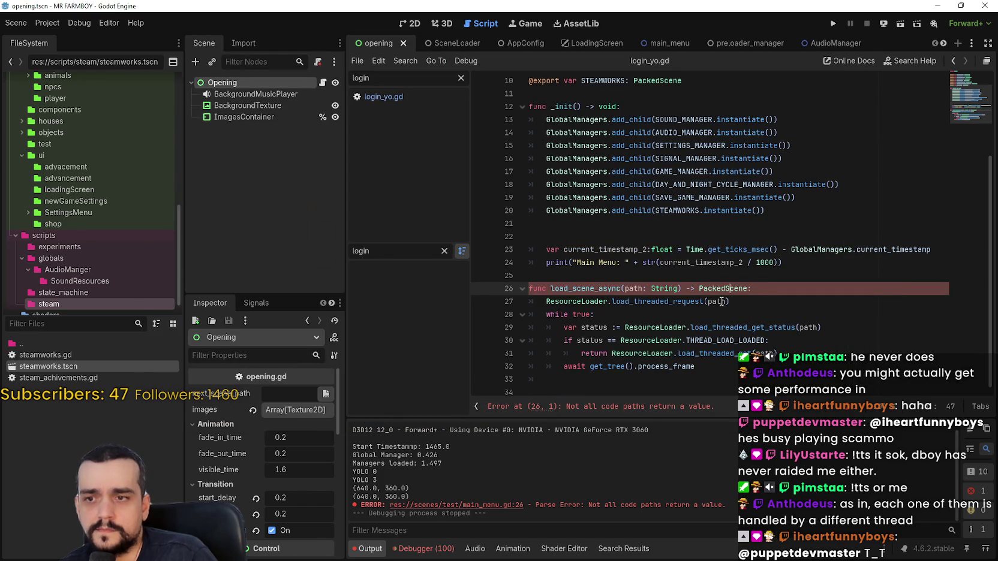
left_click(756, 367)
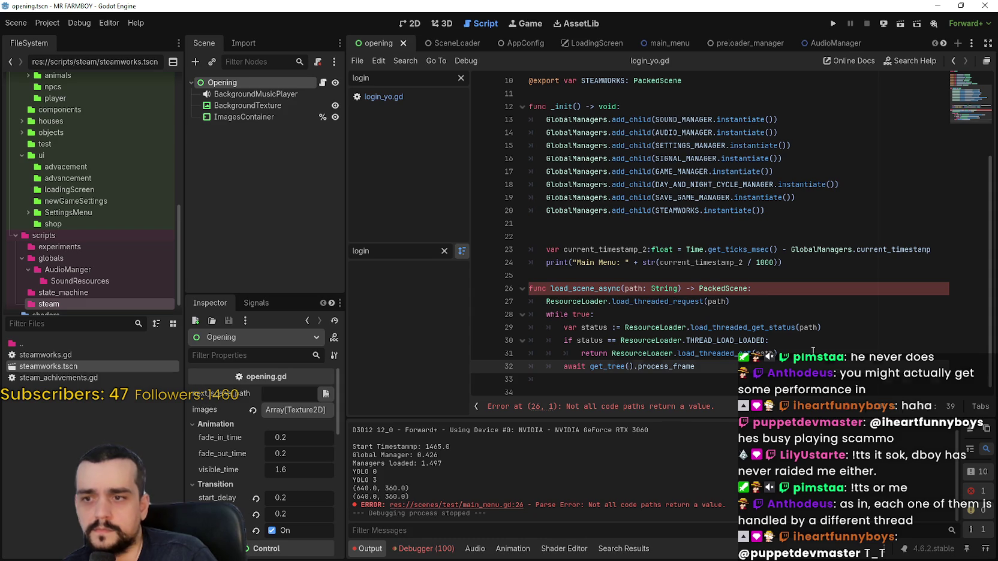
key("Return")
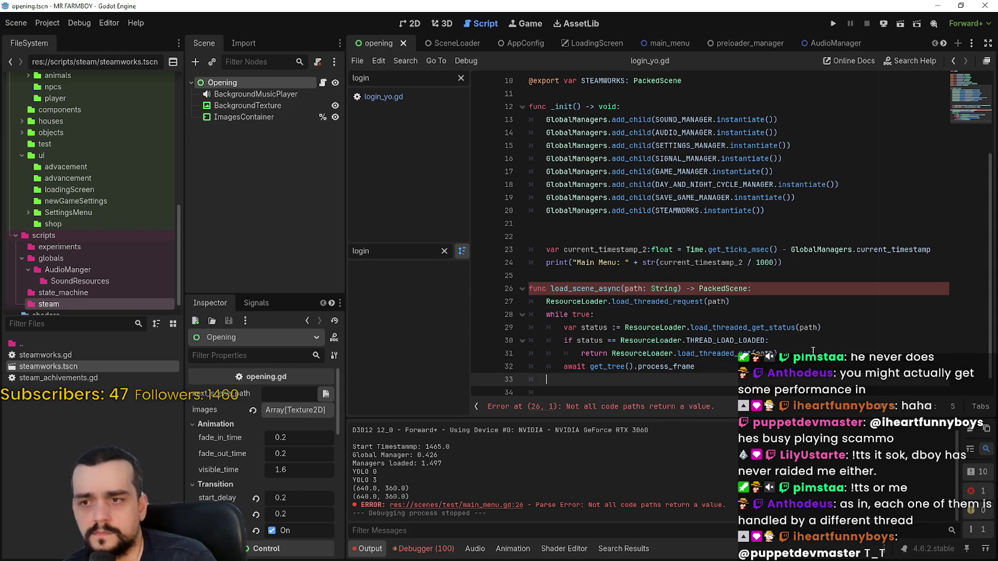
key("BackSpace")
type("return null")
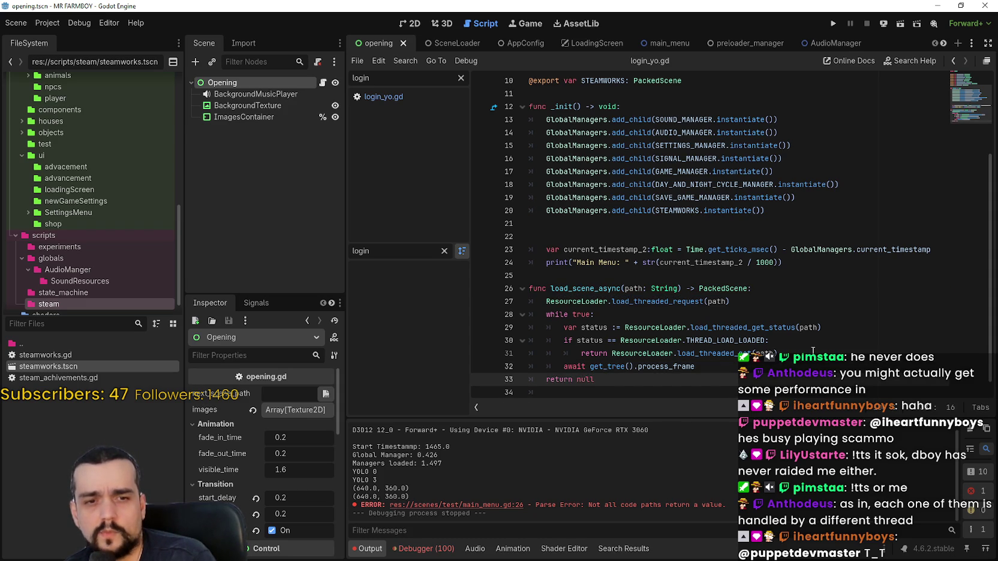
Step: Remove the leftover indentation on line 34 and save the scene
scroll(583, 352, "down", 1)
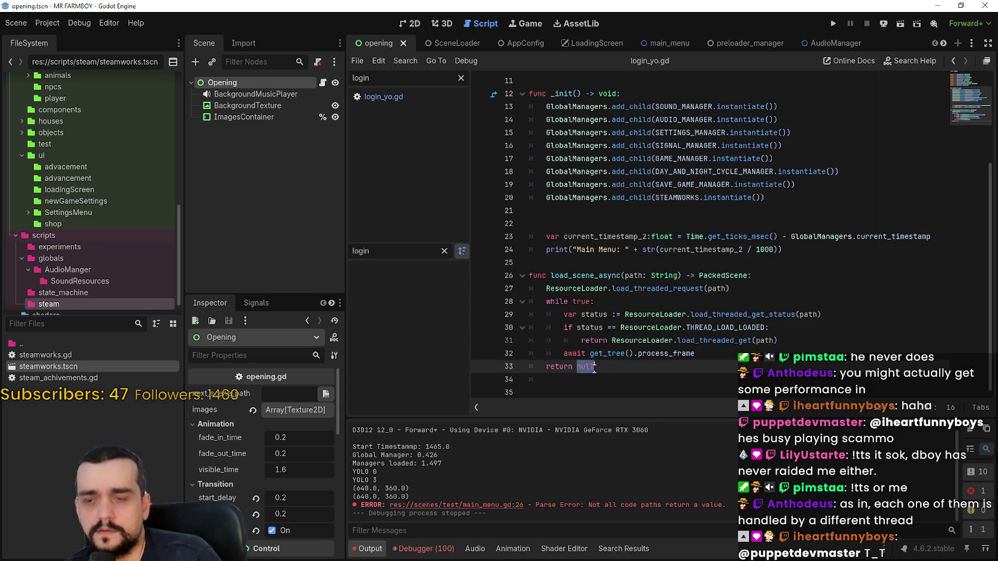
left_click_drag(547, 302, 582, 302)
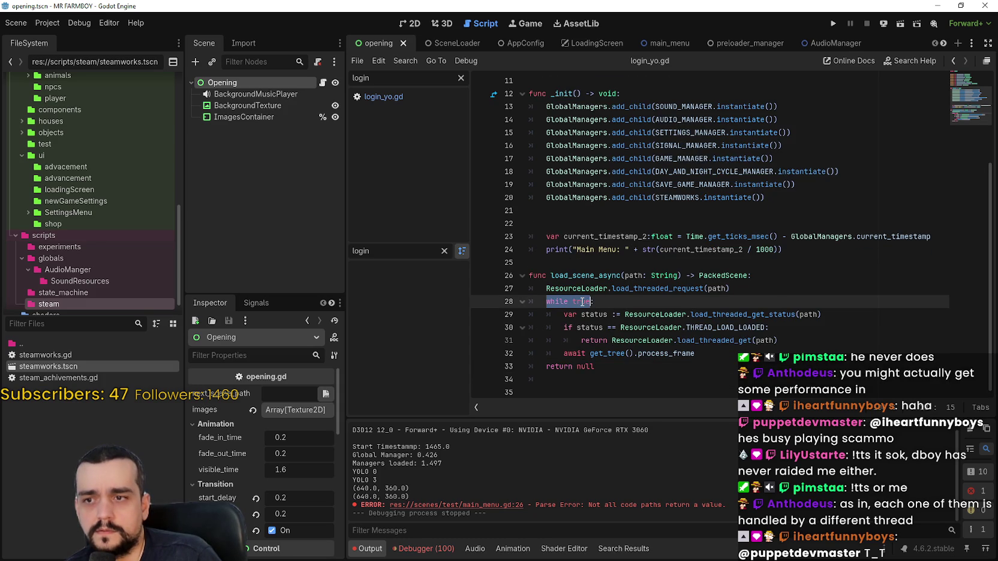
left_click(643, 383)
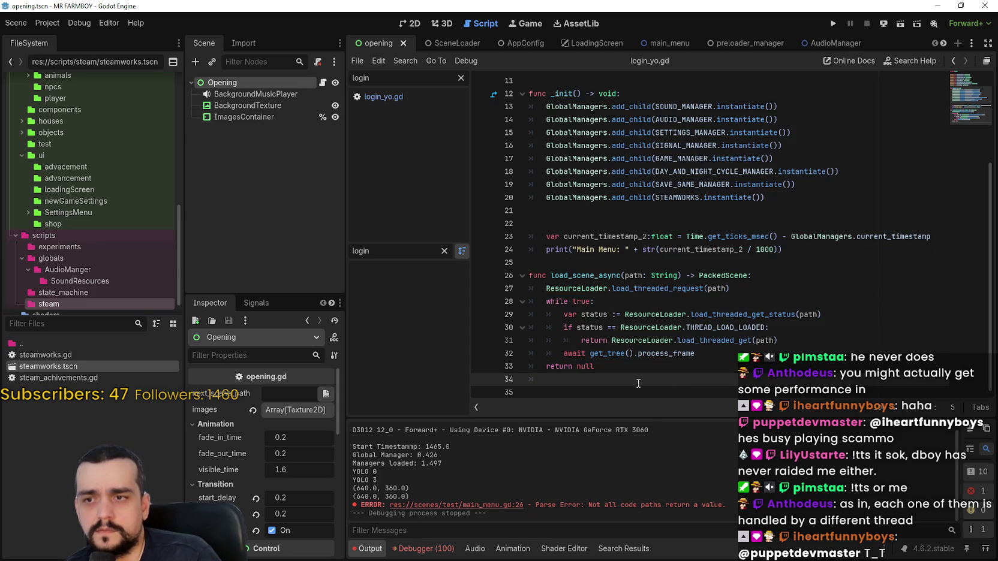
key("ctrl+s")
key("BackSpace")
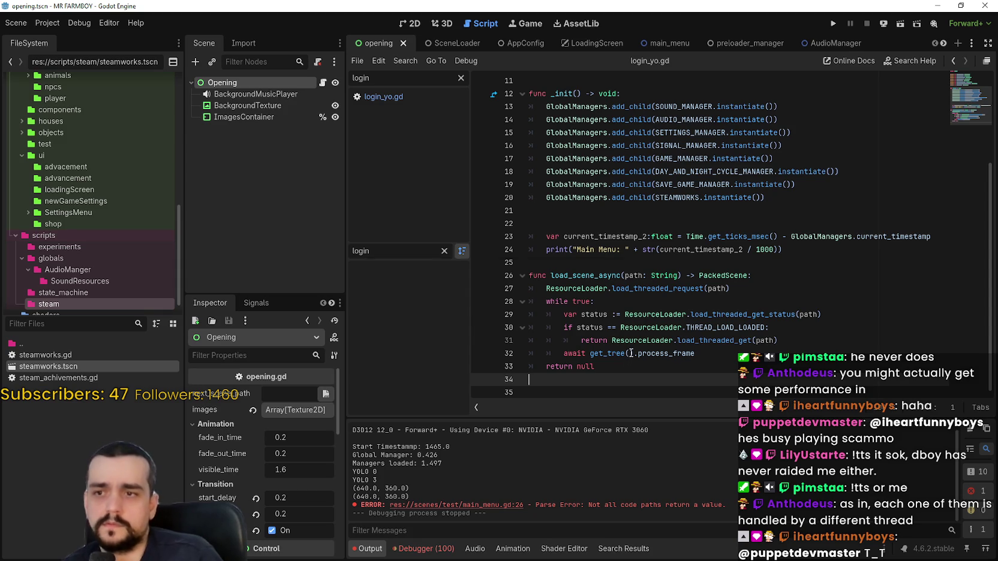
key("ctrl+s")
scroll(632, 339, "up", 1)
scroll(634, 338, "down", 1)
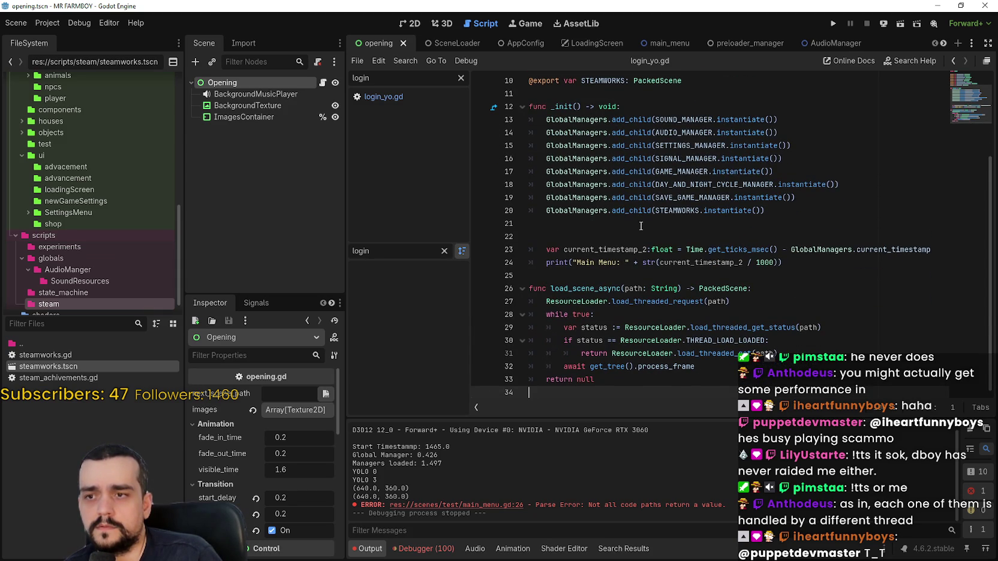
double_click(585, 289)
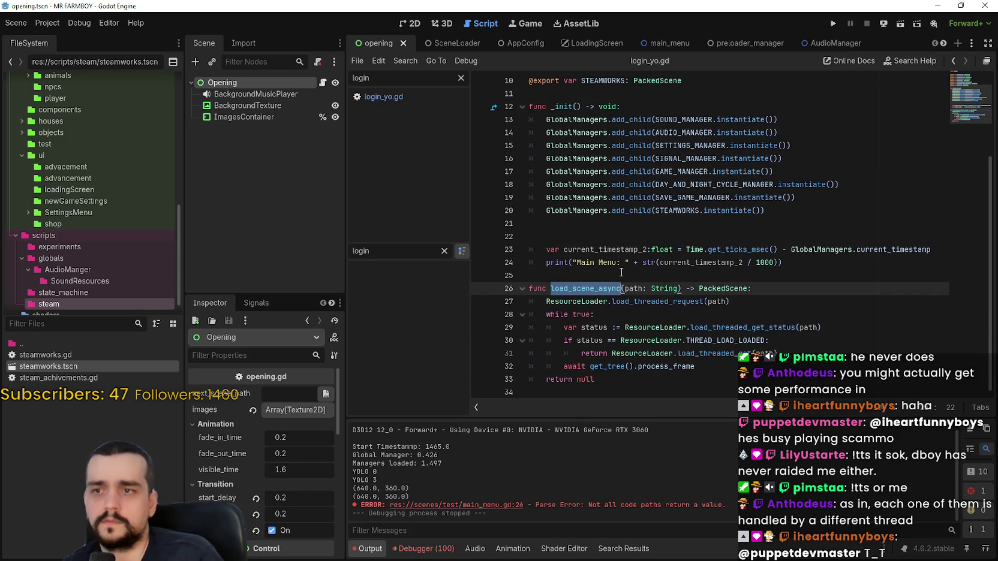
scroll(732, 316, "up", 1)
scroll(739, 297, "up", 1)
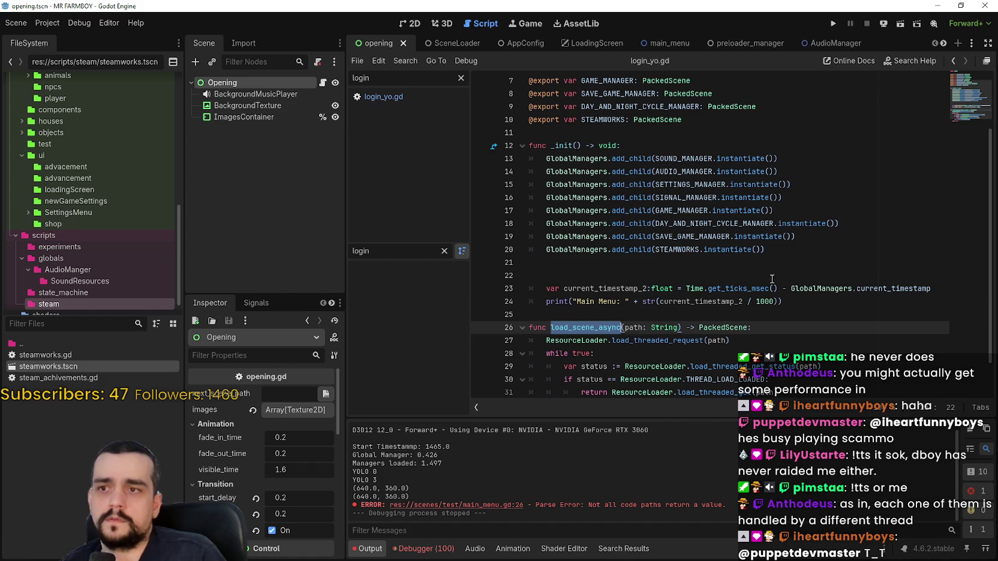
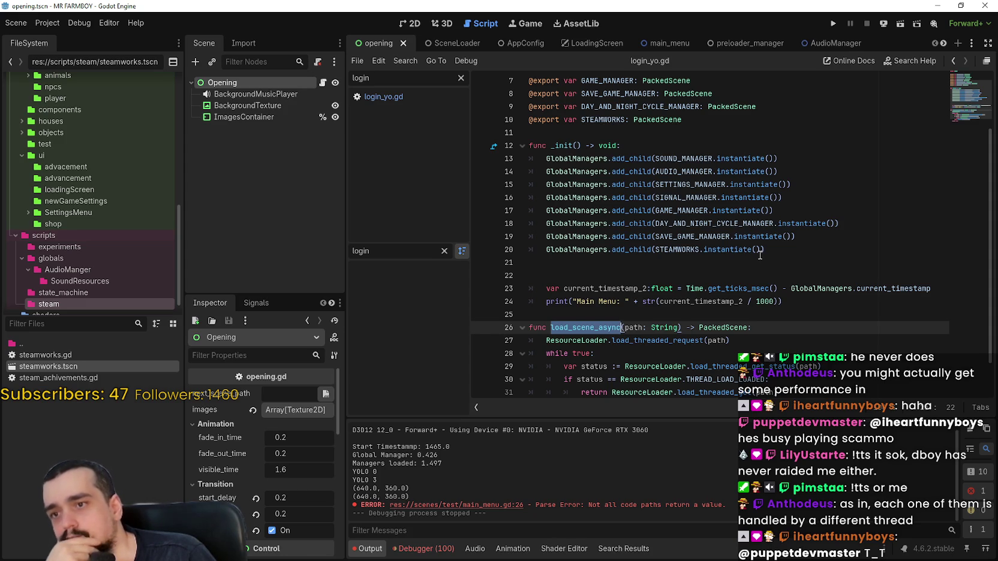
Step: Select the load_scene_async function and comment out lines 3–25, then undo it
left_click_drag(679, 327, 627, 329)
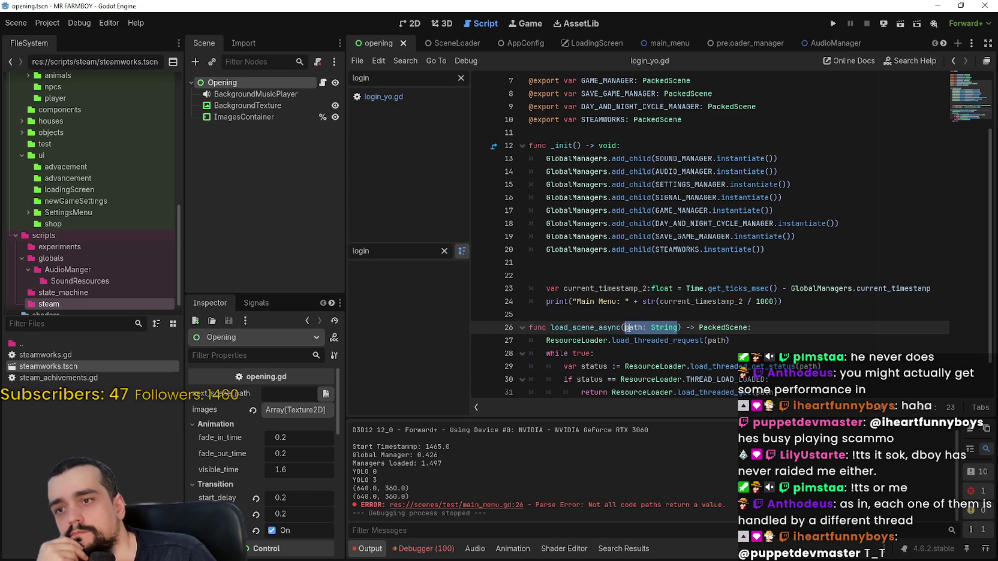
scroll(798, 327, "down", 1)
mouse_move(664, 379)
left_mouse_down()
mouse_move(564, 328)
mouse_move(527, 289)
left_mouse_up()
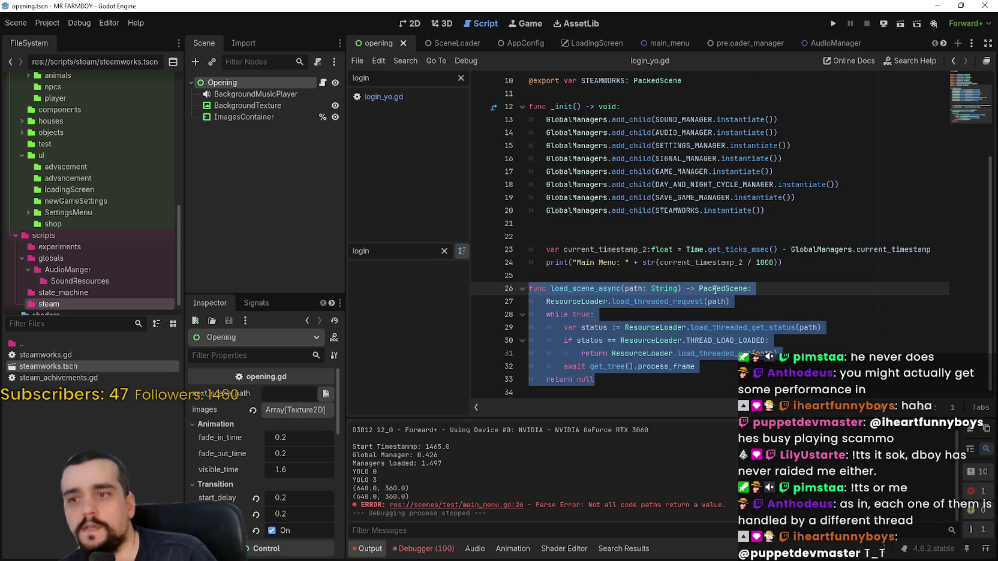
mouse_move(595, 379)
left_mouse_down()
mouse_move(570, 351)
mouse_move(581, 127)
mouse_move(581, 215)
mouse_move(531, 223)
mouse_move(520, 219)
mouse_move(520, 105)
left_mouse_up()
key("ctrl+k")
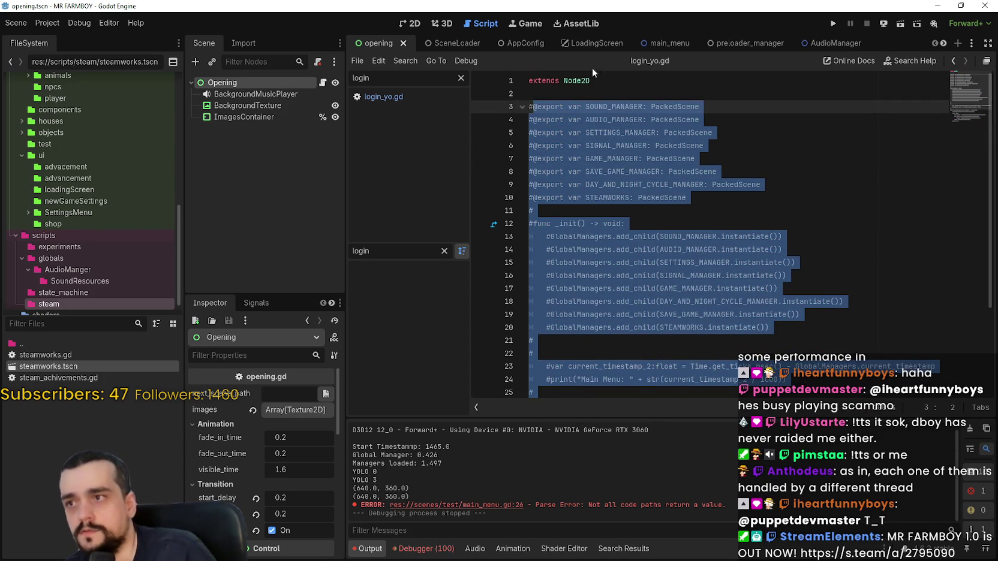
left_click(55, 318)
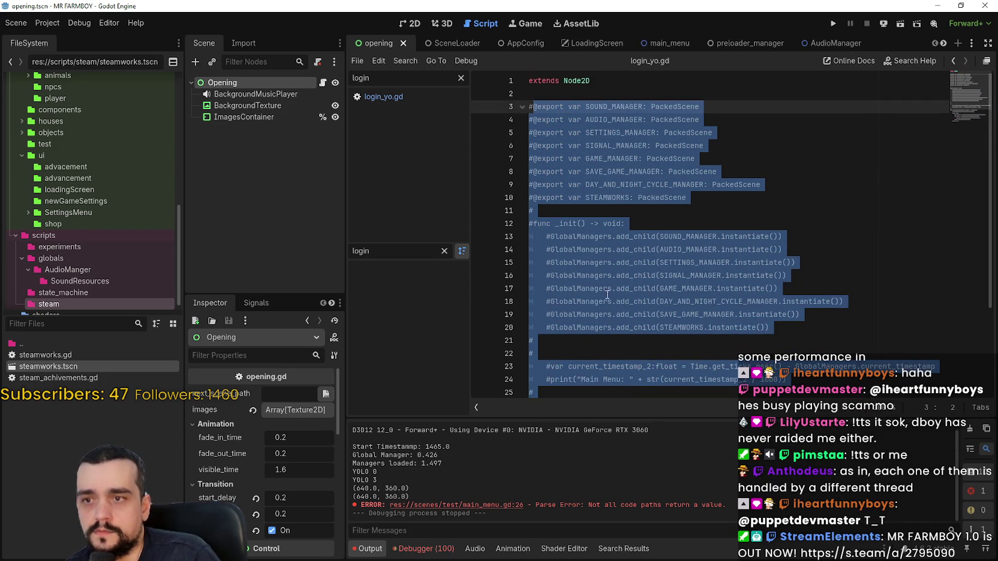
left_click(562, 198)
left_click(565, 216)
key("ctrl+z")
key("ctrl+z")
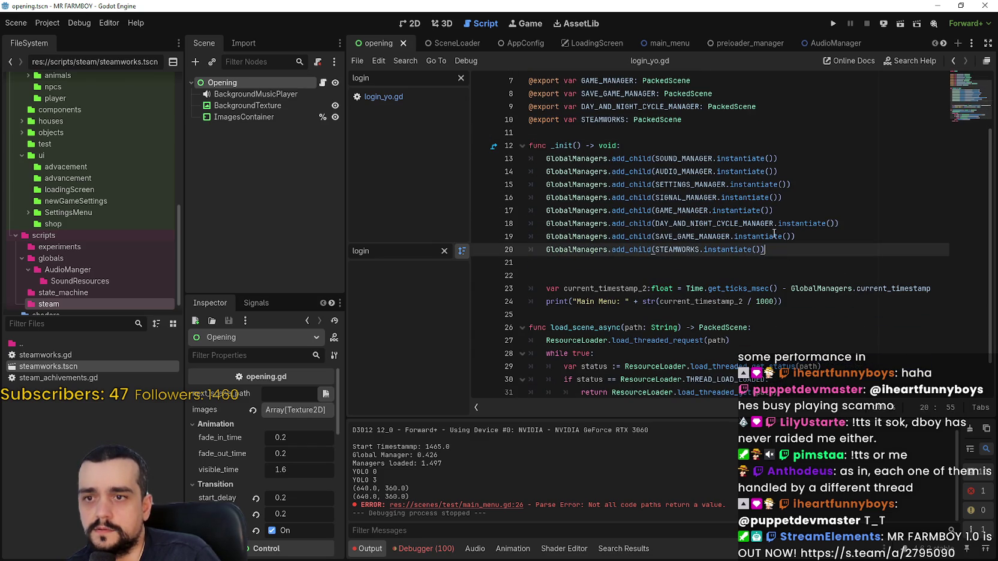
Step: Comment out the eight add_child lines 13–20 in _init with Ctrl+K
scroll(667, 155, "up", 1)
left_click(696, 158)
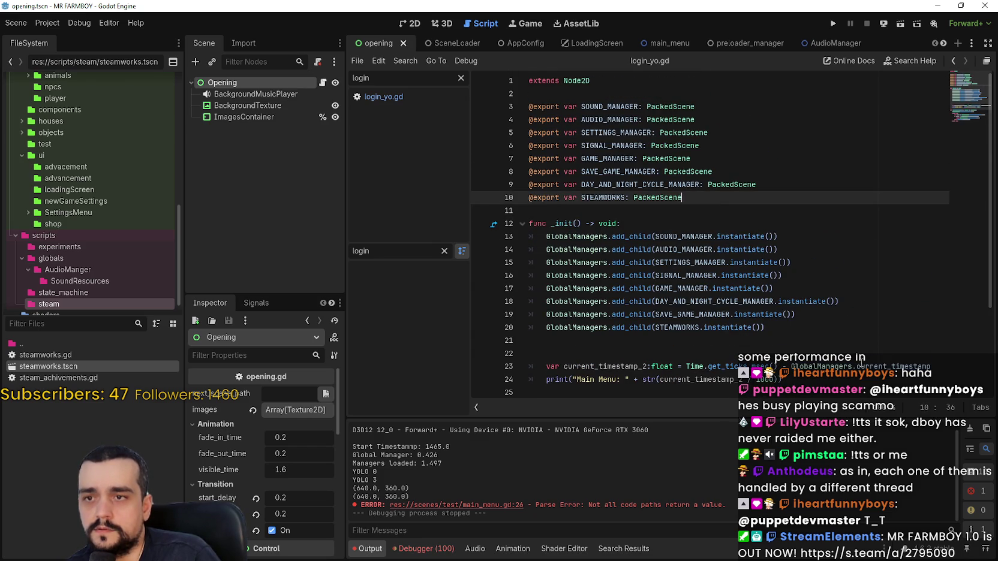
scroll(715, 236, "down", 2)
left_click(770, 211)
scroll(790, 216, "up", 2)
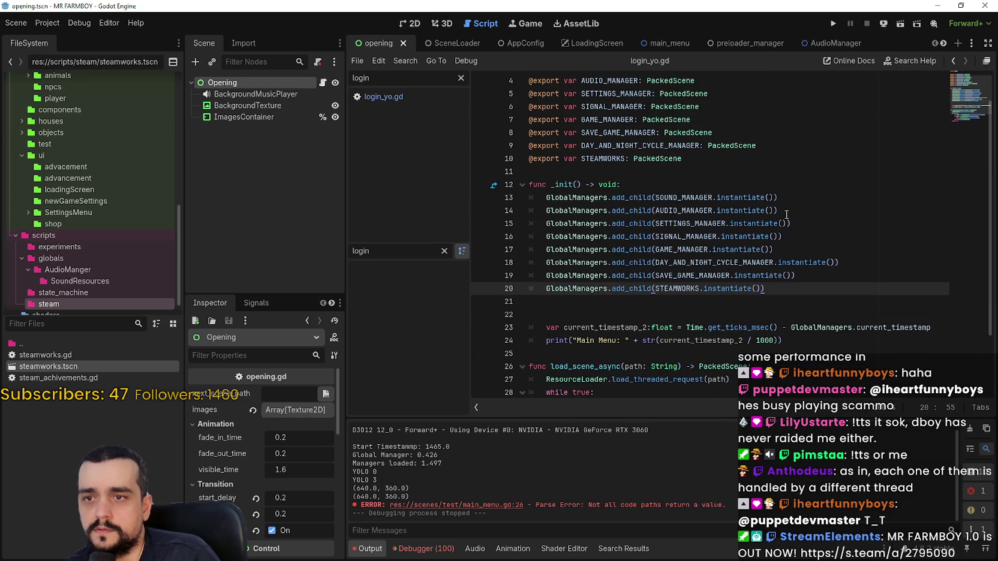
left_click(718, 190)
scroll(751, 333, "down", 2)
double_click(663, 289)
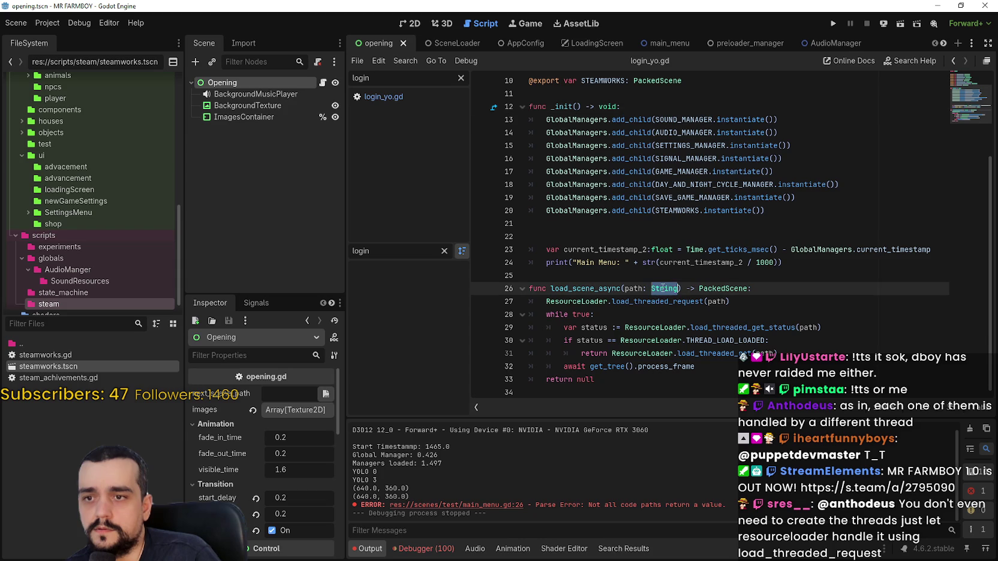
left_click(820, 200)
scroll(820, 206, "up", 2)
left_click(678, 186)
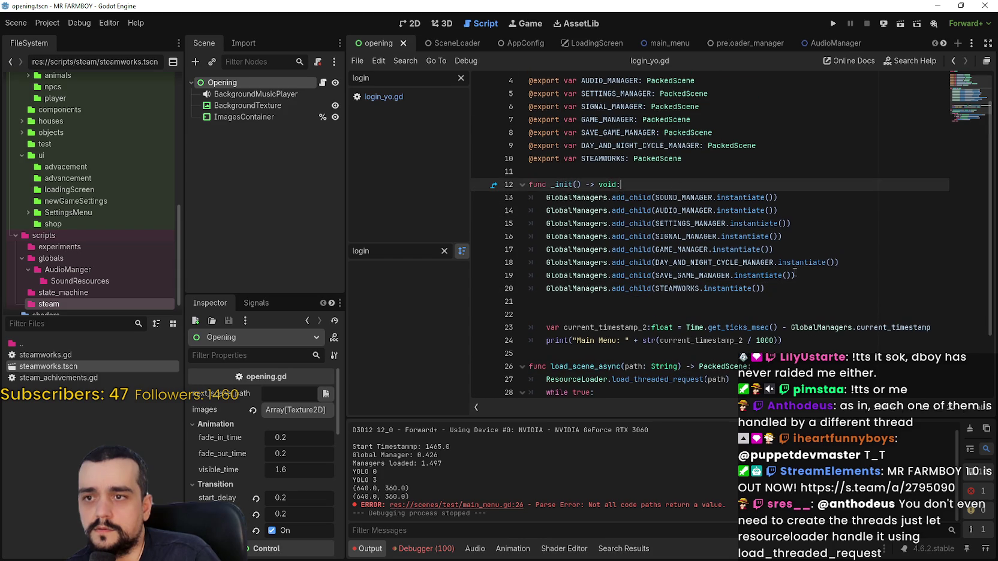
left_click(763, 288)
mouse_move(763, 289)
left_mouse_down()
mouse_move(498, 183)
mouse_move(495, 197)
left_mouse_up()
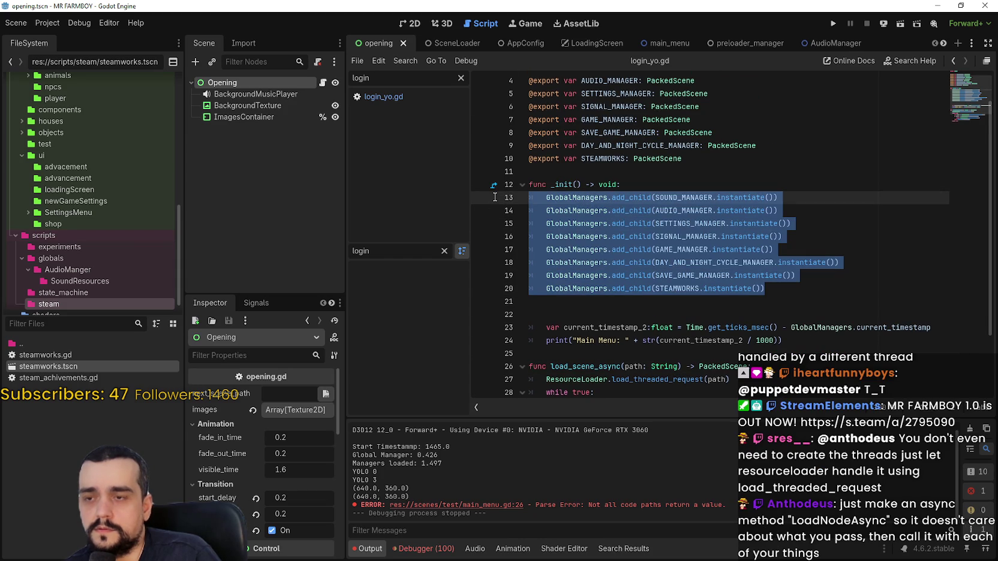
key("ctrl+k")
Step: Start a new line 21 under the commented block with a load_scene_async( call
scroll(626, 230, "down", 2)
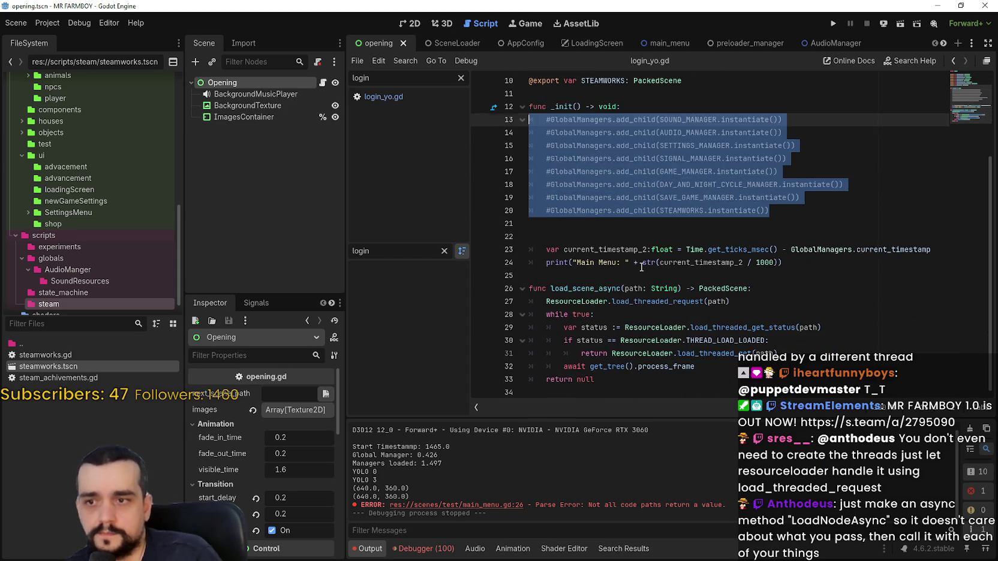
left_click(627, 233)
key("Up")
key("Up")
key("End")
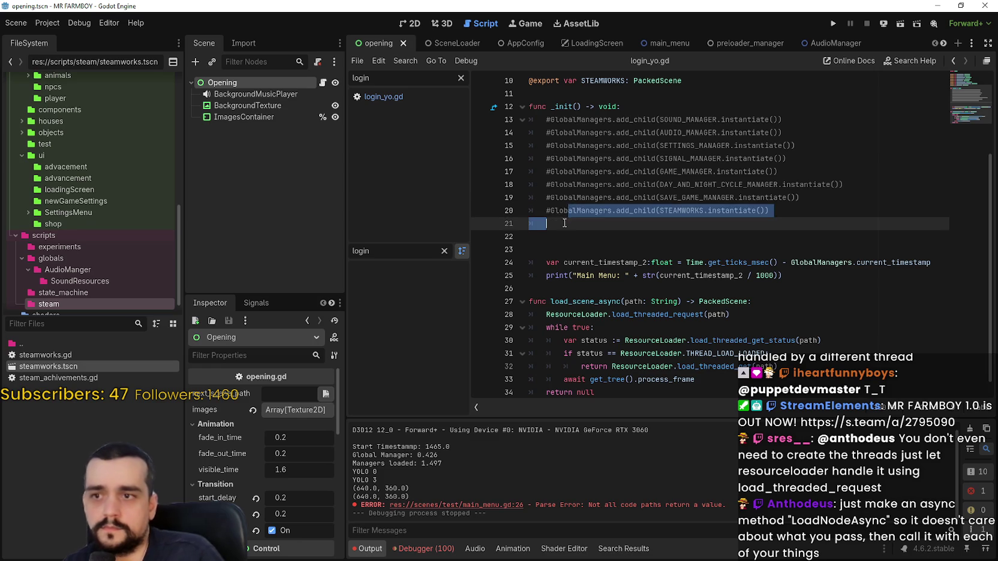
key("Return")
double_click(593, 302)
key("ctrl+c")
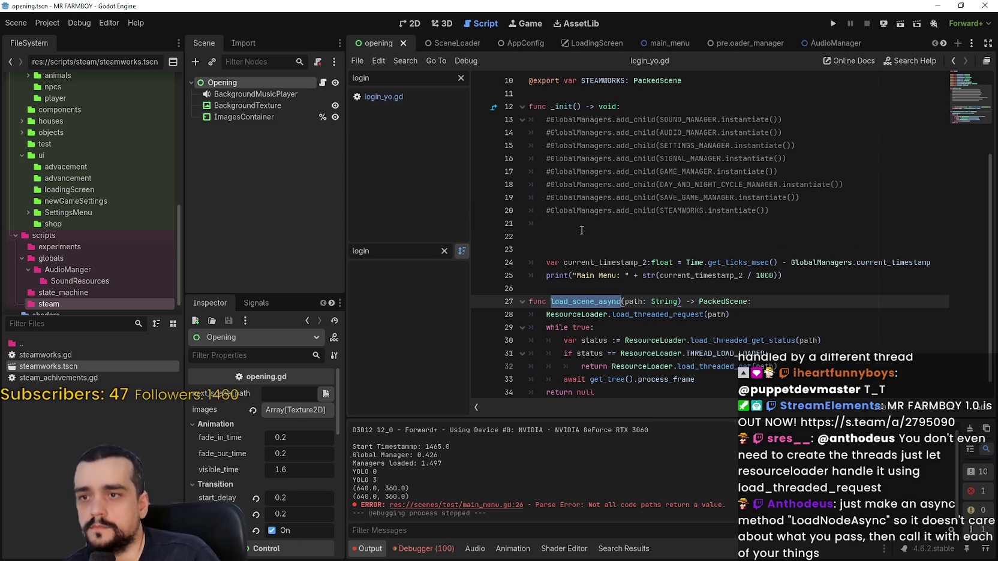
left_click(582, 228)
key("ctrl+v")
type("(")
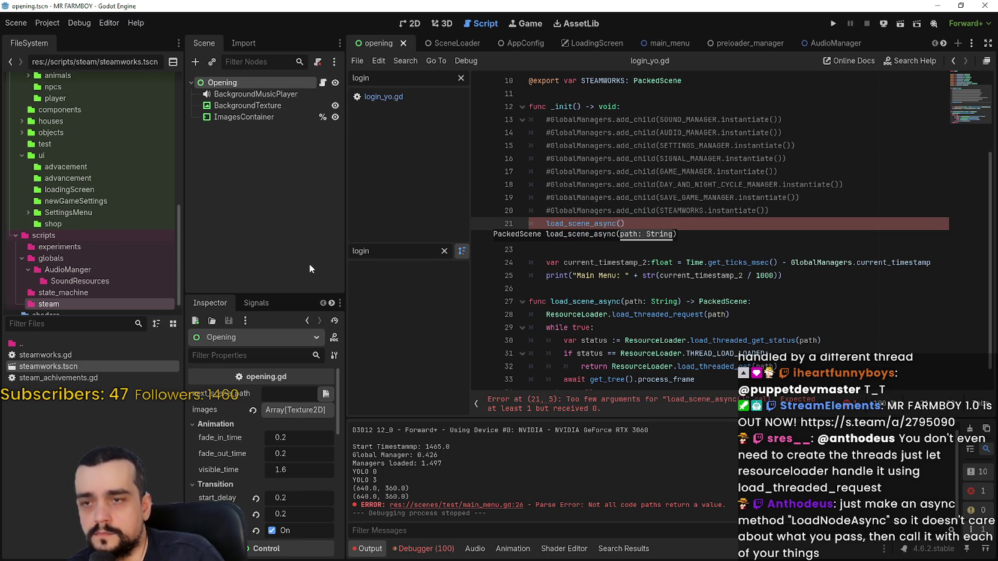
Step: Filter project files for 'audio' and try dragging AudioManager.tscn into the call
left_click(45, 324)
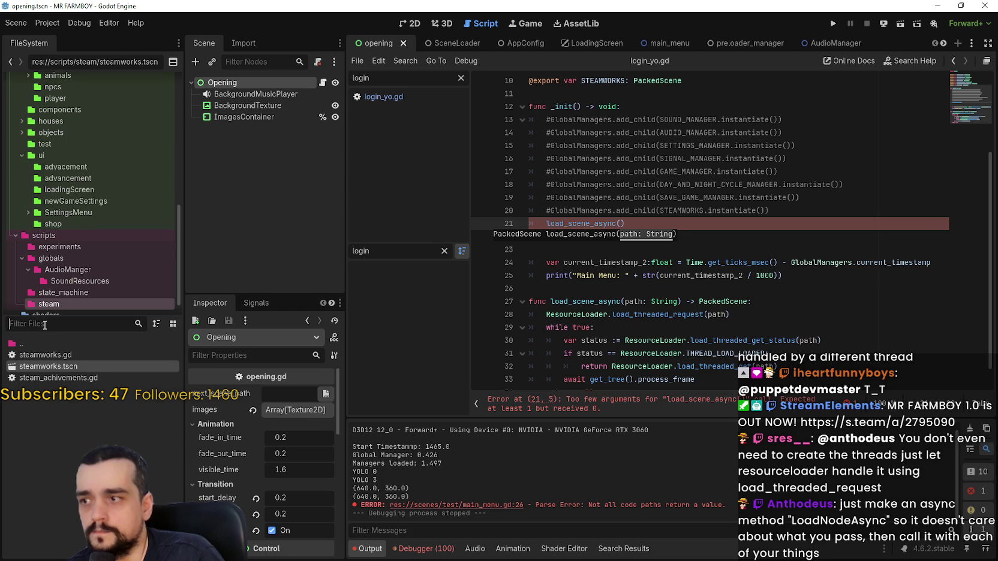
type("audio")
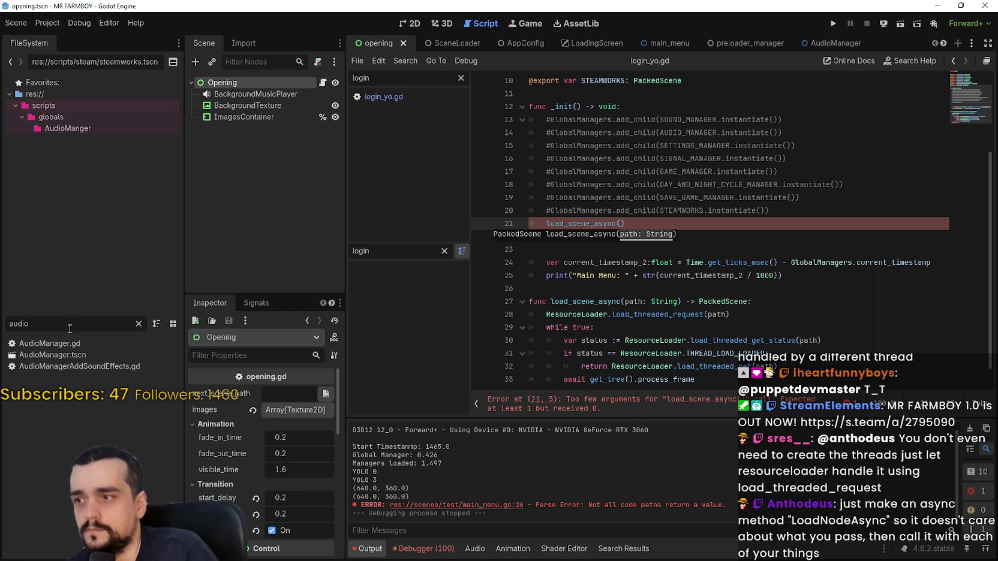
left_click_drag(71, 355, 155, 355)
mouse_move(732, 242)
left_mouse_down()
mouse_move(779, 219)
mouse_move(397, 290)
mouse_move(155, 360)
left_mouse_up()
key("Right")
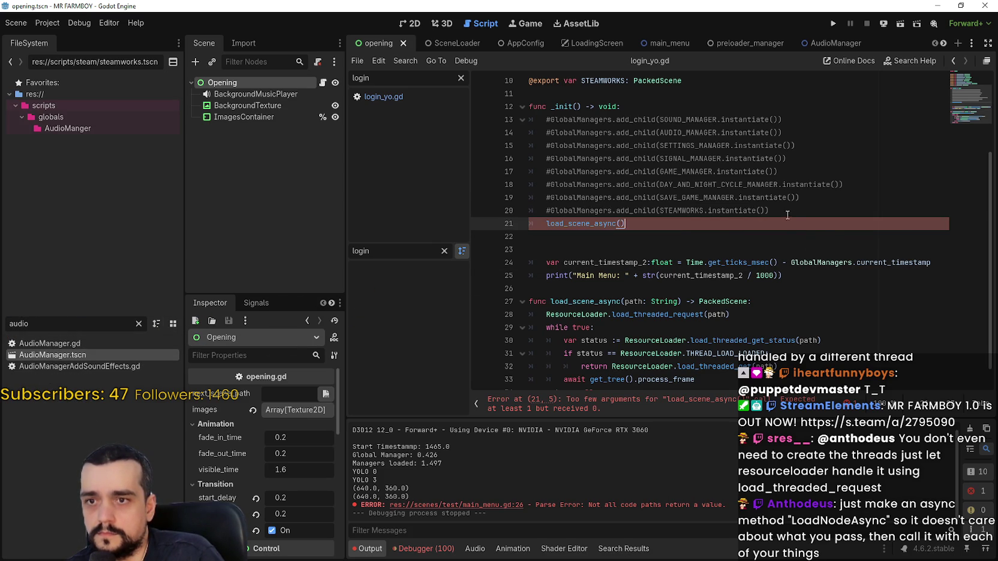
key("Home")
key("Return")
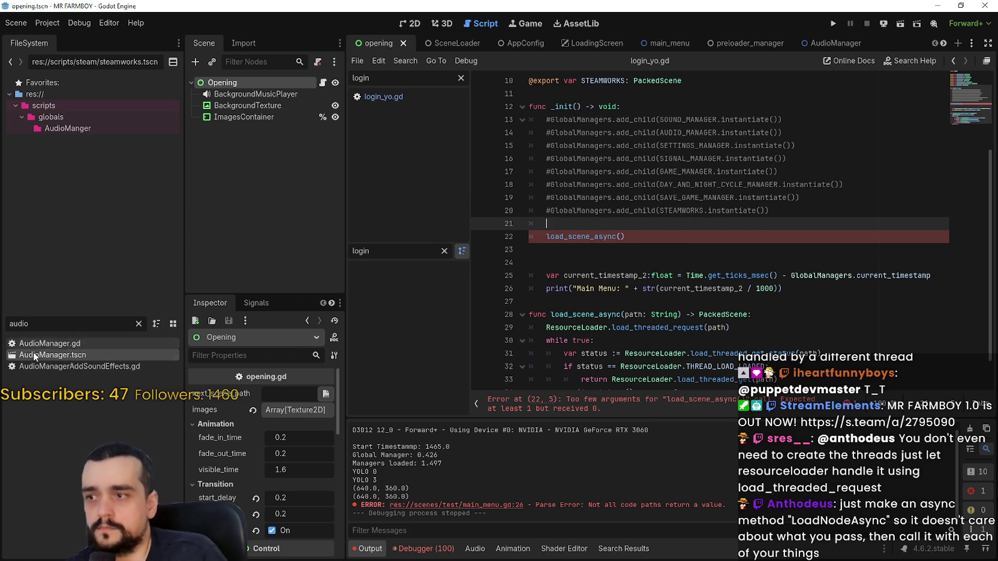
Step: Paste AudioManager.tscn's copied UID as a quoted argument of load_scene_async
right_click(34, 354)
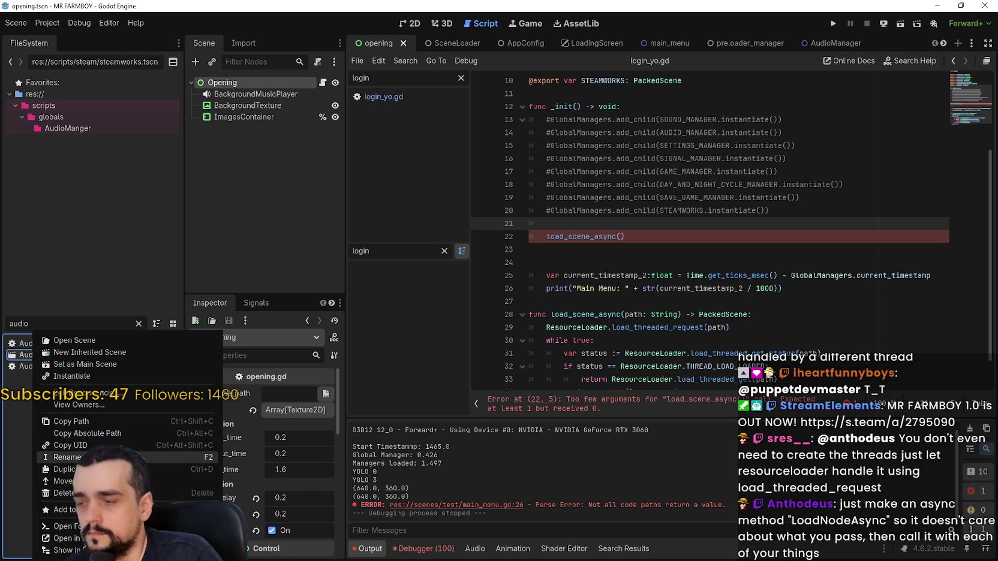
left_click(70, 446)
left_click(619, 236)
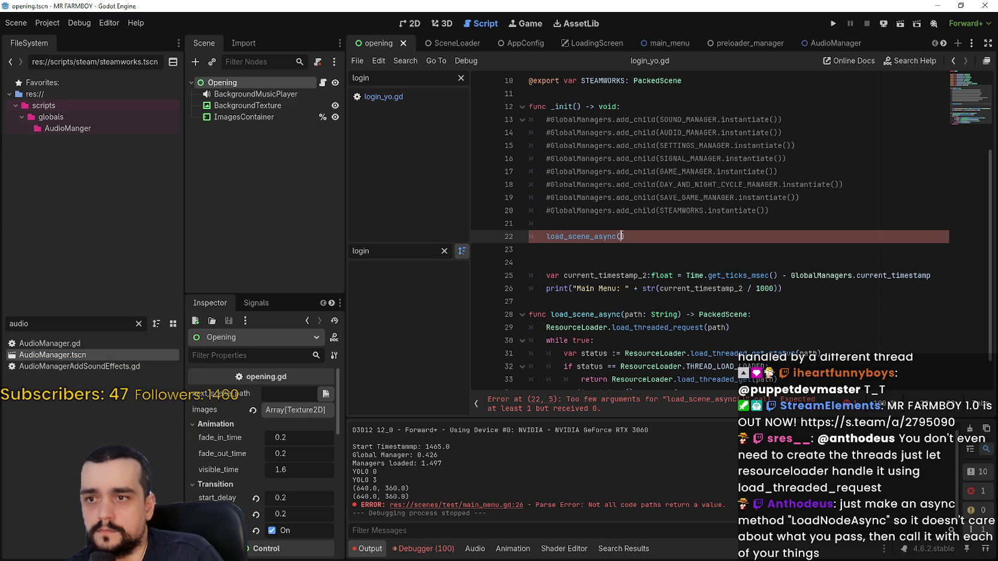
type("\"")
key("ctrl+v")
key("Home")
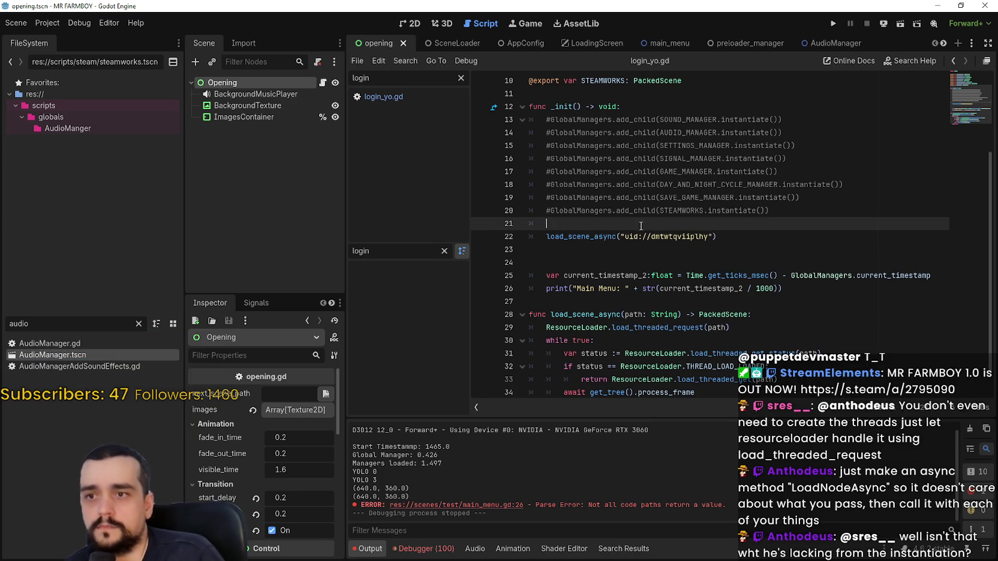
key("BackSpace")
key("BackSpace")
key("Down")
key("Left")
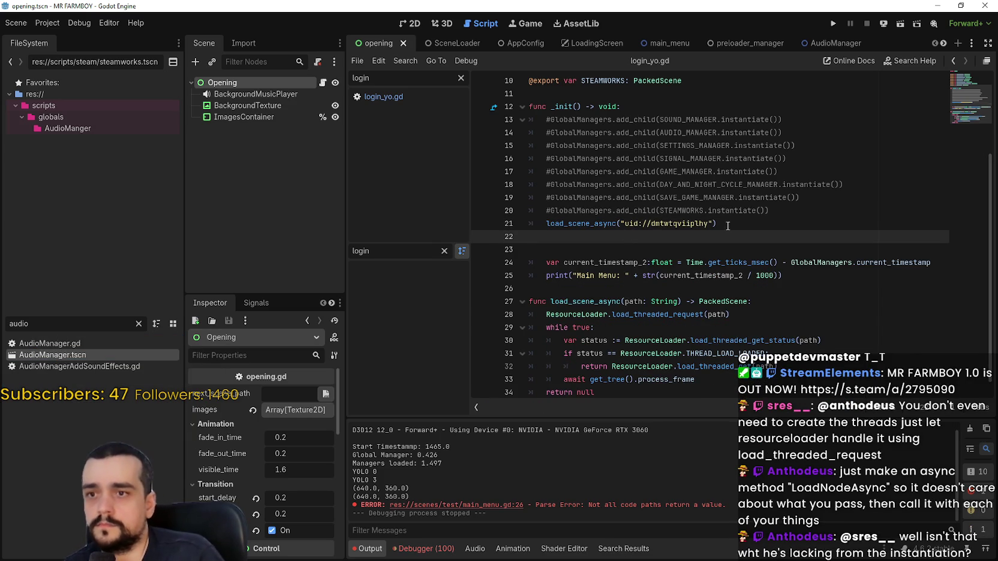
key("shift+Home")
key("shift+Home")
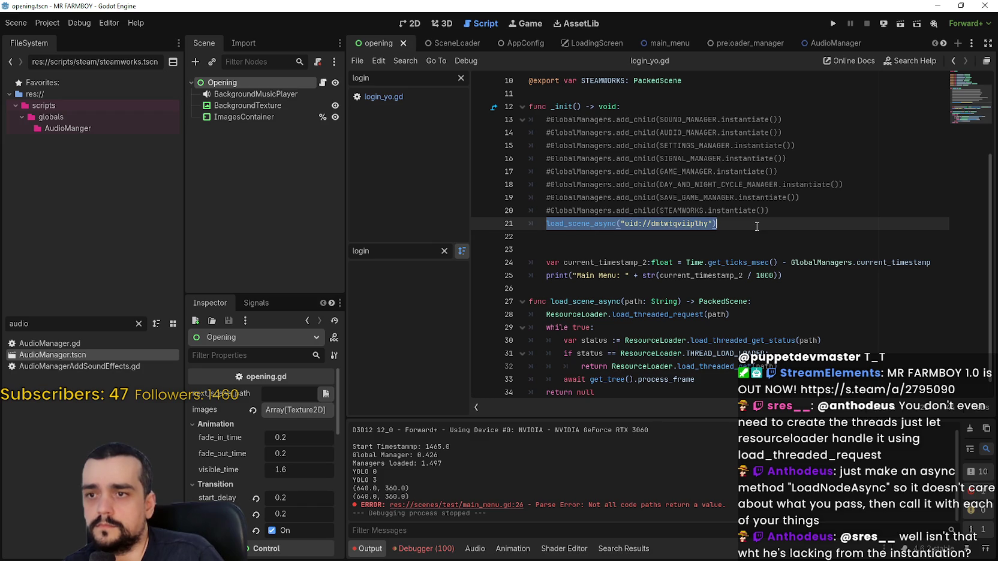
Step: Duplicate the call line and swap its UID for sound_manager.tscn's UID
left_click(753, 227)
key("ctrl+shift+d")
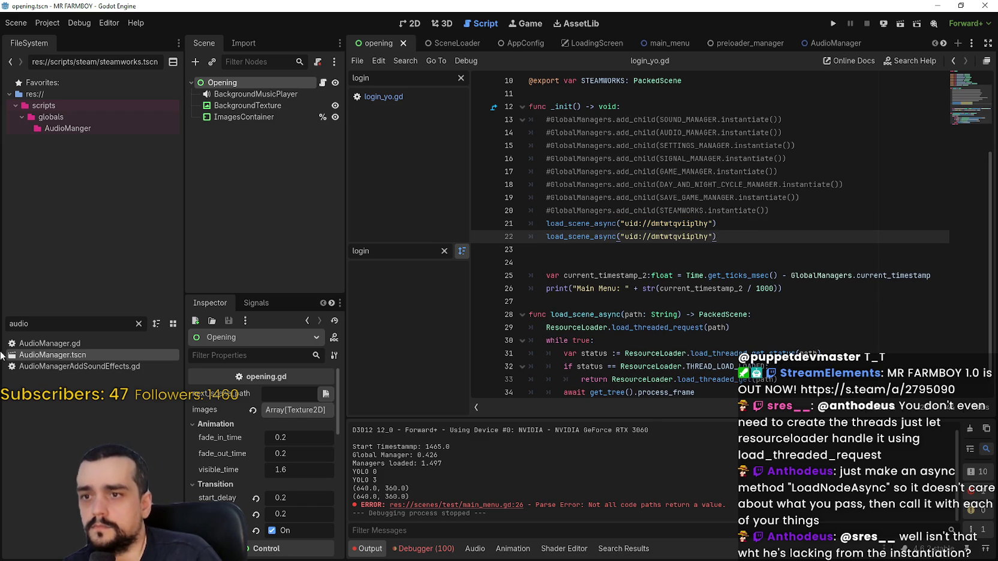
double_click(52, 327)
type("soun")
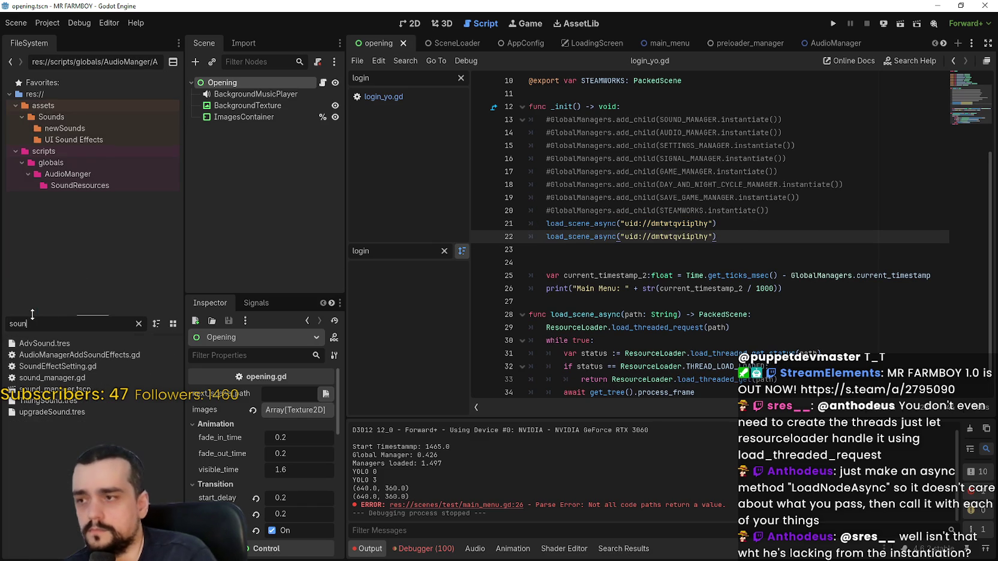
type("d")
right_click(77, 389)
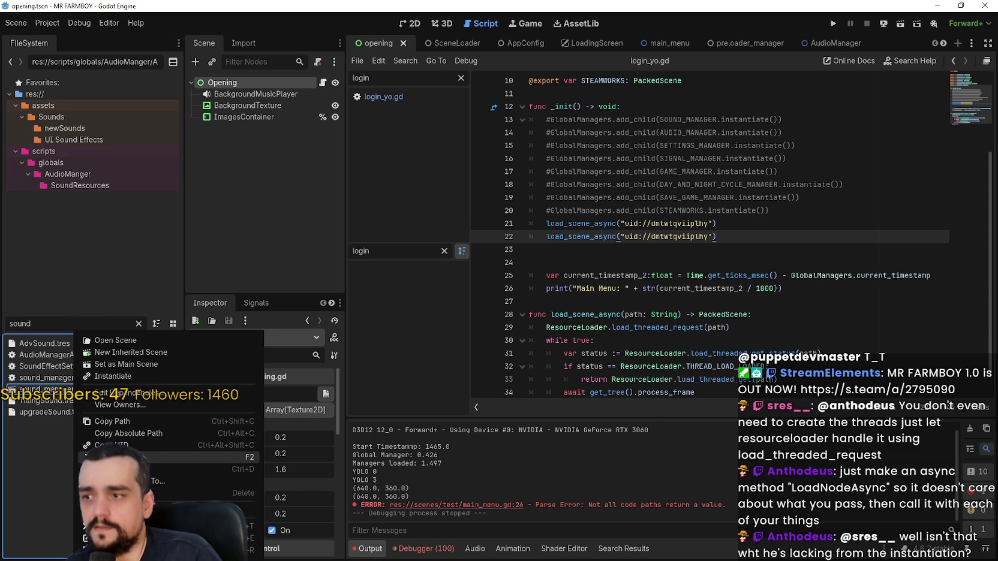
key("Escape")
left_click_drag(708, 236, 625, 236)
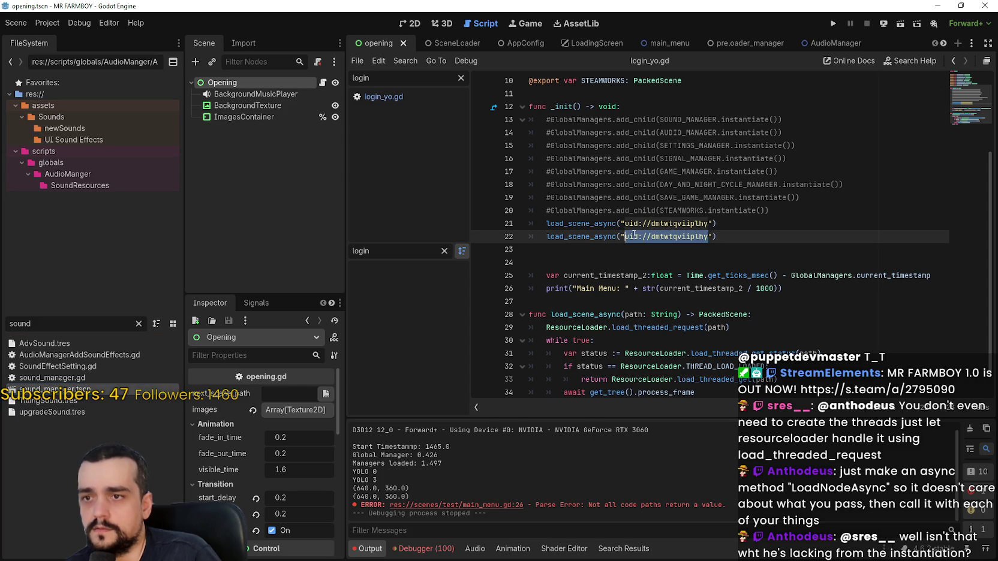
key("ctrl+v")
left_click(626, 259)
scroll(626, 260, "down", 1)
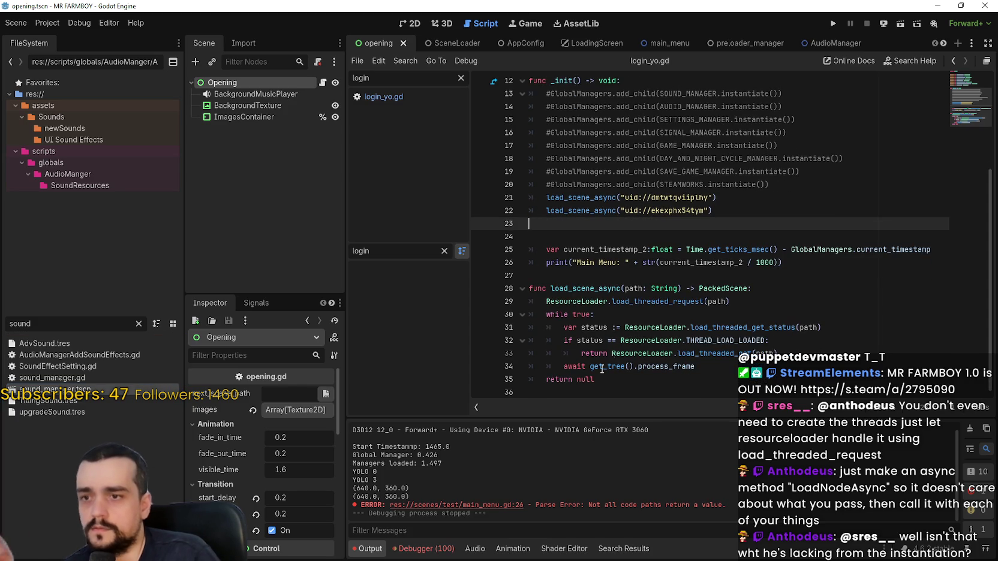
Step: Prefix line 21's load_scene_async call with GlobalManagers.add_child(
double_click(584, 288)
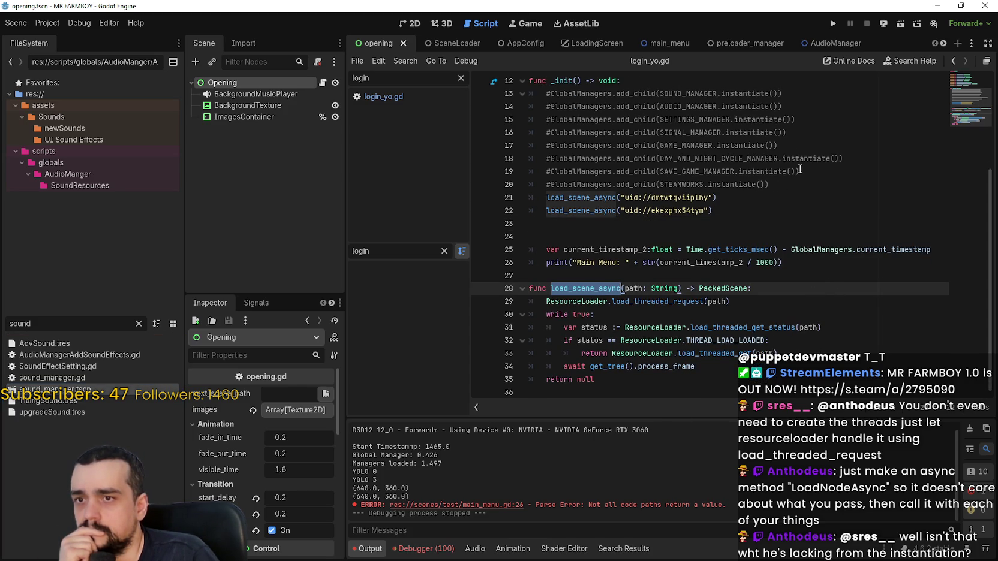
left_click(790, 184)
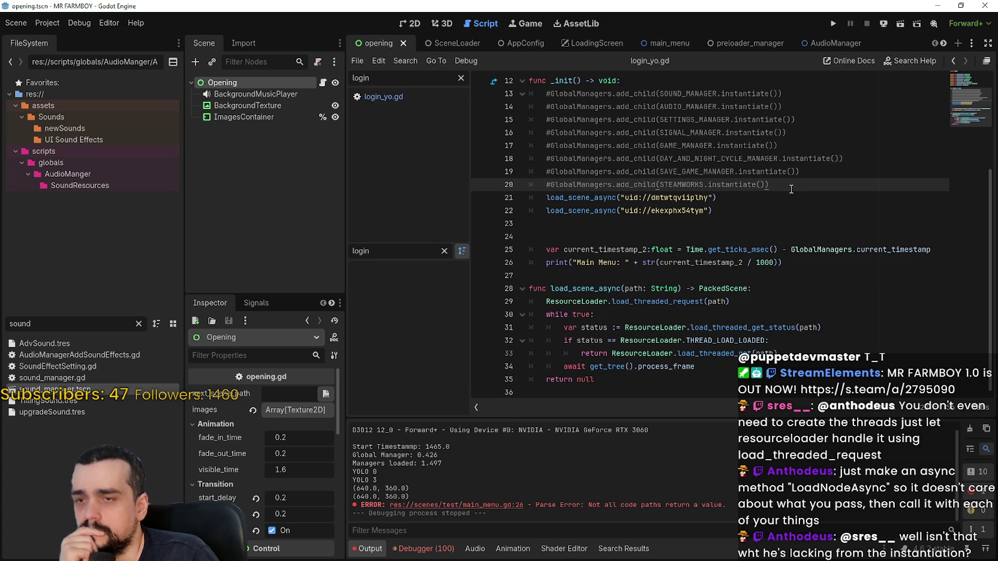
left_click(546, 198)
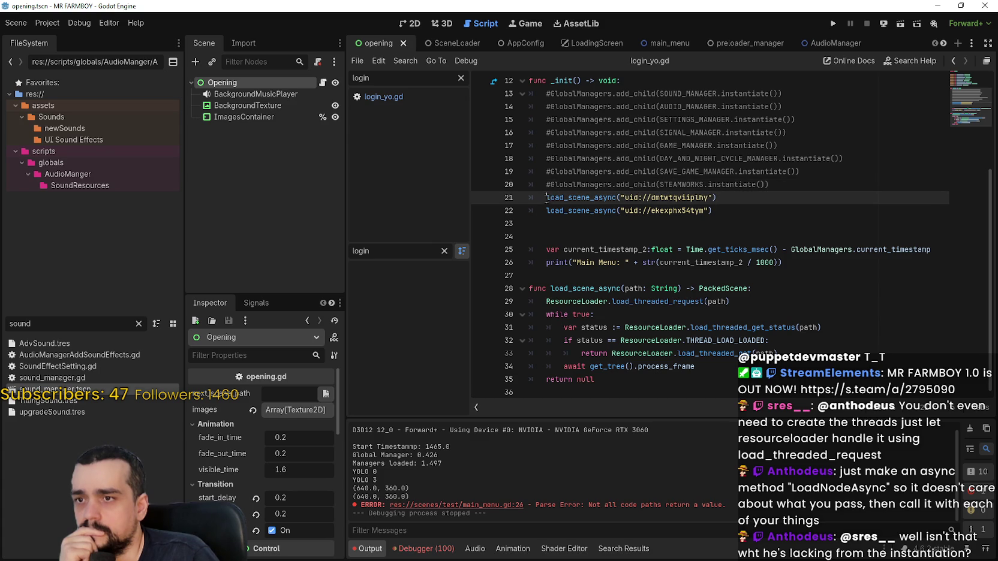
left_click_drag(655, 184, 550, 185)
key("ctrl+c")
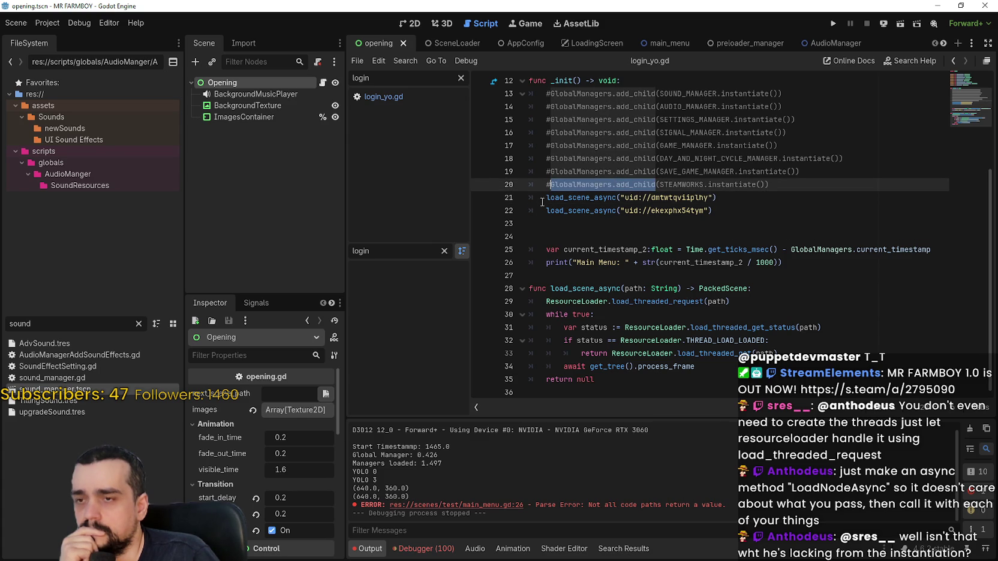
left_click(543, 200)
key("ctrl+v")
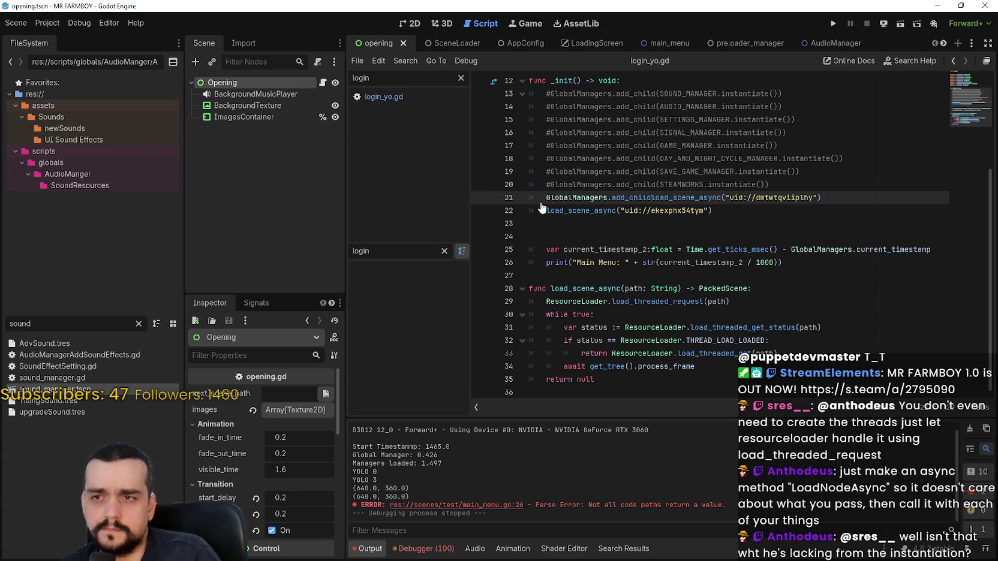
type(".")
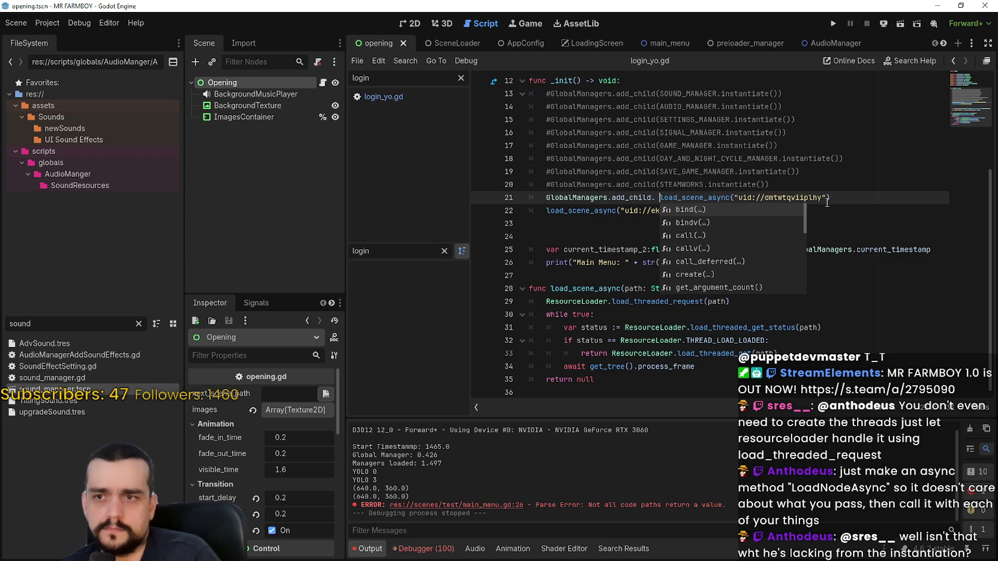
key("BackSpace")
type("(")
Step: Append .instantiate() to line 21's call, then try an await and undo it
left_click(831, 201)
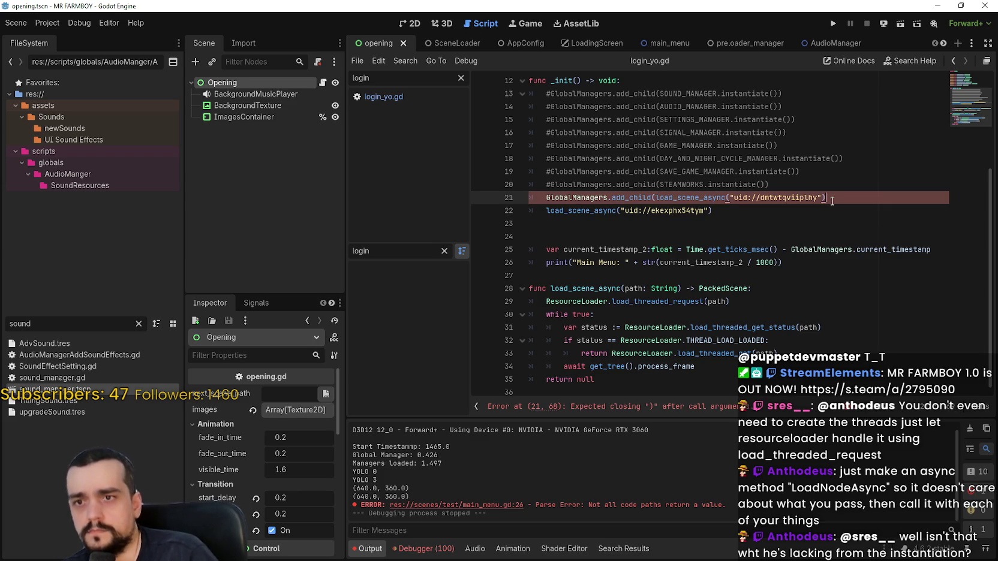
type(".ins")
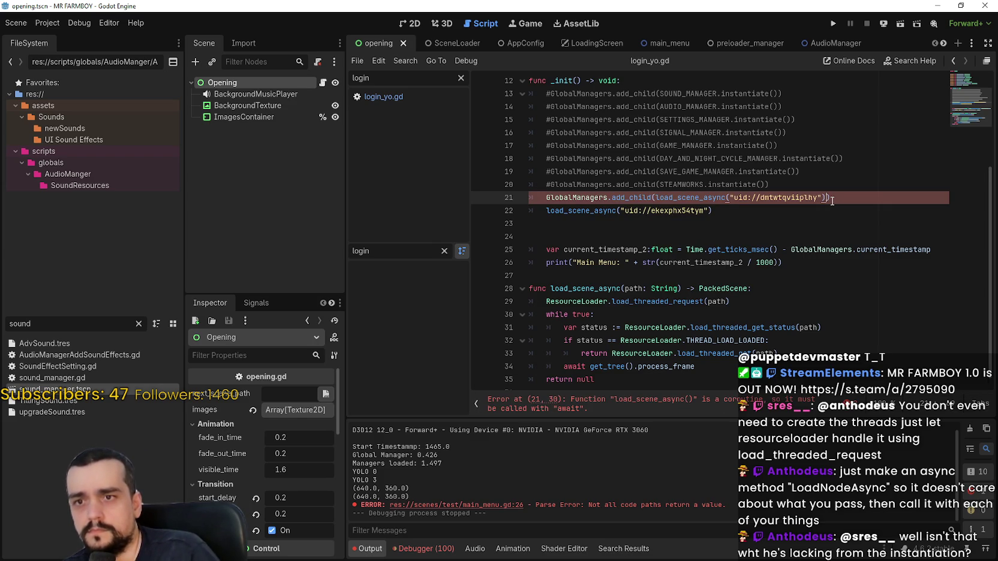
key("Return")
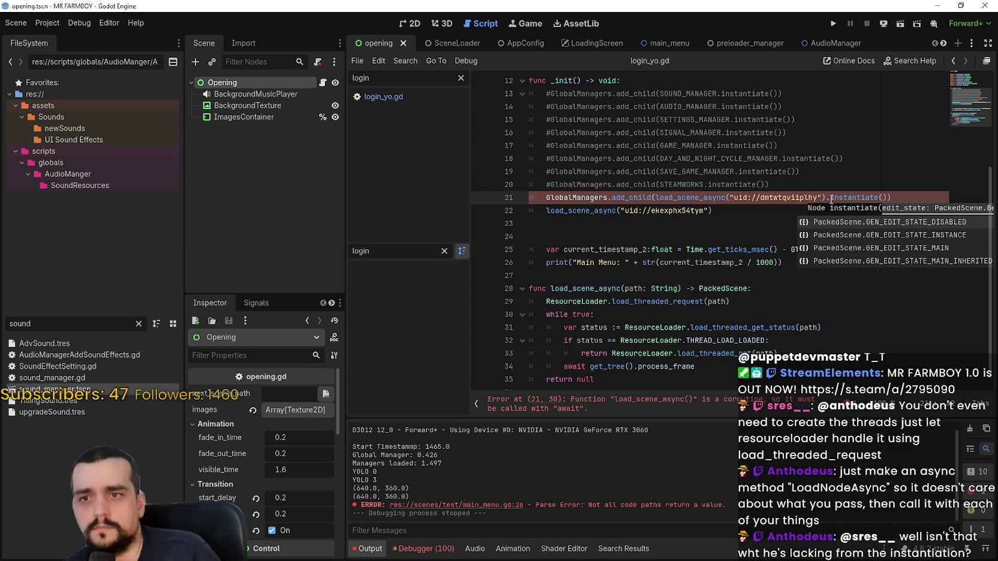
key("Up")
key("Up")
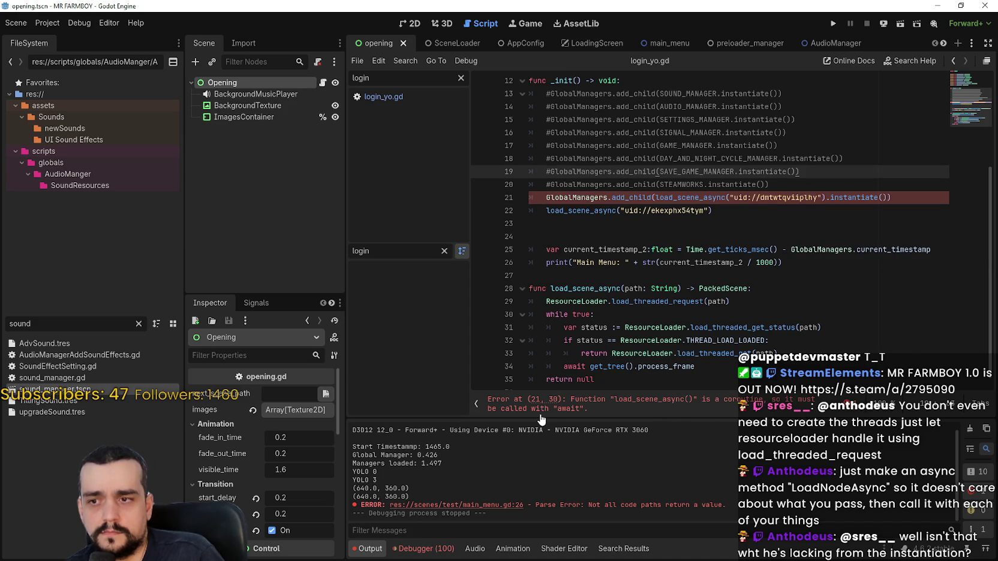
left_click(657, 196)
type("await")
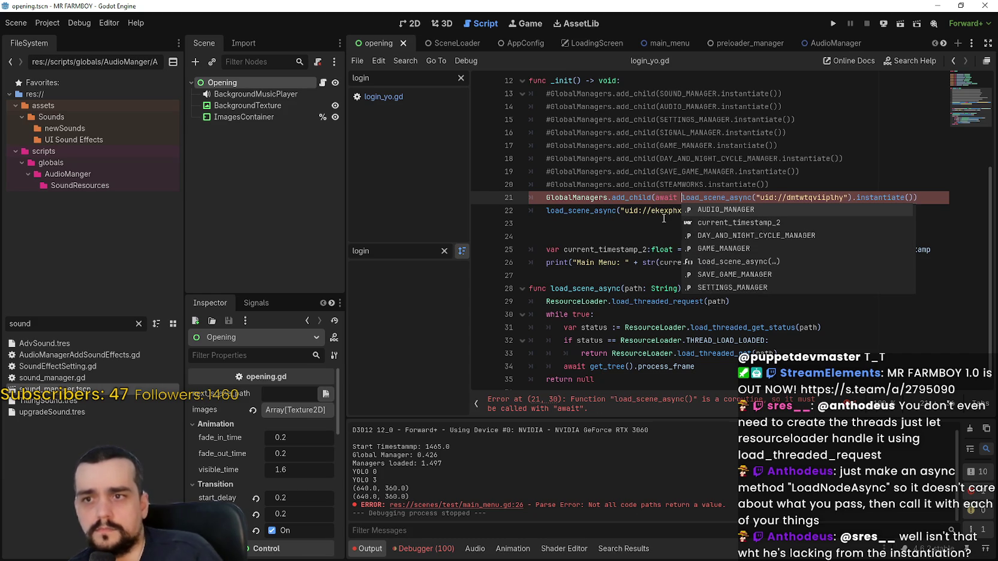
left_click(664, 215)
mouse_move(680, 268)
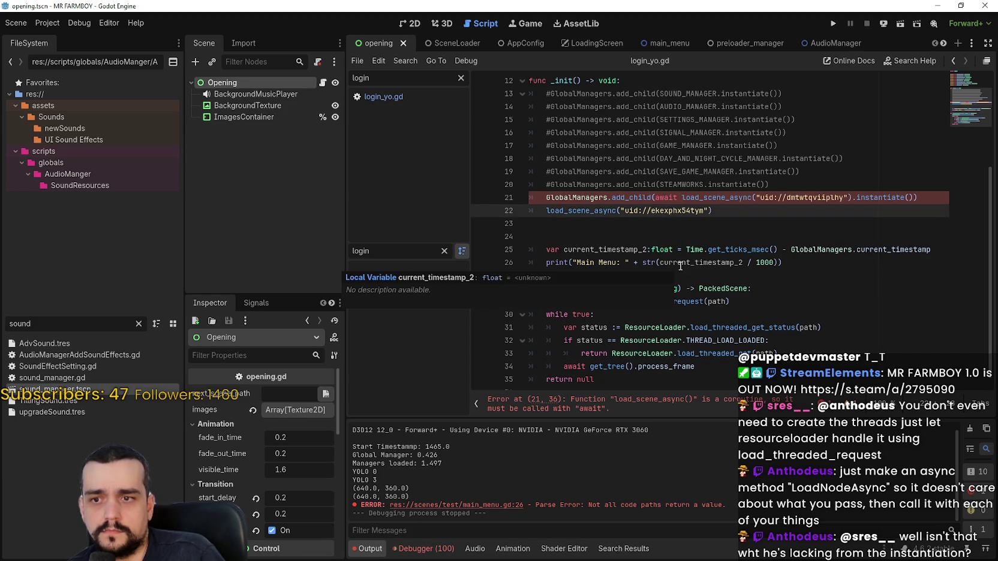
key("ctrl+z")
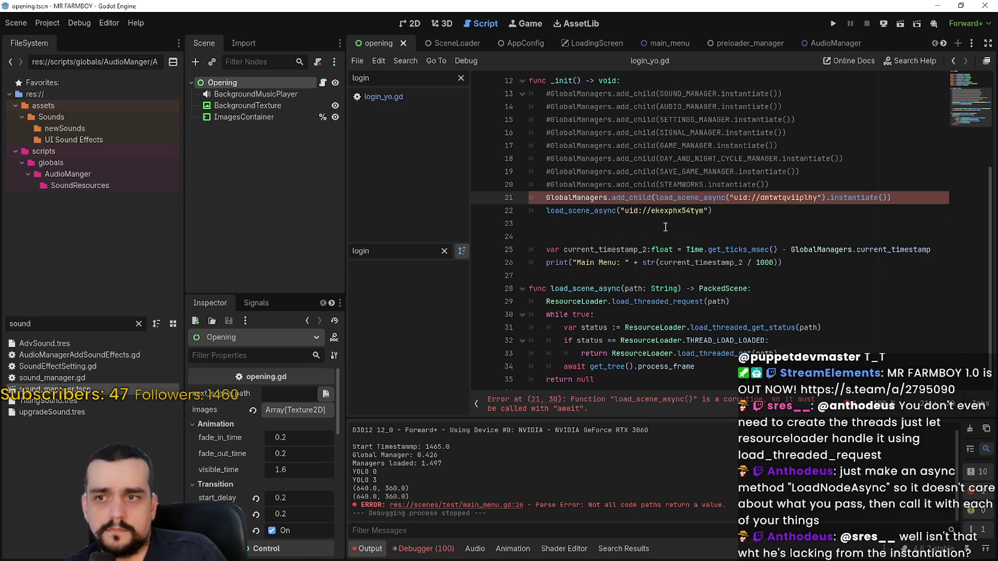
key("Down")
key("Down")
left_click(566, 203)
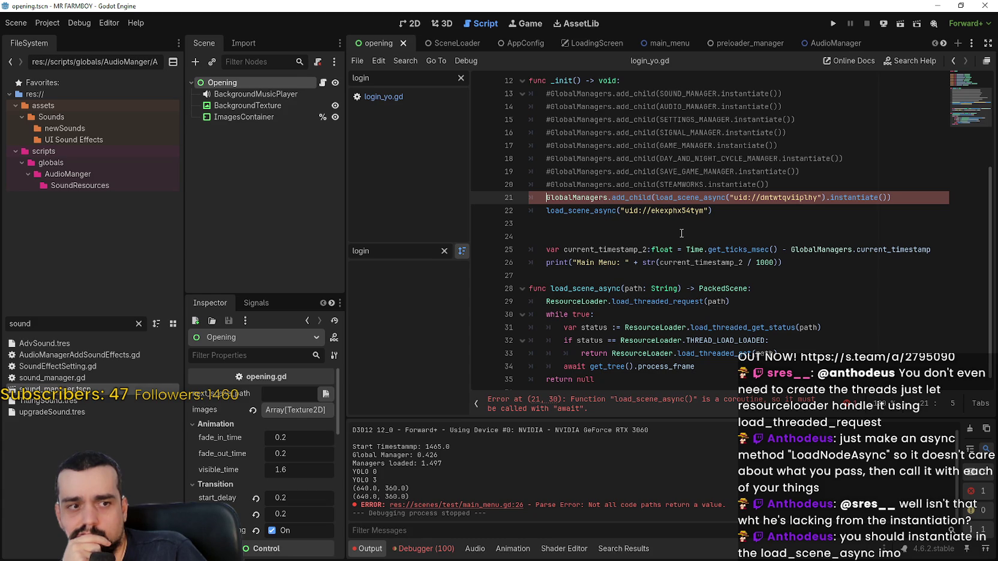
scroll(700, 274, "down", 1)
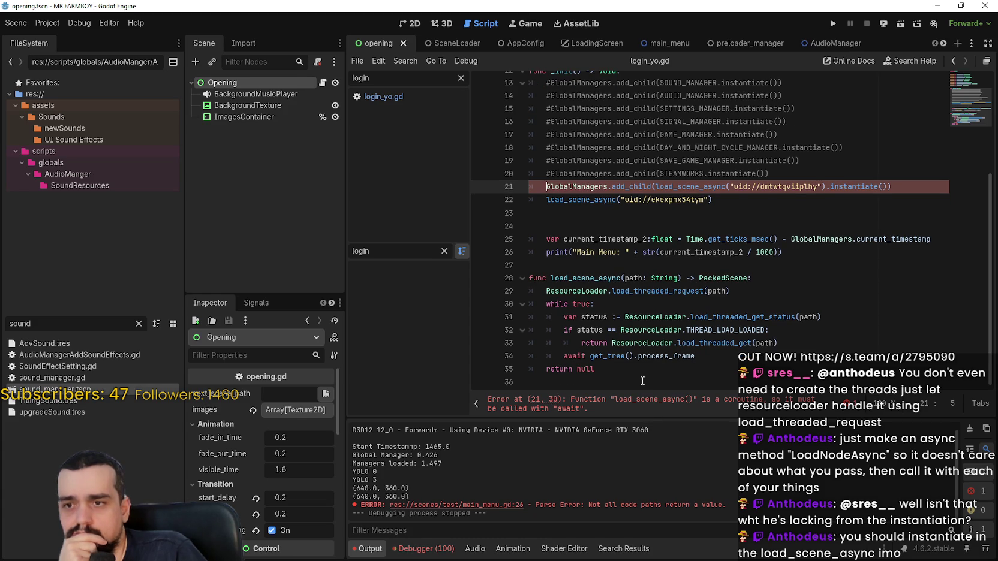
double_click(584, 278)
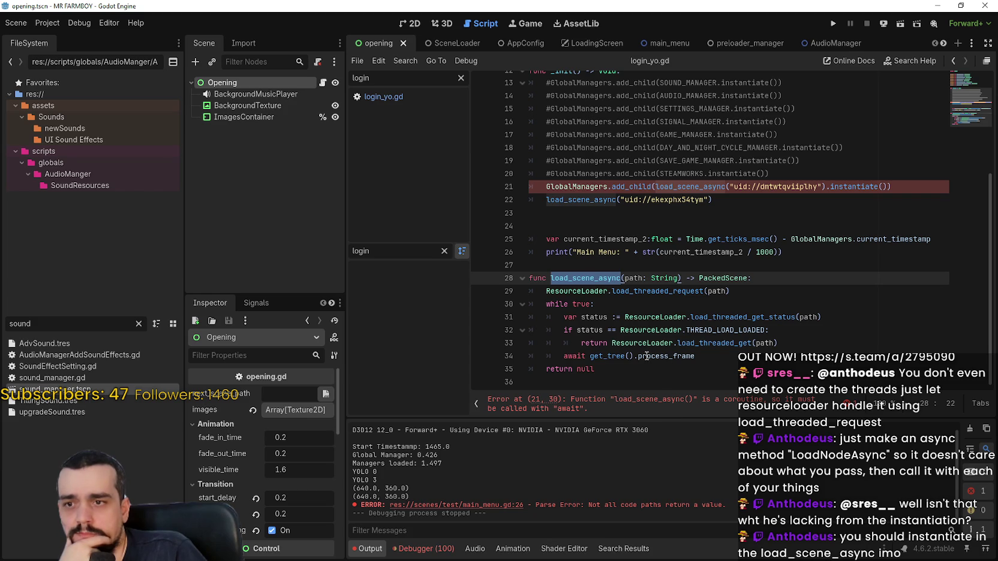
double_click(750, 343)
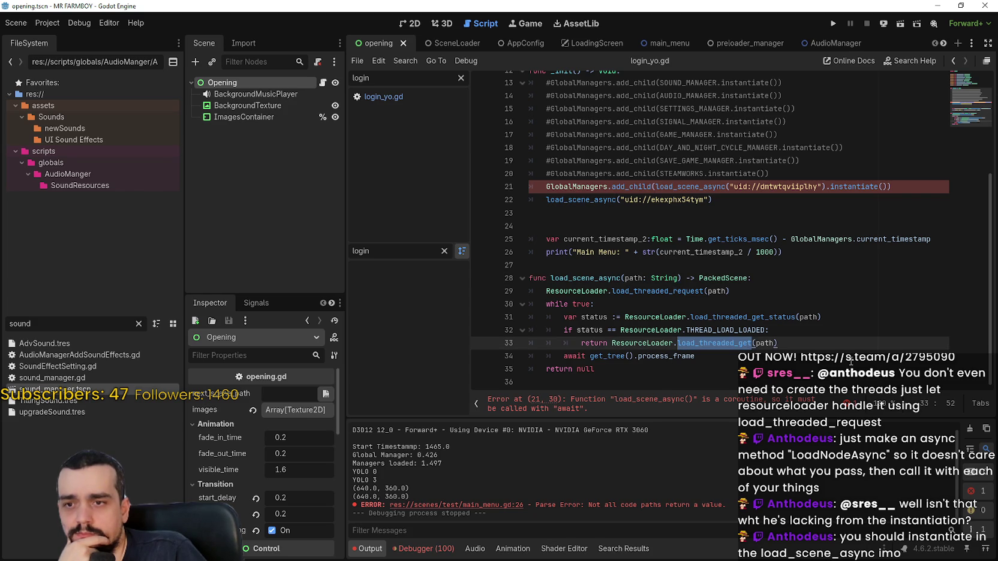
double_click(745, 278)
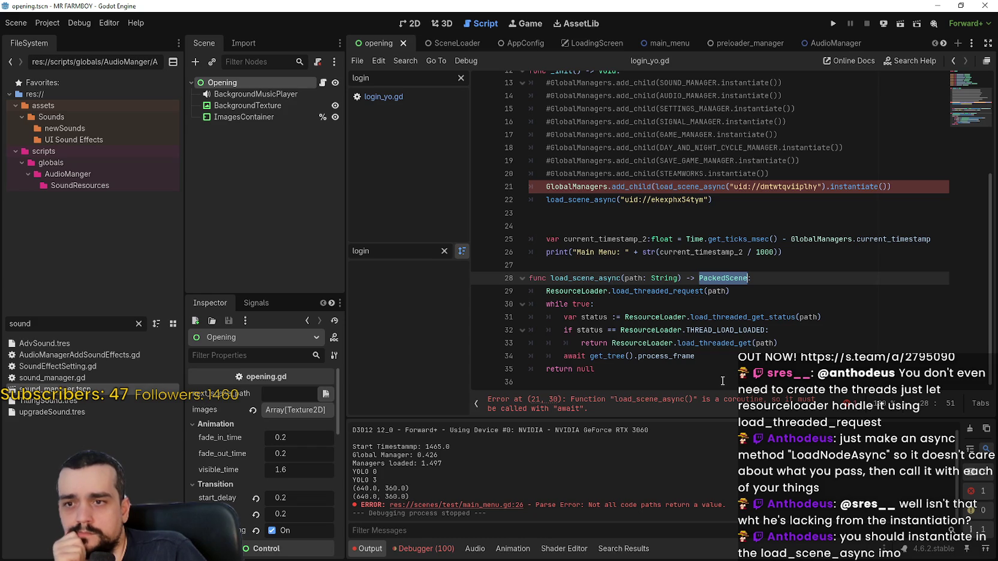
double_click(715, 292)
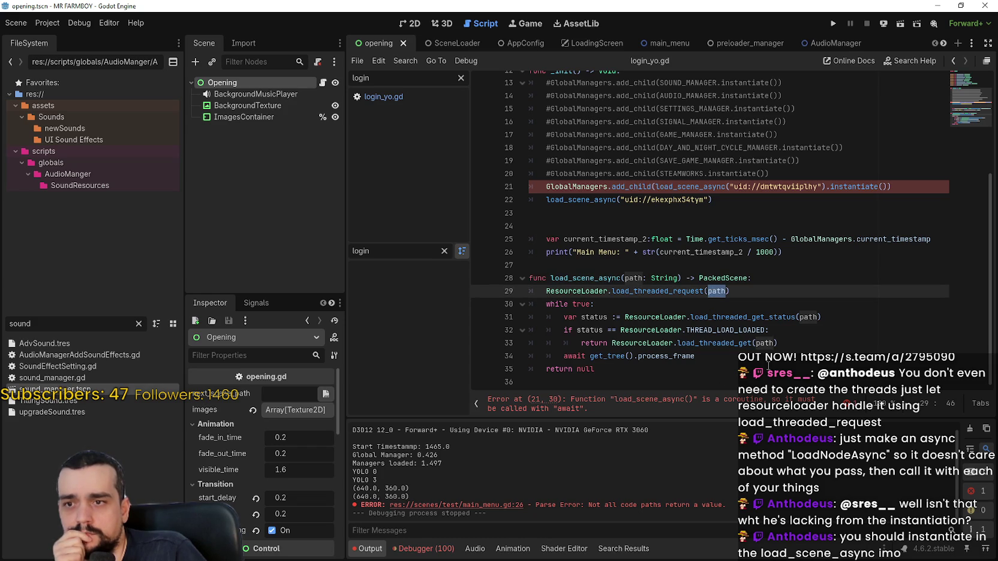
double_click(765, 344)
Step: Add a new line 21 declaring var SOUND_MANAGER
double_click(702, 343)
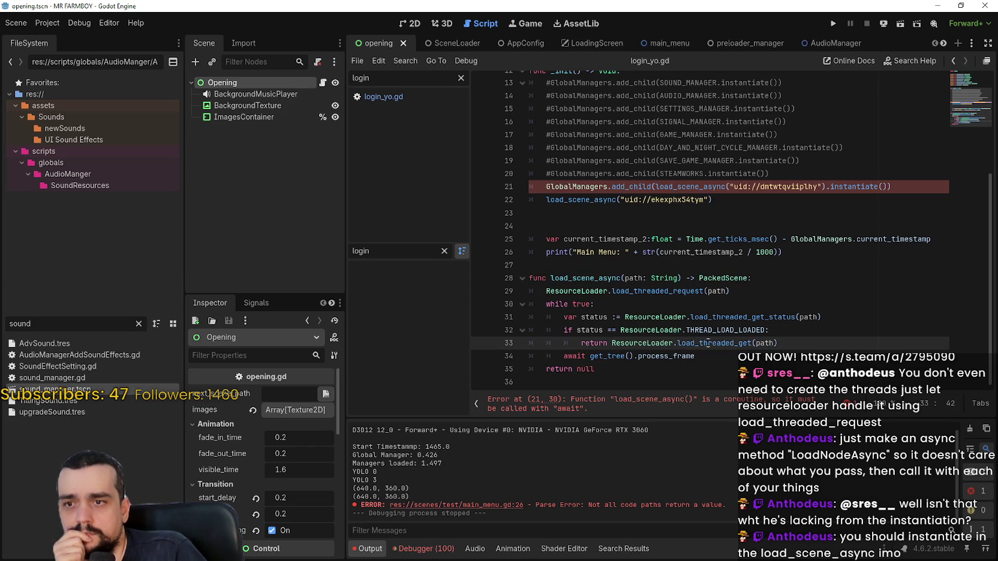
double_click(593, 343)
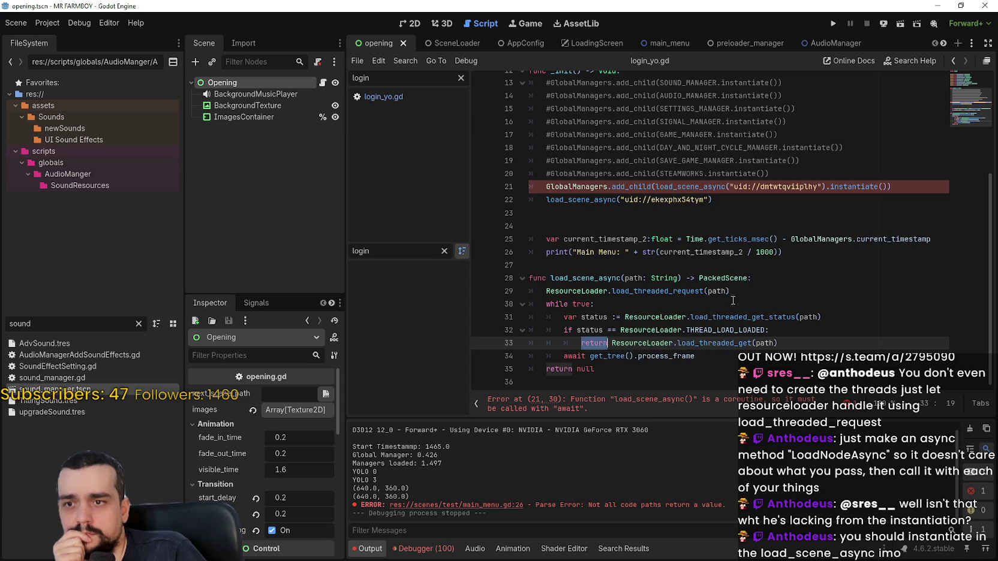
double_click(722, 278)
left_click(819, 171)
key("Return")
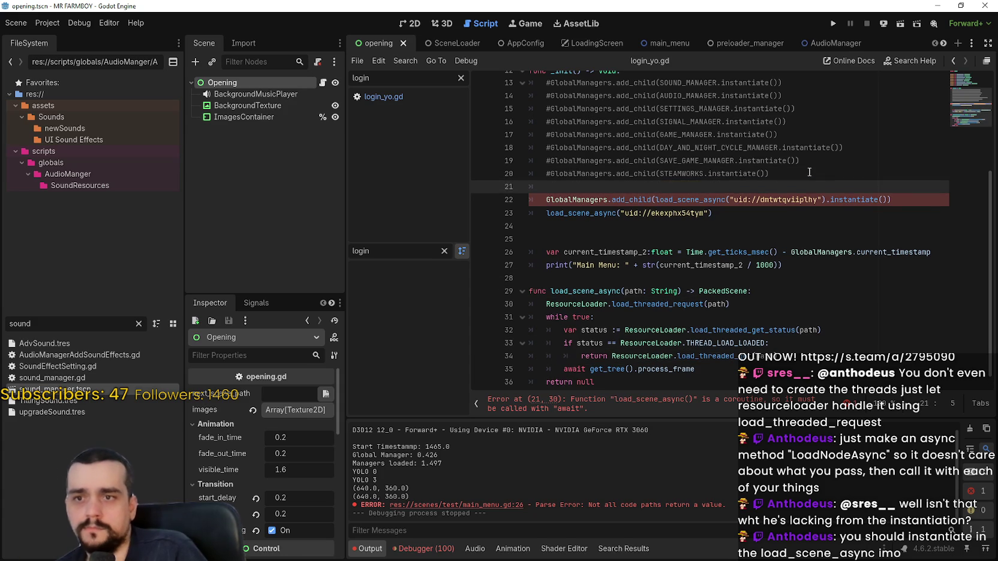
key("BackSpace")
key("BackSpace")
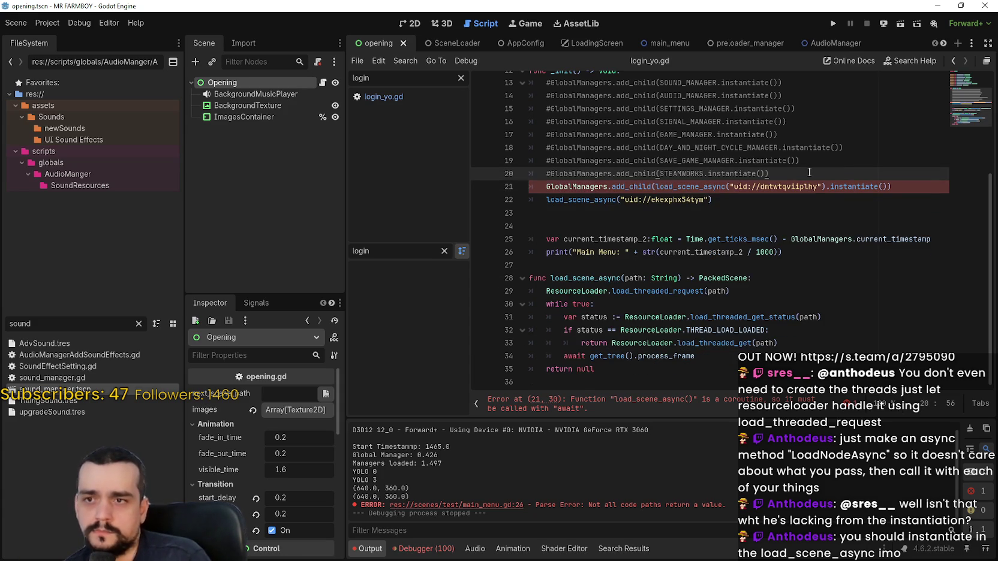
key("Return")
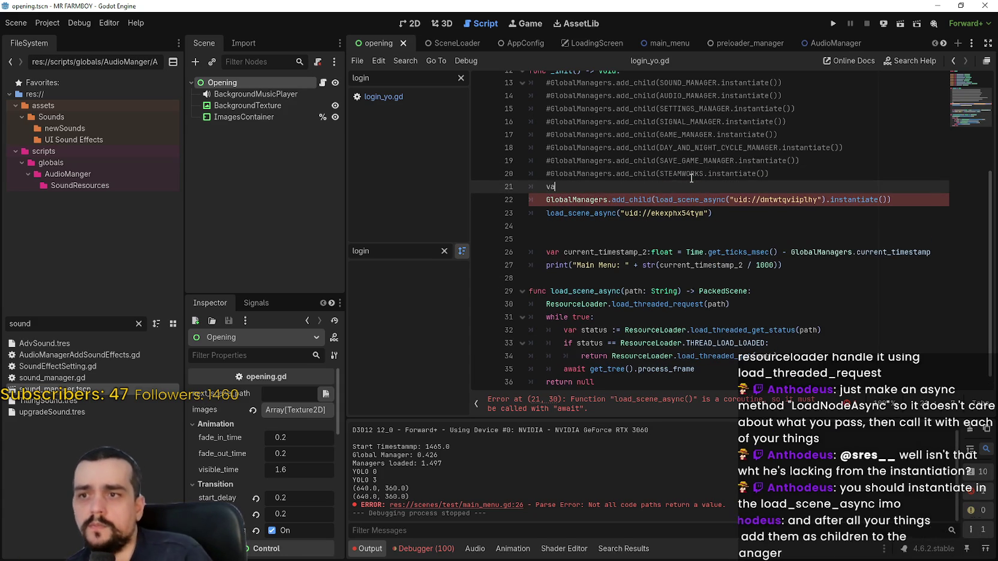
type("var")
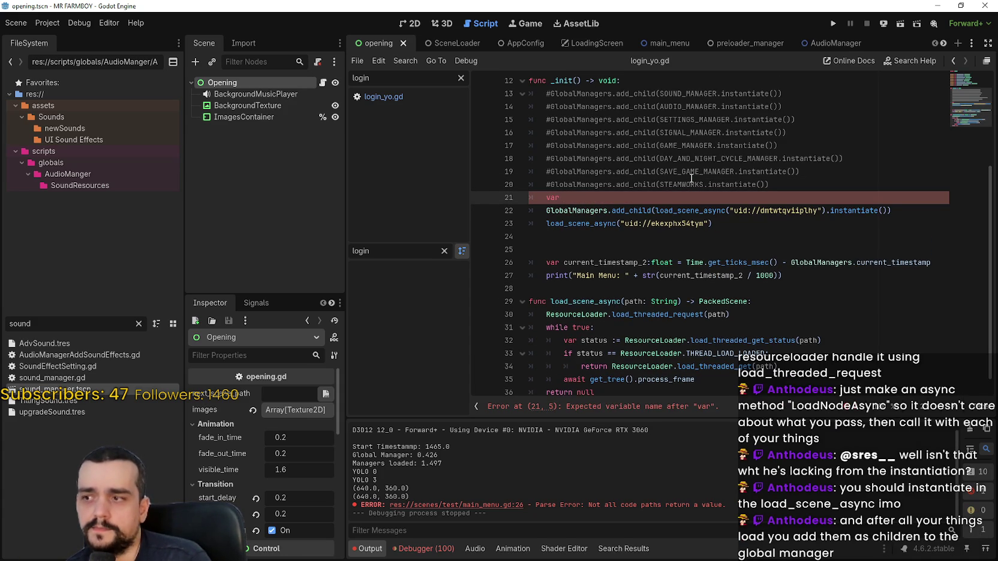
type(" SOUND_M")
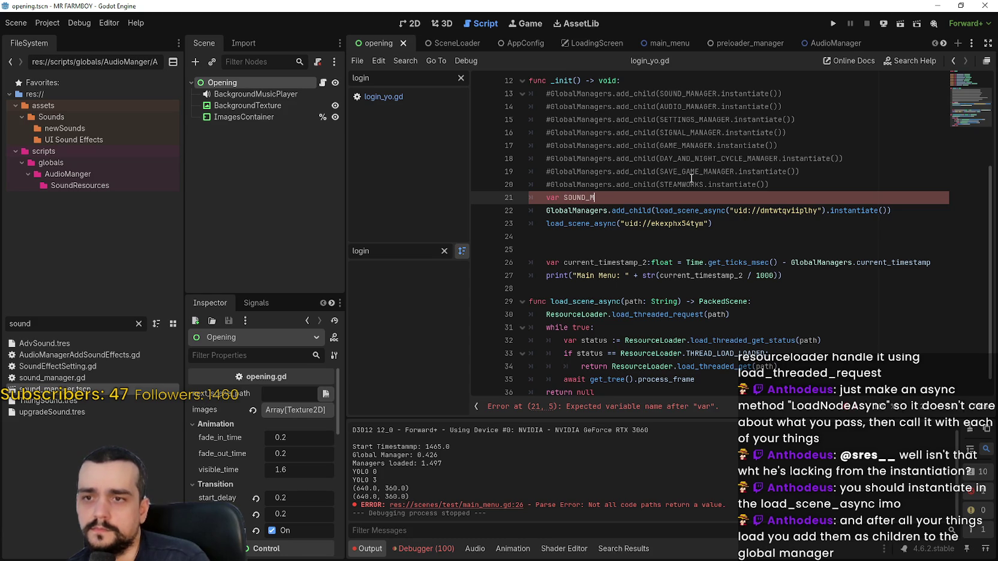
type("ANAGER =")
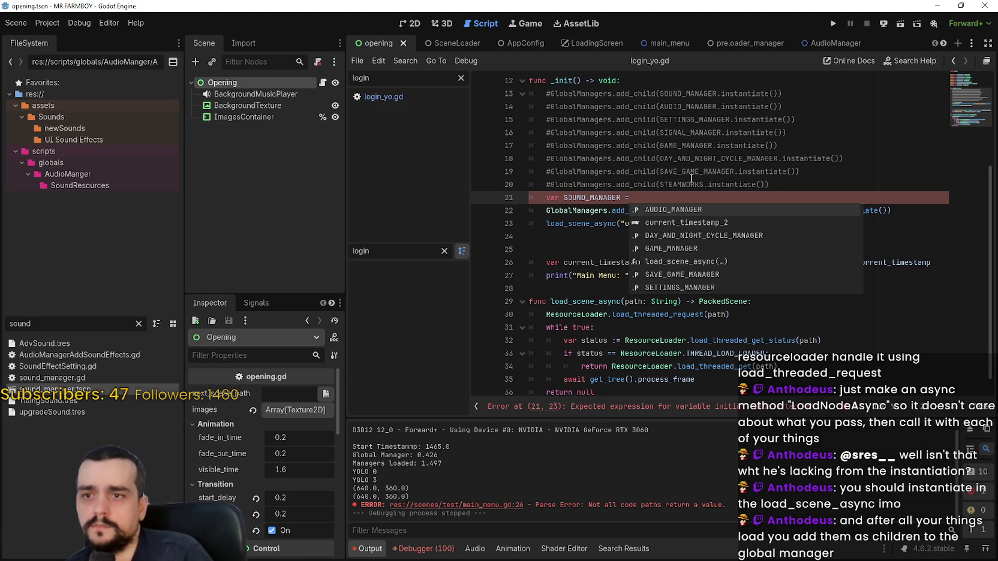
left_click(750, 144)
Step: Move the load_scene_async(...).instantiate() call from line 22 into the SOUND_MANAGER declaration
left_click(749, 211)
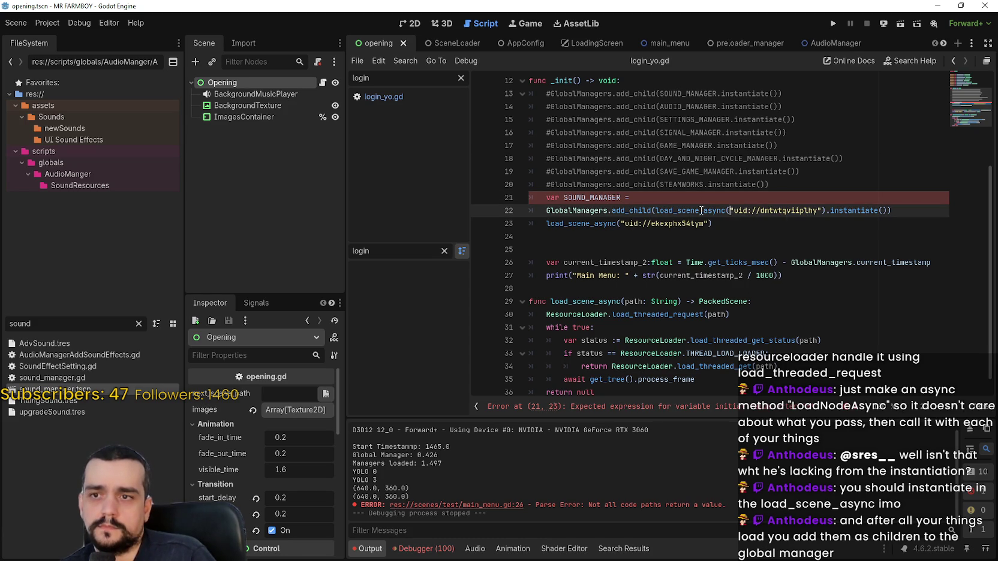
left_click_drag(655, 210, 893, 212)
key("ctrl+c")
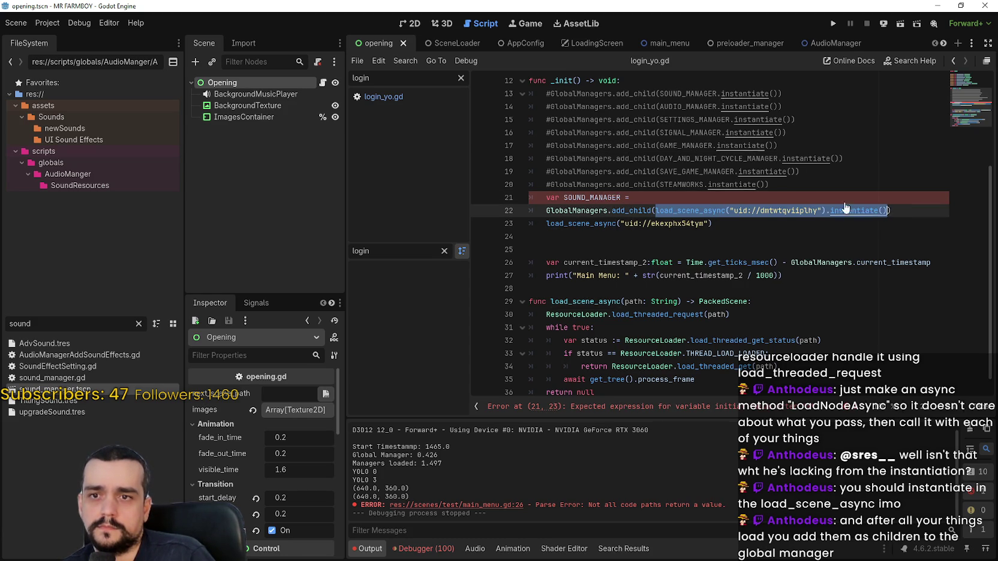
left_click(852, 197)
key("ctrl+v")
left_click(596, 237)
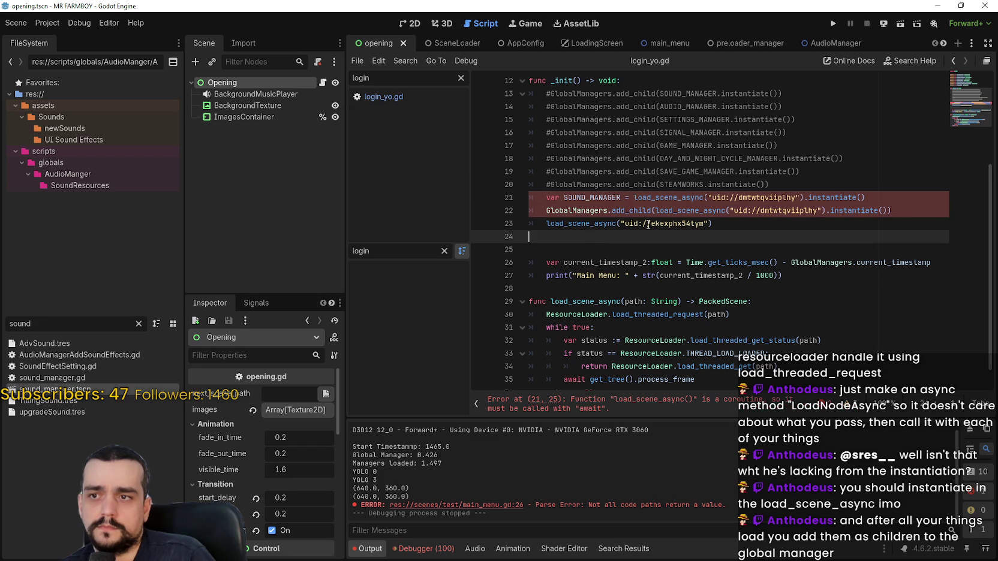
left_click(891, 212)
left_click_drag(656, 210, 888, 208)
key("BackSpace")
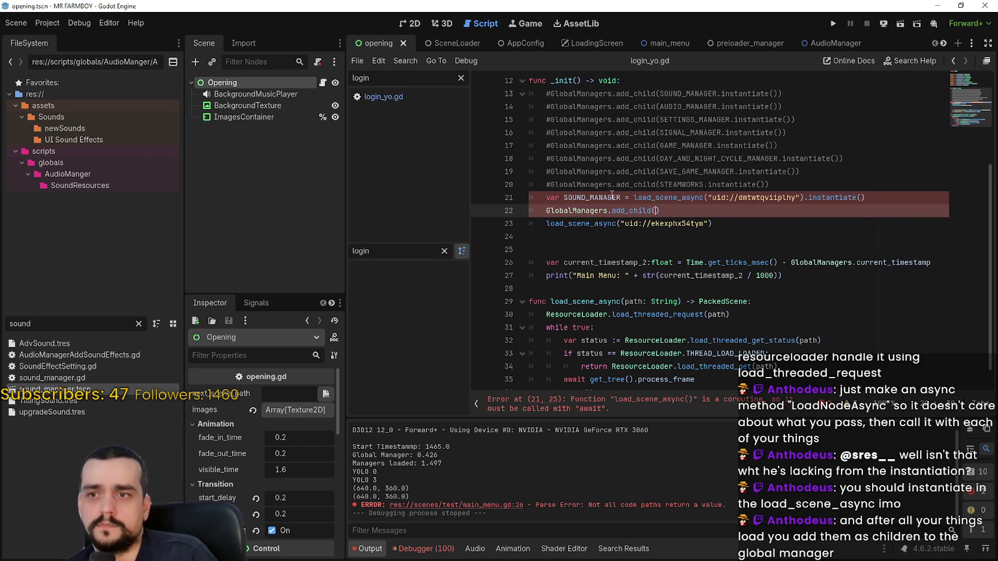
Step: Make line 22 add_child(SOUND_MANAGER), trying and removing an await on line 21
double_click(591, 198)
key("ctrl+c")
left_click(652, 211)
key("ctrl+v")
key("BackSpace")
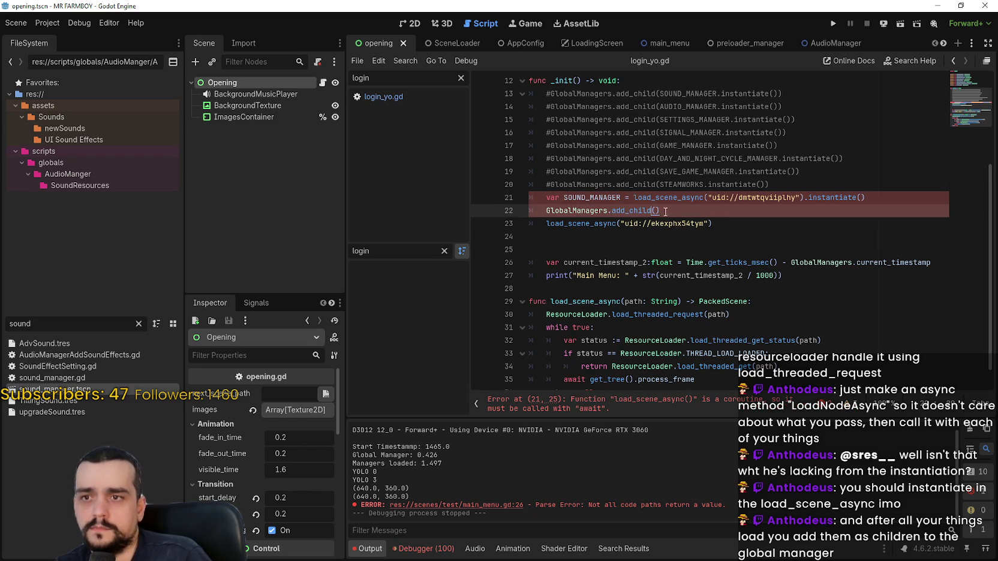
left_click(652, 211)
type("(")
key("End")
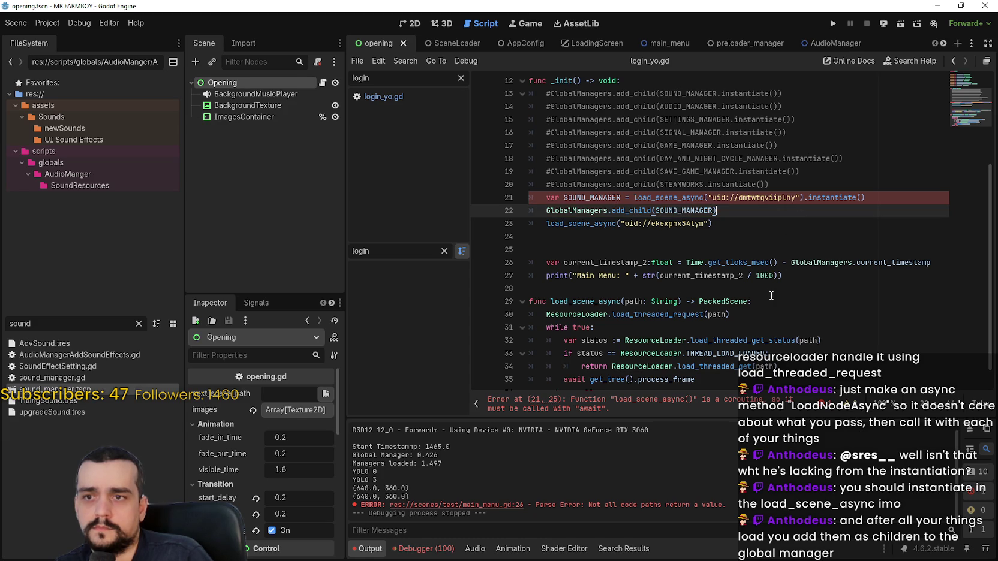
left_click(634, 196)
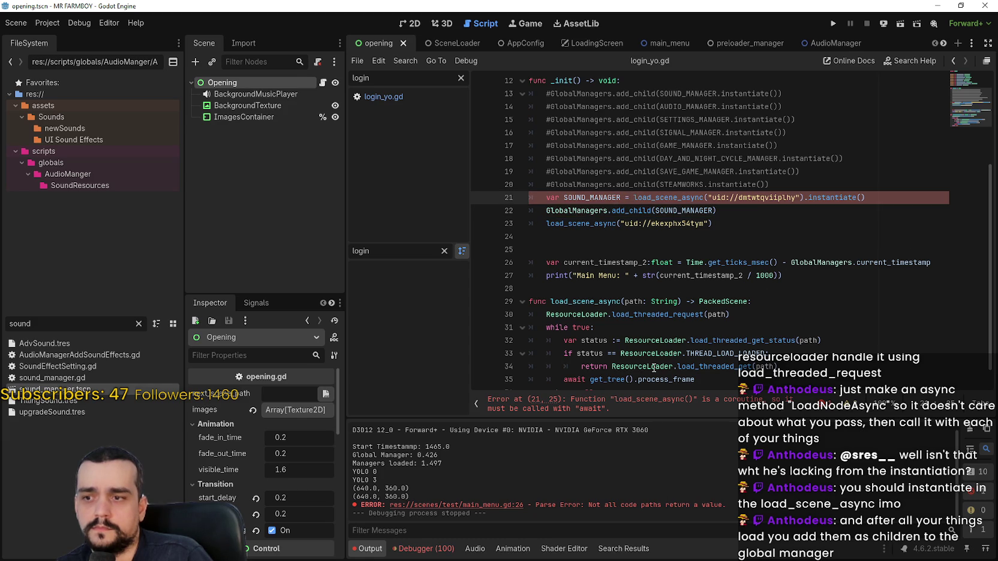
type("await")
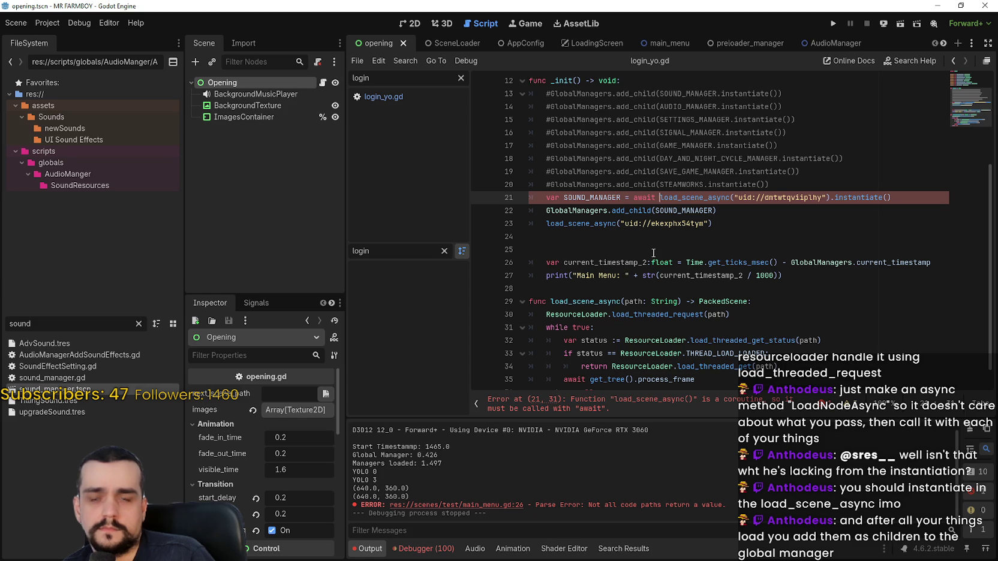
key("BackSpace")
key("BackSpace")
key("BackSpace")
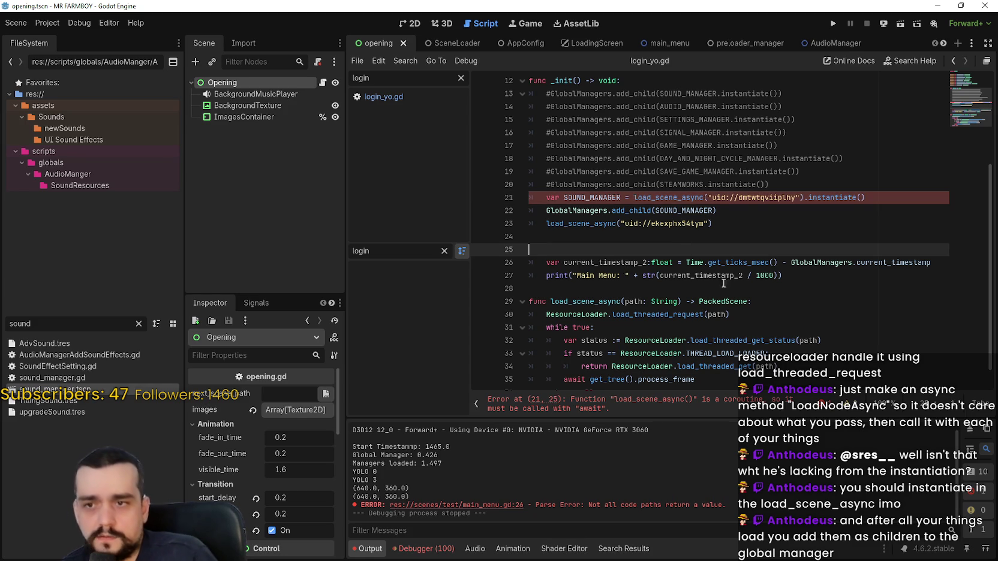
Step: Insert an indented line after the THREAD_LOAD_LOADED check, above return load_threaded_get(path)
scroll(723, 282, "down", 1)
double_click(724, 277)
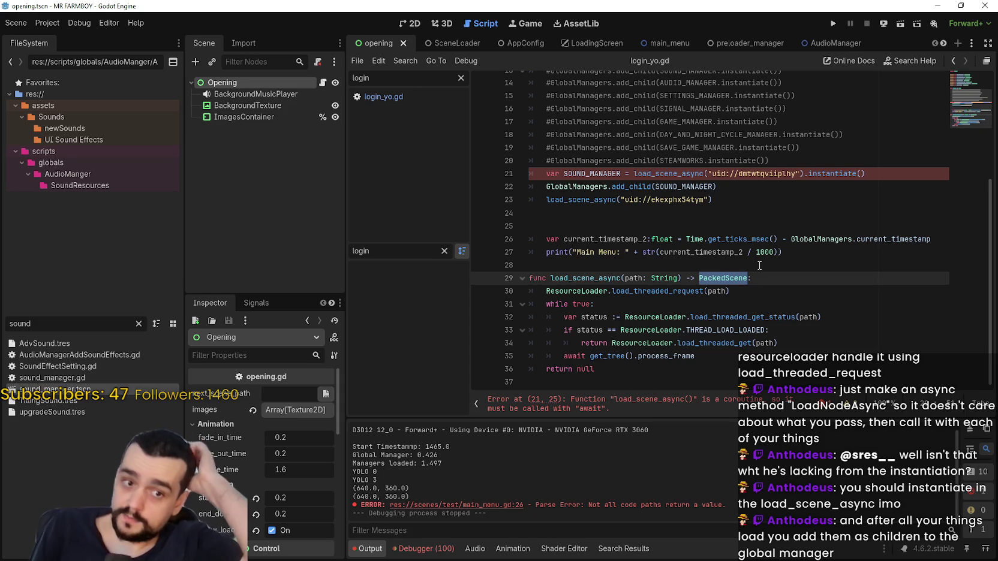
left_click(701, 185)
double_click(738, 343)
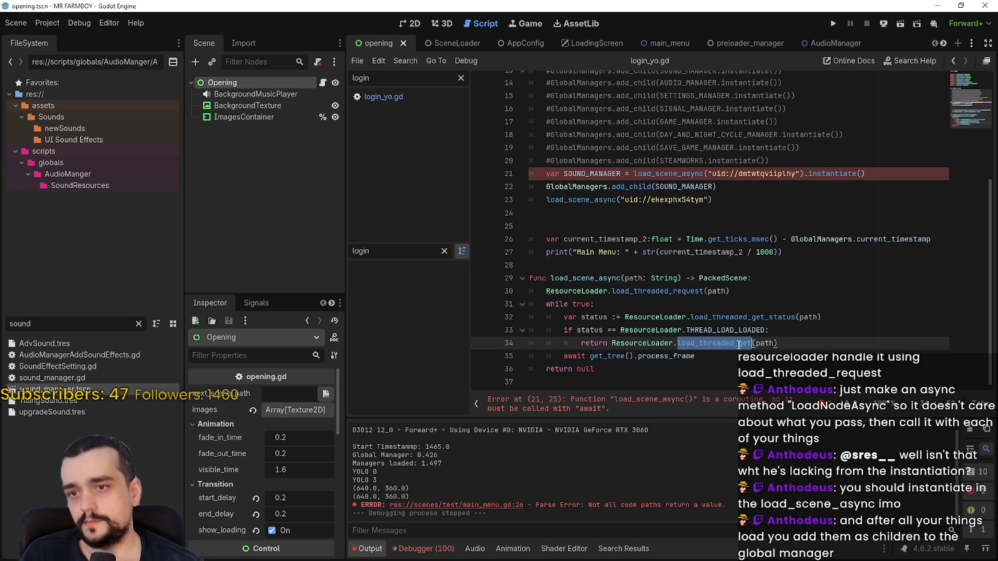
left_click(809, 355)
left_click_drag(612, 344, 800, 342)
left_click(818, 330)
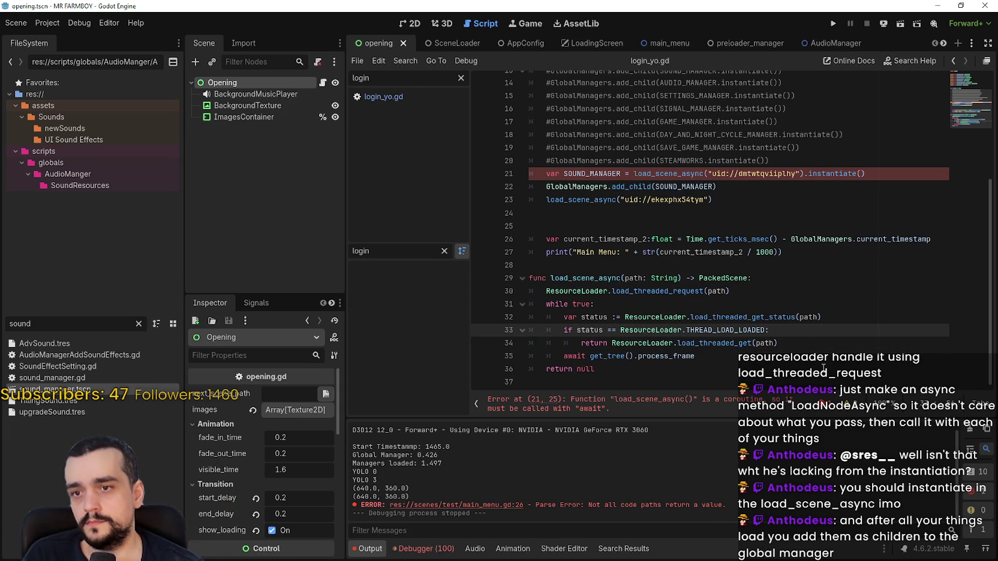
key("Return")
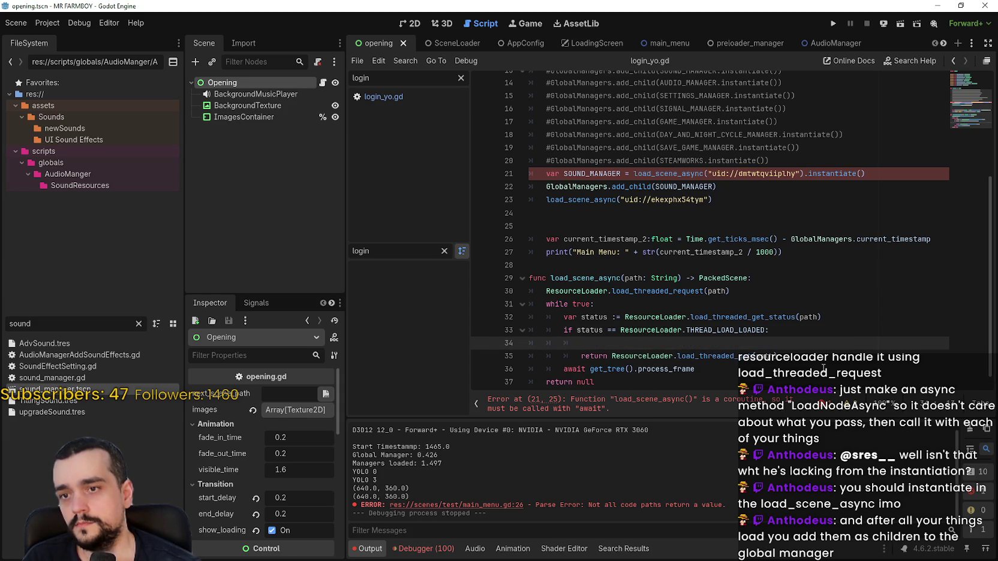
Step: Write line 34 as var packed_node = ResourceLoader.load_threaded_get(path).instantiate()
type("var packed =")
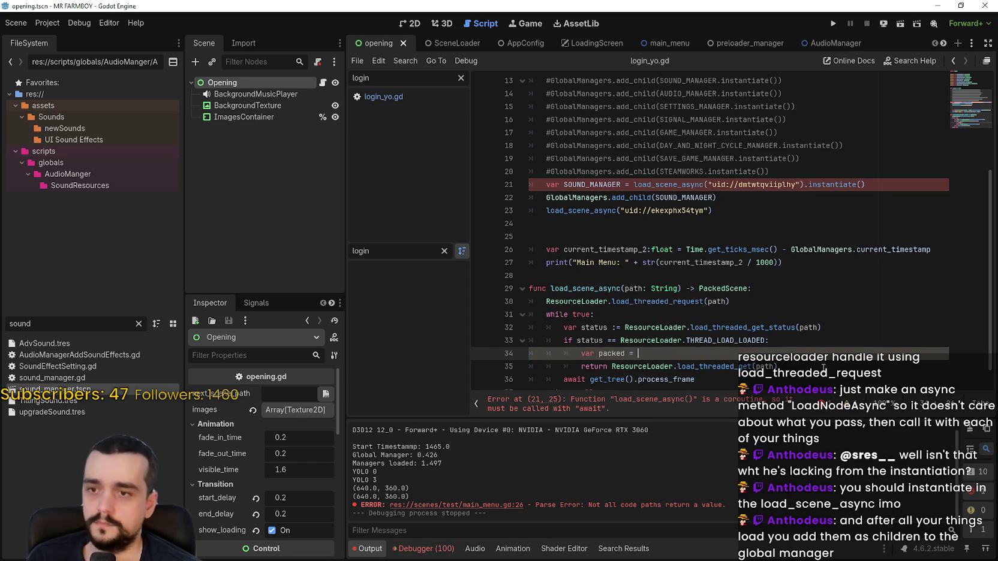
double_click(675, 367)
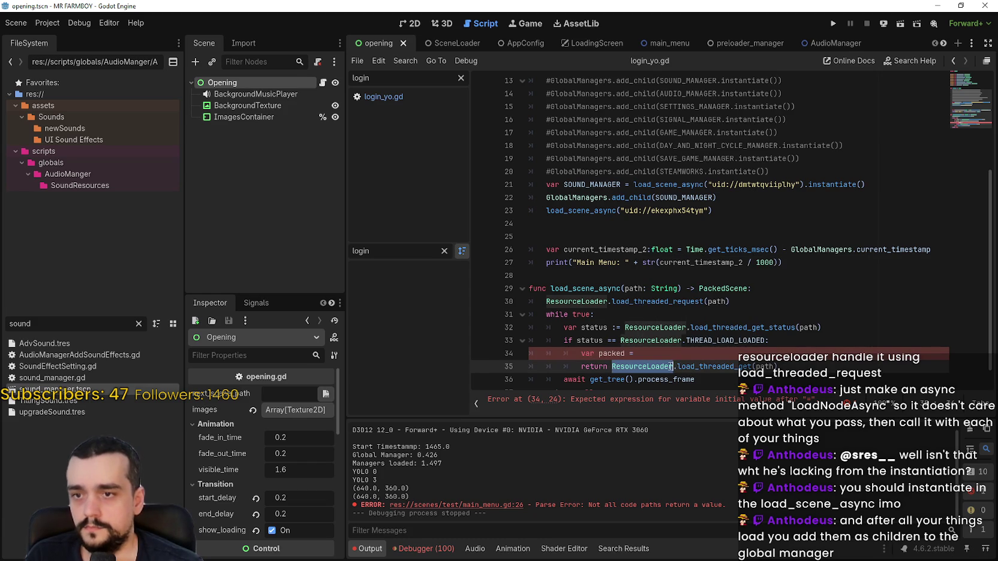
left_click_drag(671, 367, 777, 367)
key("ctrl+c")
left_click(742, 353)
key("ctrl+v")
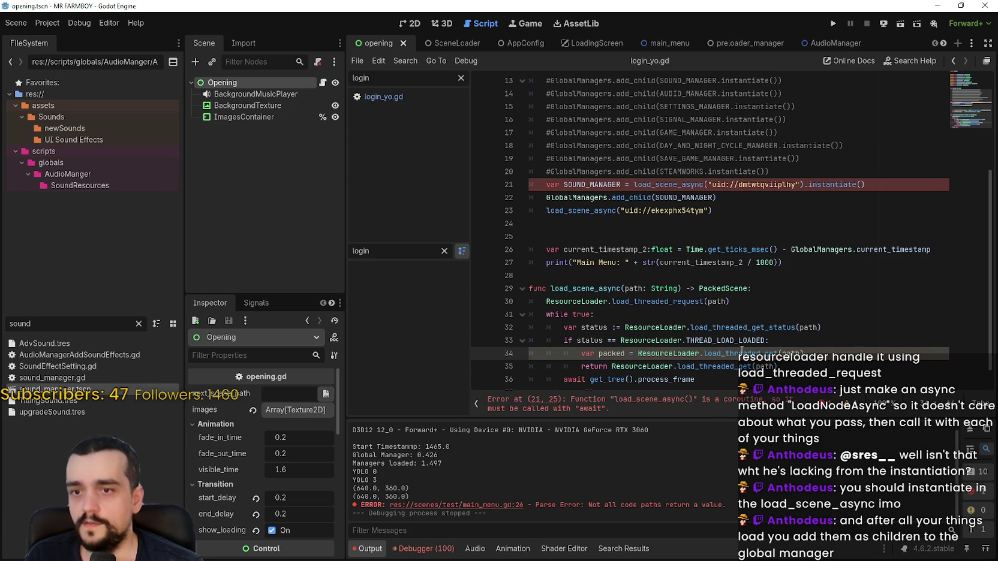
left_click(624, 353)
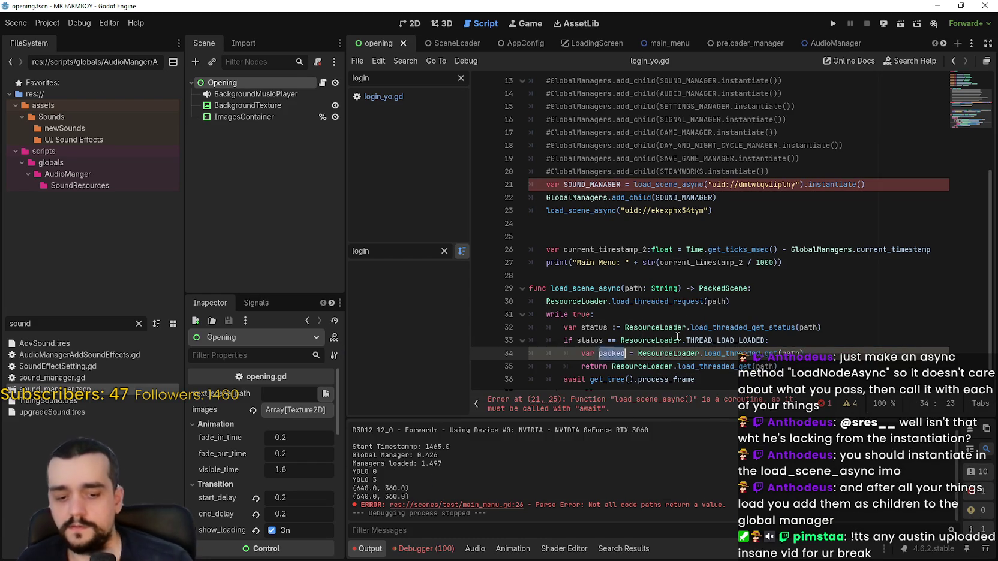
type("_noide")
key("BackSpace")
key("BackSpace")
key("BackSpace")
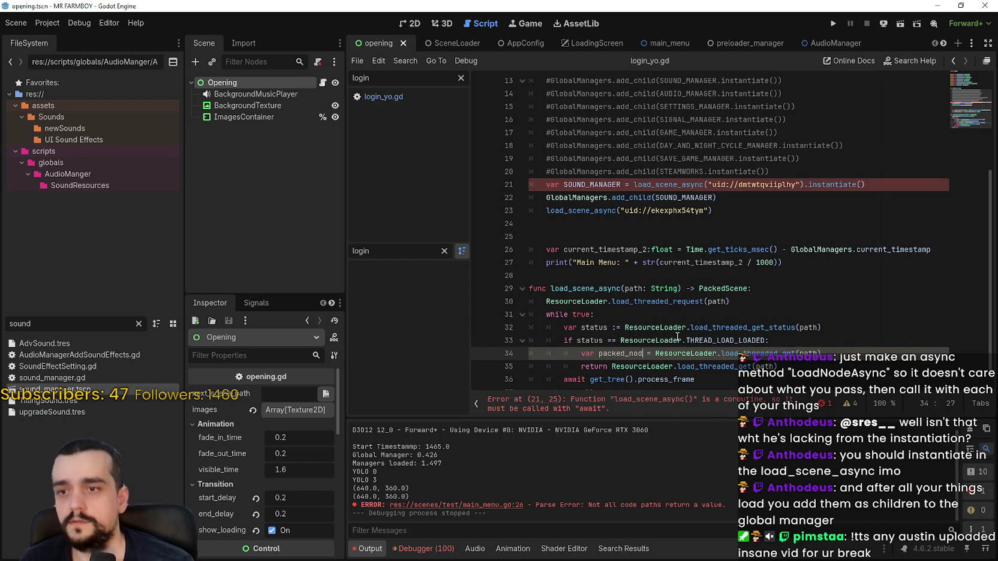
type("de")
left_click(843, 354)
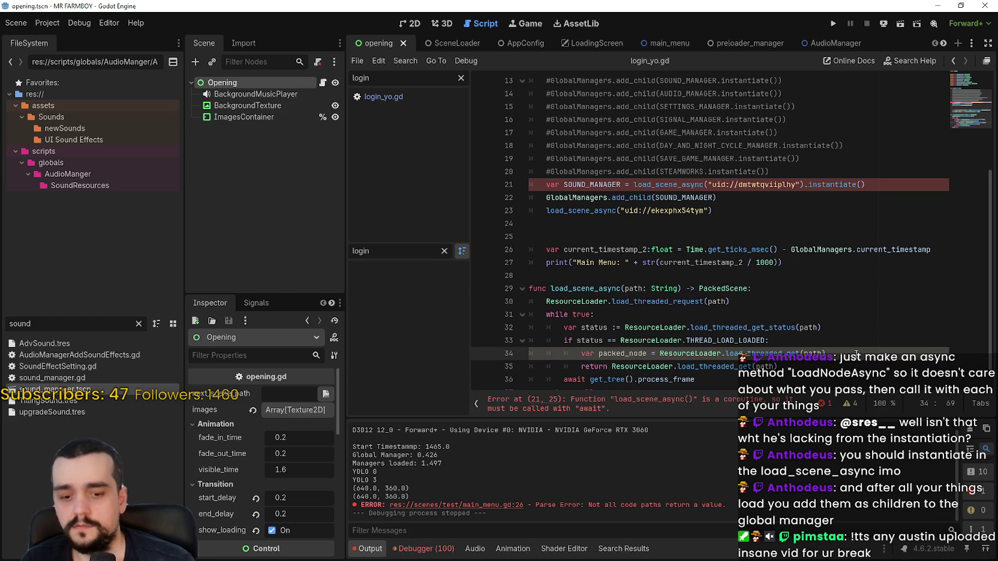
type(".insta")
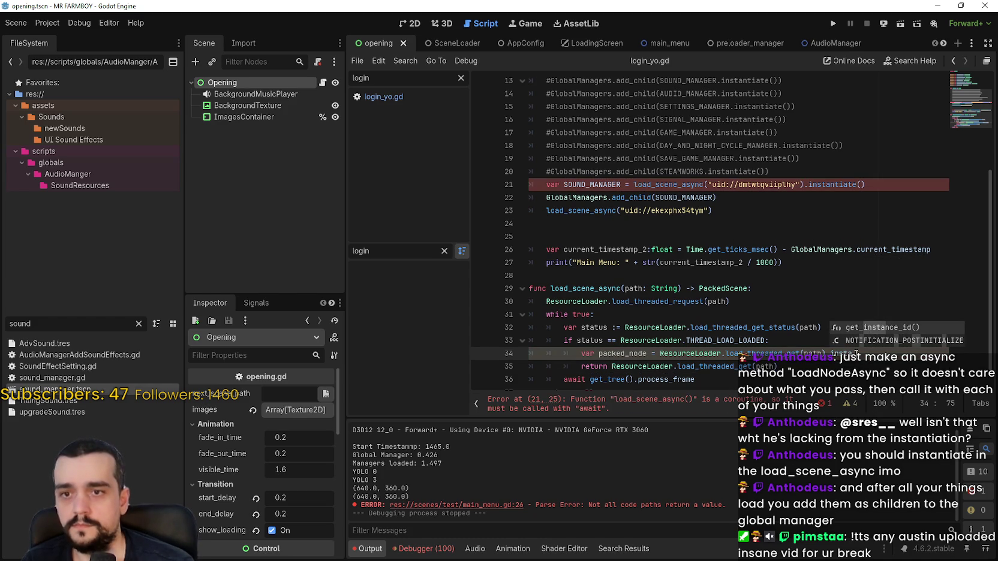
type("ntiate(")
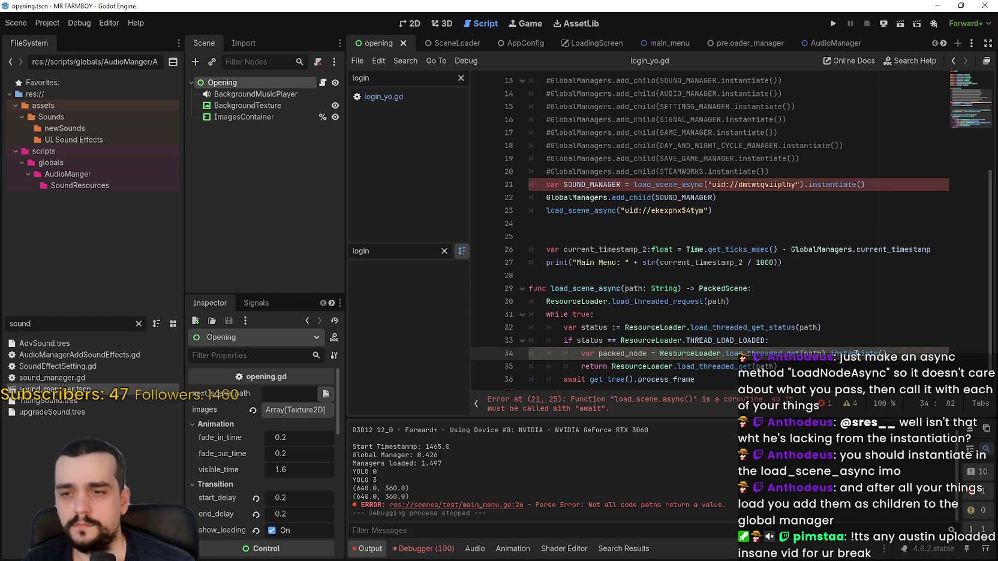
Step: Prefix the return line's load call with packed_node# so it returns packed_node
left_click(802, 326)
left_click_drag(899, 352, 576, 354)
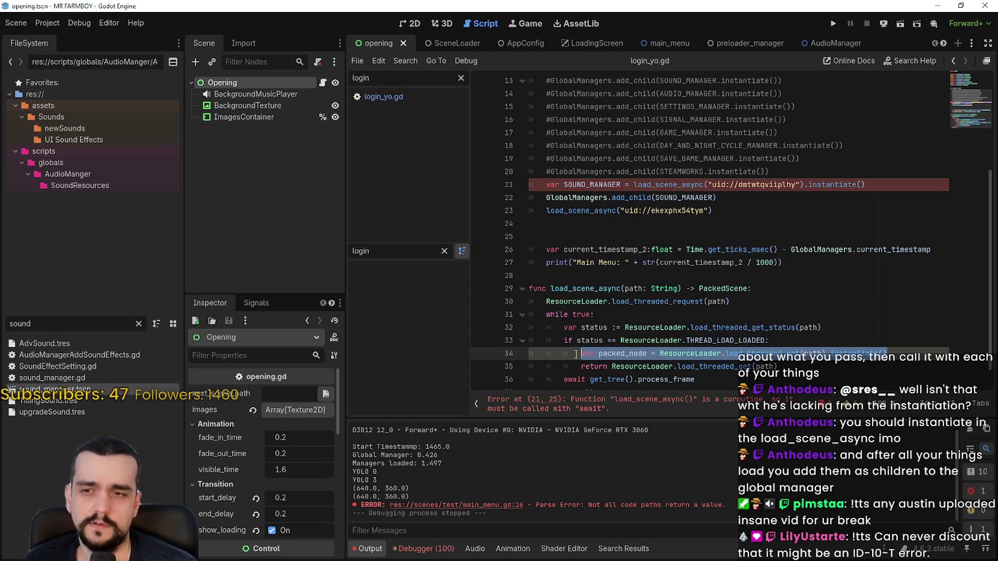
left_click(691, 354)
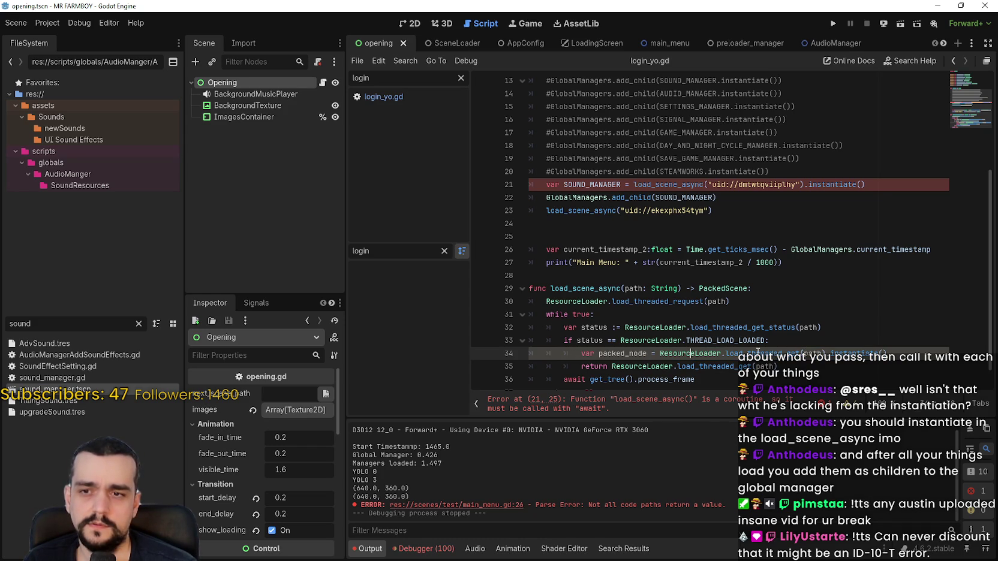
mouse_move(757, 352)
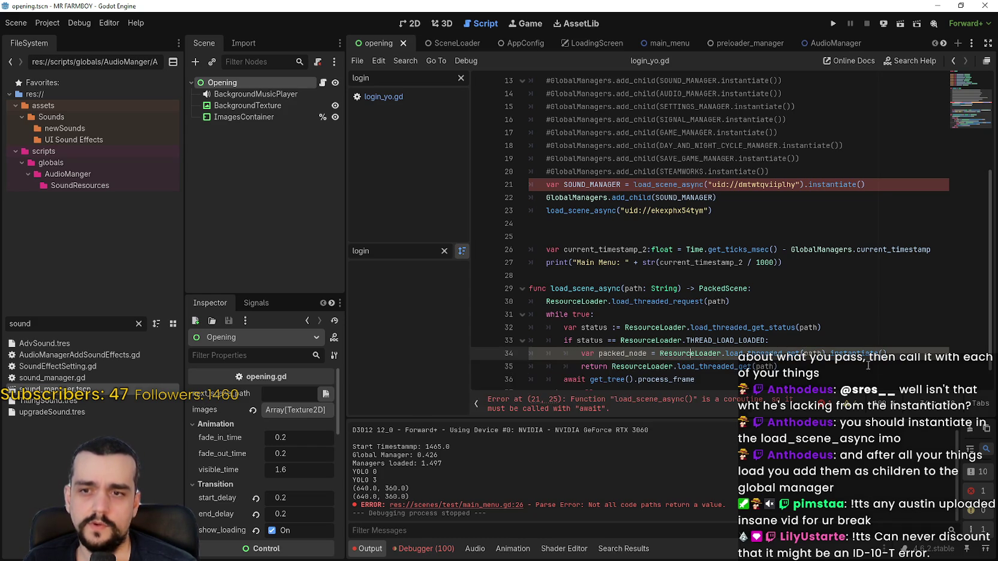
left_click(878, 360)
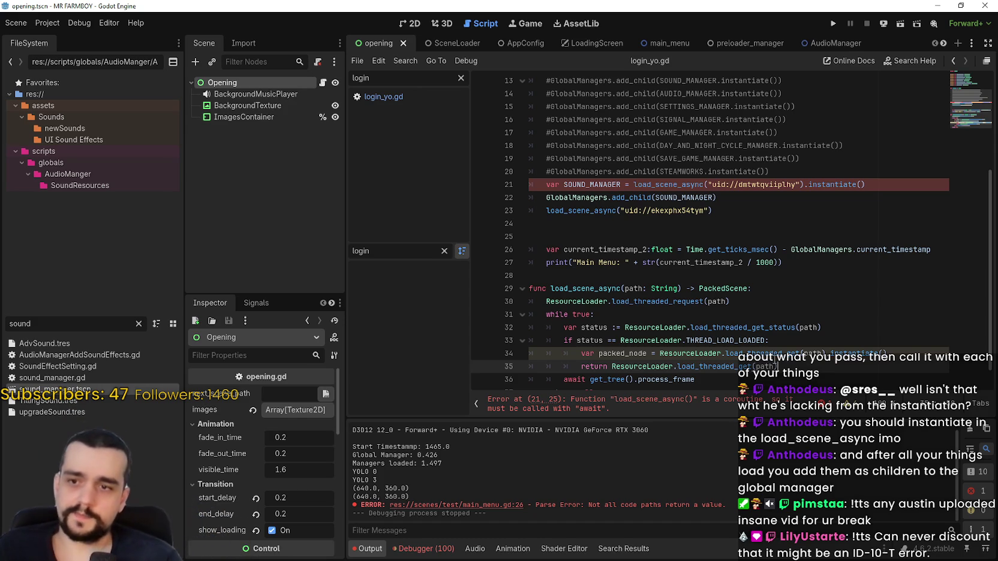
left_click(732, 358)
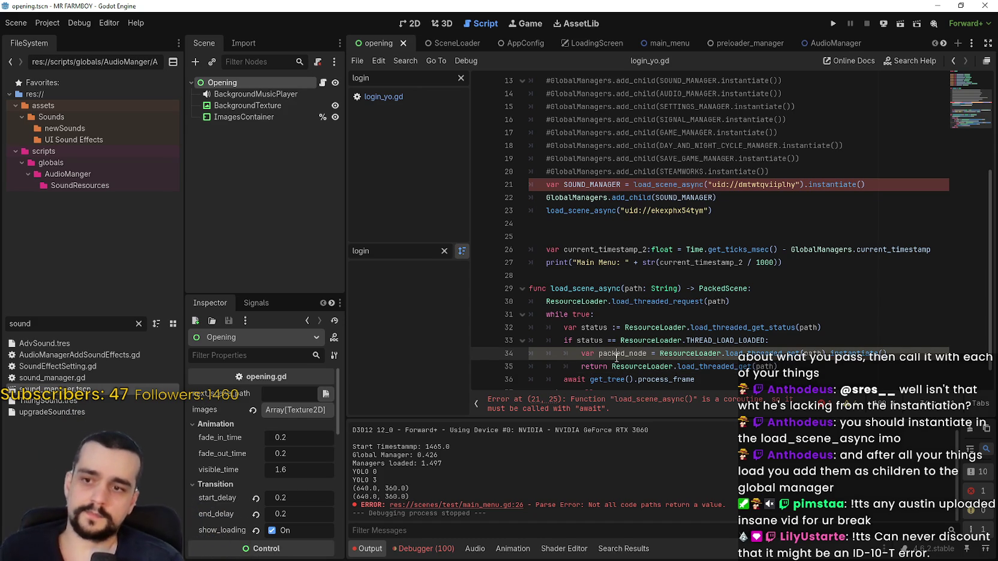
double_click(616, 354)
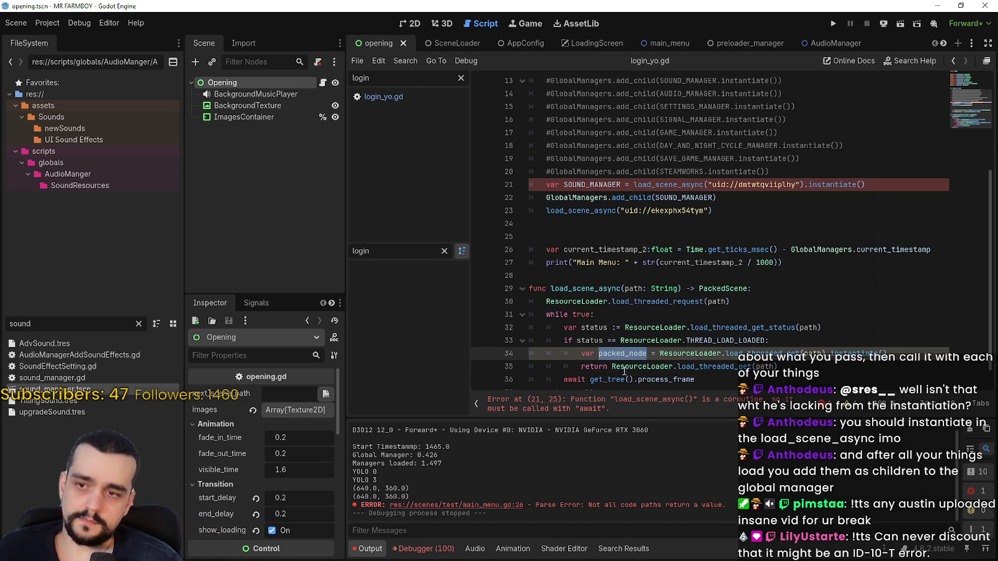
left_click_drag(611, 366, 778, 367)
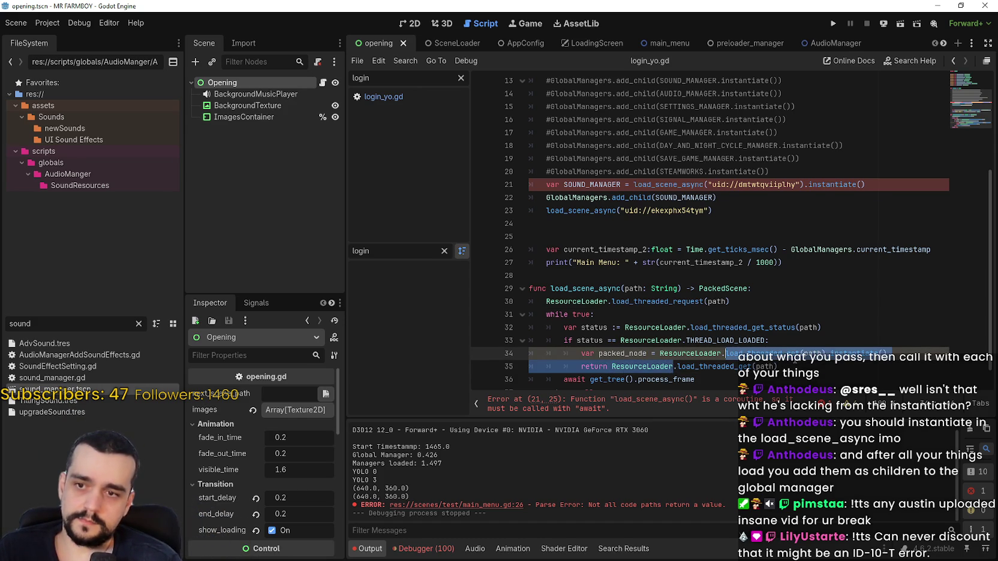
left_click(611, 366)
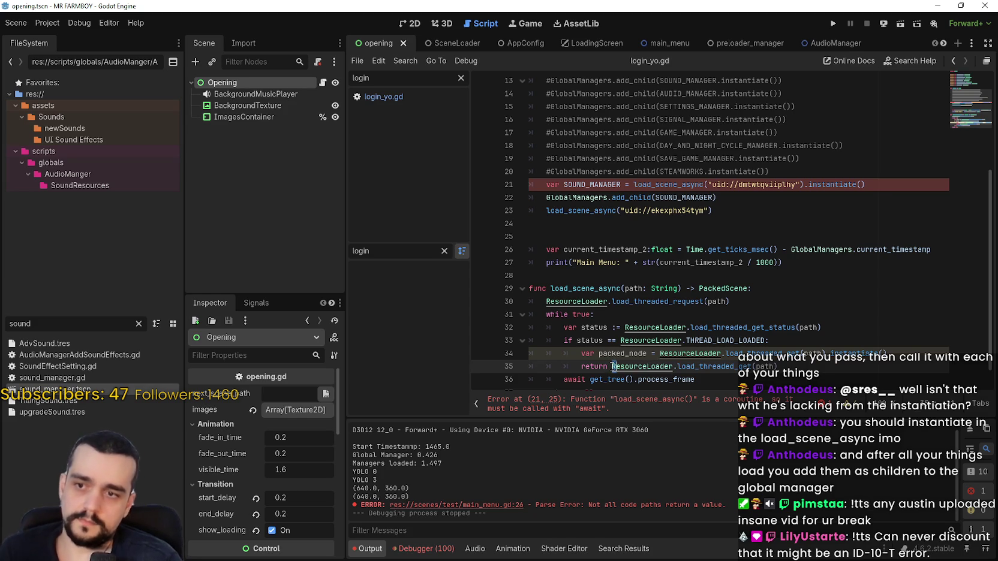
type("packed_node#")
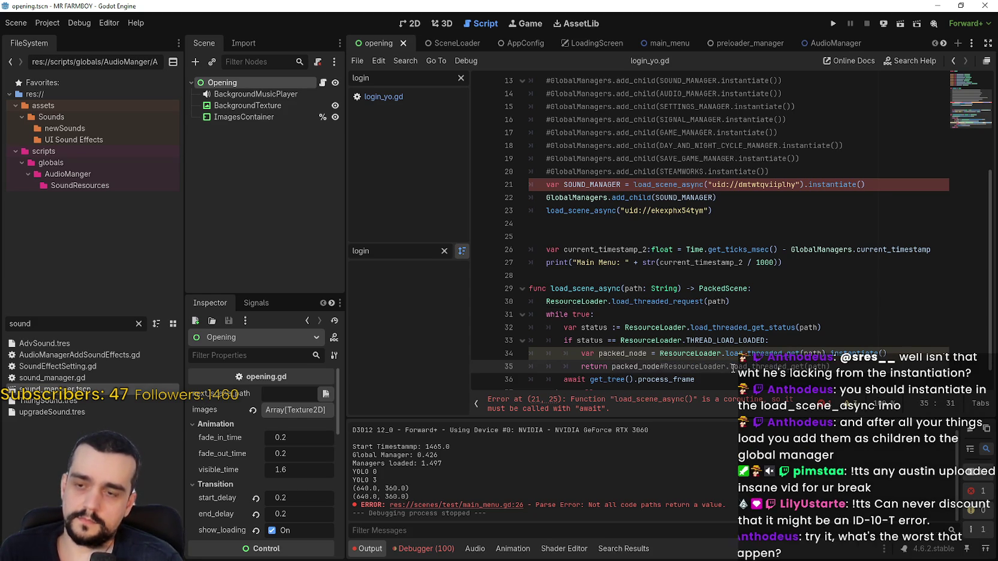
scroll(720, 334, "down", 2)
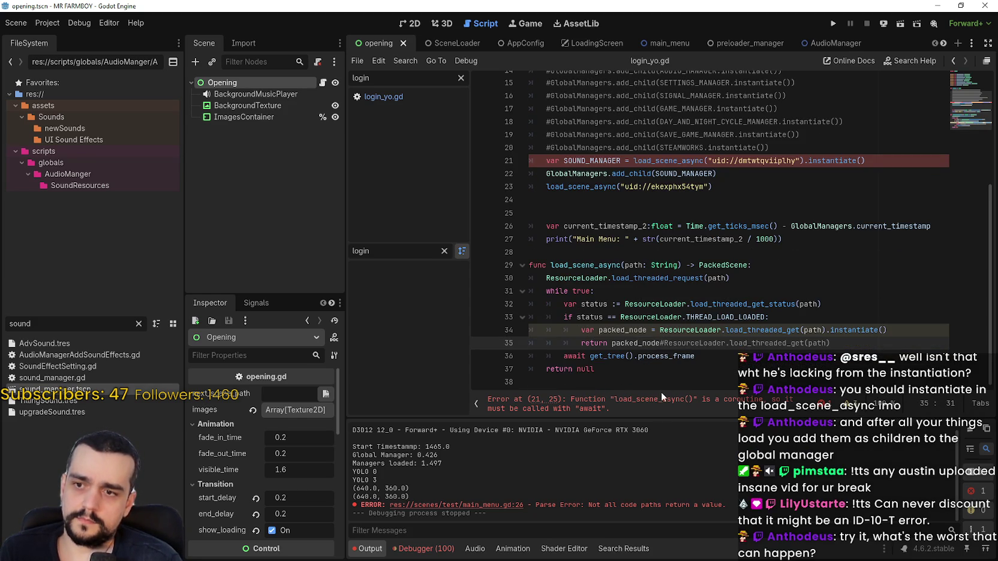
Step: Comment out the SOUND_MANAGER line and the add_child(SOUND_MANAGER) line in _init
left_click(539, 160)
type("#")
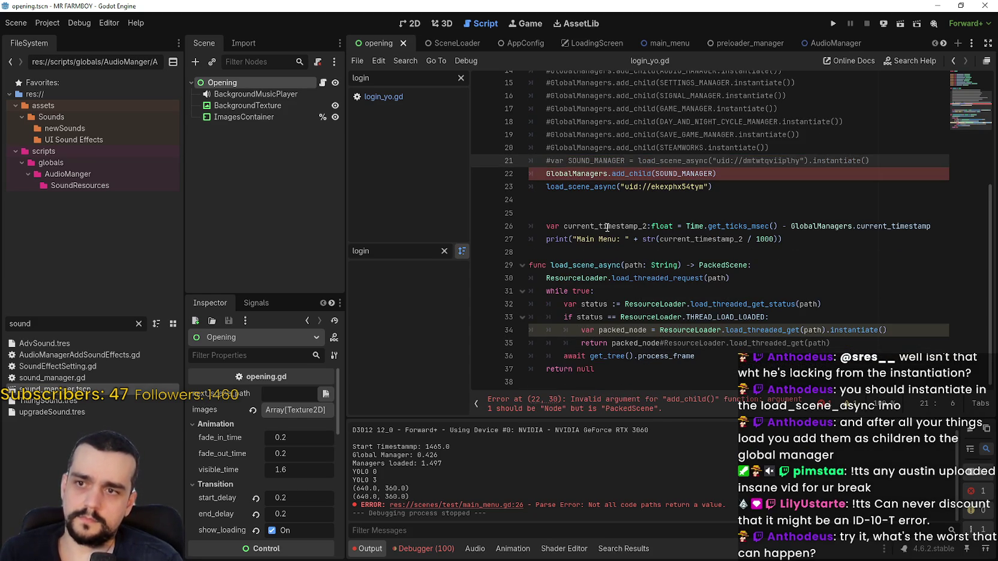
left_click(544, 173)
type("#")
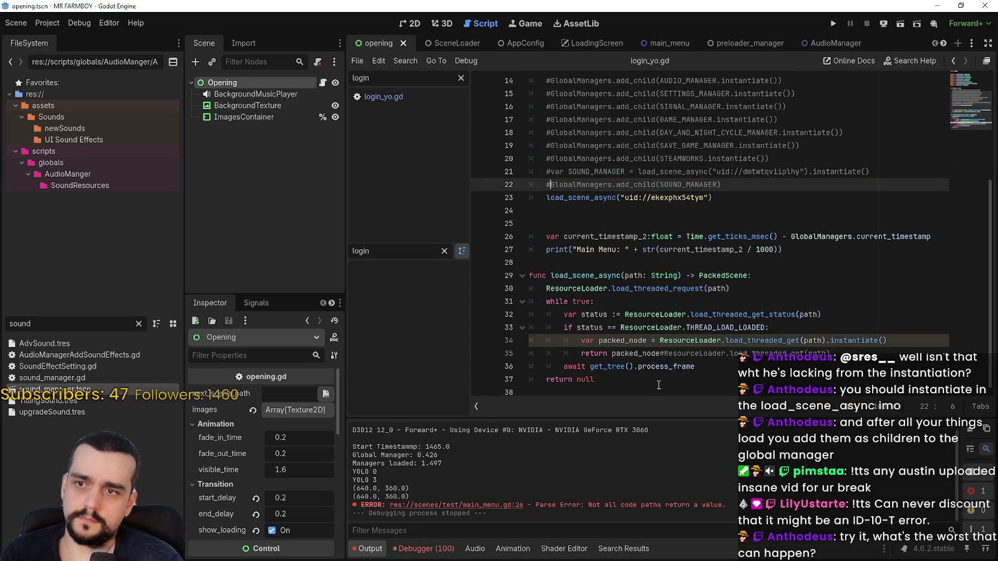
Step: Prefix the load_scene_async call on line 23 with 'GlobalManagers.music_manager = '
double_click(722, 276)
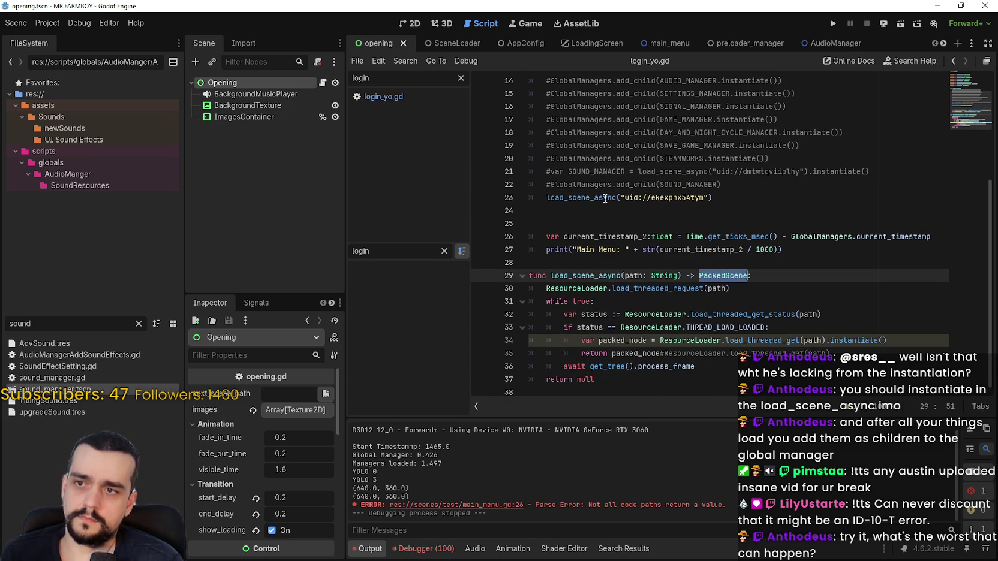
left_click(535, 194)
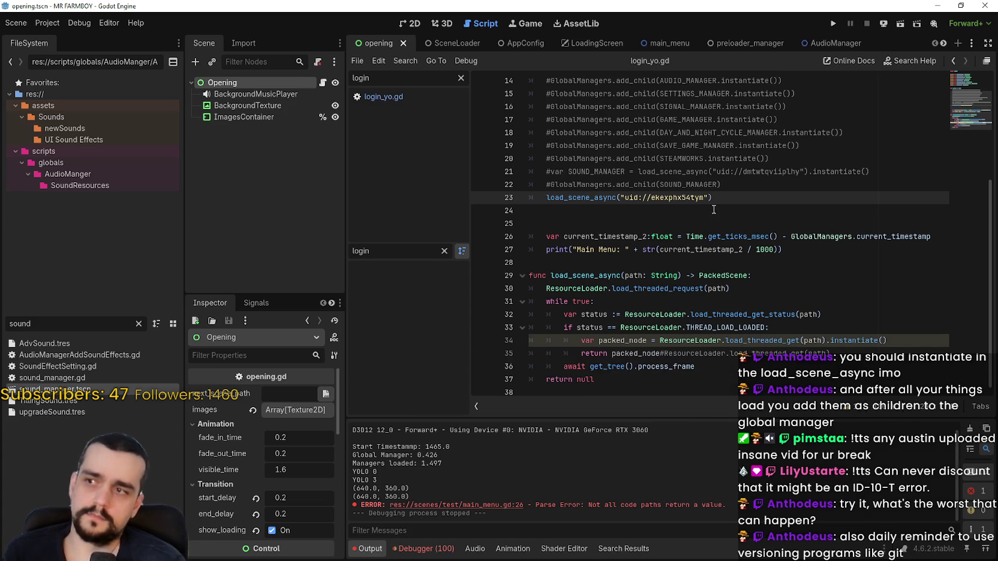
scroll(713, 209, "up", 2)
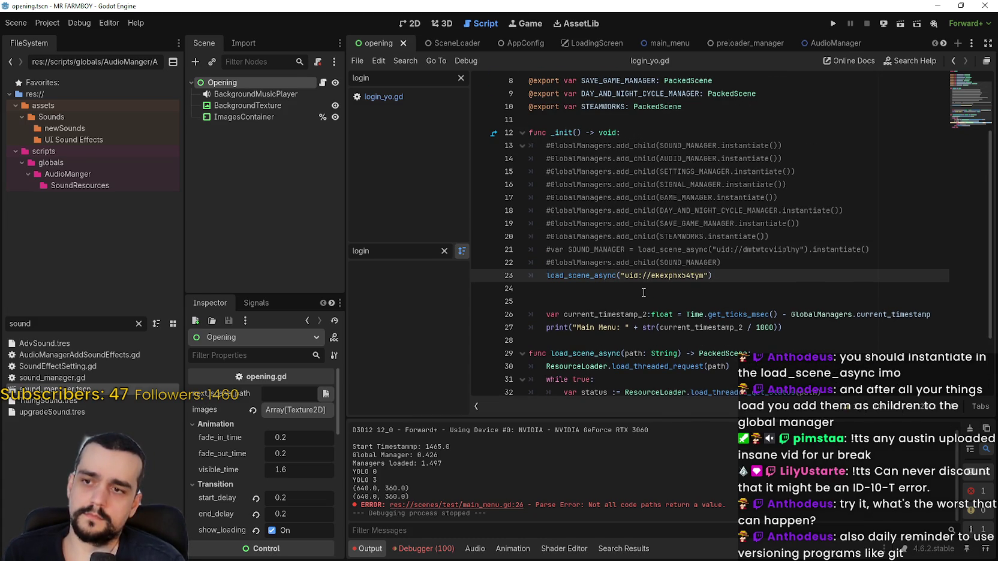
type("Global")
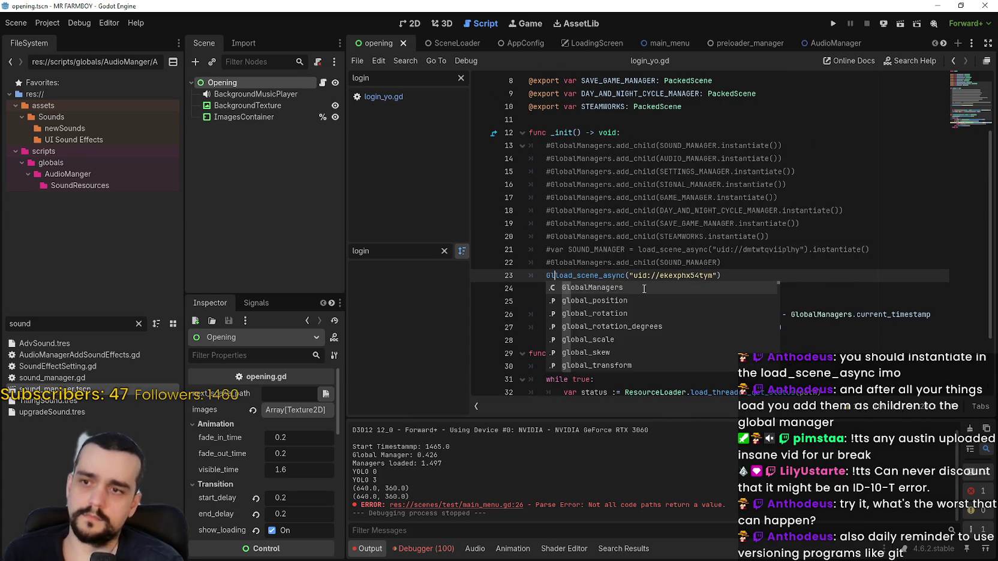
type("Manager")
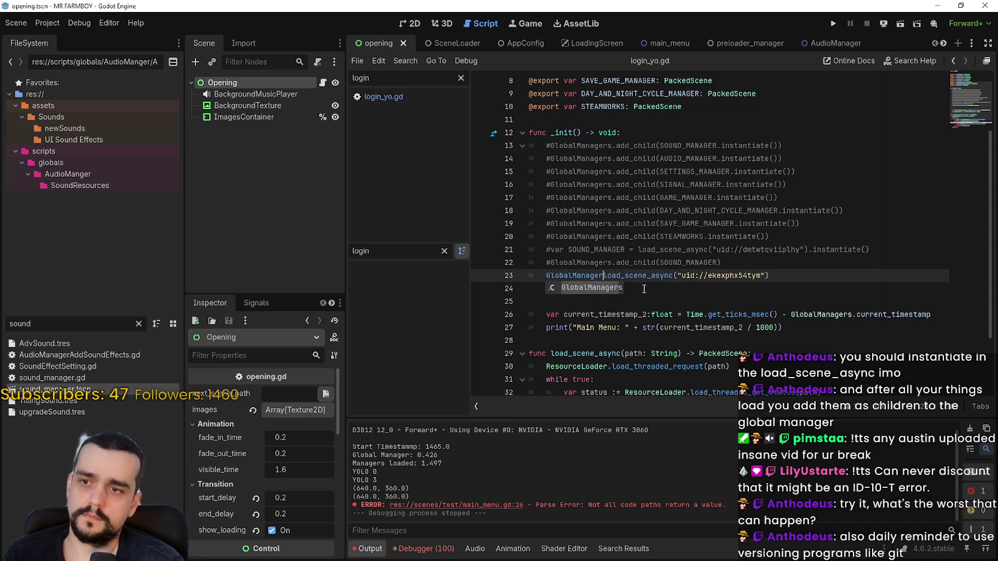
type("s.")
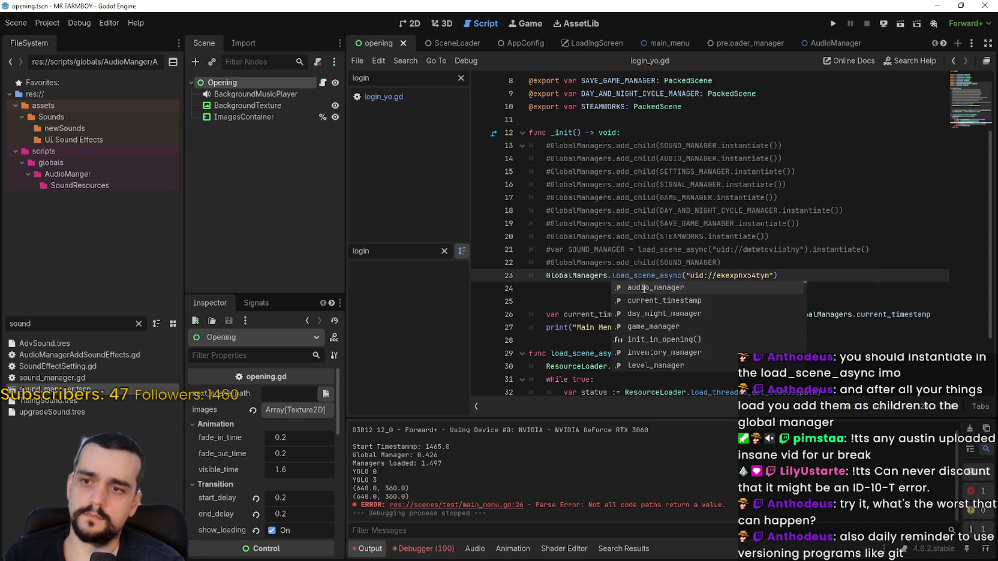
type("s")
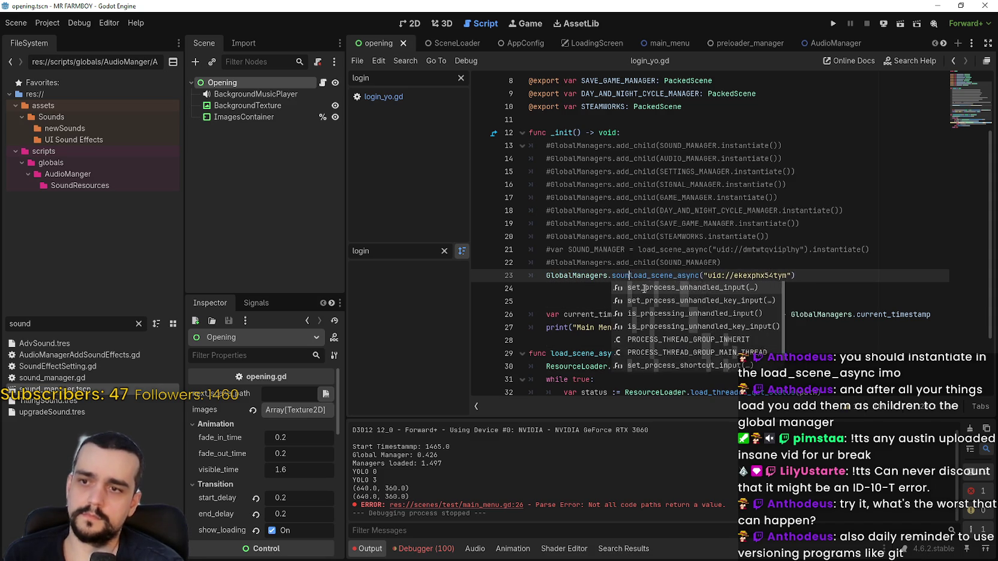
key("BackSpace")
type("music")
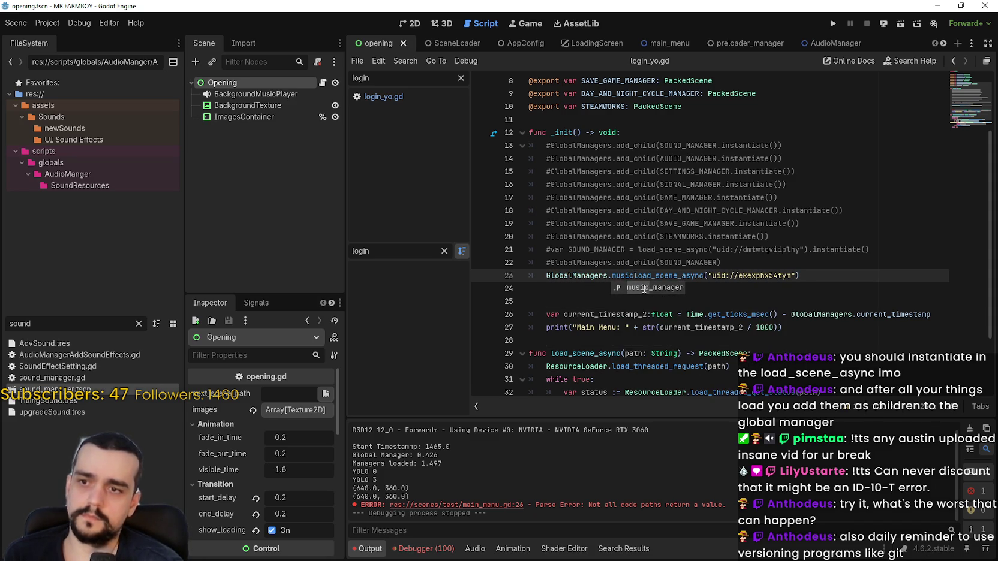
type("_manager =")
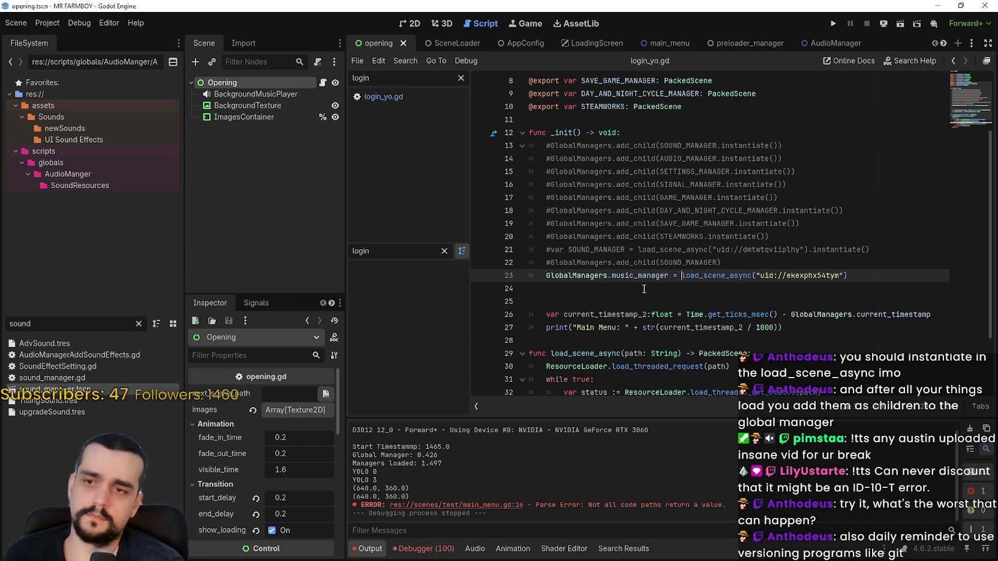
left_click(591, 262)
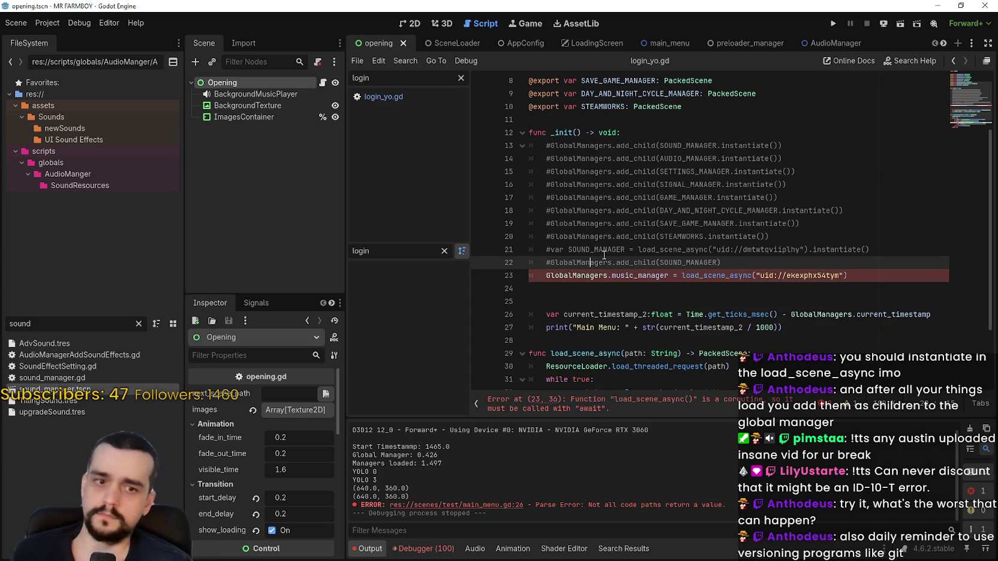
scroll(604, 254, "down", 2)
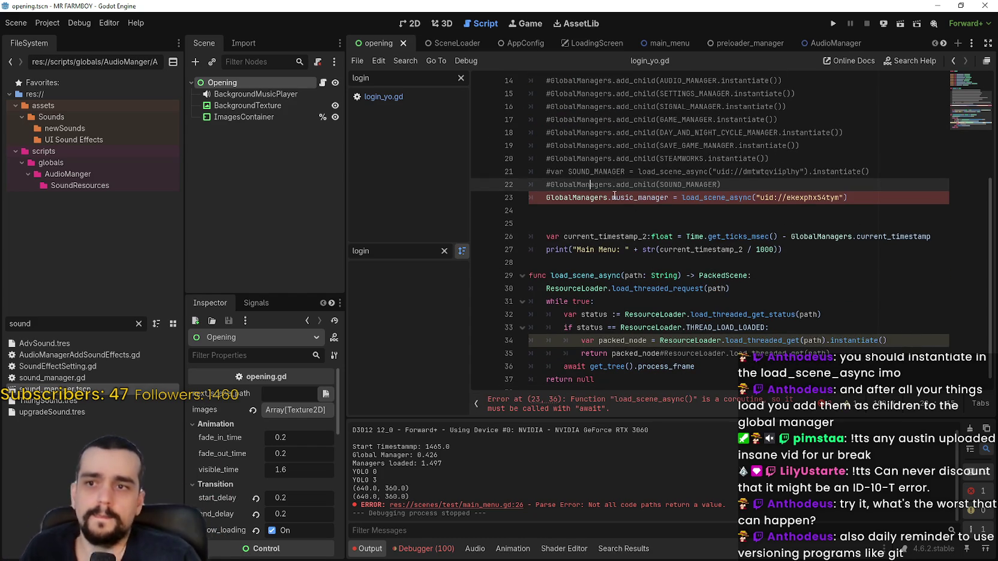
left_click(624, 210)
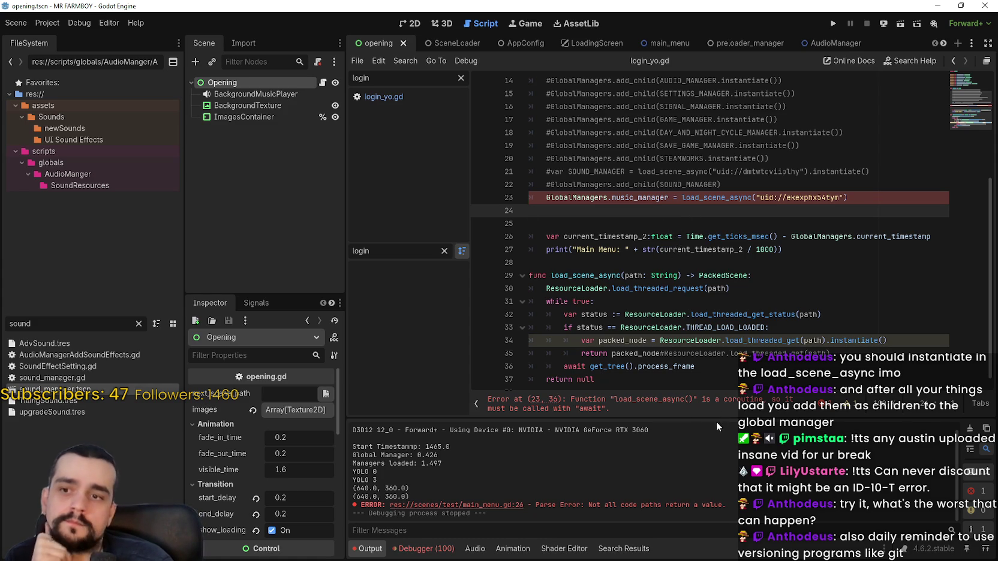
left_click(678, 389)
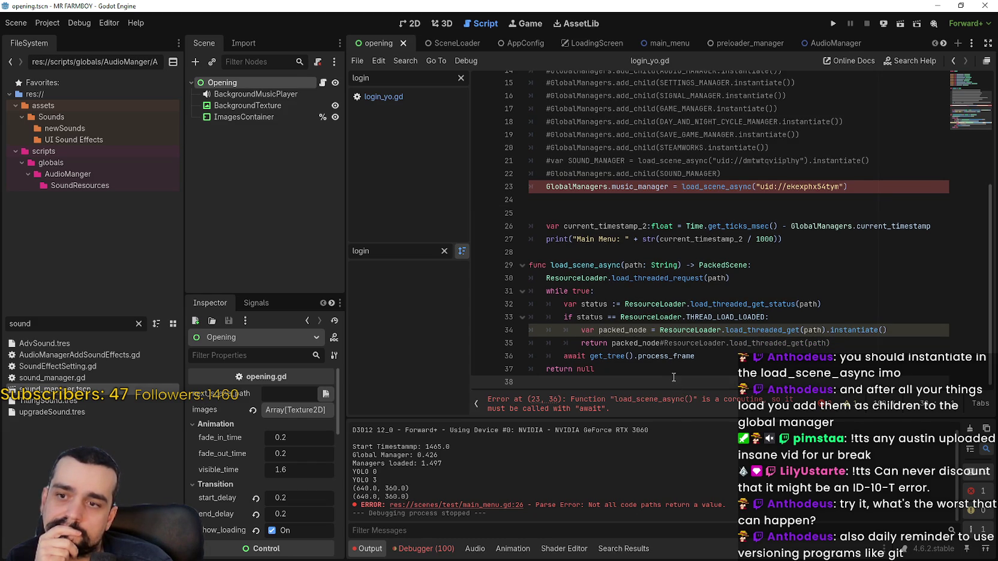
left_click(707, 405)
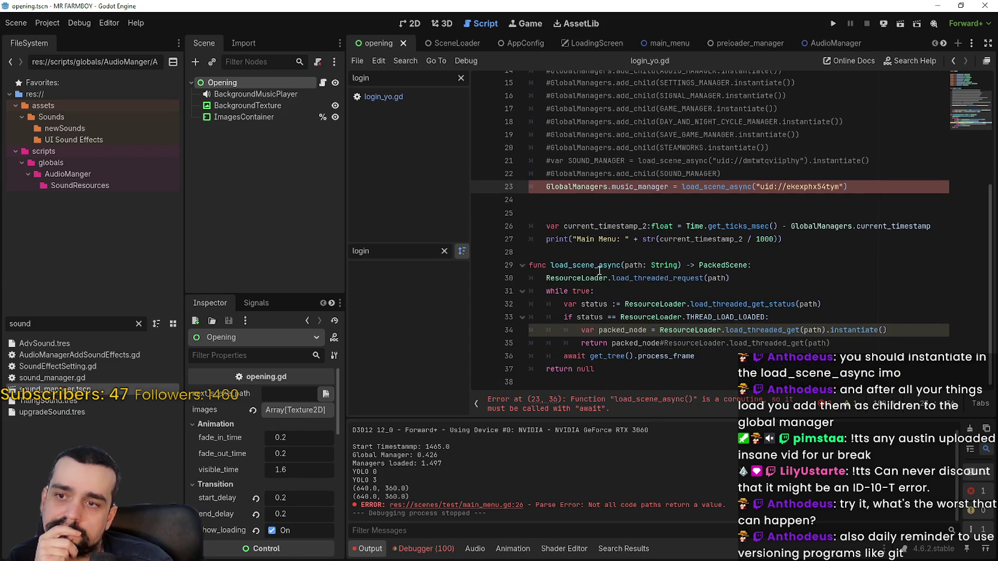
left_click(595, 265)
double_click(595, 265)
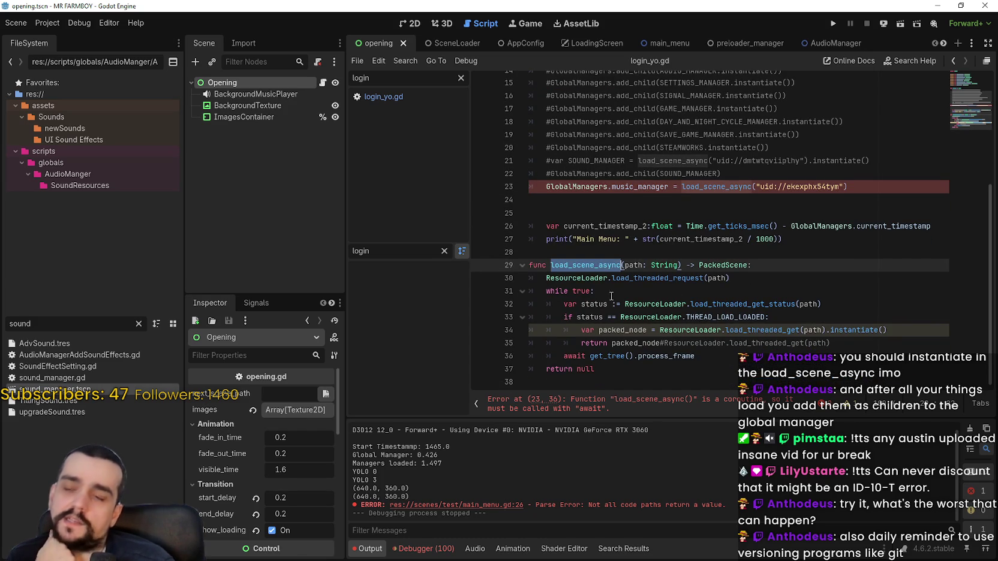
scroll(605, 286, "up", 1)
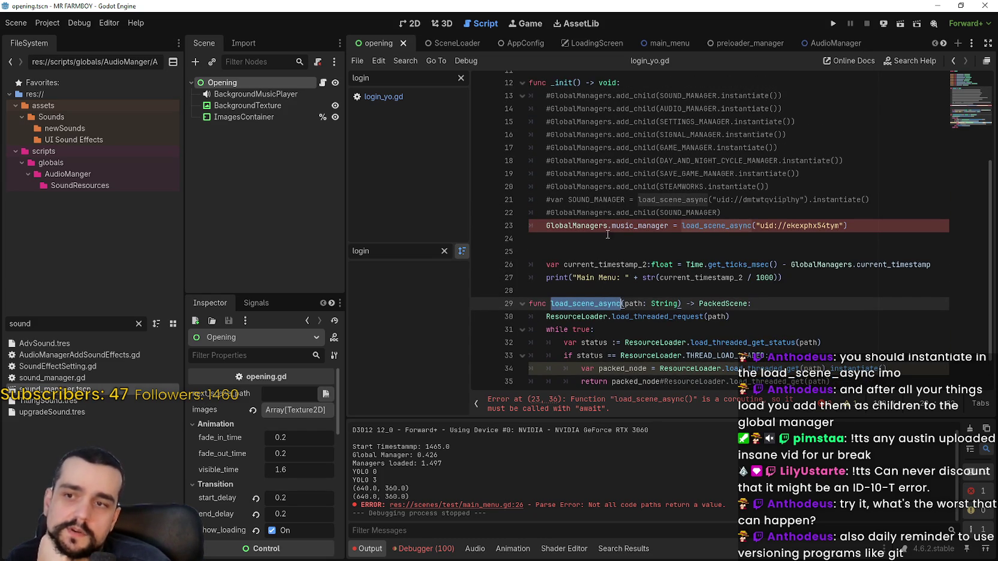
double_click(645, 226)
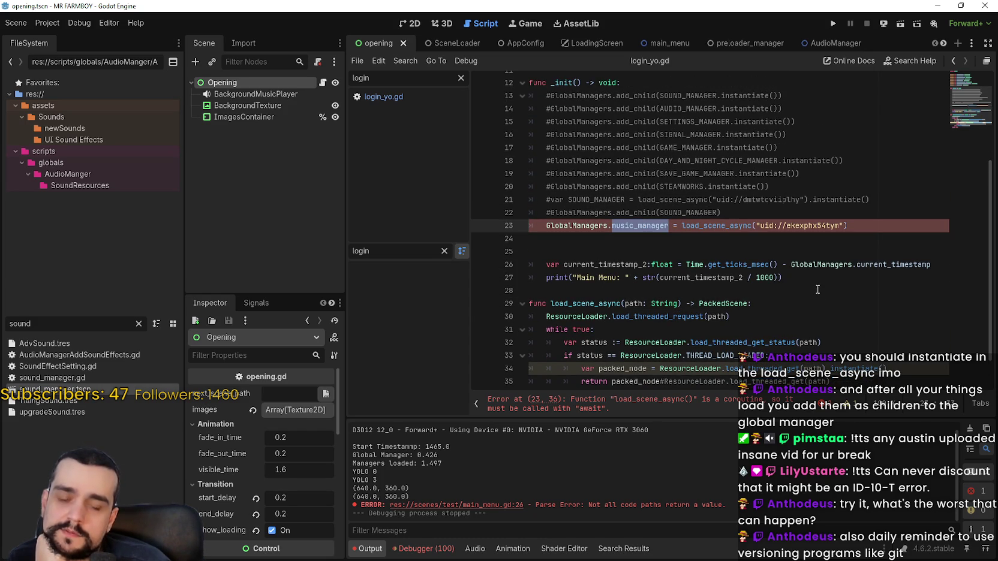
scroll(767, 272, "down", 1)
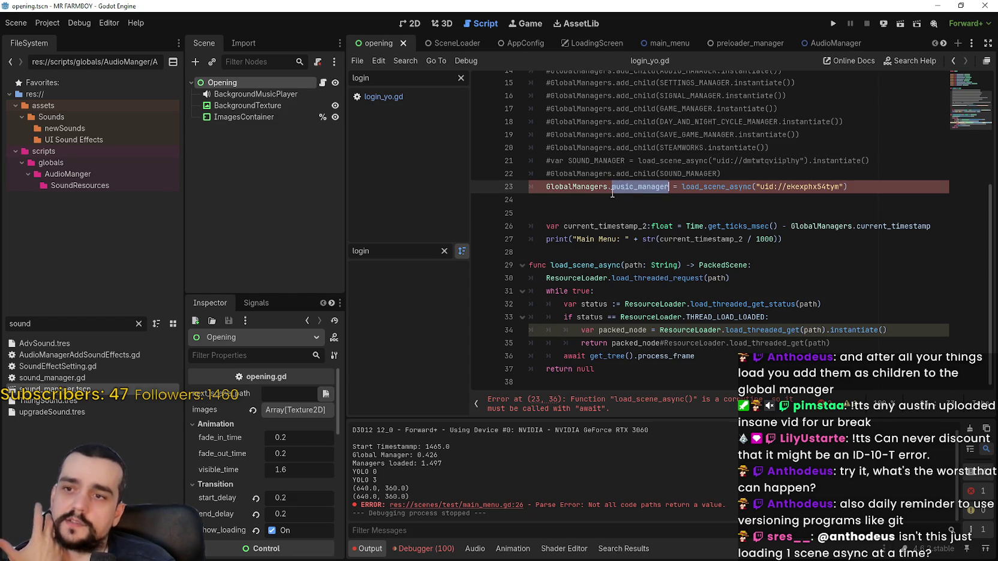
left_click_drag(668, 187, 547, 184)
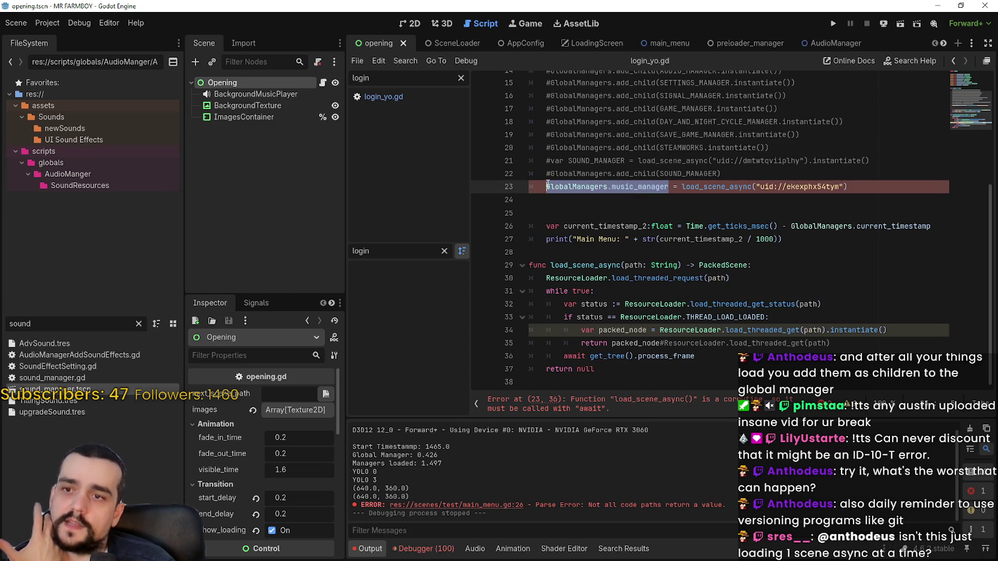
left_click(675, 336)
left_click_drag(646, 330, 581, 330)
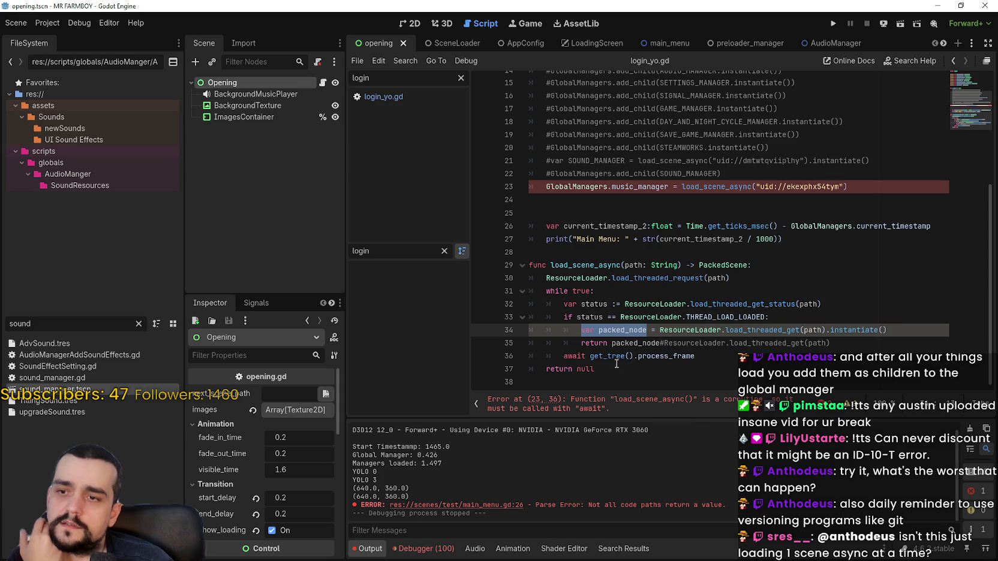
double_click(622, 330)
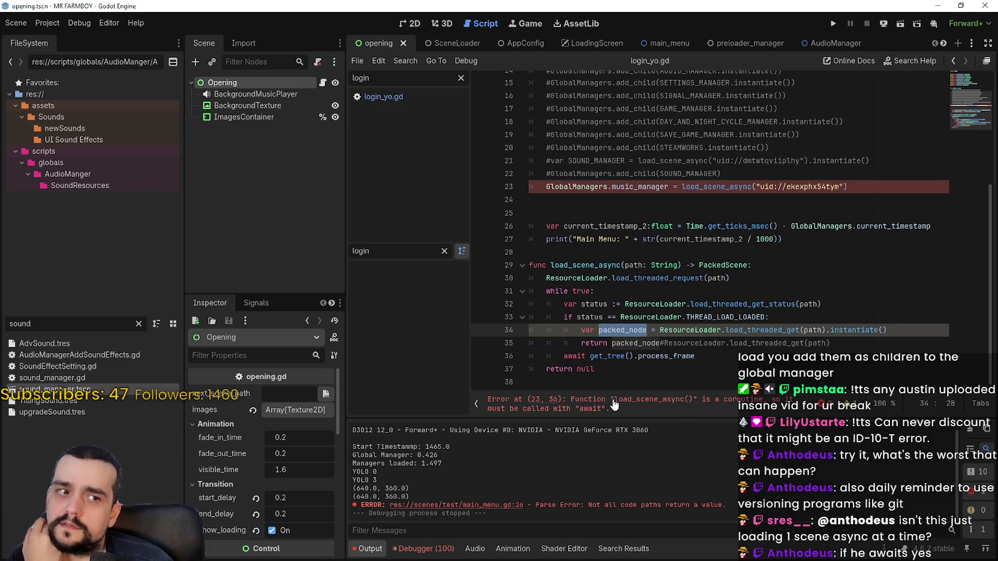
left_click(684, 187)
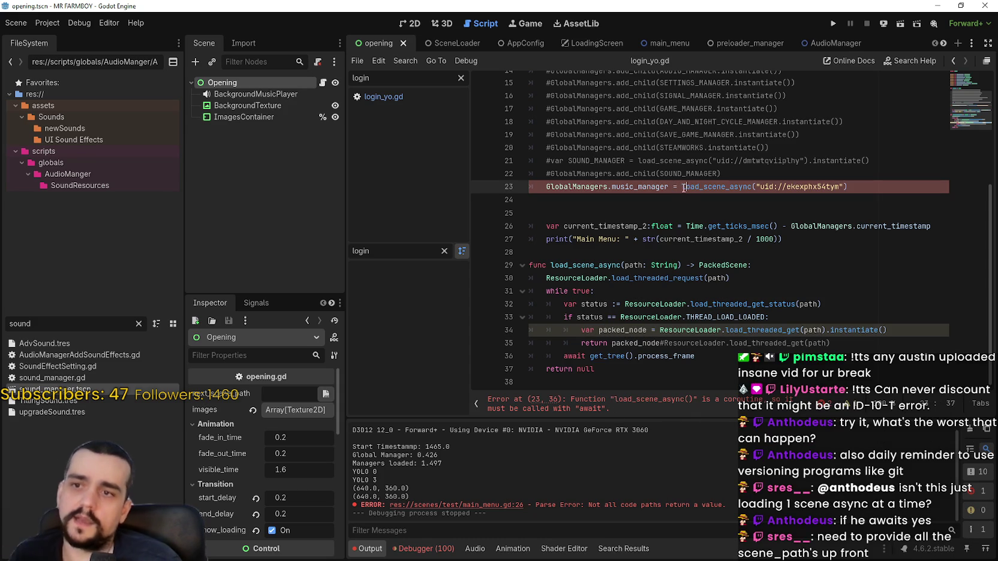
Step: Try 'await' at the start of line 23 and before load_scene_async, then undo both
left_click(545, 186)
type("await")
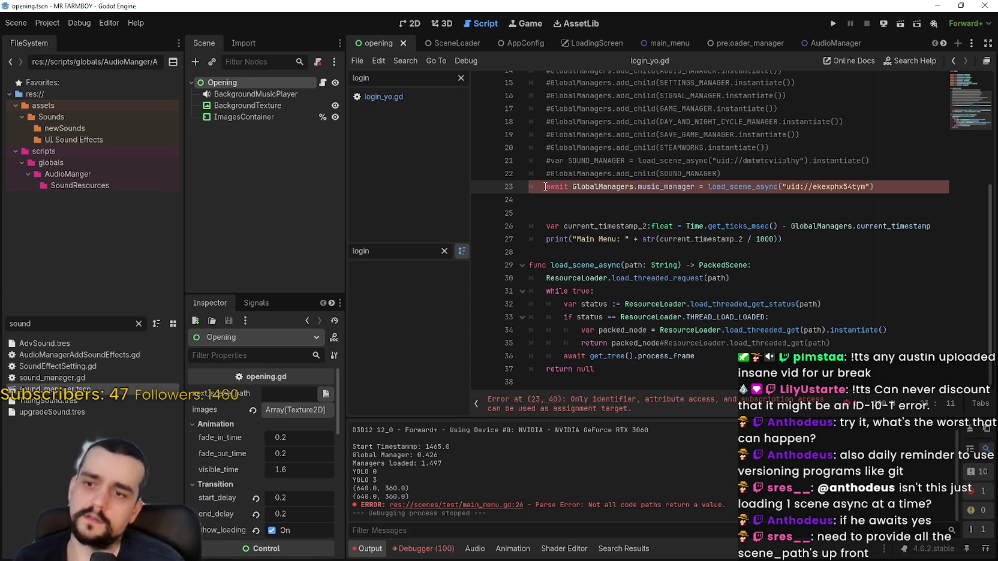
key("BackSpace")
key("BackSpace")
key("BackSpace")
key("BackSpace")
key("BackSpace")
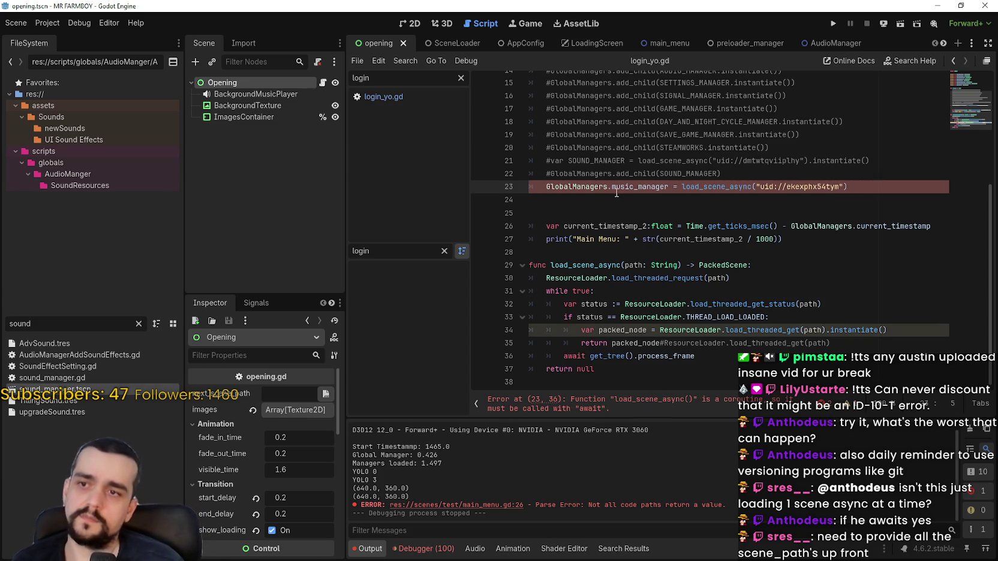
left_click(682, 187)
type("await")
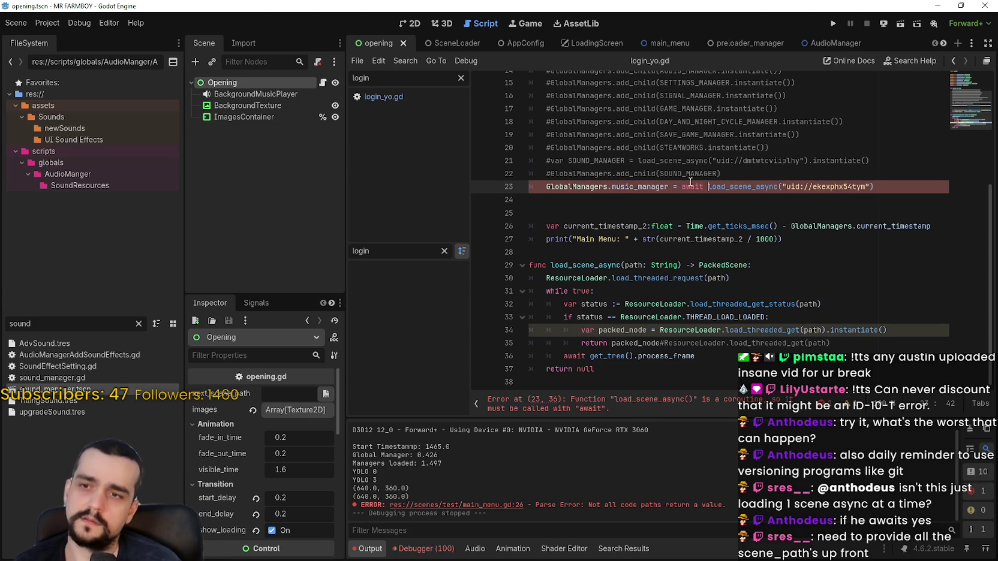
key("ctrl+z")
left_click(670, 213)
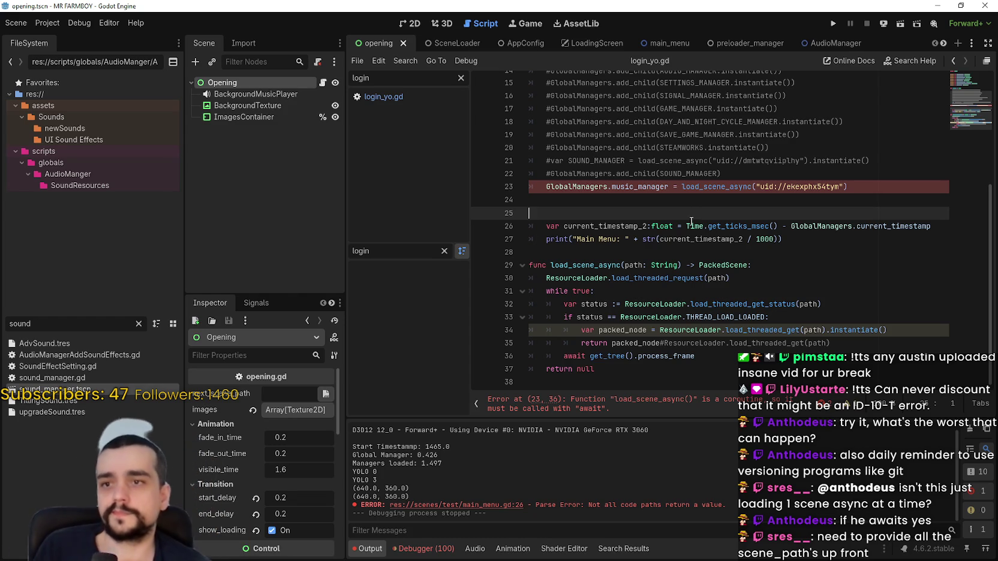
Step: Insert 'await' before load_scene_async on line 23 and jump to the resulting type error
left_click(682, 186)
type("w")
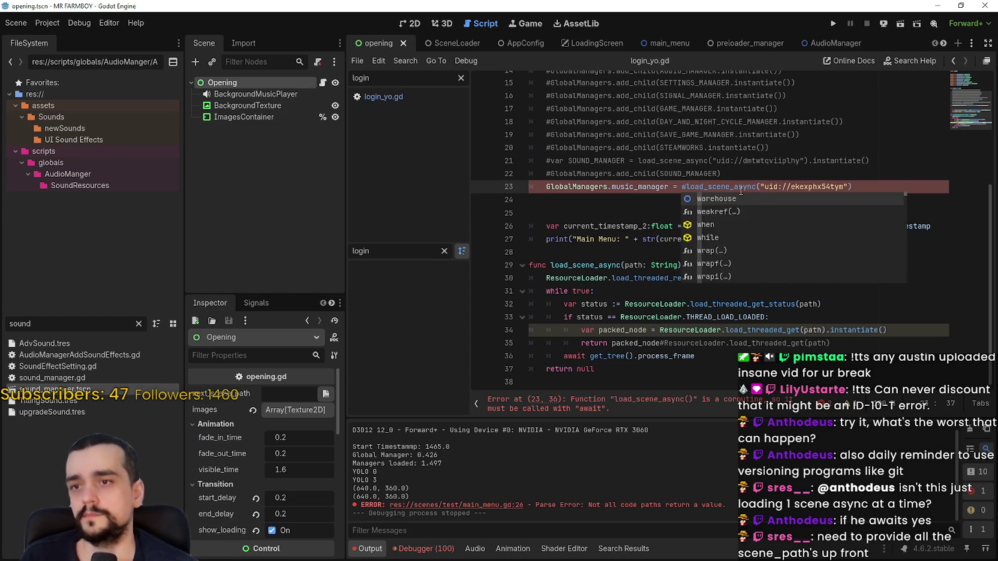
key("BackSpace")
type("await")
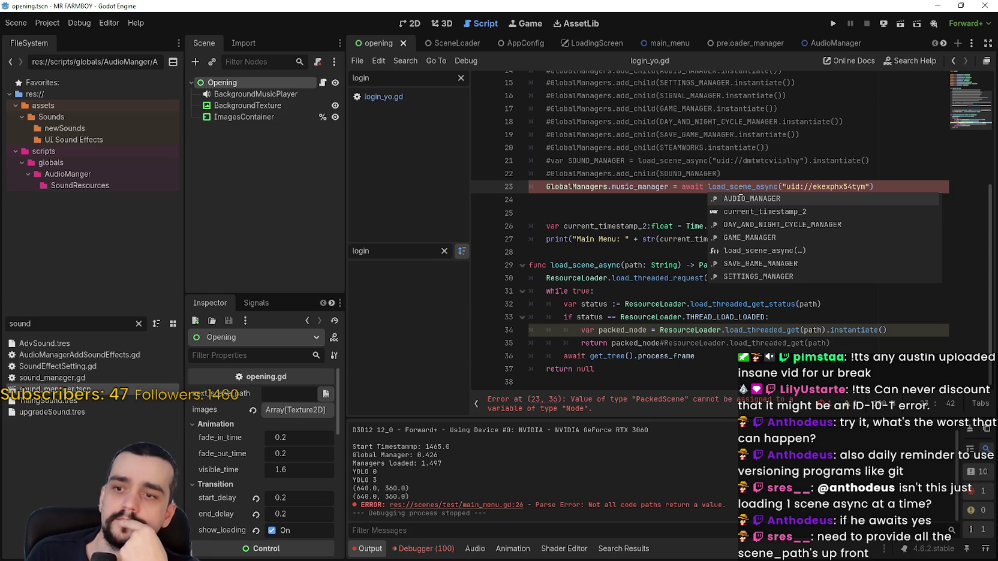
left_click(669, 187)
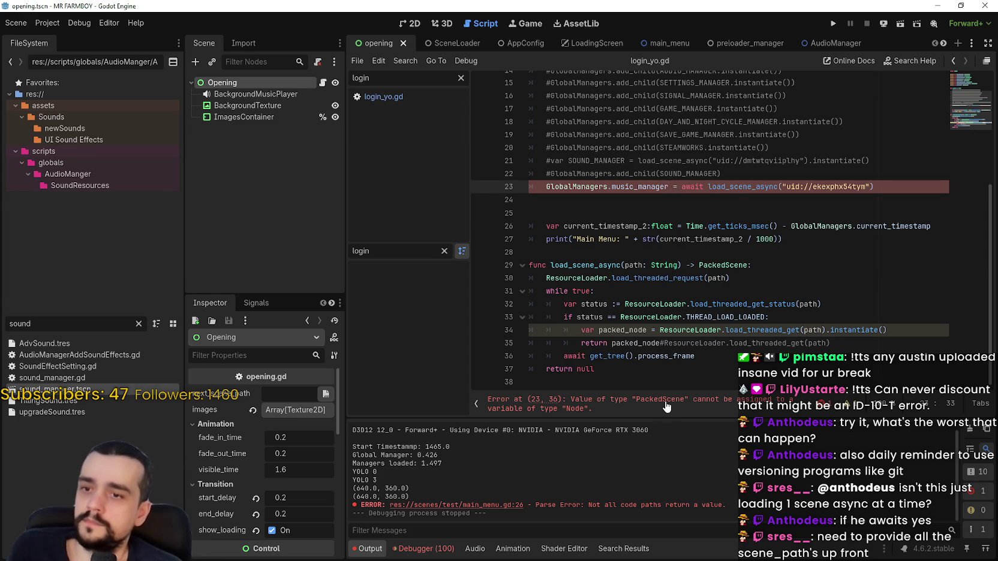
left_click(666, 406)
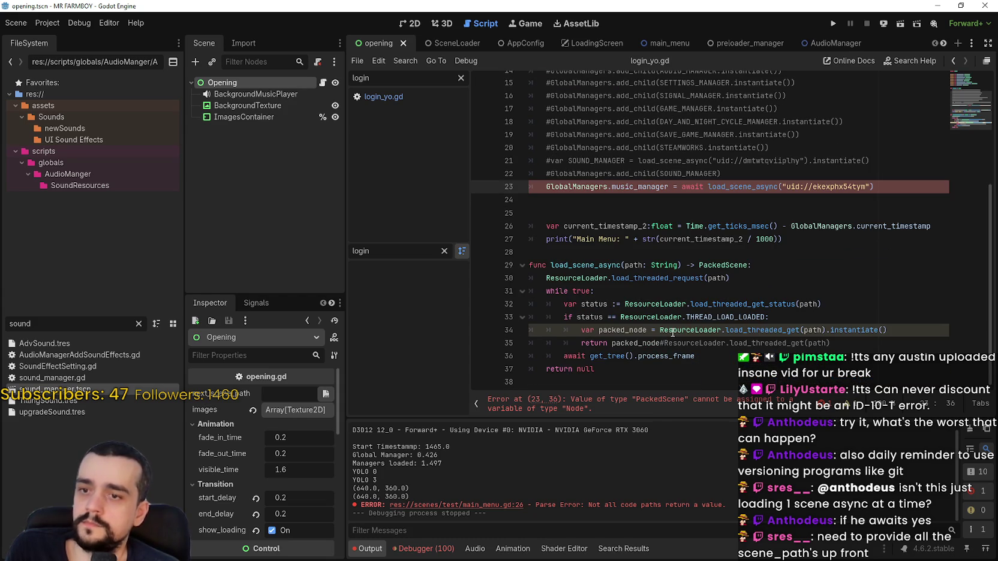
mouse_move(672, 332)
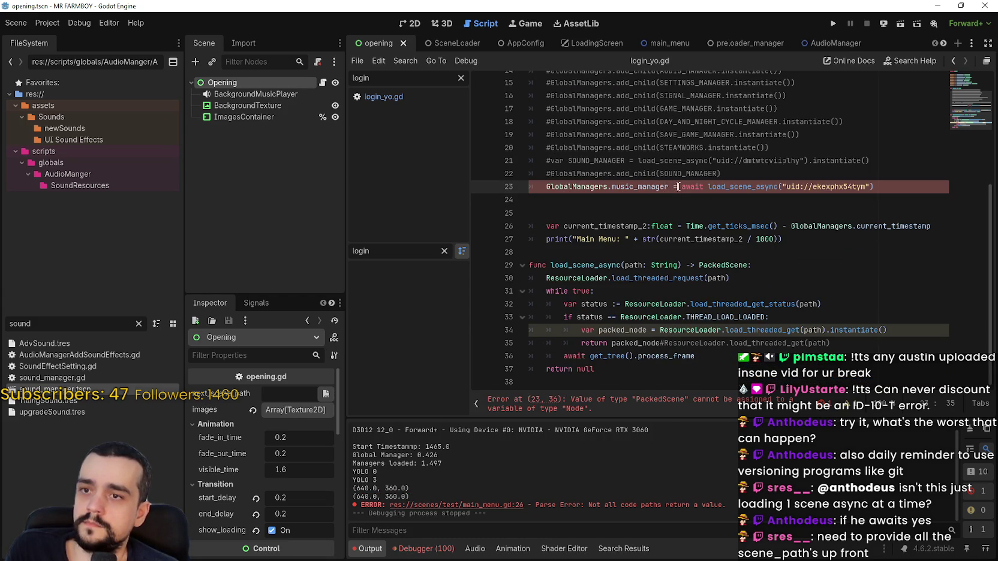
Step: Rewrite line 23 as GlobalManagers.add_child(await load_scene_async(...))
double_click(595, 173)
key("ctrl+c")
mouse_move(595, 173)
left_mouse_down()
mouse_move(652, 173)
mouse_move(545, 191)
left_mouse_up()
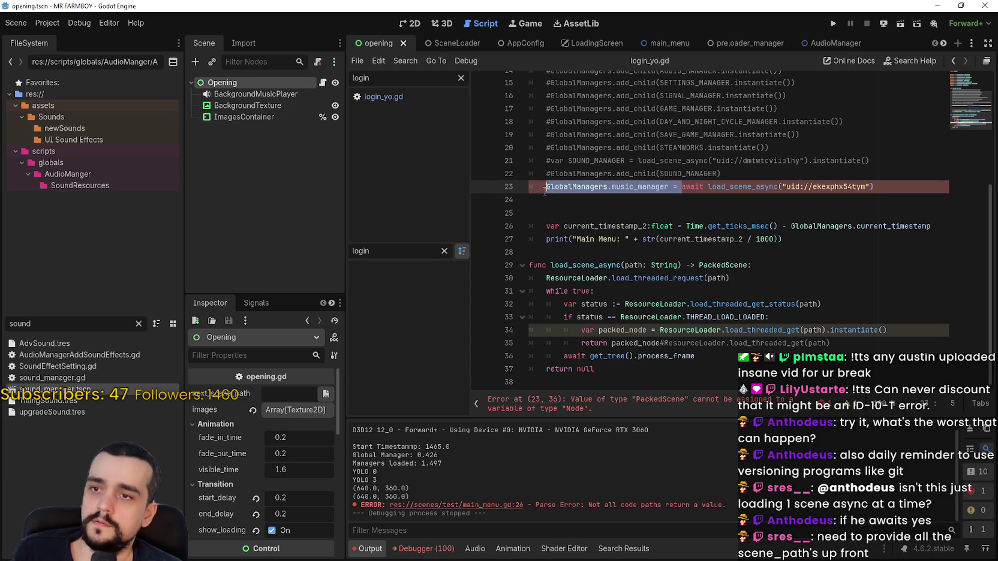
key("ctrl+v")
type("(")
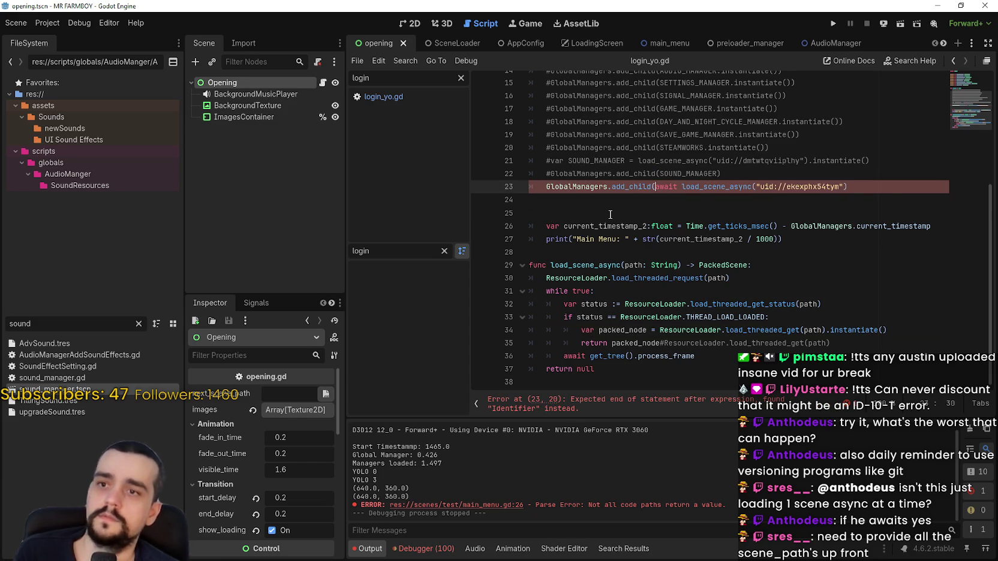
left_click(880, 196)
type(")")
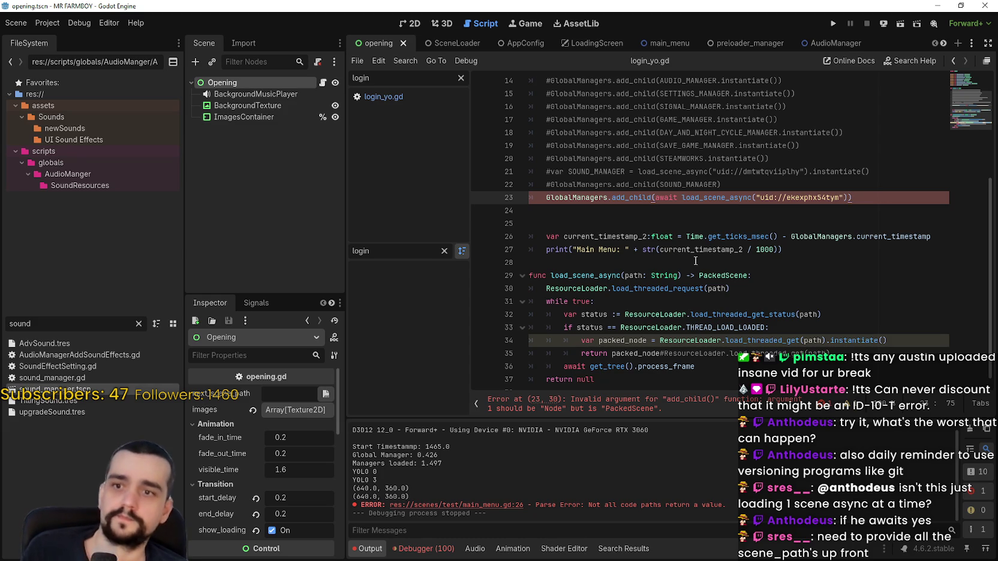
Step: Change load_scene_async's return type on line 29 from PackedScene to Node and save
double_click(723, 277)
type("Node")
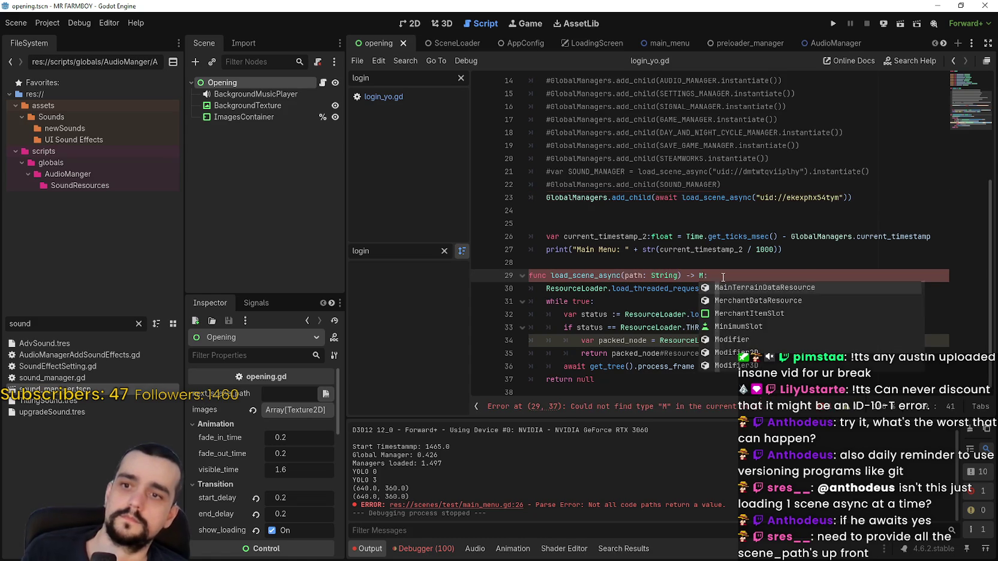
key("Right")
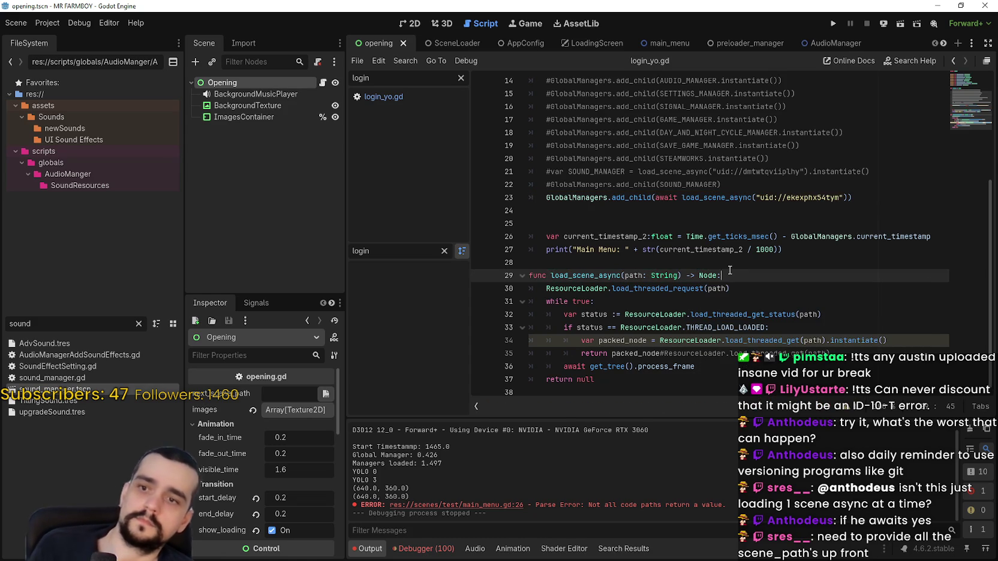
left_click(686, 224)
key("ctrl+s")
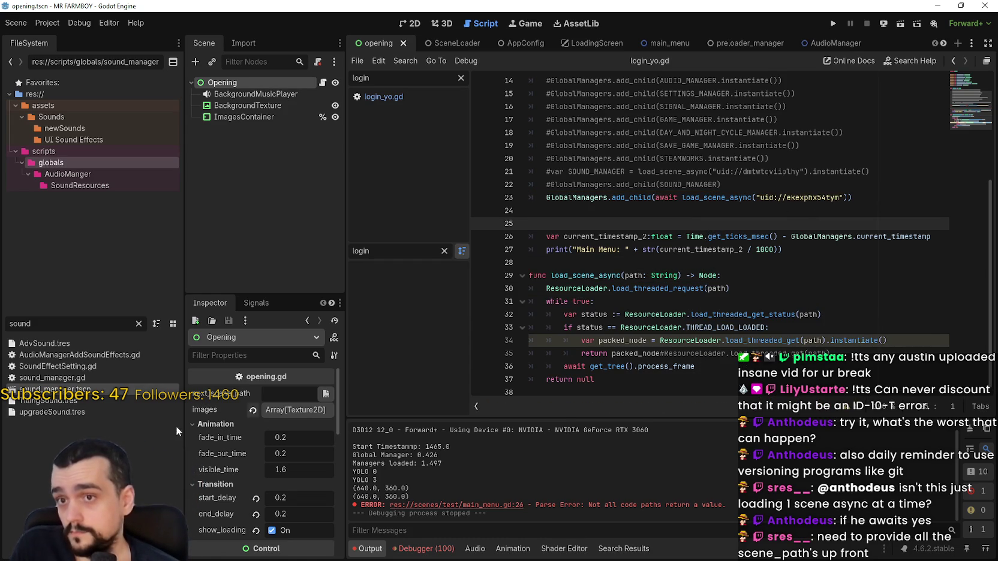
mouse_move(90, 389)
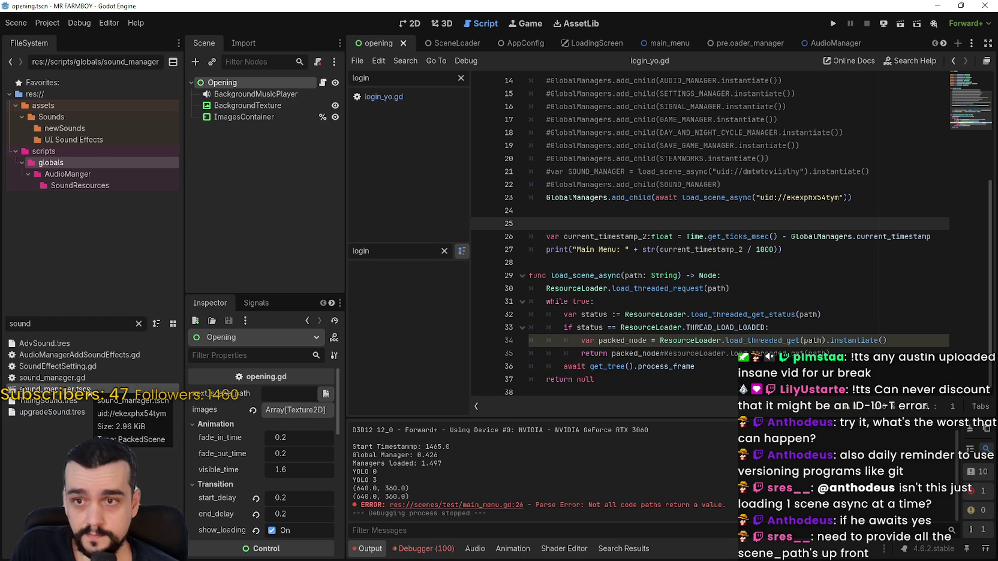
left_click(595, 212)
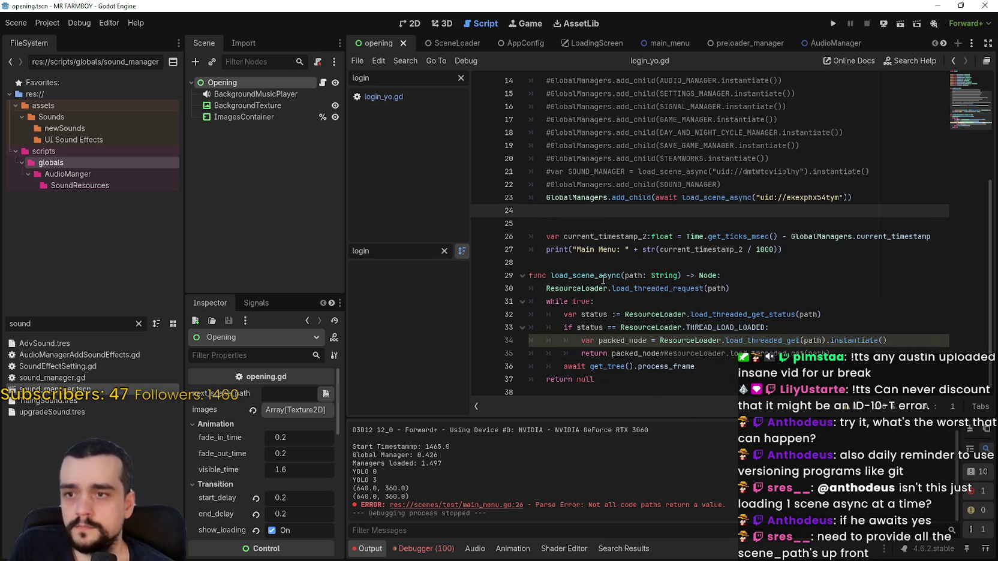
left_click(619, 259)
Step: Run the project with F5, then review the runtime errors in the Debugger's Errors list
key("F5")
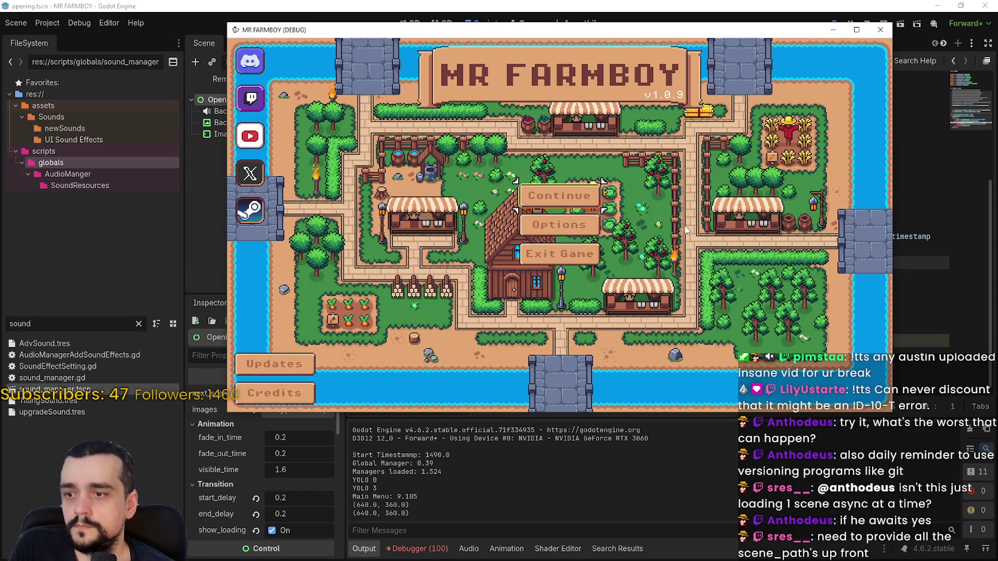
left_click(420, 549)
scroll(531, 468, "down", 4)
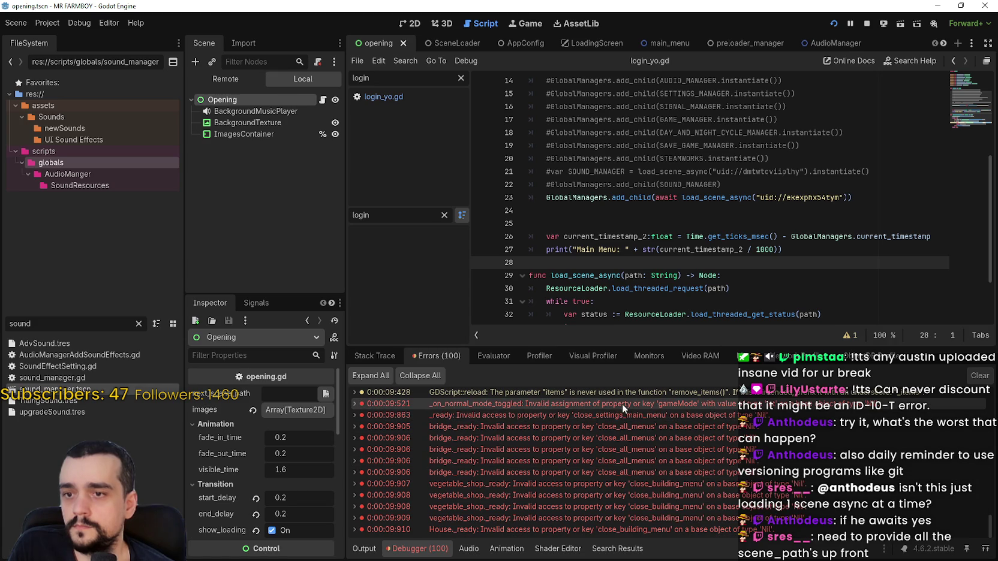
Step: Show the running game's Remote scene tree and expand sound_manager
mouse_move(618, 419)
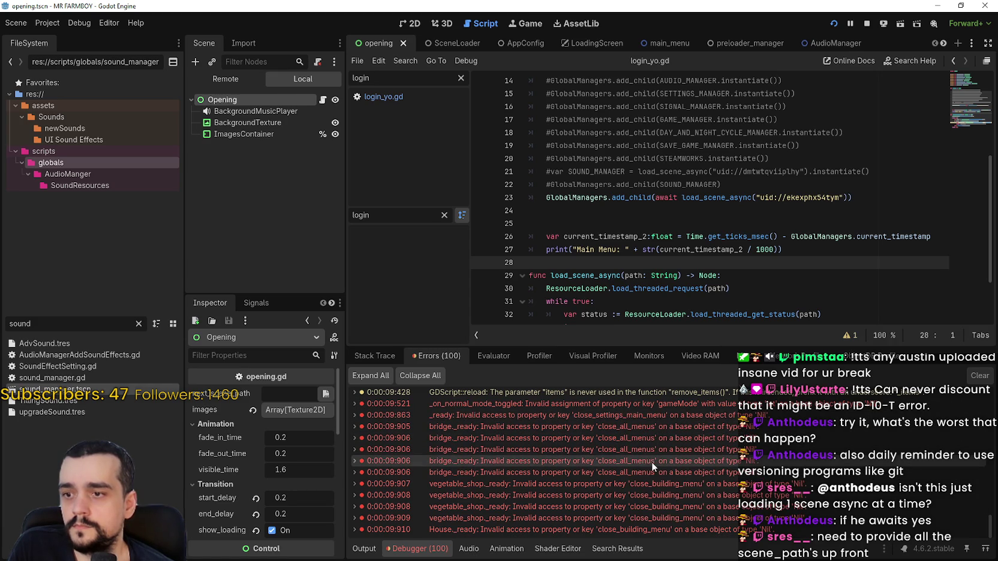
left_click(225, 79)
double_click(226, 169)
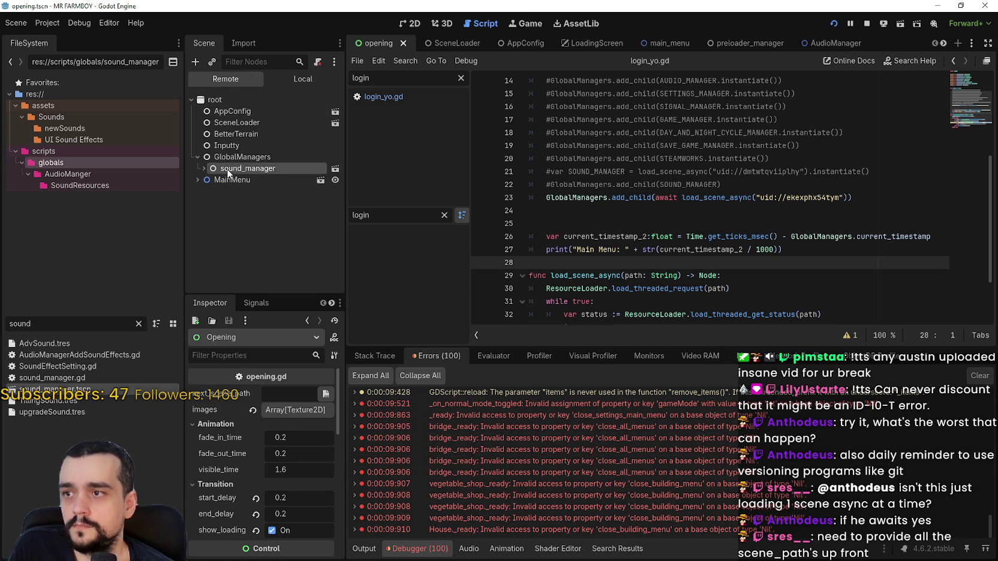
left_click_drag(346, 409, 460, 409)
Step: Inspect GlobalManagers, which shows music_manager as null, then open sound_manager.gd
left_click(242, 158)
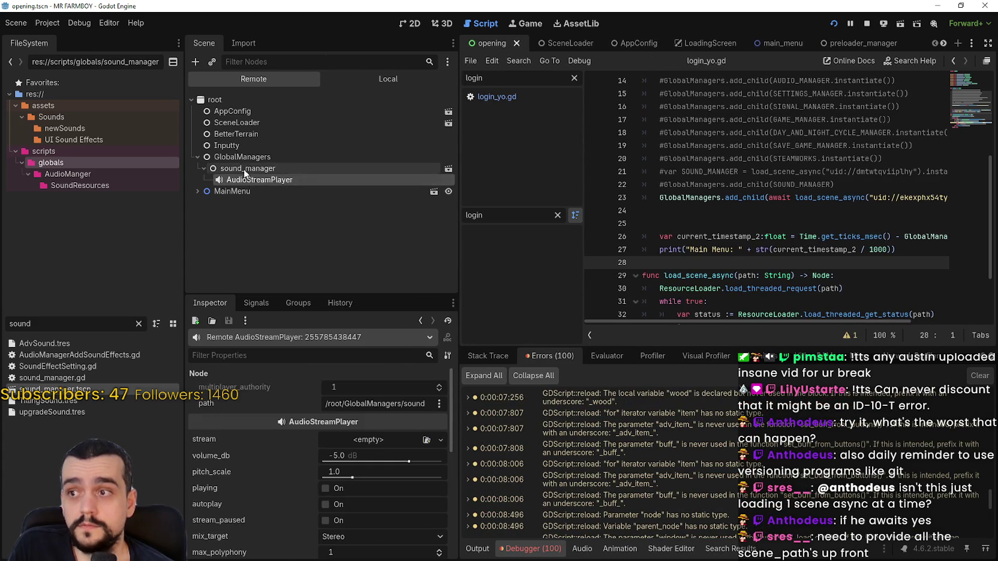
scroll(345, 460, "down", 3)
scroll(345, 460, "down", 3)
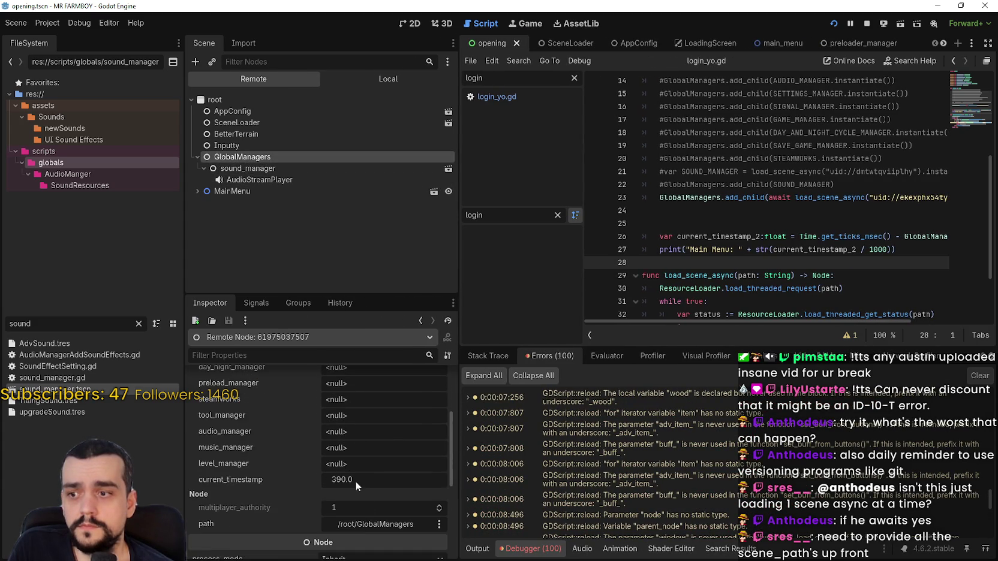
scroll(367, 517, "up", 5)
scroll(368, 516, "down", 2)
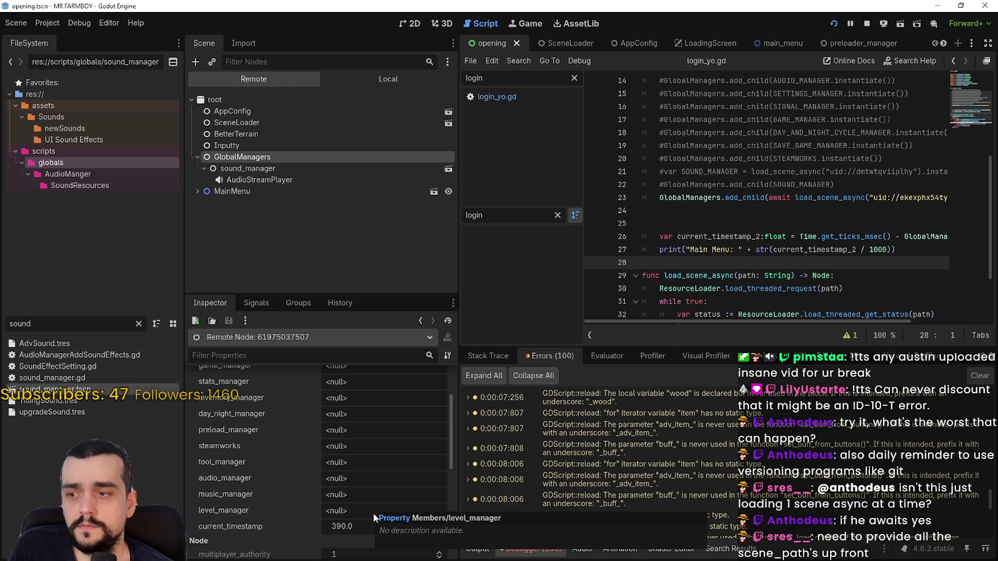
scroll(330, 510, "up", 3)
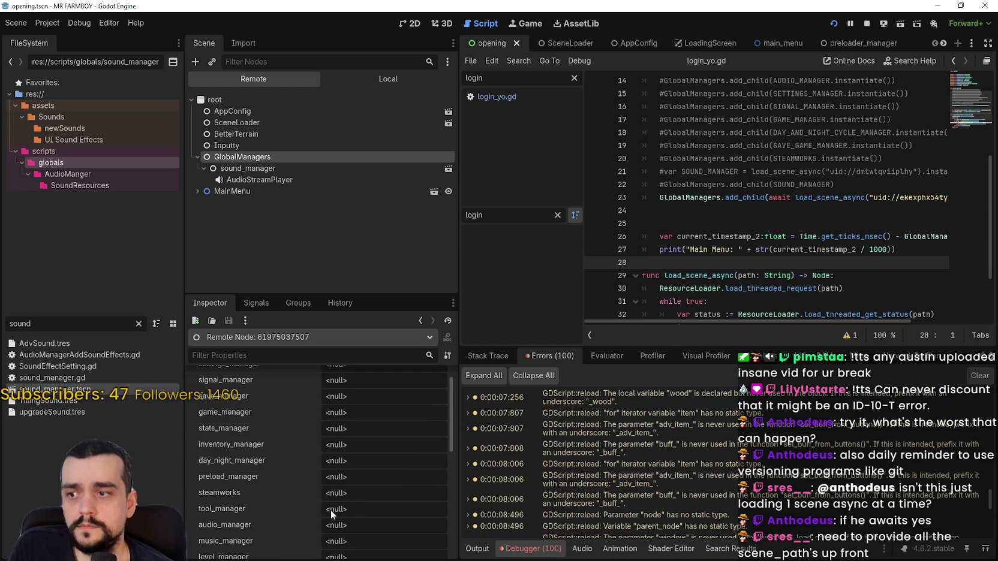
scroll(331, 511, "up", 1)
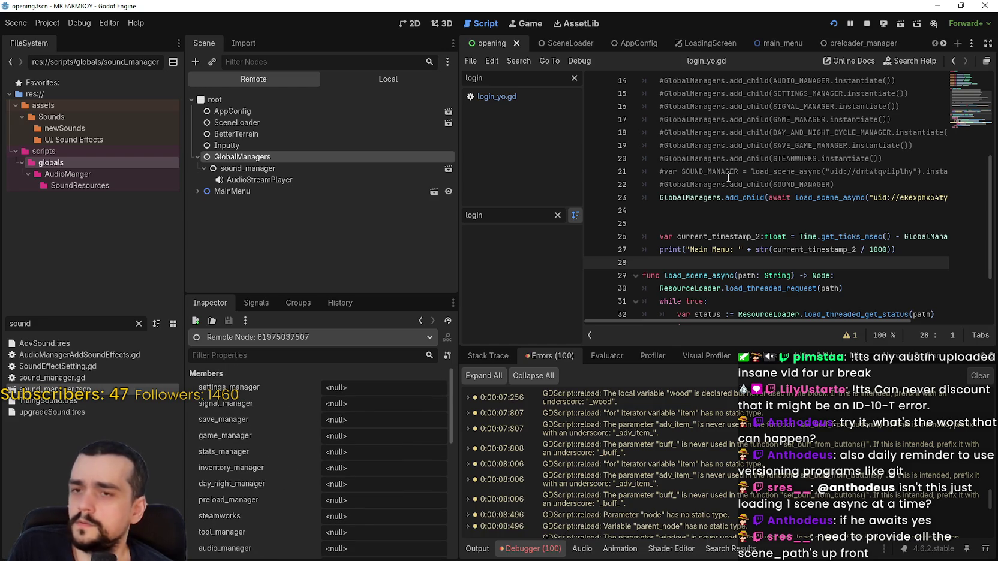
scroll(722, 209, "down", 1)
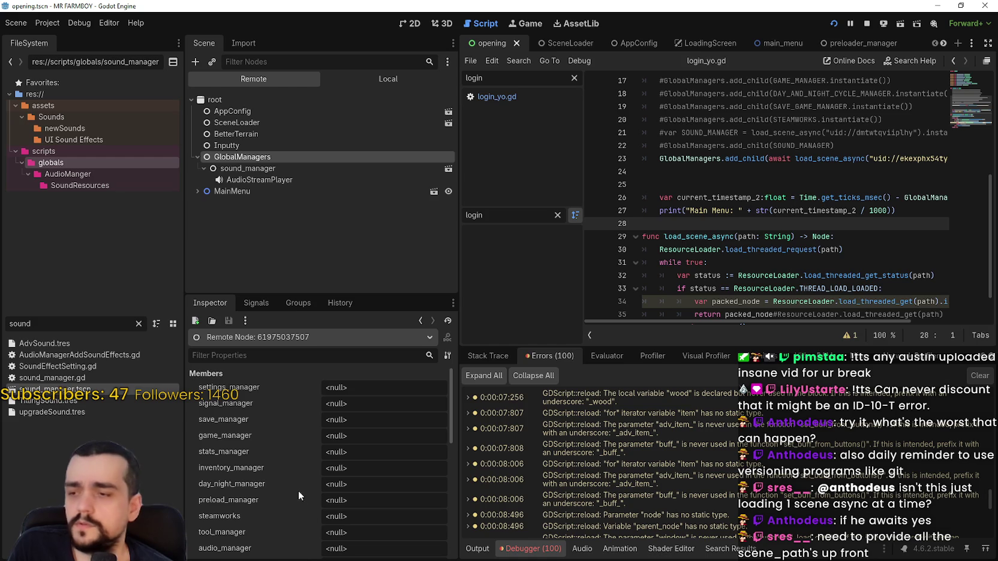
scroll(279, 518, "down", 2)
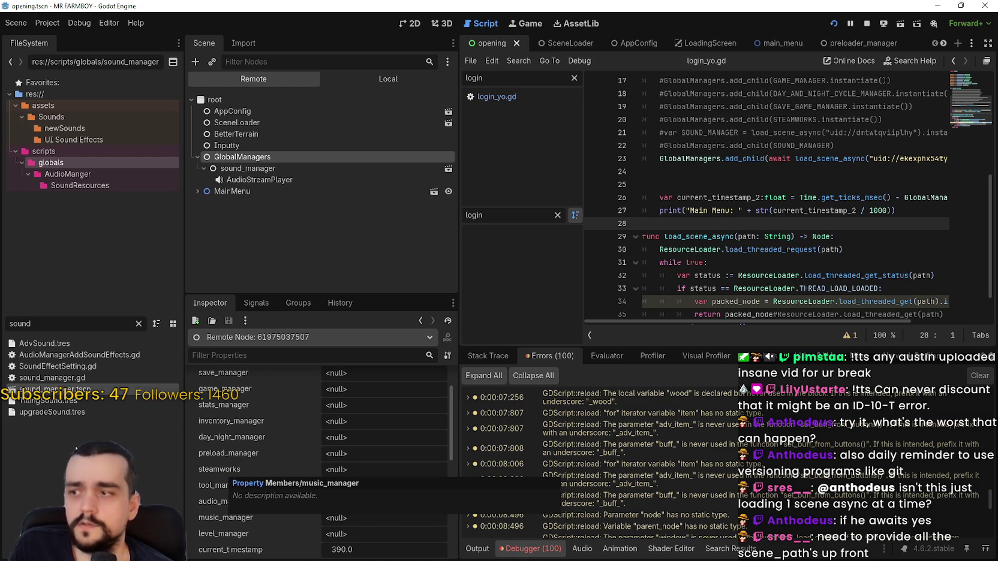
double_click(56, 378)
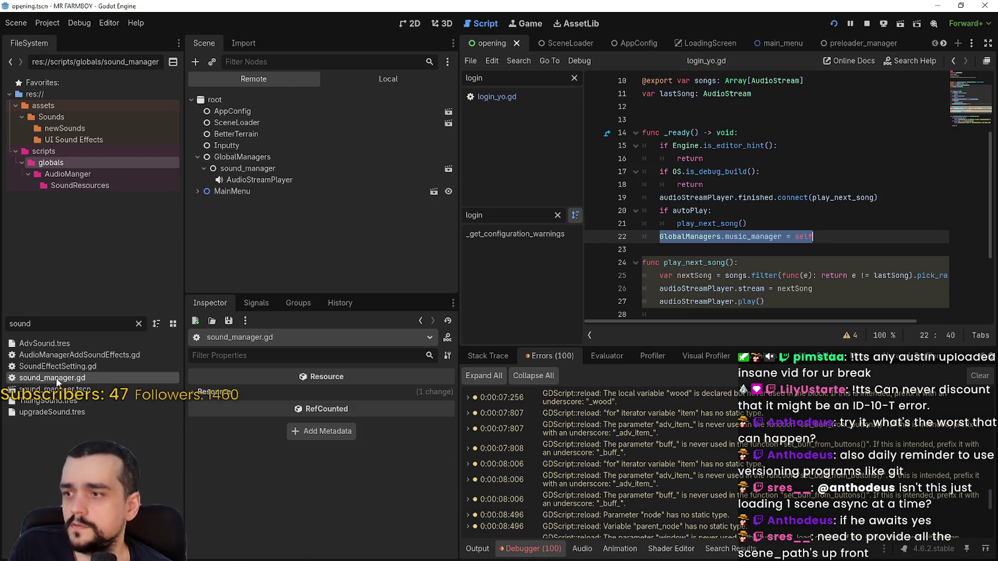
Step: Stop the running game after reviewing the music_manager = self line in sound_manager.gd
left_click(802, 250)
left_click(862, 240)
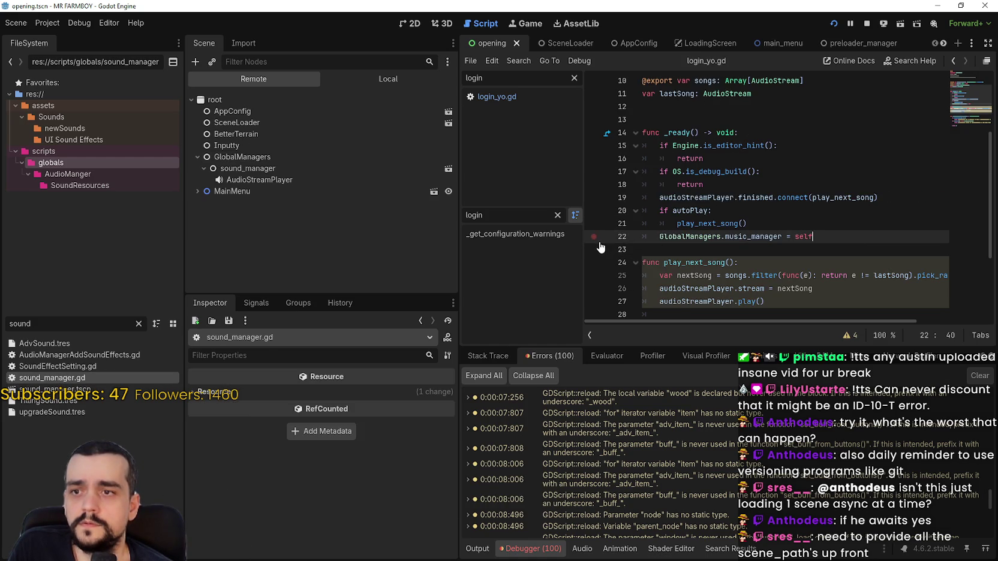
left_click(867, 23)
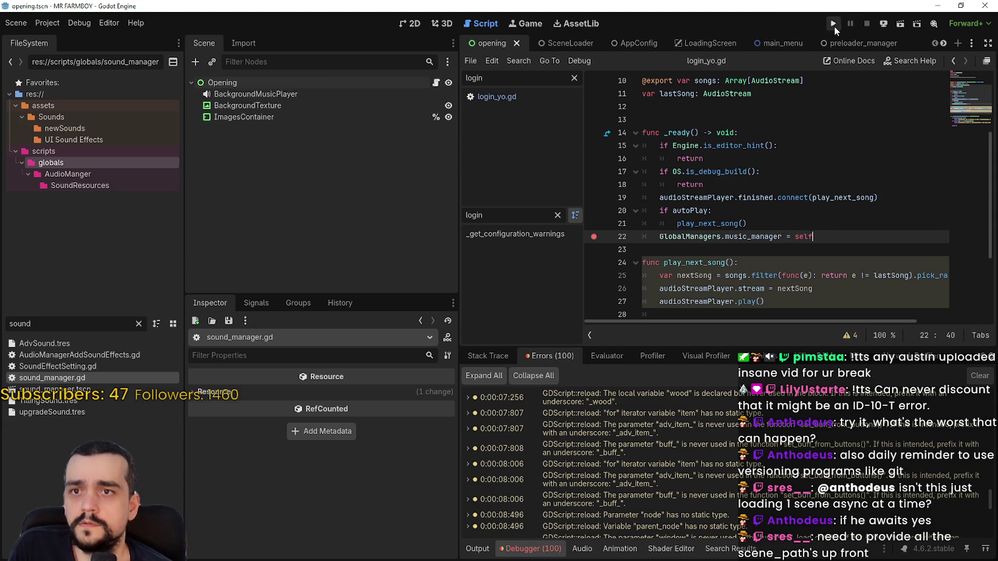
Step: Look at login_yo.gd, then switch to the main_menu scene and its main_menu.gd script
left_click(436, 82)
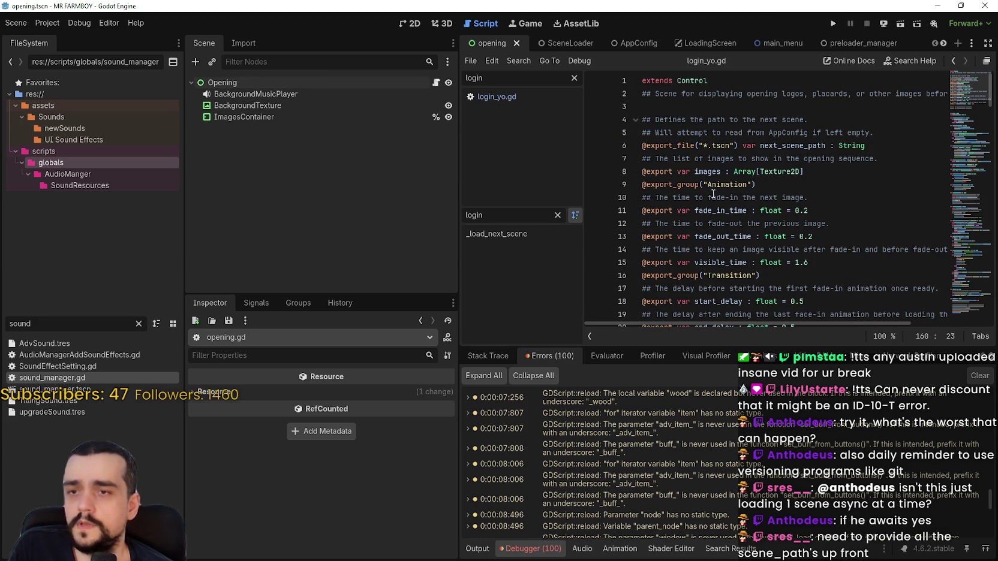
left_click(522, 96)
left_click(769, 236)
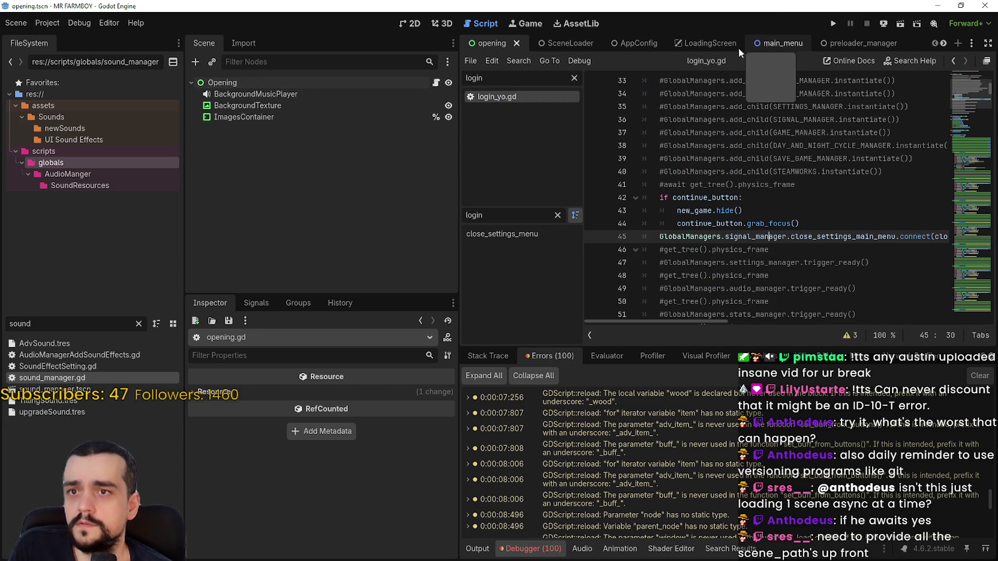
left_click(771, 43)
left_click(436, 83)
Step: Rerun the game, move its window aside until the main menu appears, and return to the editor
left_click(725, 186)
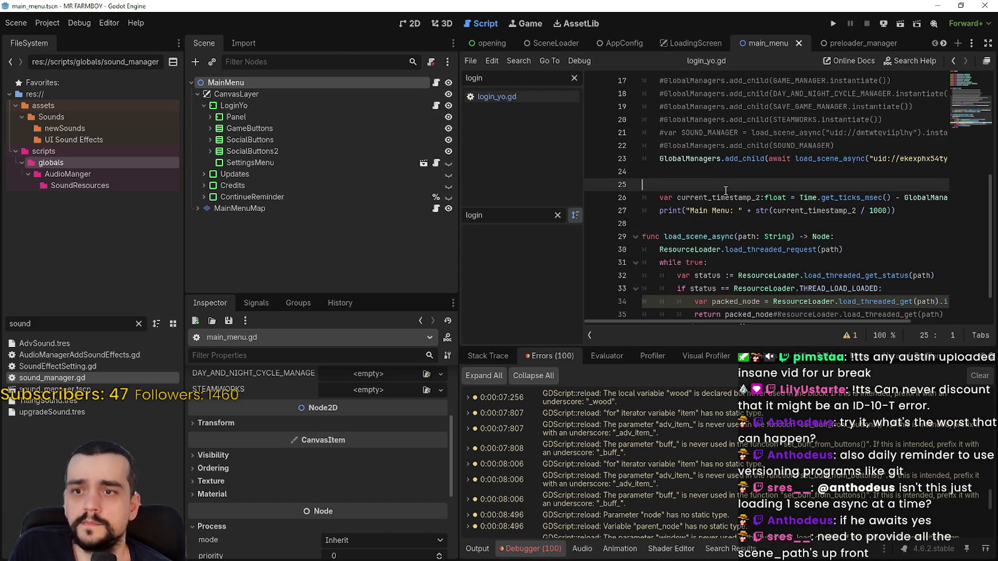
scroll(774, 116, "down", 1)
left_click_drag(459, 258, 369, 240)
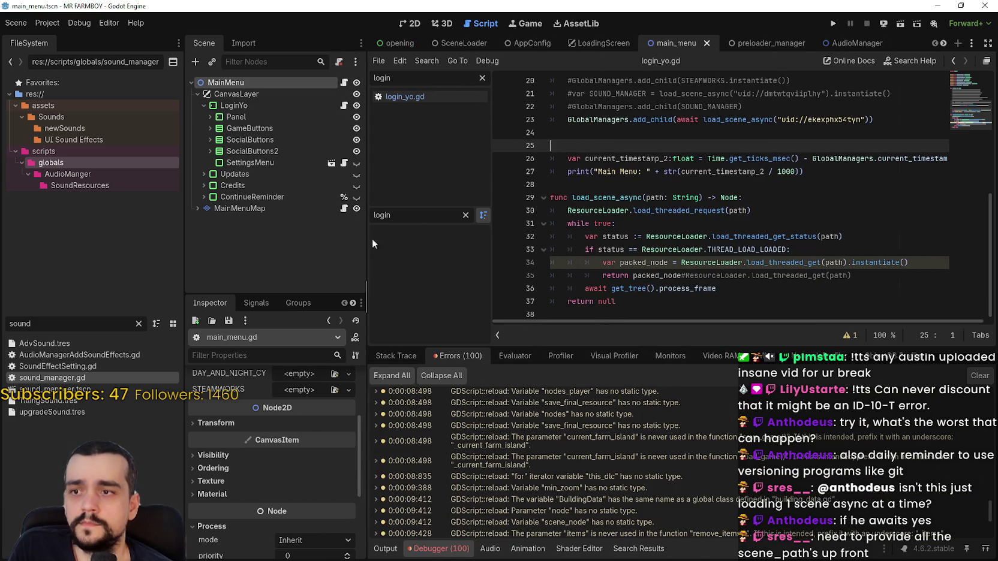
left_click(839, 24)
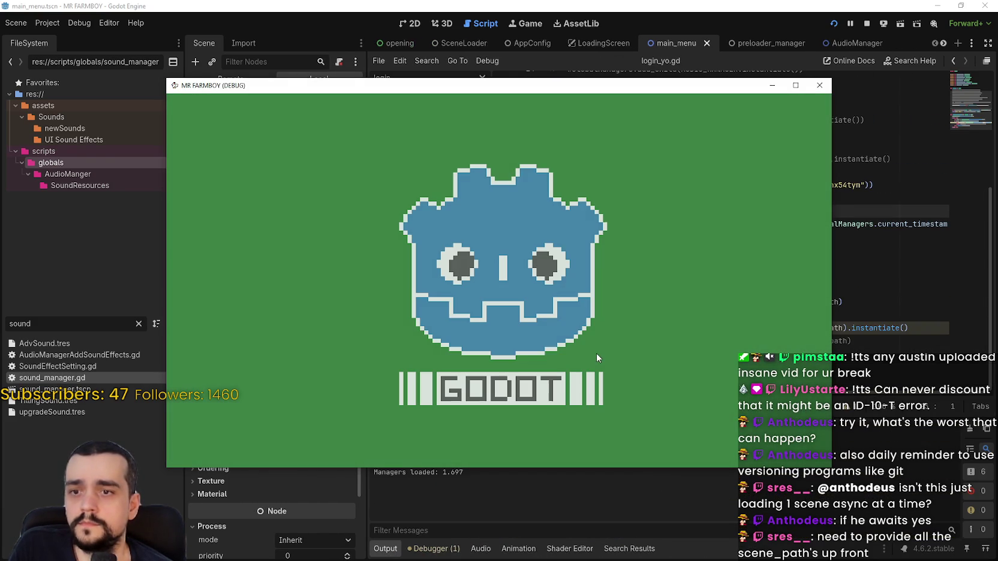
left_click_drag(510, 88, 587, 32)
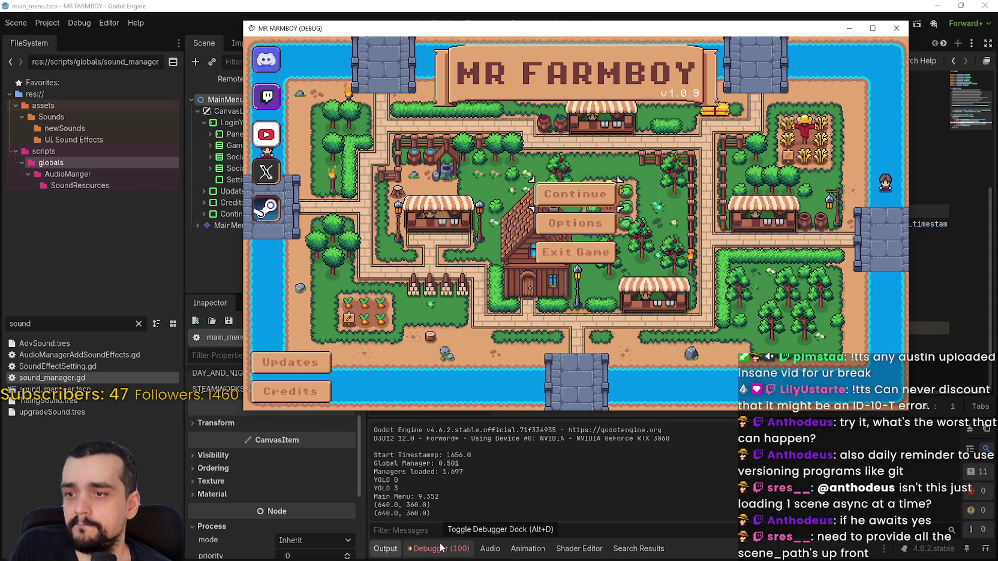
key("F8")
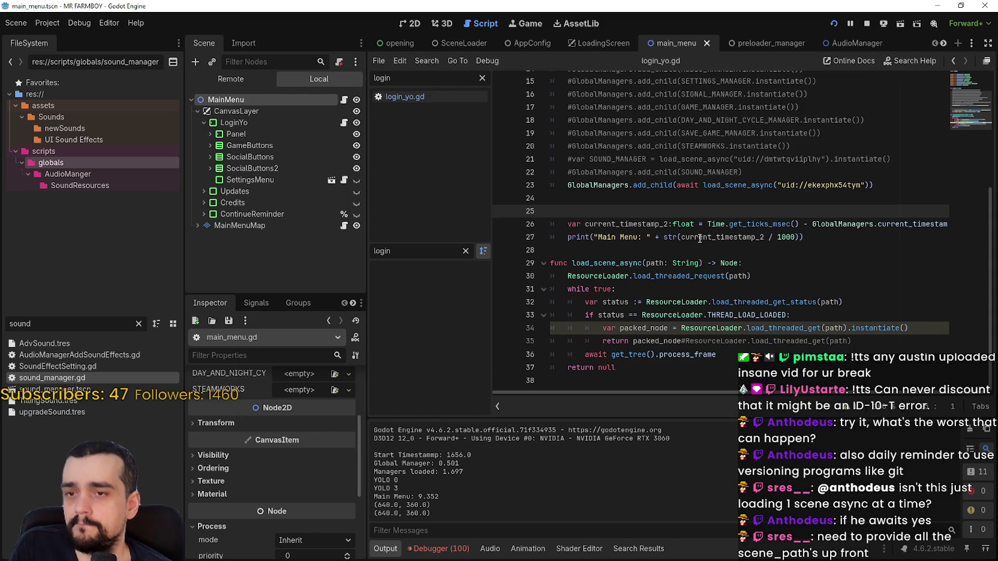
left_click(217, 76)
left_click(204, 168)
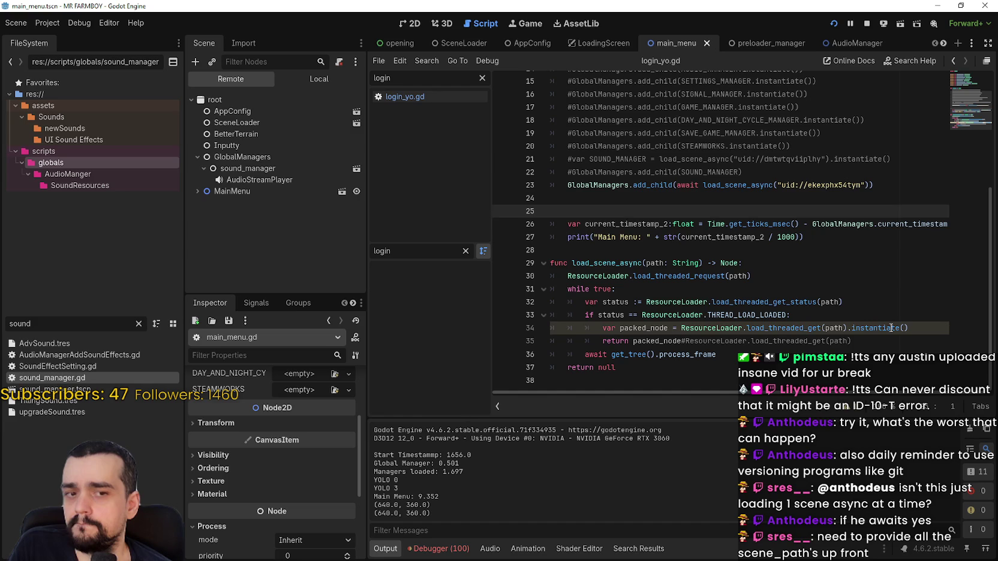
double_click(891, 328)
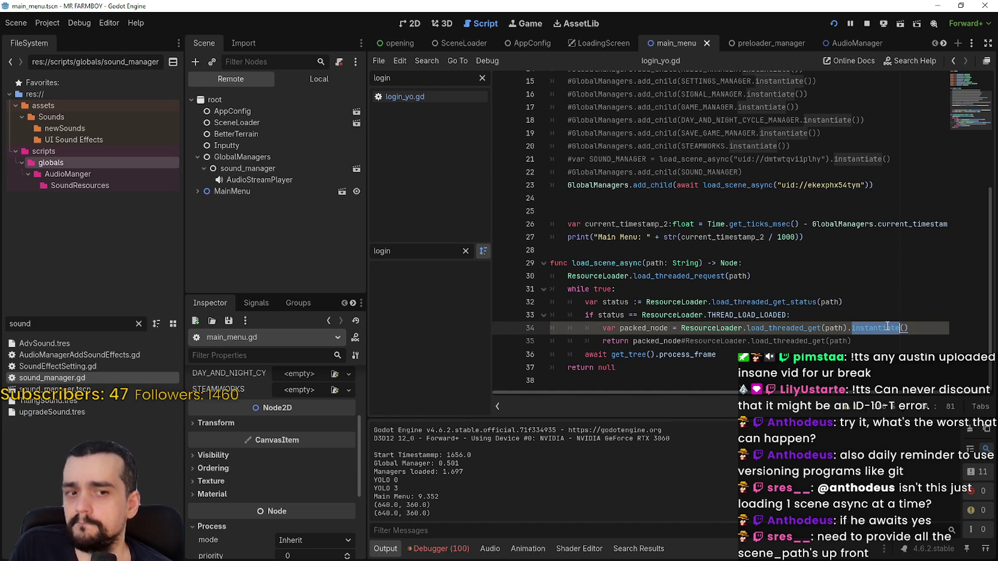
scroll(882, 318, "up", 2)
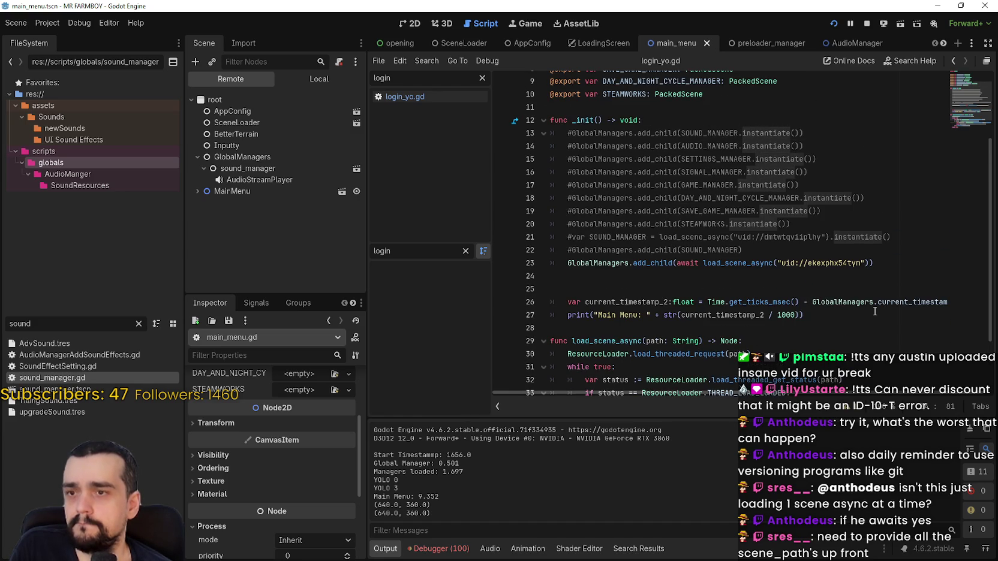
scroll(875, 309, "up", 1)
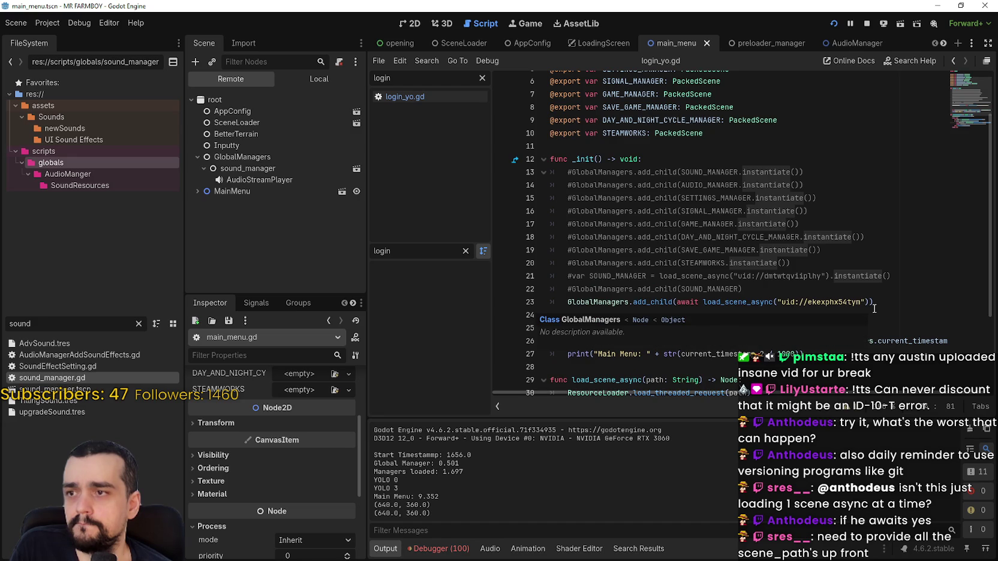
scroll(875, 309, "down", 2)
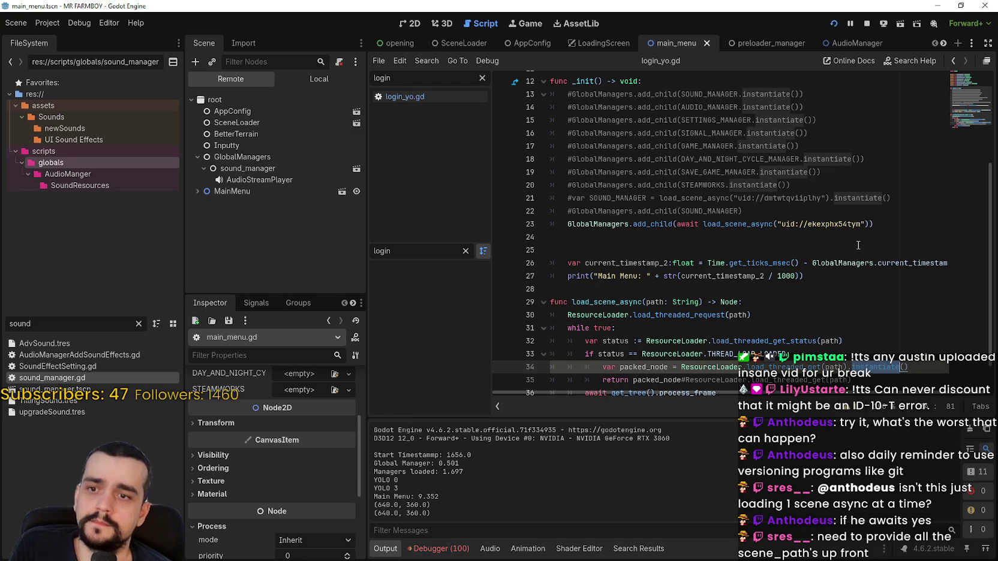
scroll(859, 245, "up", 3)
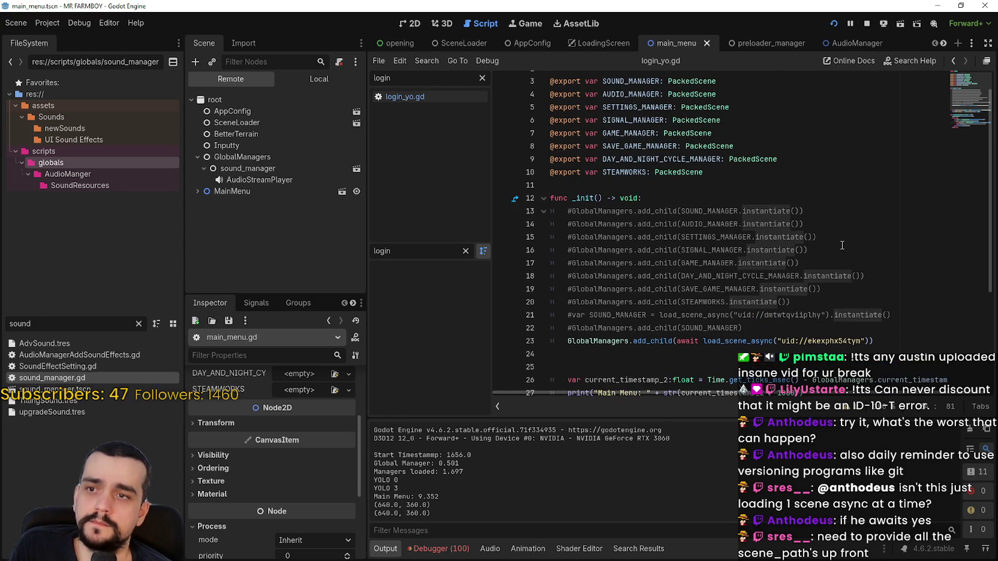
scroll(842, 245, "up", 1)
left_click_drag(720, 204, 470, 106)
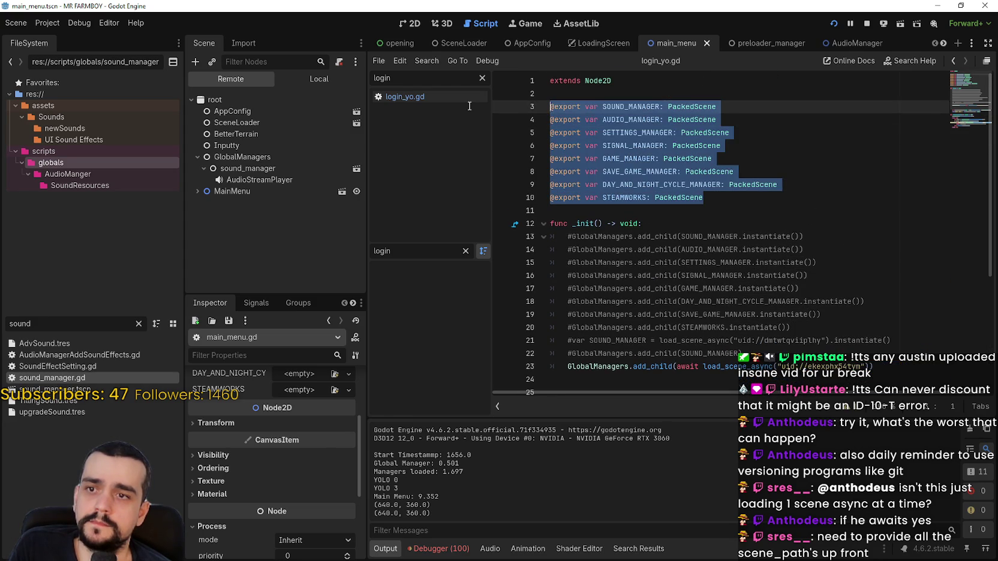
key("Delete")
key("Up")
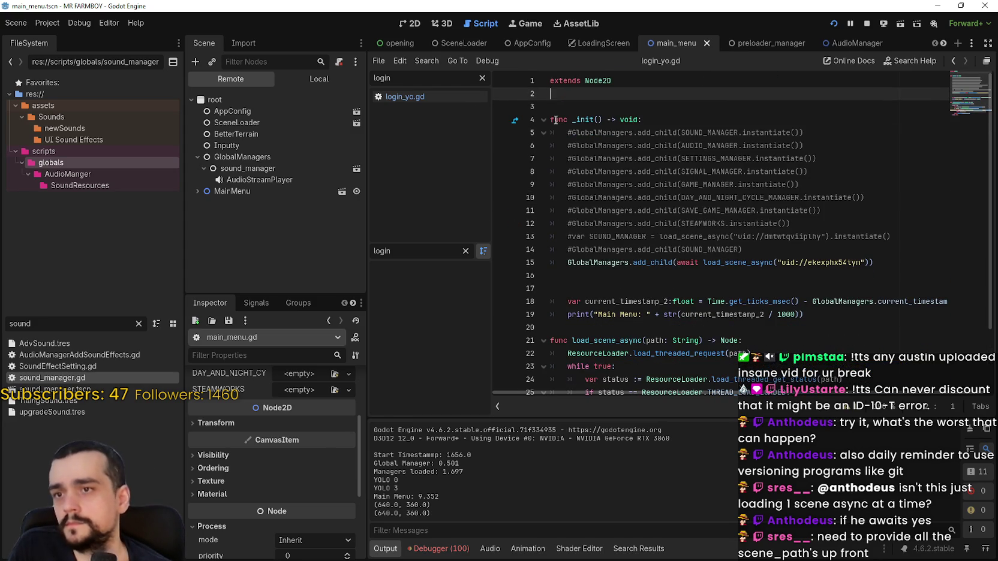
left_click(651, 289)
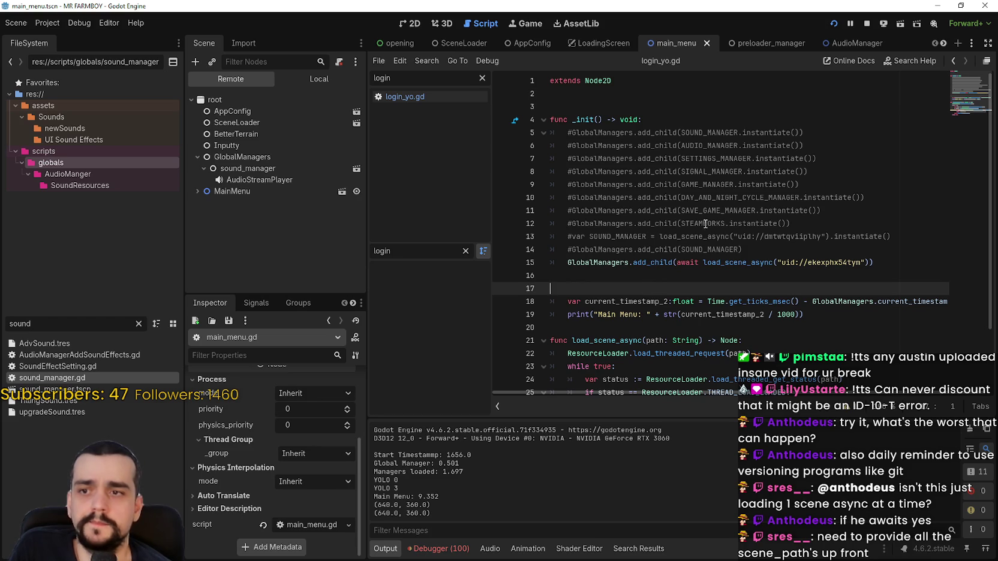
Step: Stop the game, rerun it with F5 through to the MR FARMBOY main menu, and stop it again
left_click(867, 24)
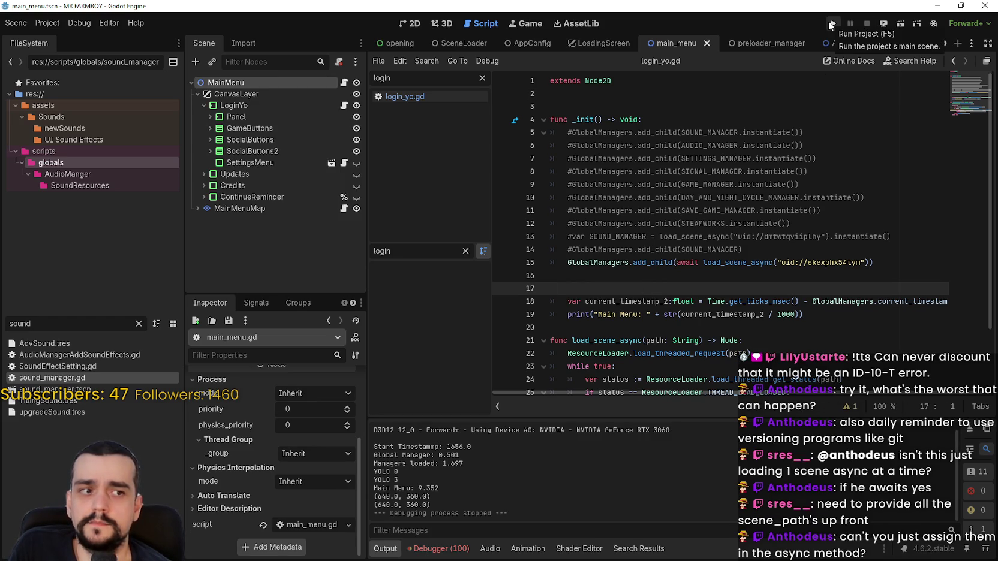
scroll(816, 340, "down", 2)
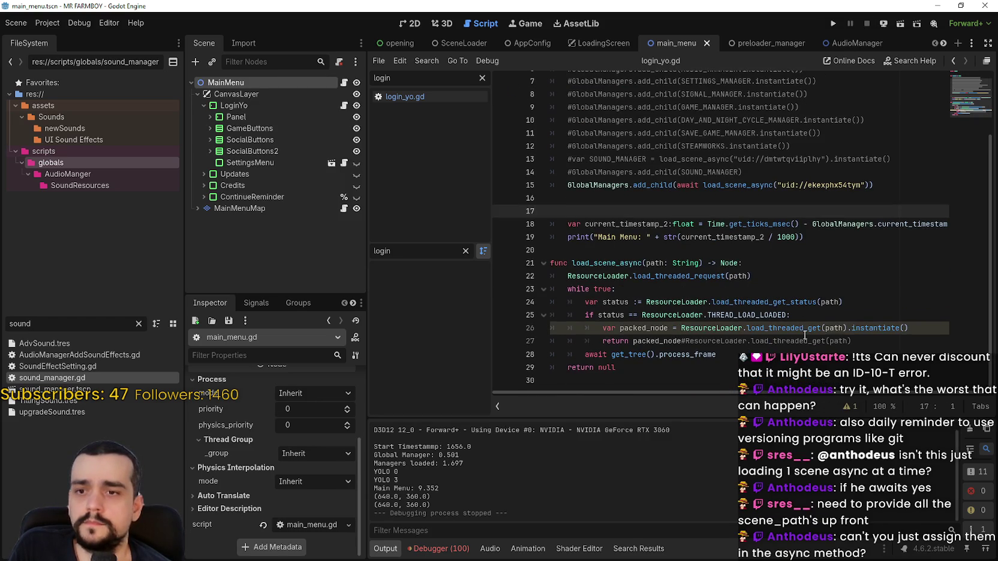
left_click(816, 340)
left_click(925, 329)
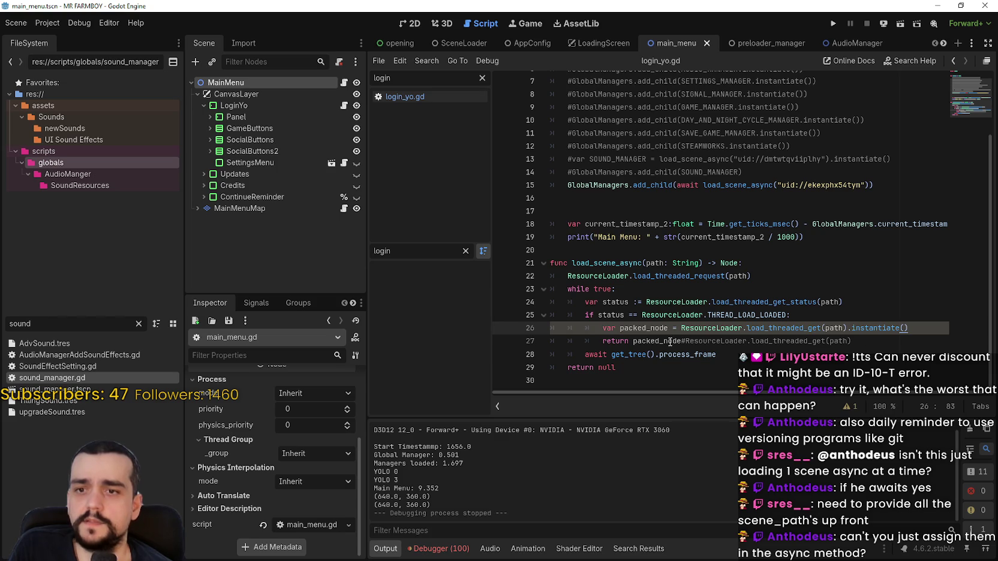
mouse_move(670, 341)
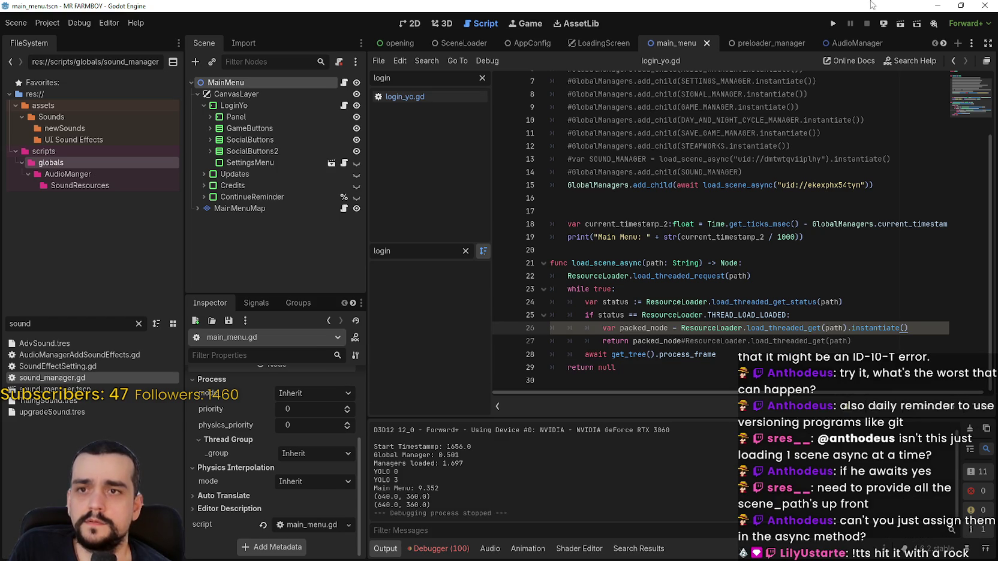
key("F5")
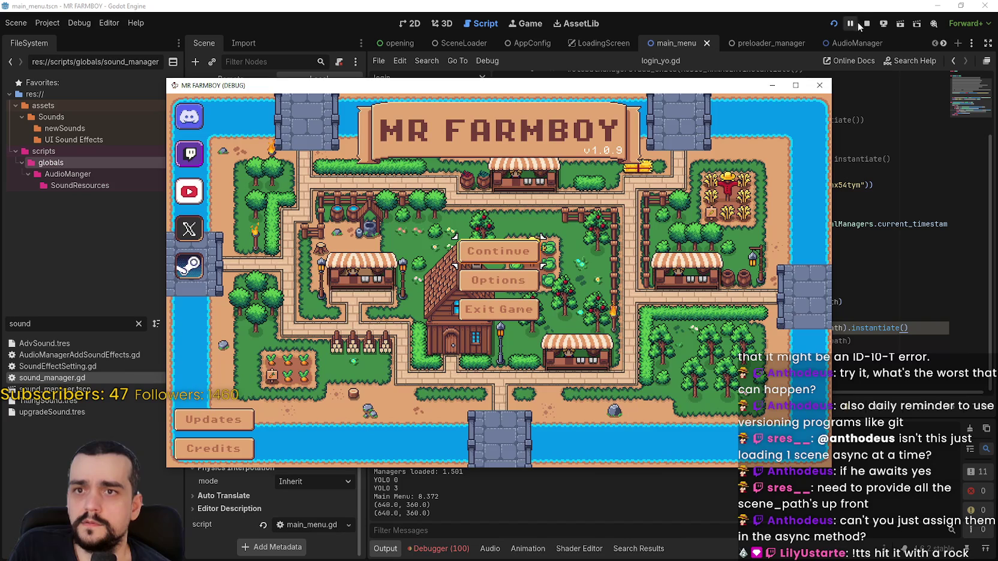
left_click(866, 23)
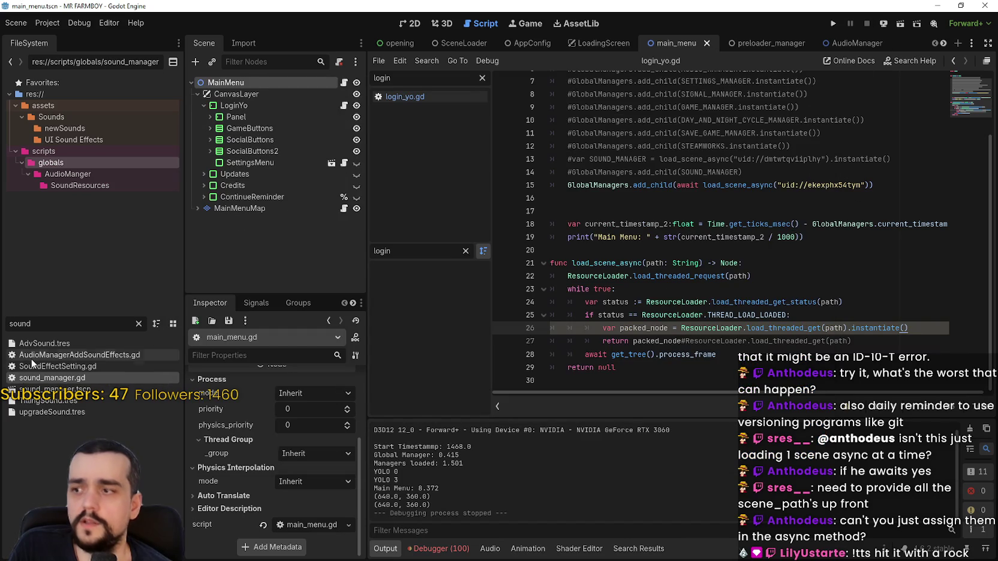
Step: Open sound_manager.gd, add a breakpoint on line 15 at the start of _ready, and run with F5
double_click(34, 378)
mouse_move(592, 250)
left_mouse_down()
mouse_move(576, 180)
mouse_move(550, 133)
left_mouse_up()
scroll(641, 198, "up", 2)
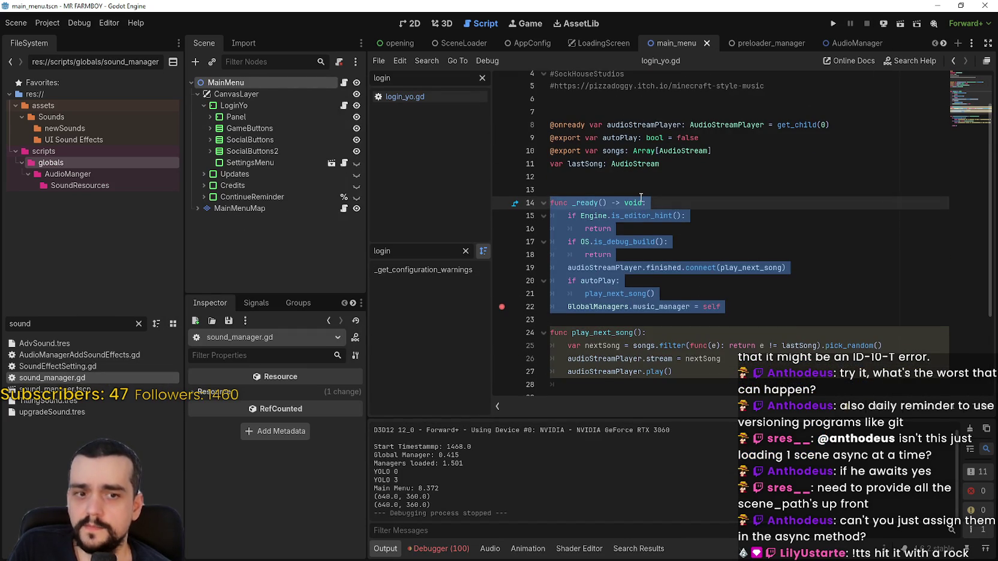
left_click(718, 244)
scroll(718, 245, "down", 2)
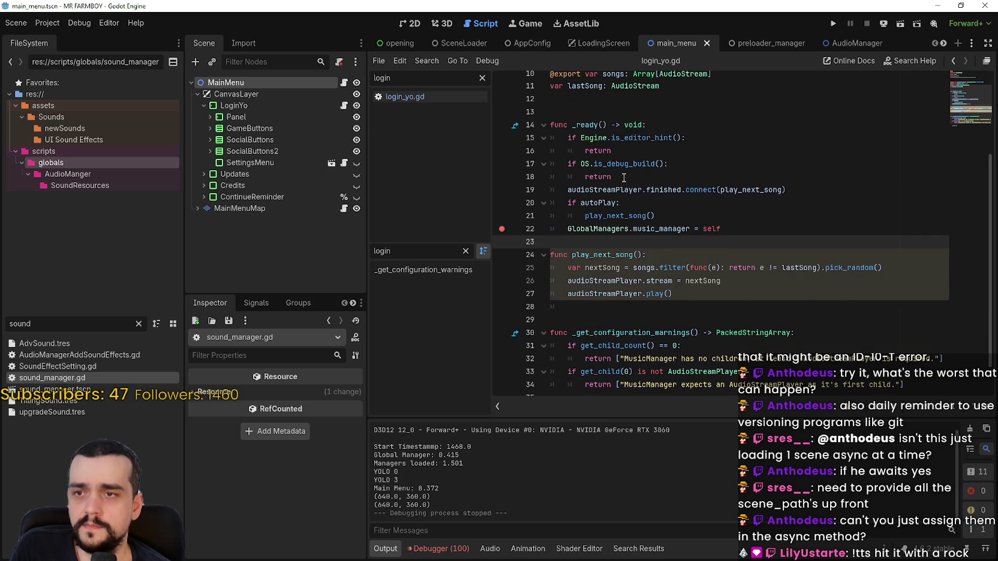
left_click(505, 142)
key("F5")
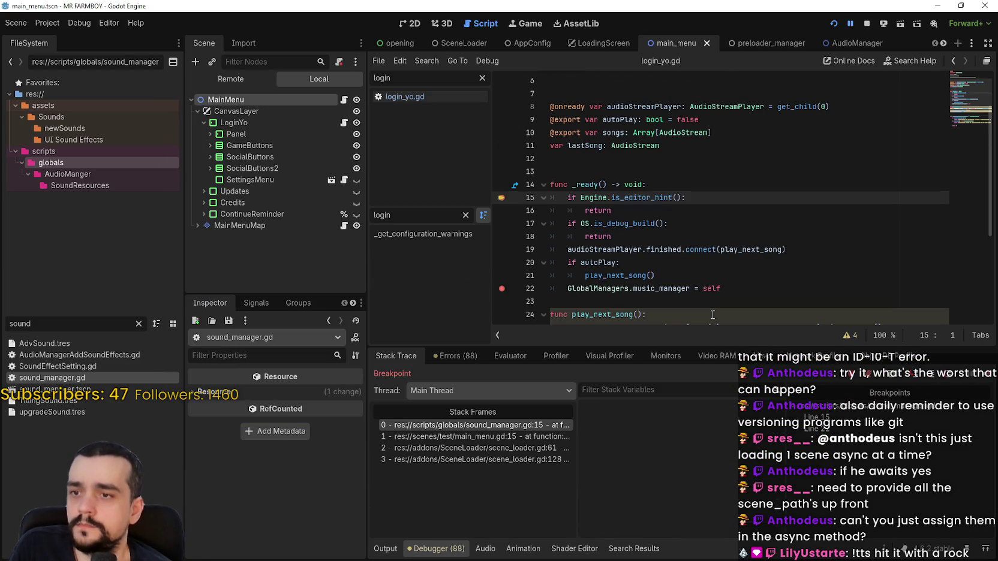
Step: Add breakpoints on lines 16–21 of sound_manager.gd's _ready function
left_click(503, 211)
left_click(503, 224)
left_click(504, 236)
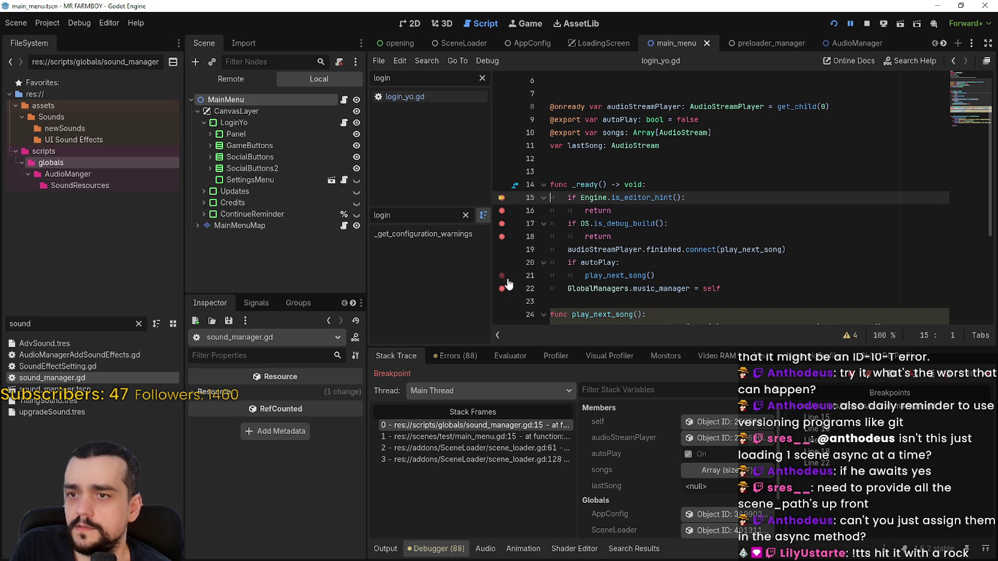
left_click(504, 250)
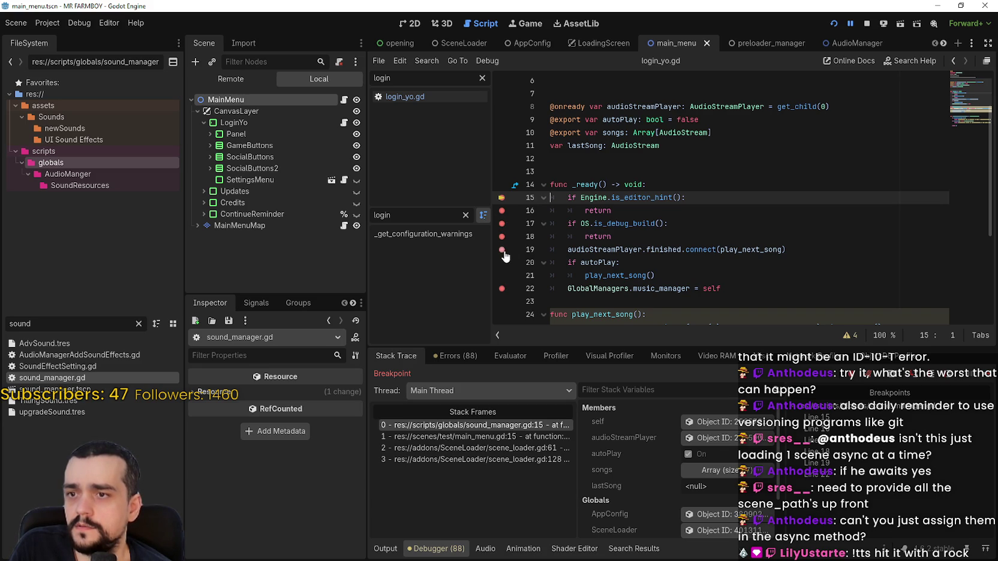
left_click(504, 262)
left_click(504, 275)
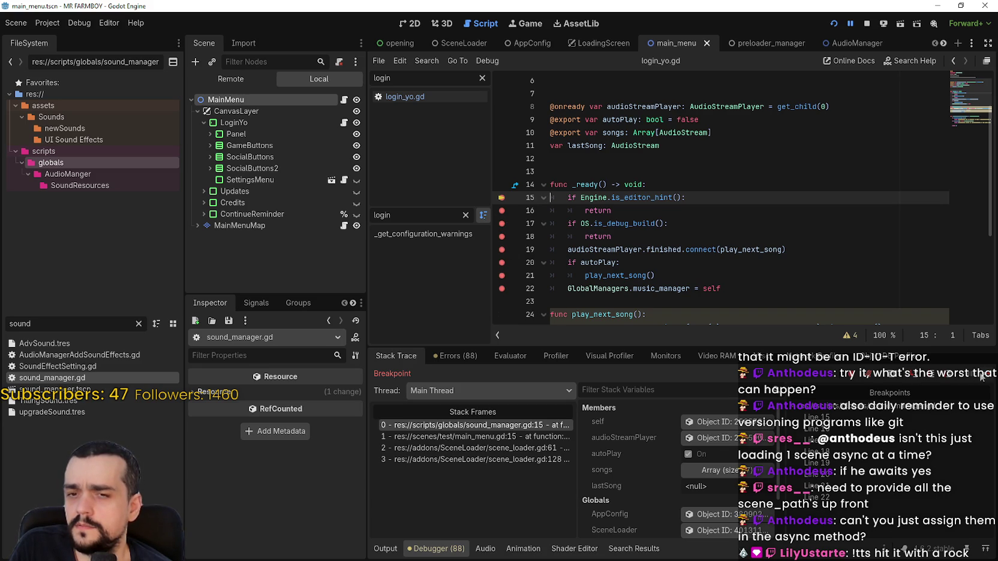
Step: Step through _ready to the OS.is_debug_build return, continue, then stop the game
left_click(983, 376)
left_click(989, 376)
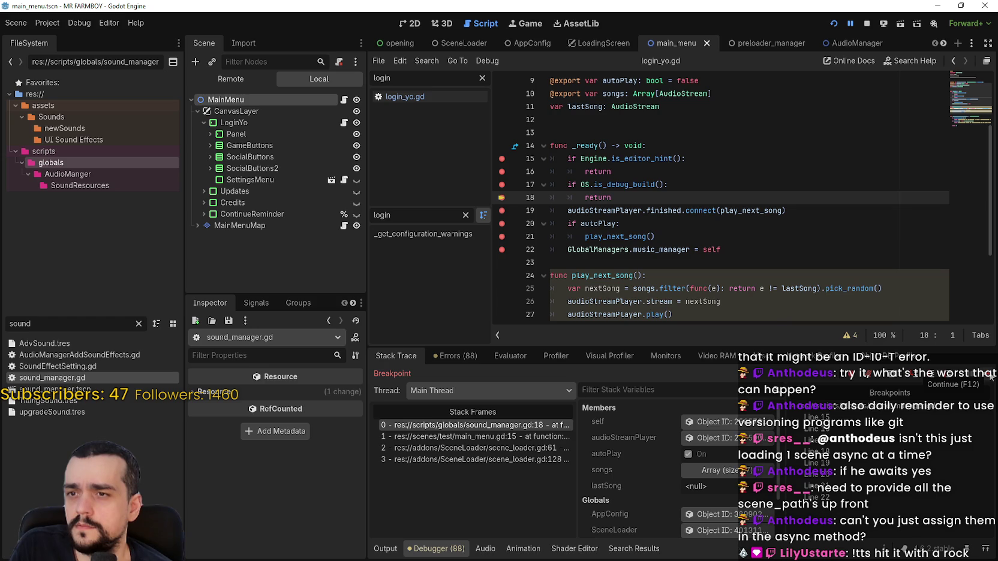
left_click(990, 376)
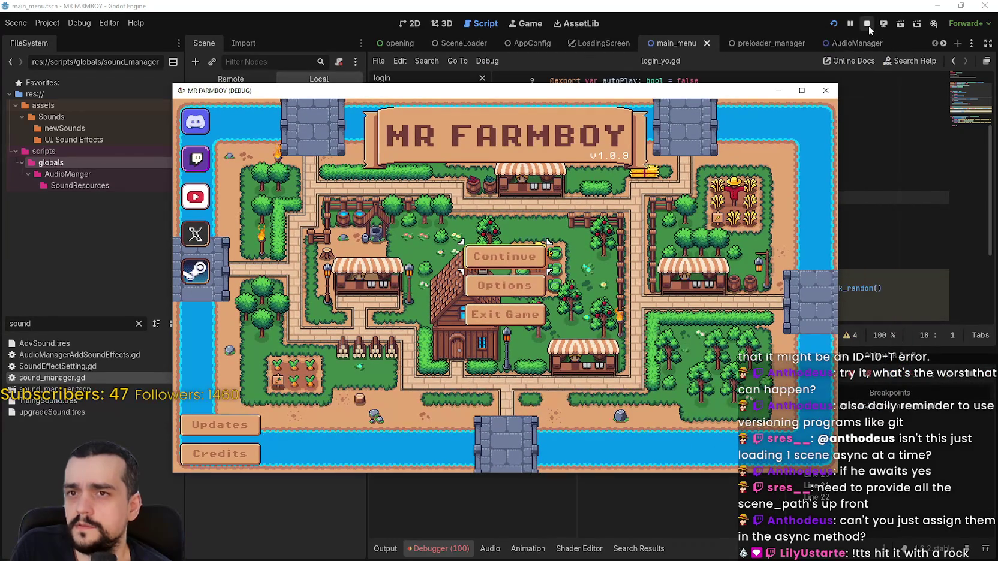
left_click(867, 24)
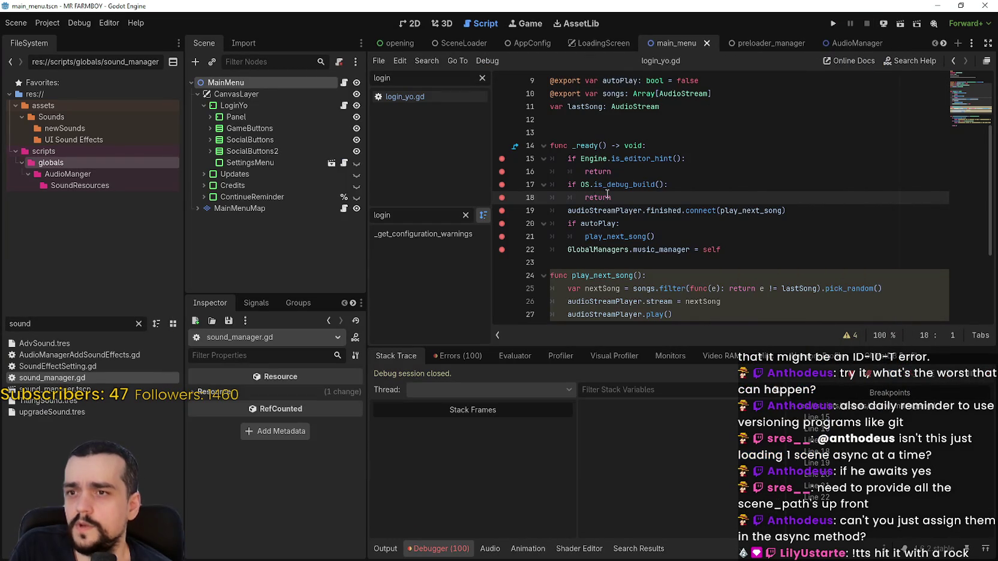
Step: Comment out the old GlobalManagers.music_manager assignment on line 22
left_click_drag(625, 210, 497, 175)
left_click_drag(495, 211, 494, 185)
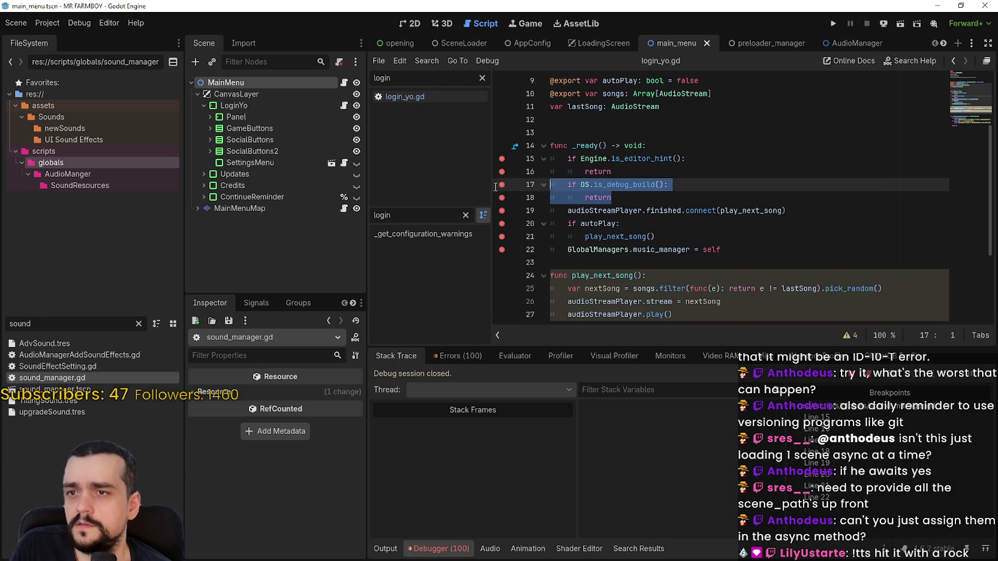
left_click_drag(721, 250, 568, 250)
key("ctrl+c")
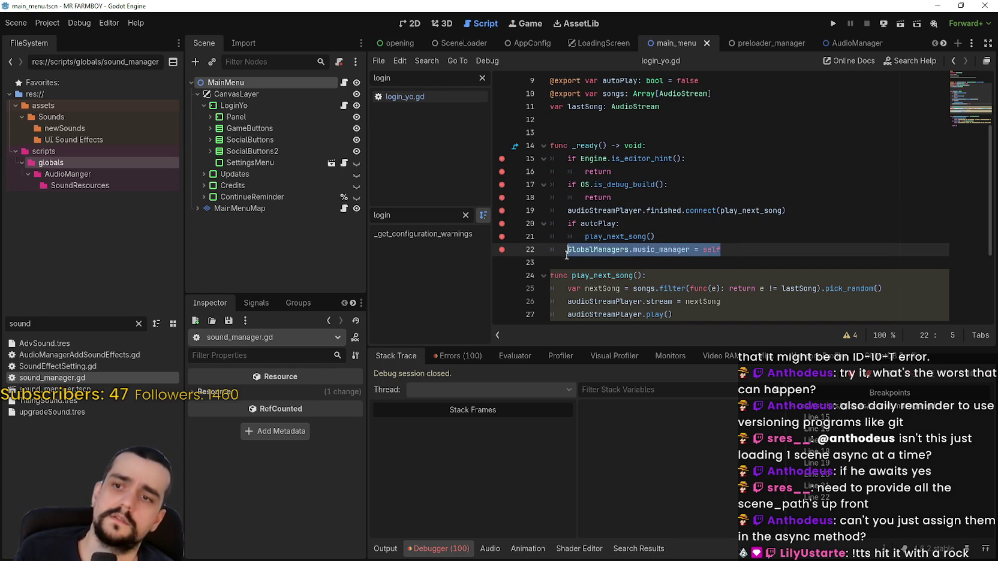
key("ctrl+k")
Step: Paste GlobalManagers.music_manager = self as _ready's first line, save, and clear the line 22–23 breakpoints
left_click(692, 160)
key("Up")
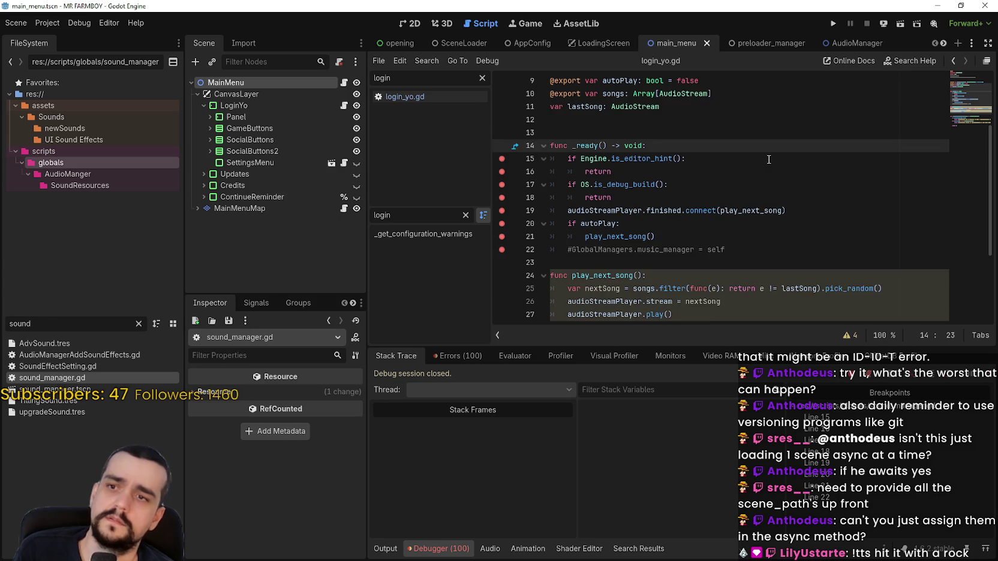
key("Return")
key("ctrl+v")
key("ctrl+s")
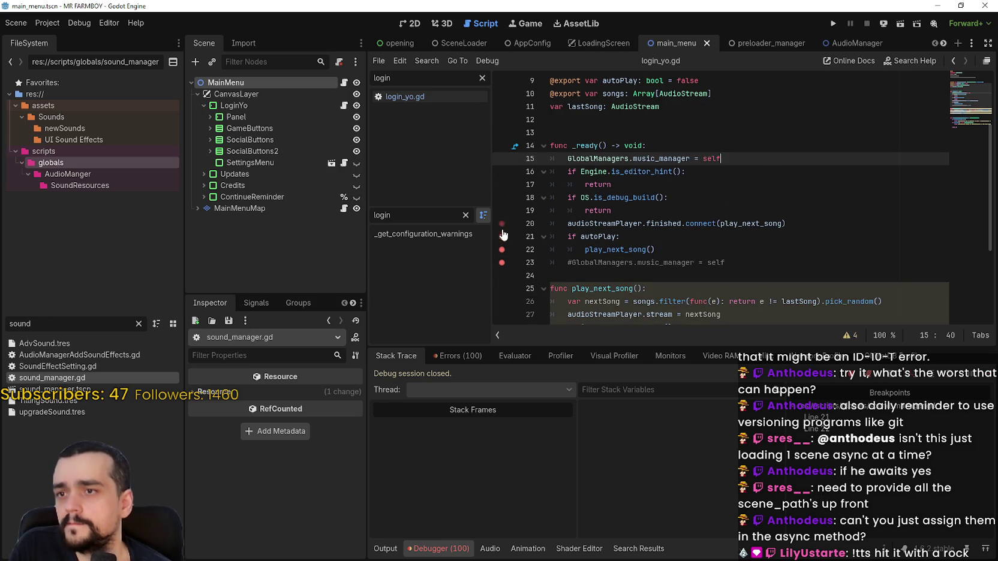
left_click(502, 249)
left_click(502, 263)
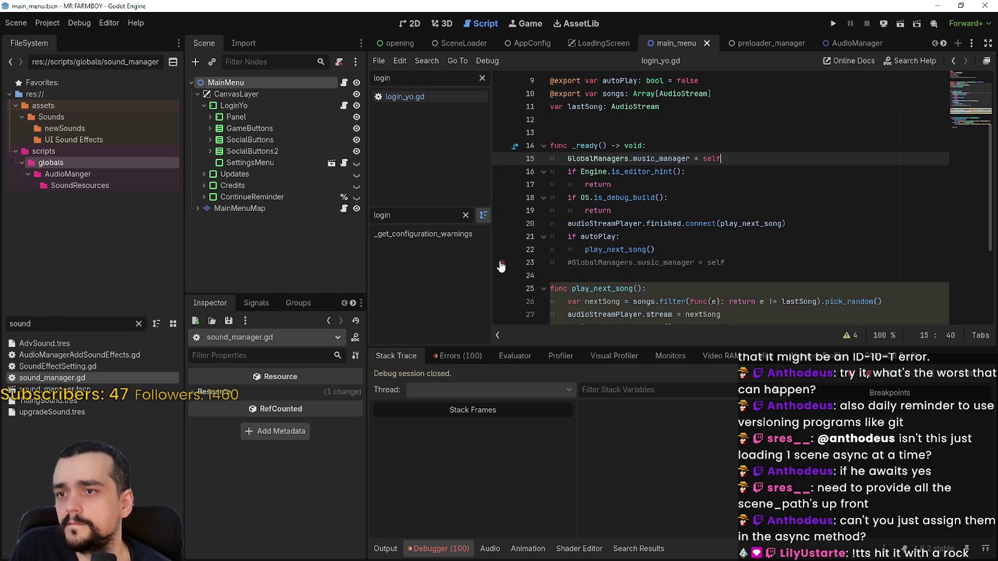
Step: Rerun the game, inspect GlobalManagers in the Remote scene tree, and show the debugger panel
left_click(832, 23)
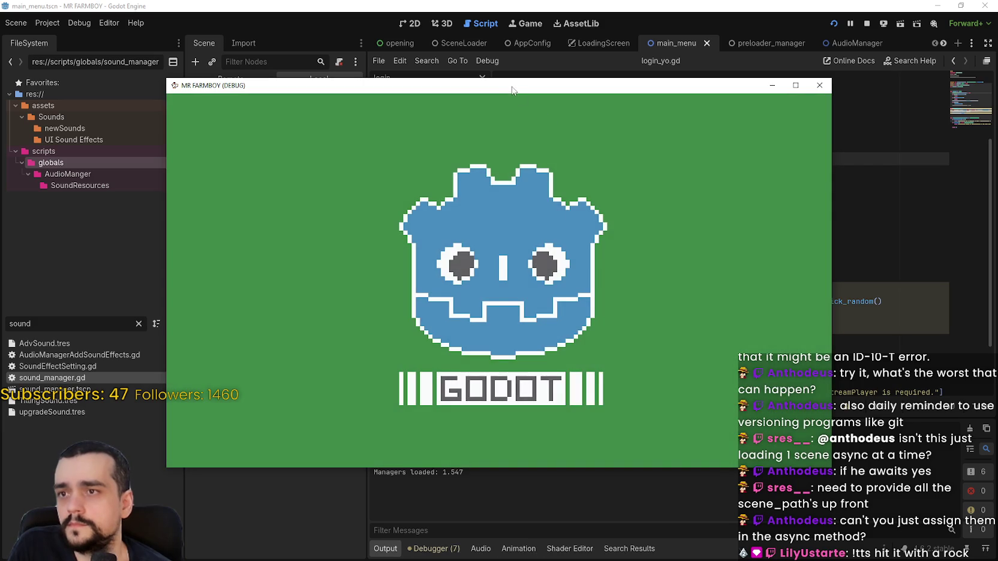
left_click_drag(512, 90, 584, 32)
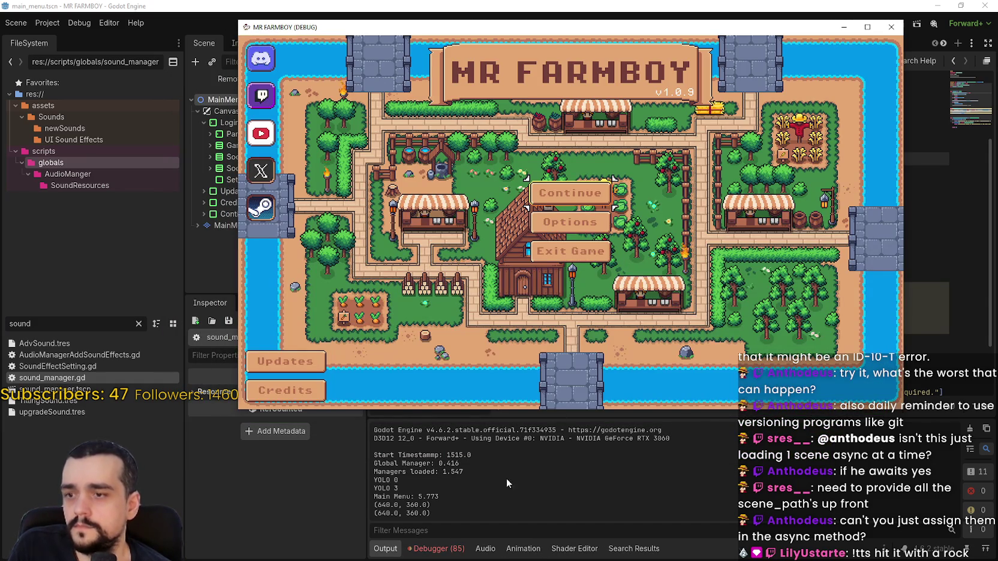
left_click(449, 461)
left_click(234, 80)
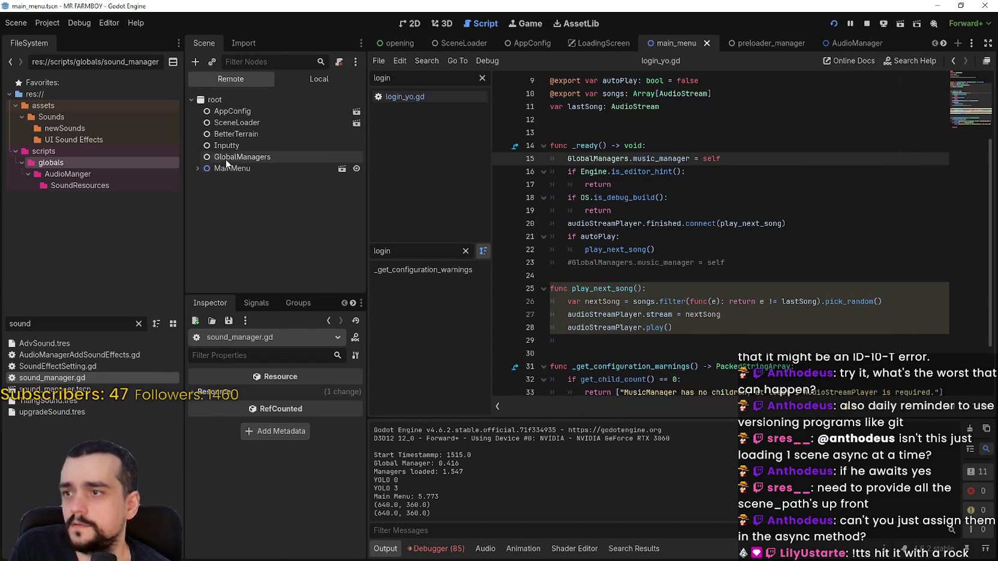
left_click(228, 157)
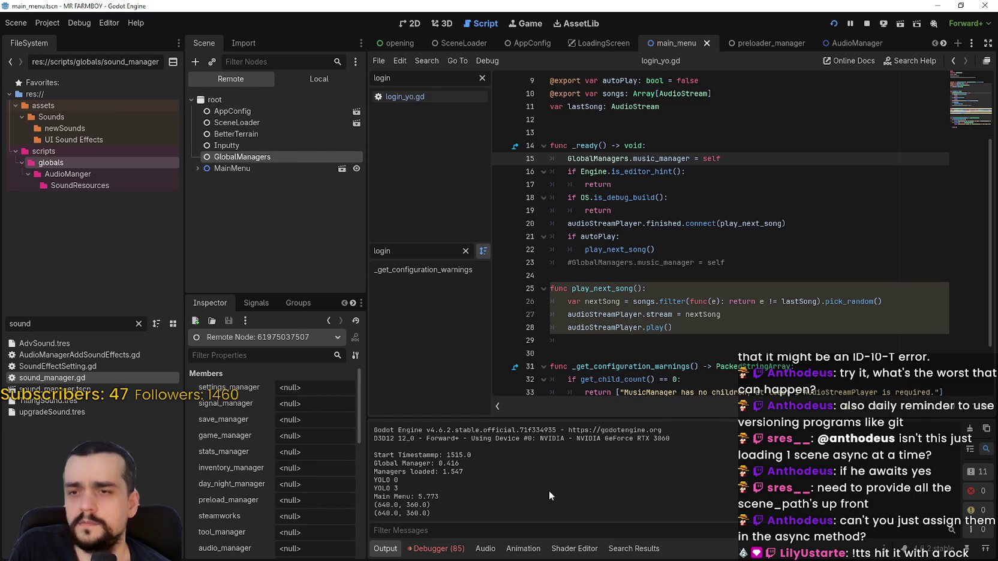
left_click(438, 548)
left_click(456, 355)
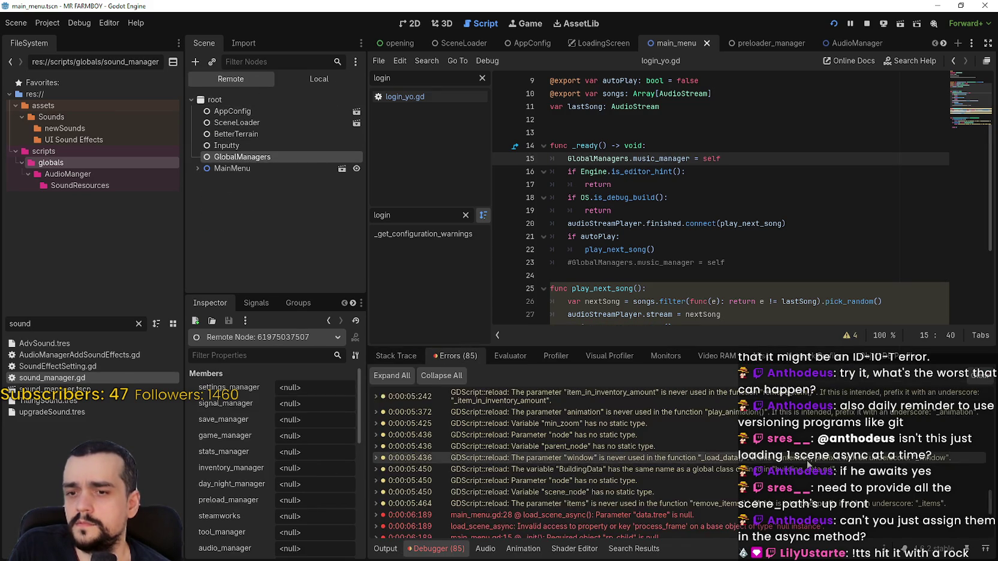
left_click(600, 424)
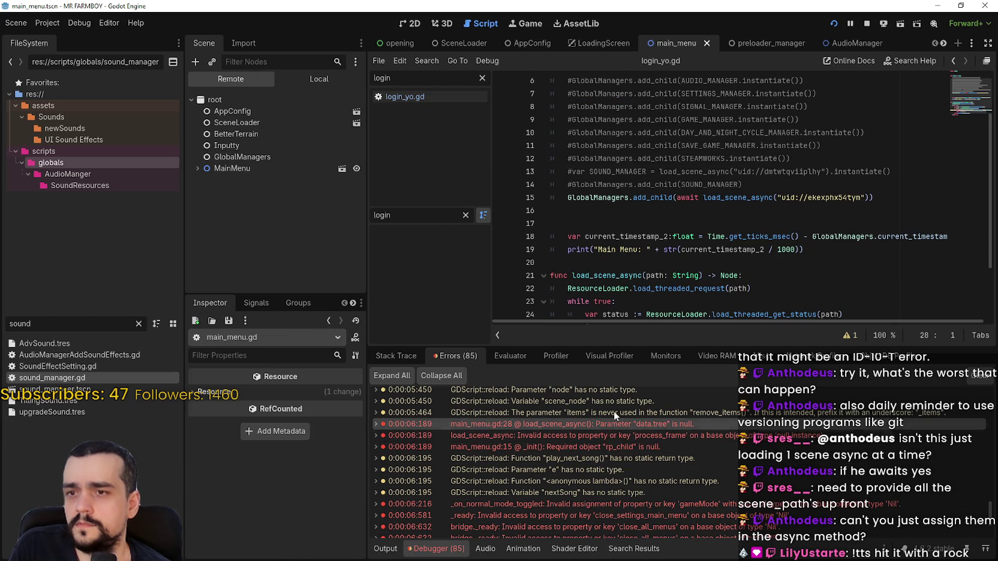
left_click(614, 412)
left_click(596, 434)
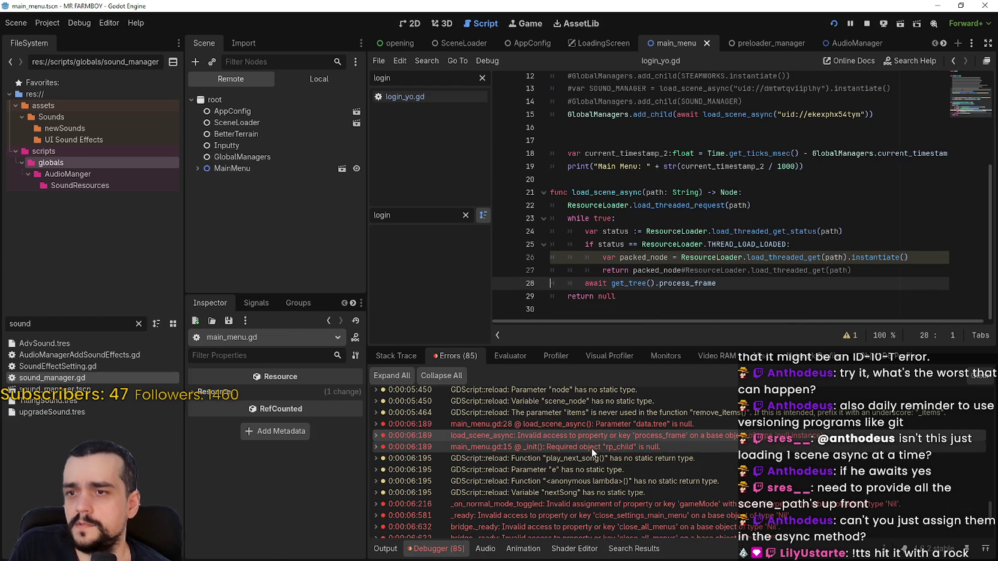
left_click(592, 447)
left_click(591, 425)
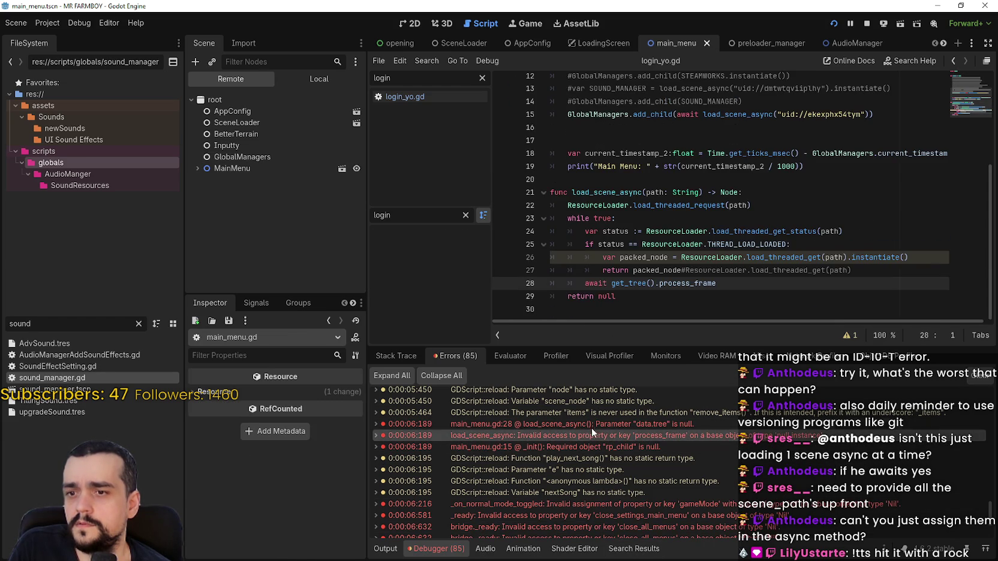
left_click_drag(690, 231, 619, 218)
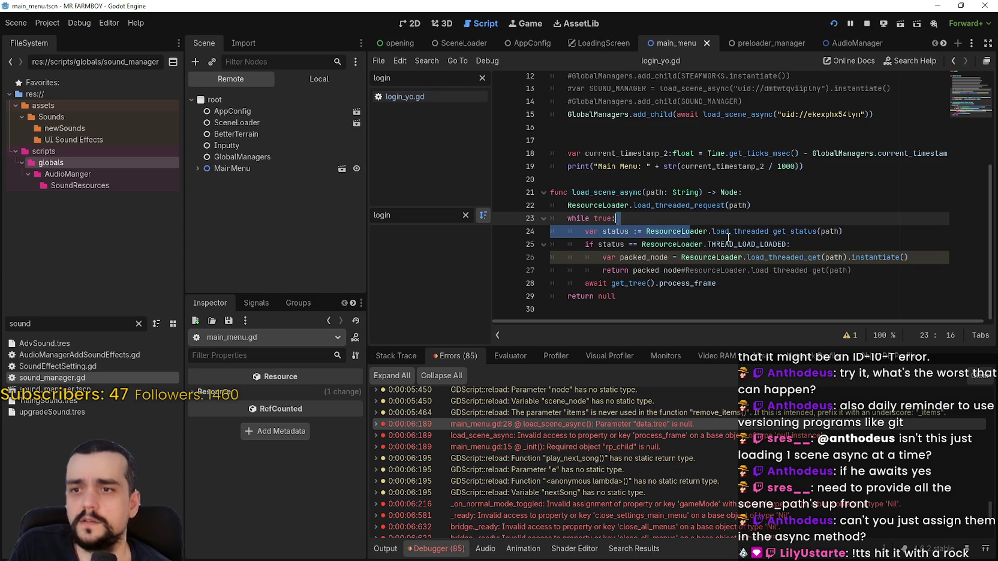
left_click(865, 24)
key("F5")
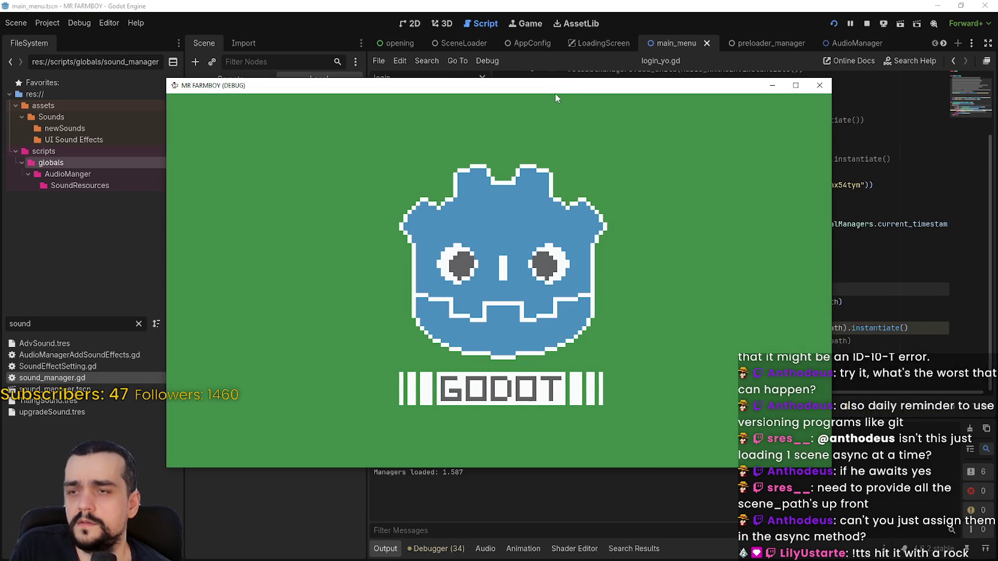
mouse_move(556, 93)
left_mouse_down()
mouse_move(532, 47)
mouse_move(640, 35)
left_mouse_up()
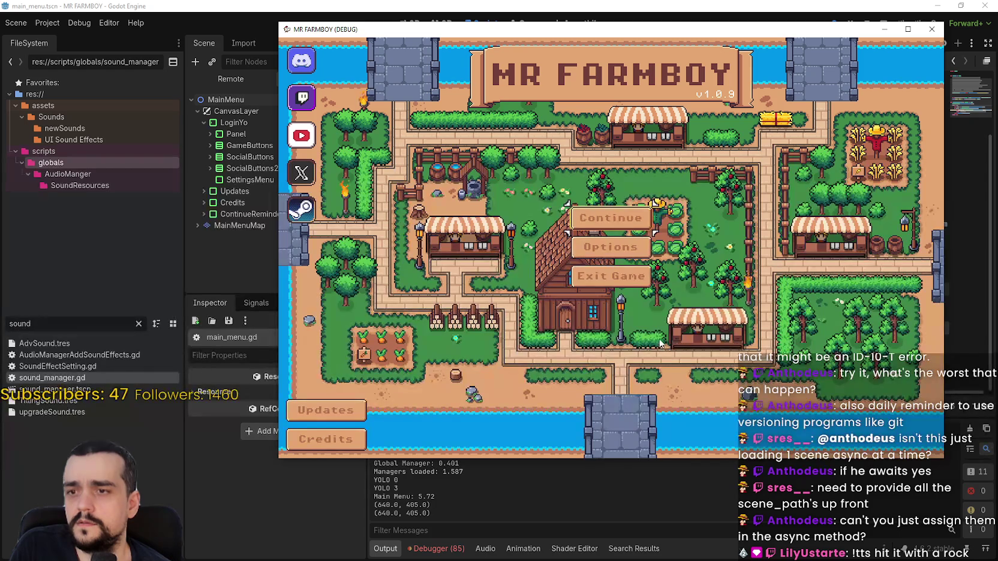
left_click_drag(575, 37, 523, 31)
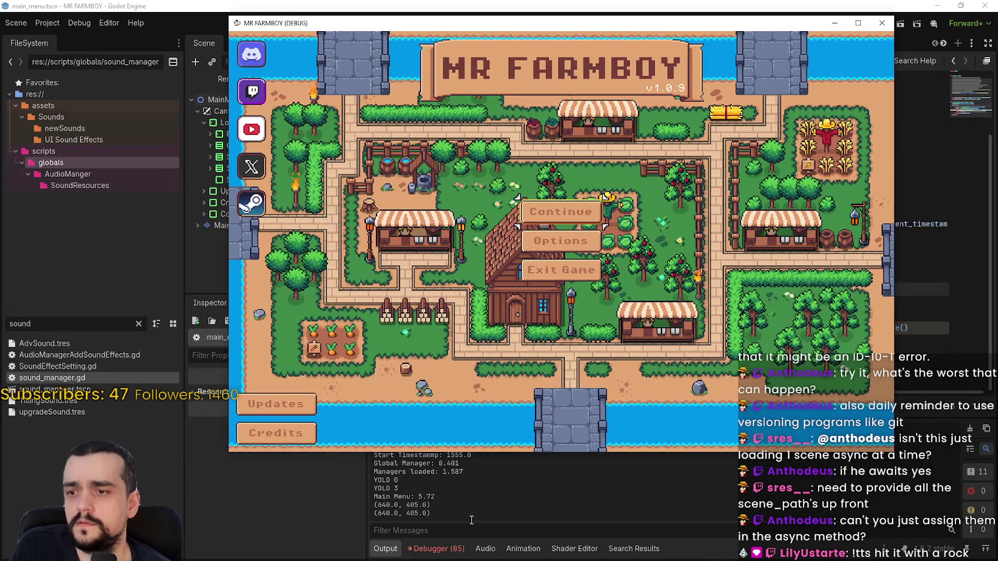
left_click(232, 81)
left_click(218, 155)
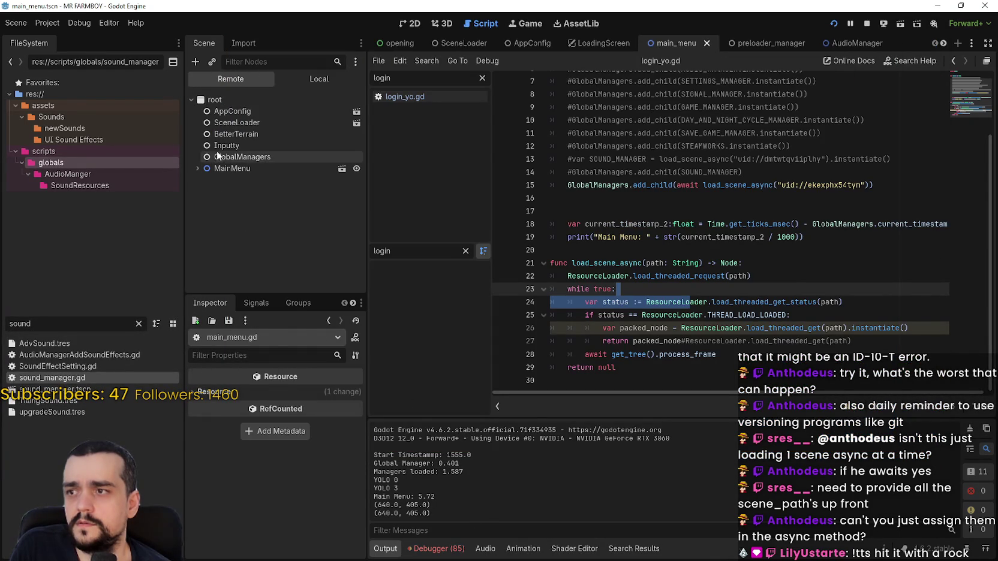
scroll(273, 480, "down", 3)
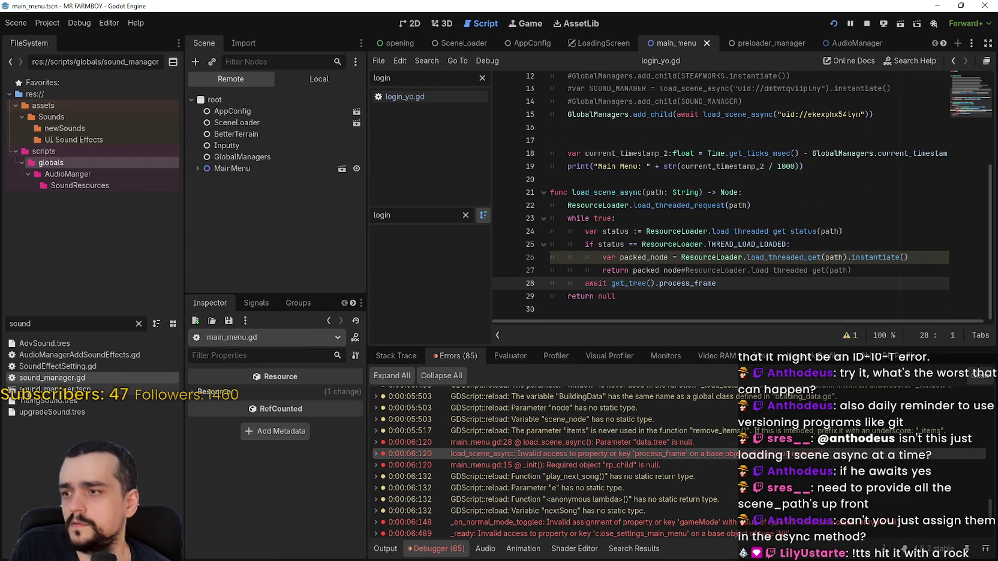
mouse_move(30, 389)
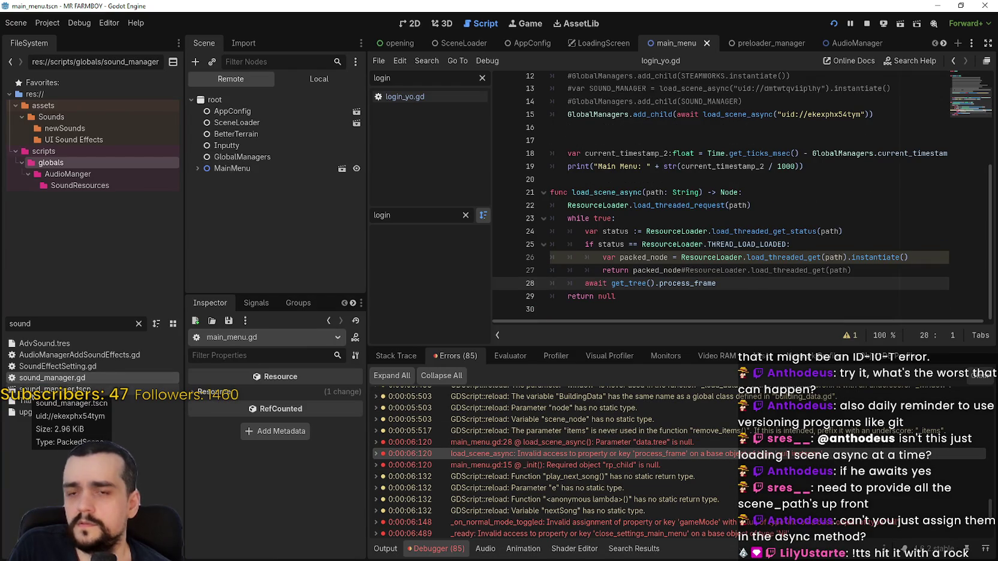
scroll(554, 513, "down", 2)
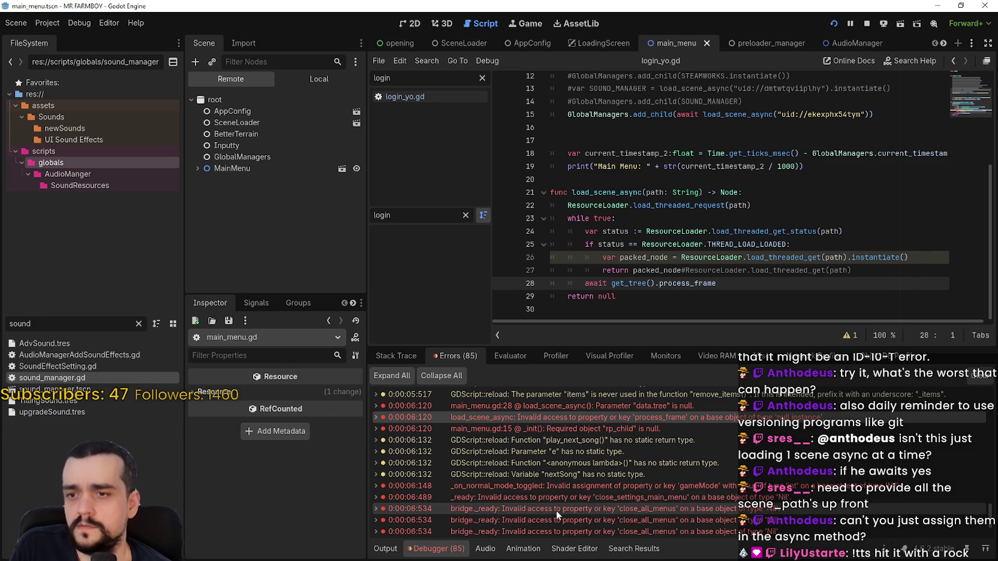
scroll(760, 490, "down", 4)
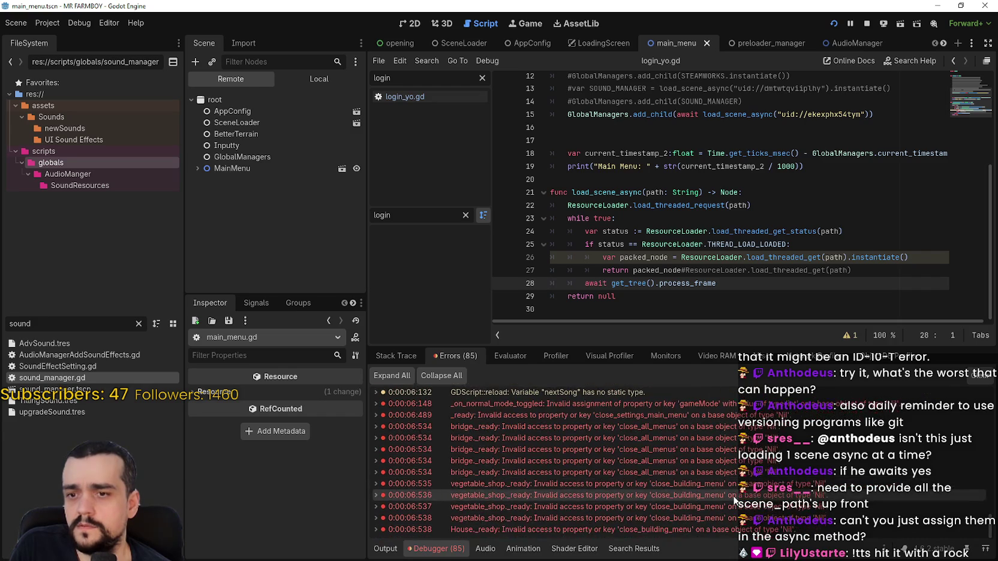
scroll(735, 501, "up", 5)
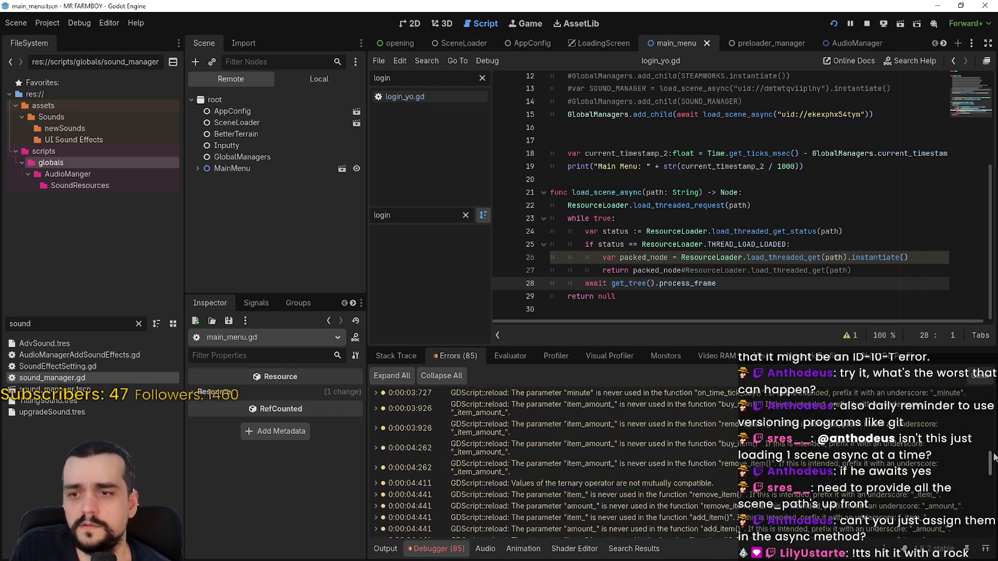
scroll(940, 474, "up", 10)
scroll(958, 458, "down", 10)
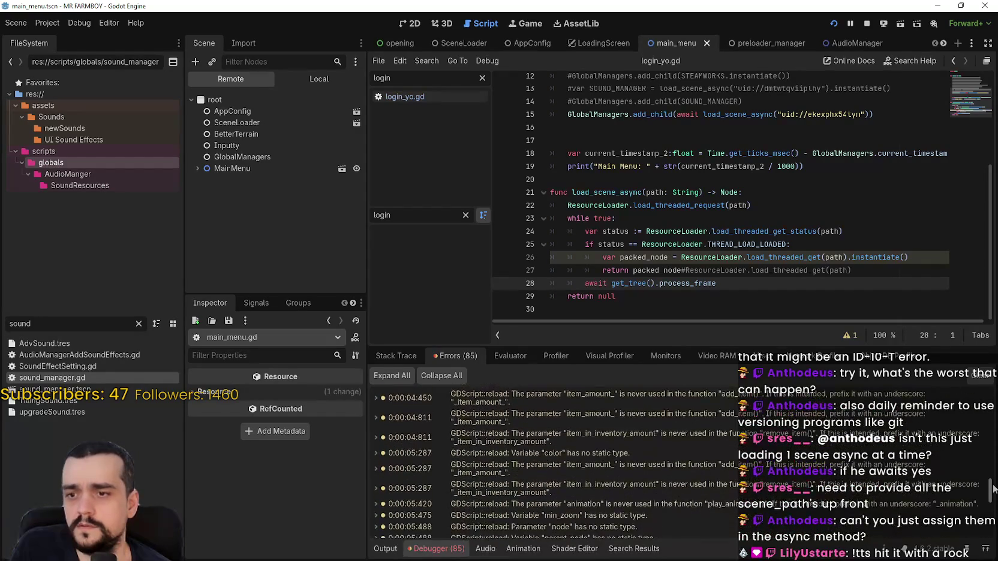
left_click(747, 179)
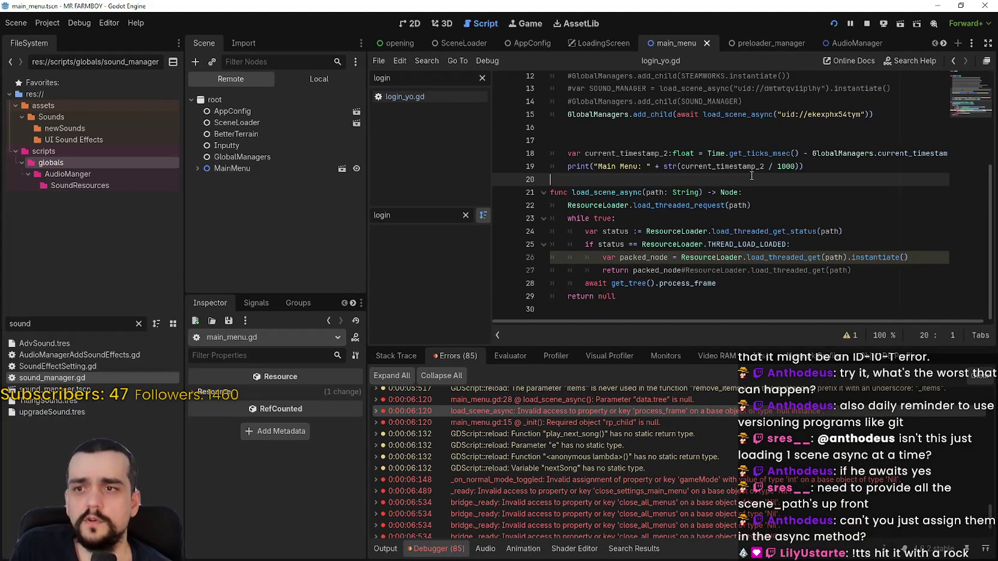
scroll(732, 174, "up", 1)
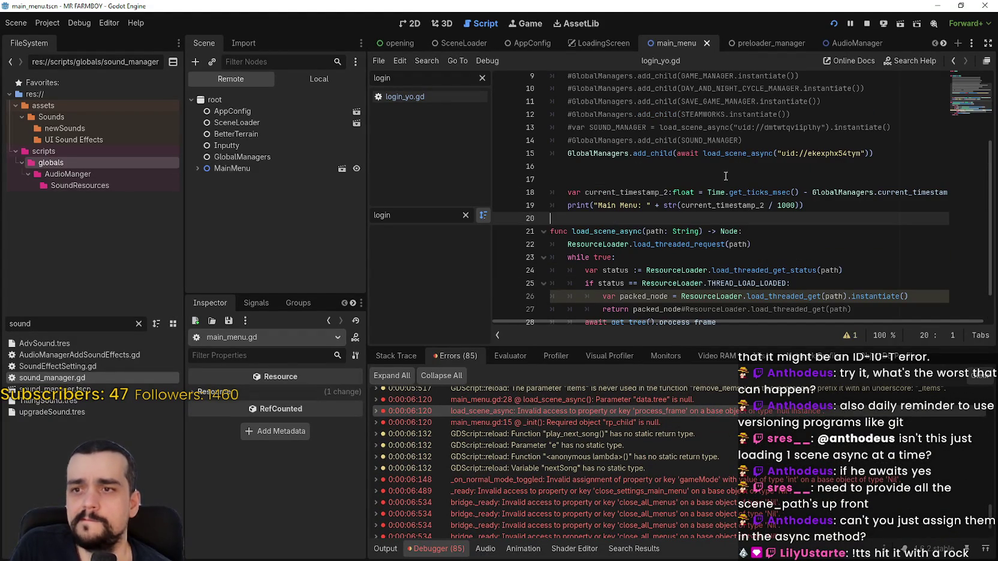
Step: Show the Output log and toggle the Scene dock between the Local and Remote trees
left_click(395, 553)
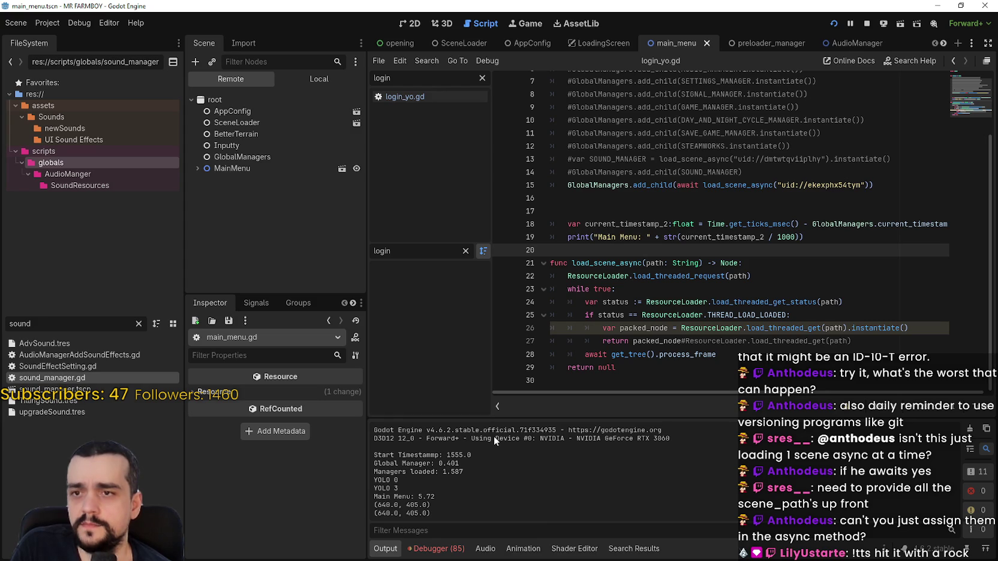
scroll(570, 195, "up", 1)
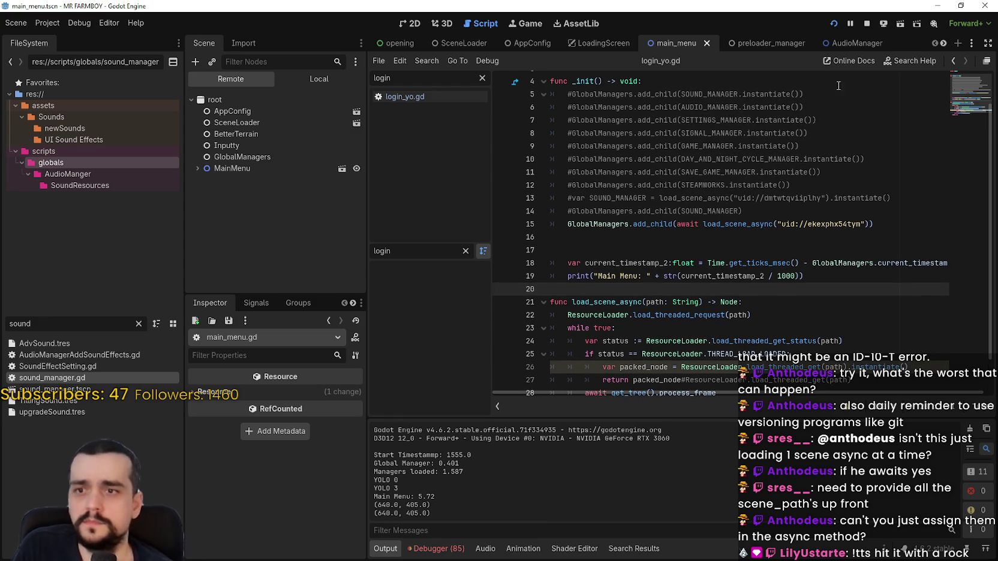
scroll(763, 169, "down", 1)
left_click(796, 316)
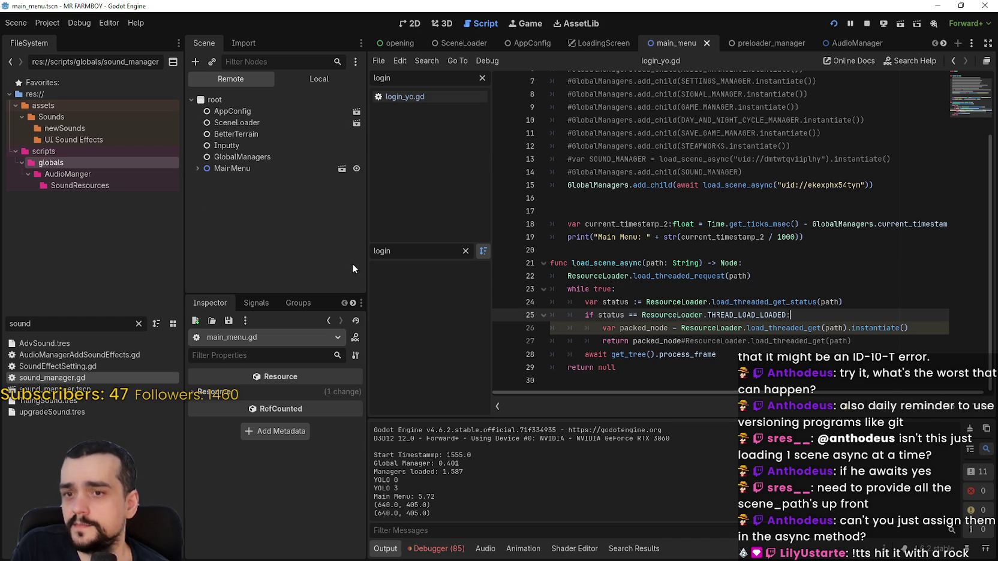
left_click(309, 80)
left_click(240, 80)
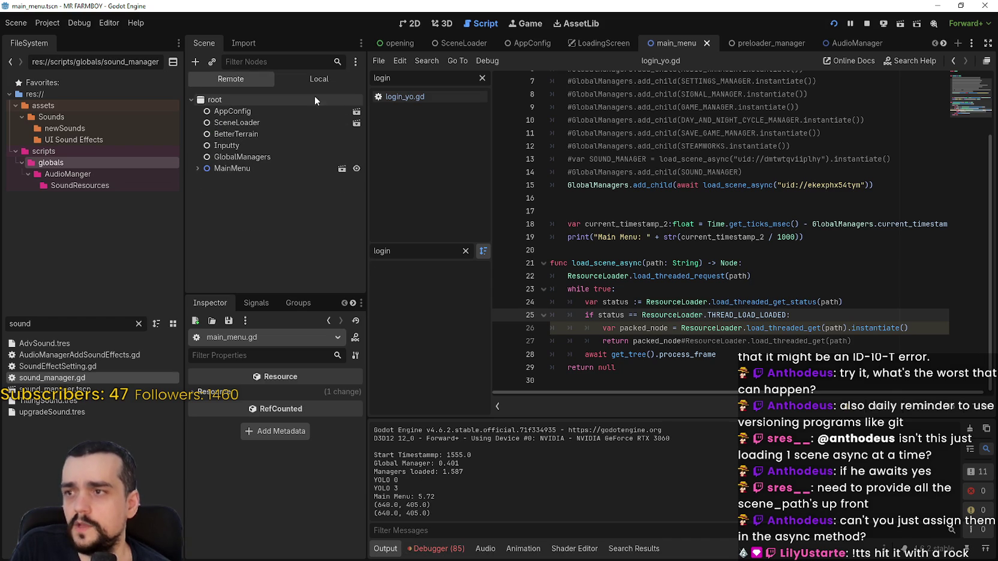
left_click(310, 80)
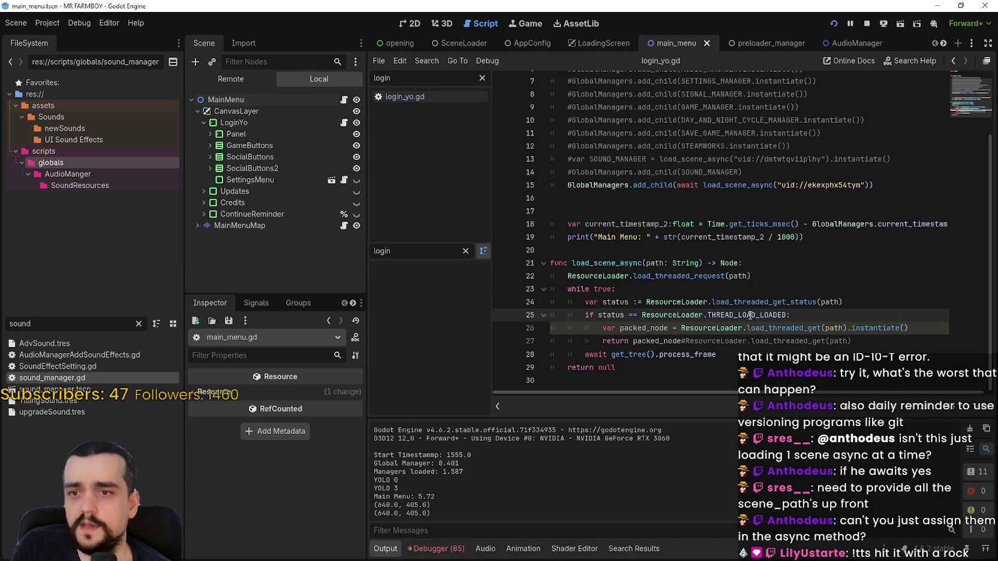
Step: Comment out line 15's music_manager assignment in sound_manager.gd, save, and restart the game
double_click(42, 378)
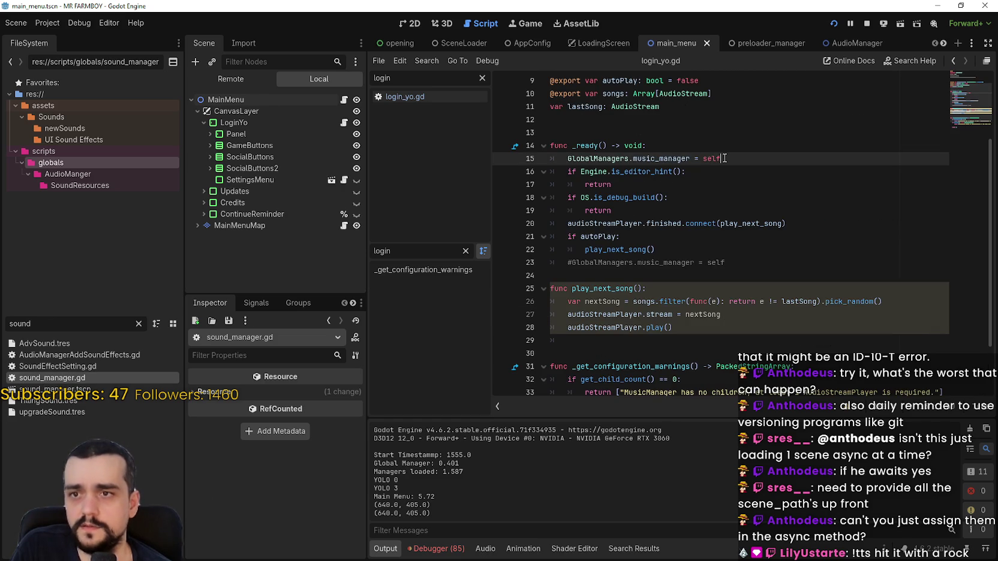
left_click_drag(724, 158, 567, 161)
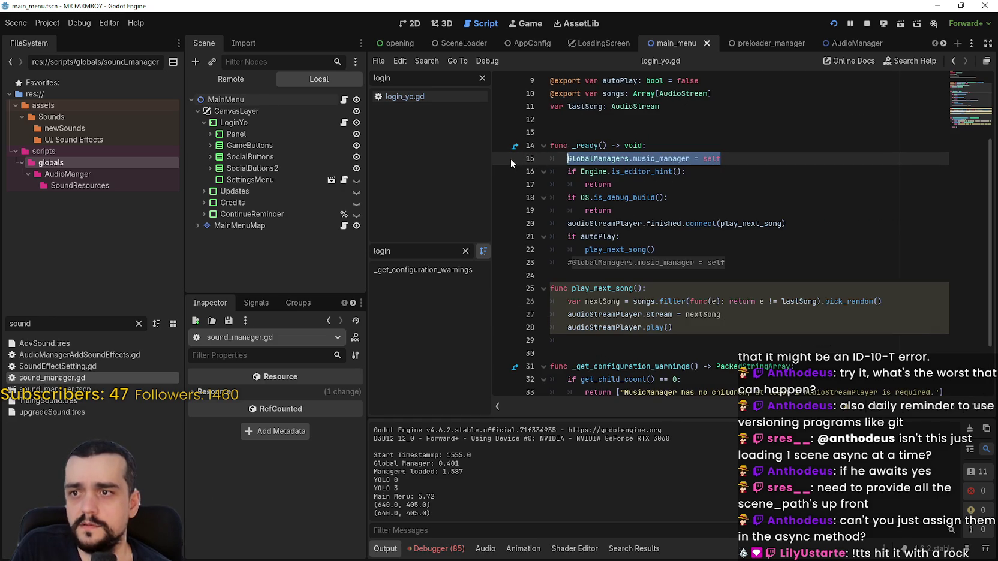
left_click(571, 158)
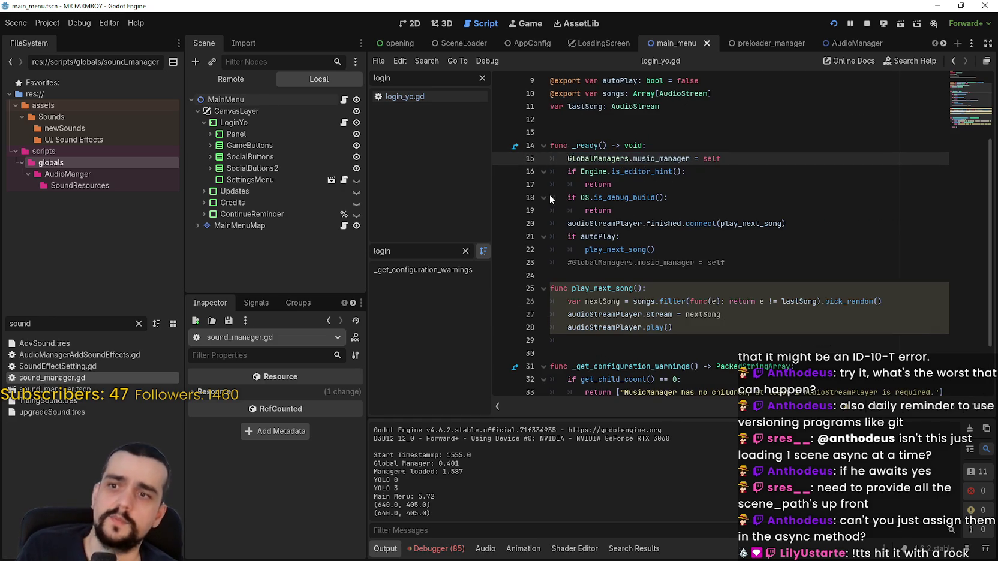
key("ctrl+k")
key("ctrl+s")
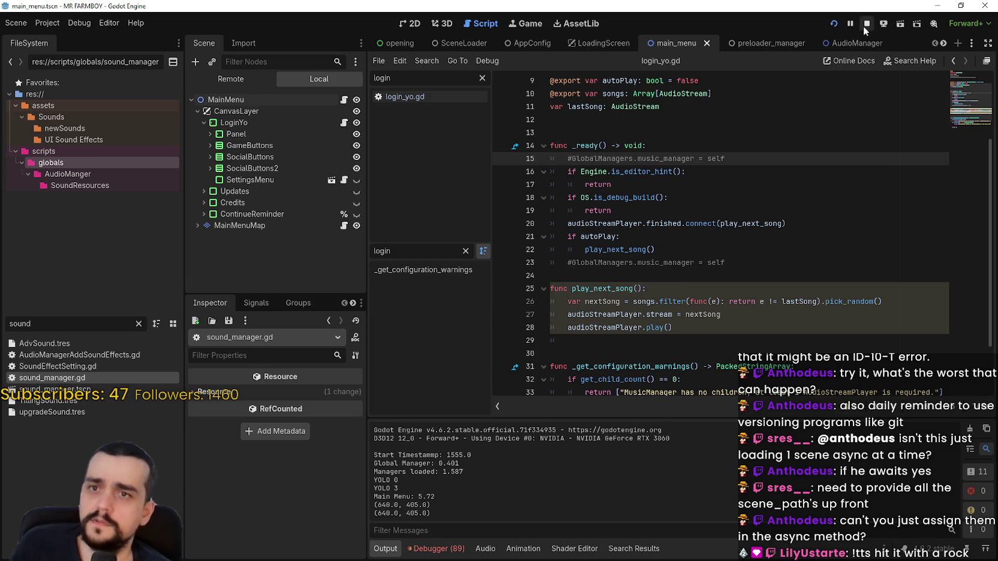
left_click(864, 24)
left_click(835, 23)
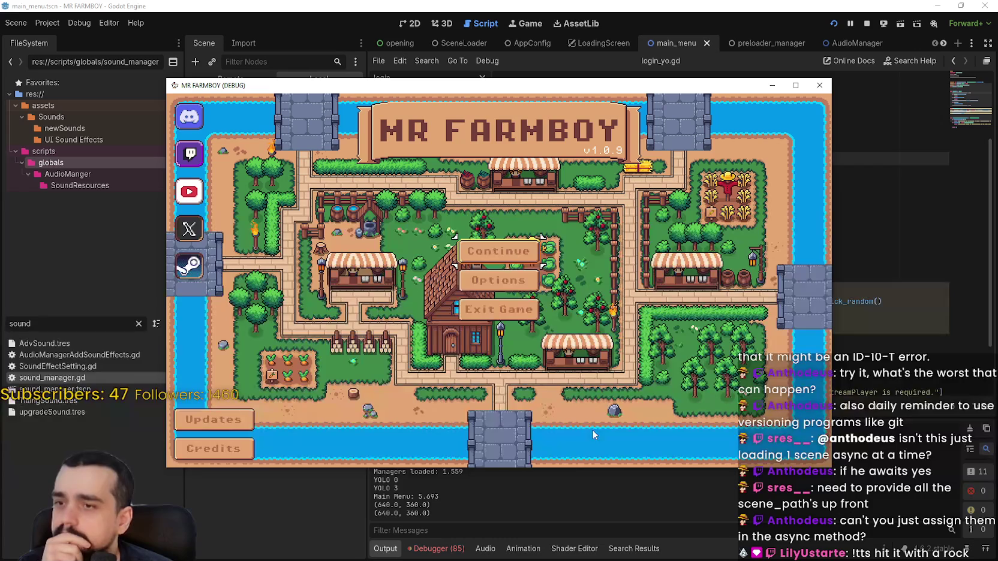
left_click(234, 4)
Step: Stop the game, then uncomment the music_manager assignment on line 15 and save
left_click(226, 76)
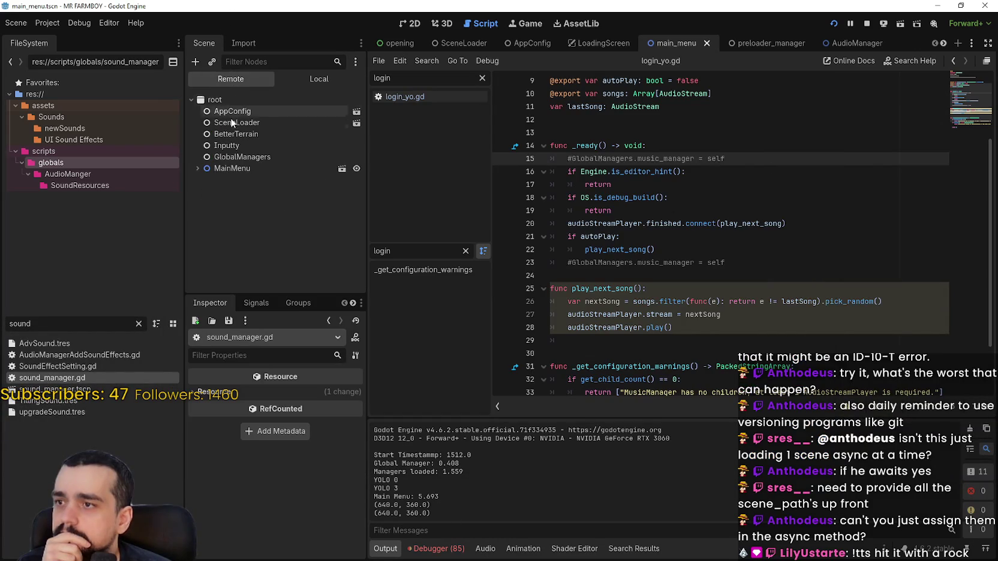
left_click(870, 22)
left_click(749, 167)
key("Up")
key("ctrl+k")
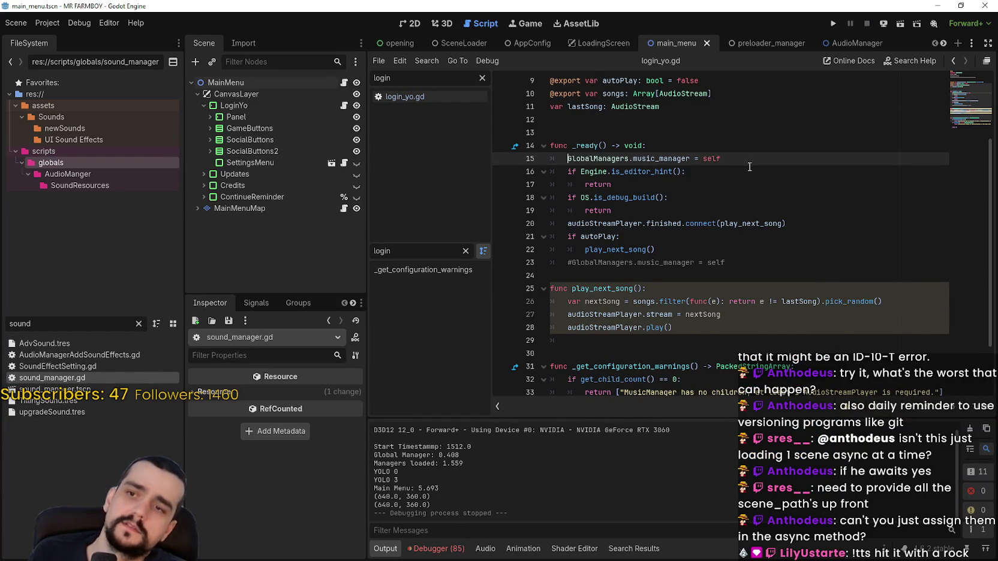
key("ctrl+s")
scroll(739, 200, "up", 1)
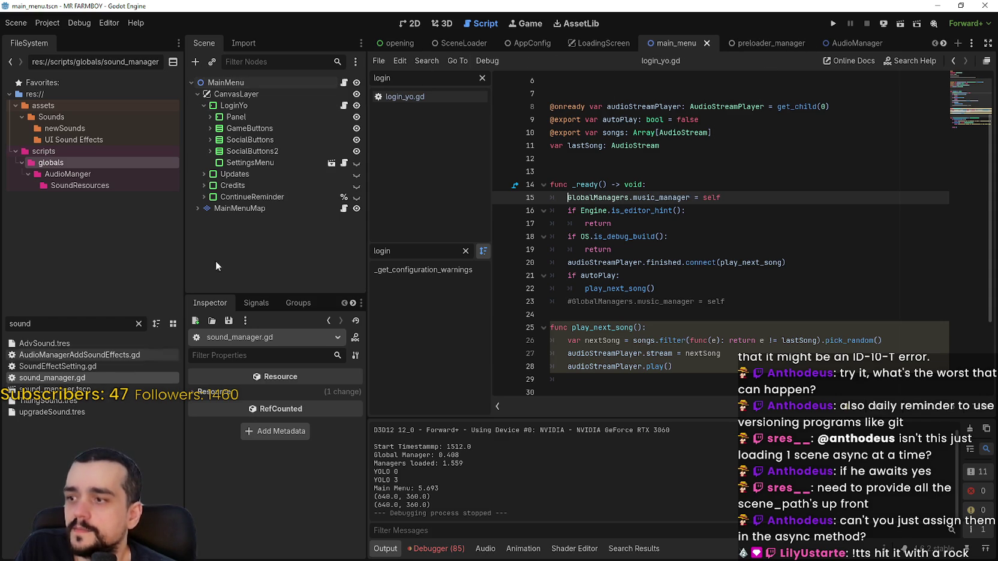
Step: Open main_menu.gd, run the main scene, and view the running game's Remote scene tree
left_click(343, 83)
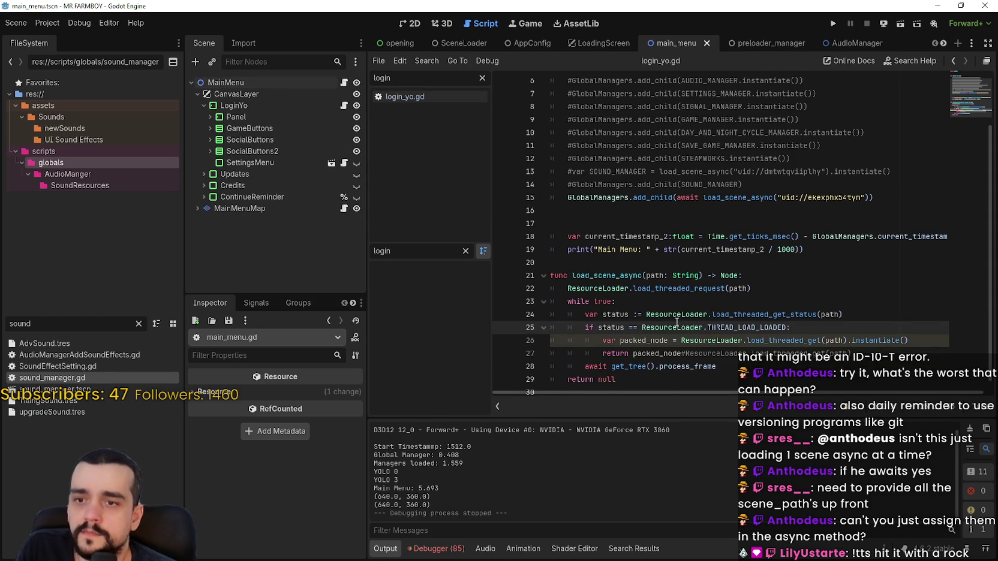
double_click(750, 328)
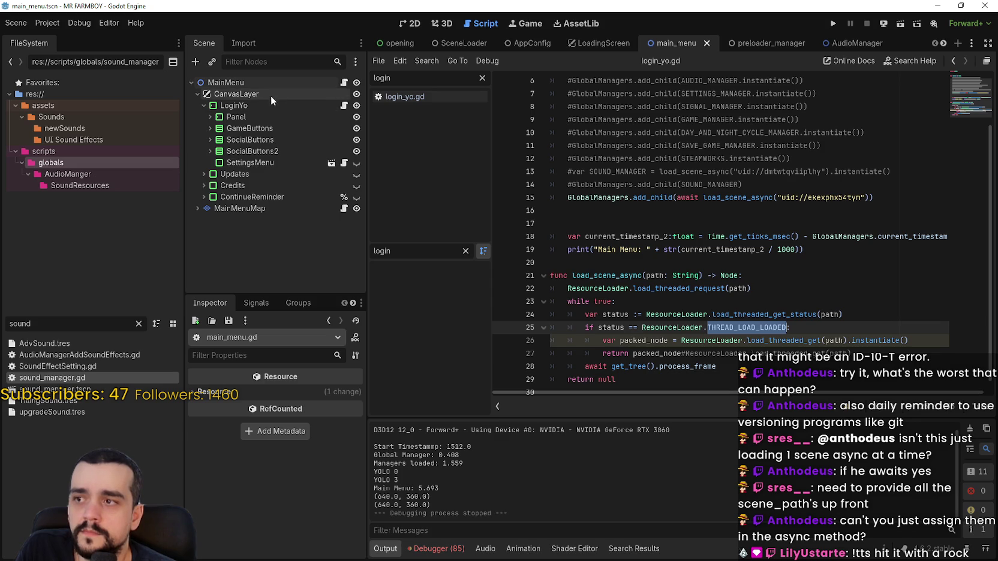
left_click(835, 23)
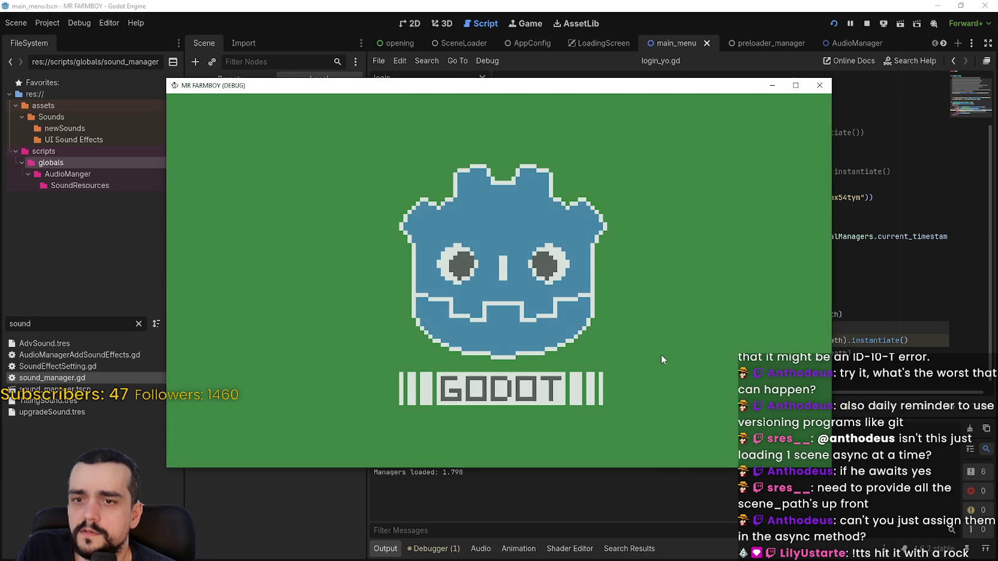
left_click_drag(410, 92, 455, 34)
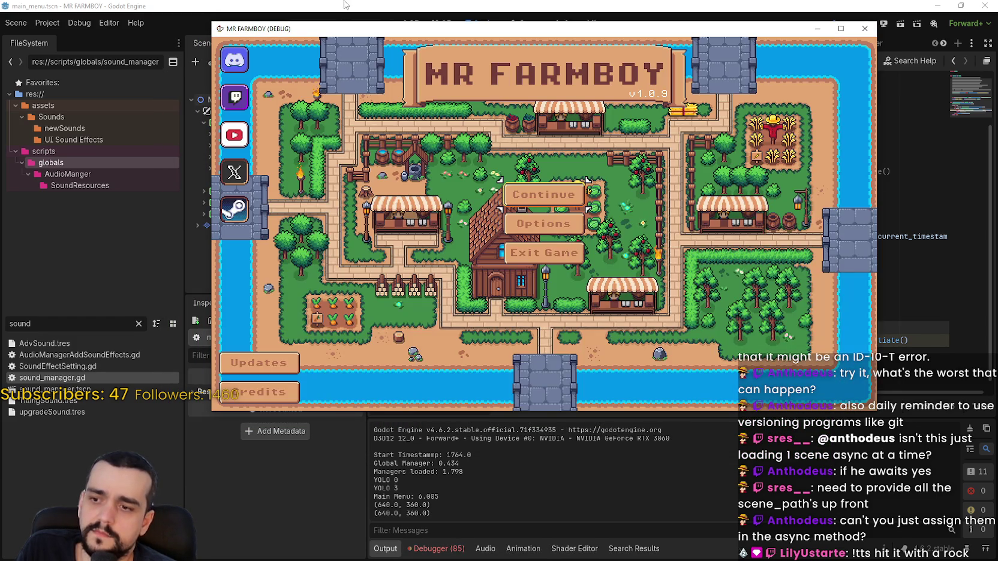
key("alt+Tab")
left_click(239, 80)
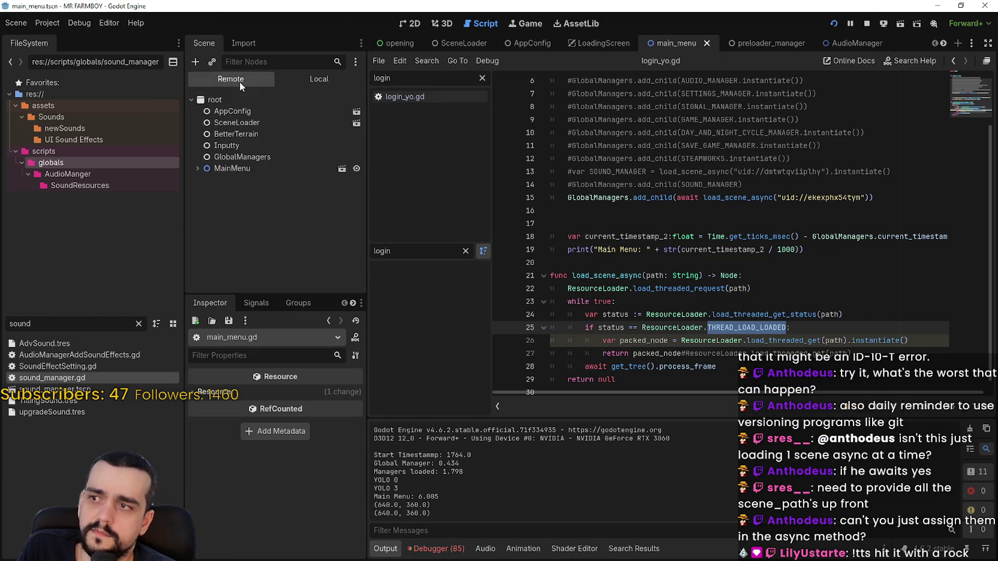
left_click(685, 215)
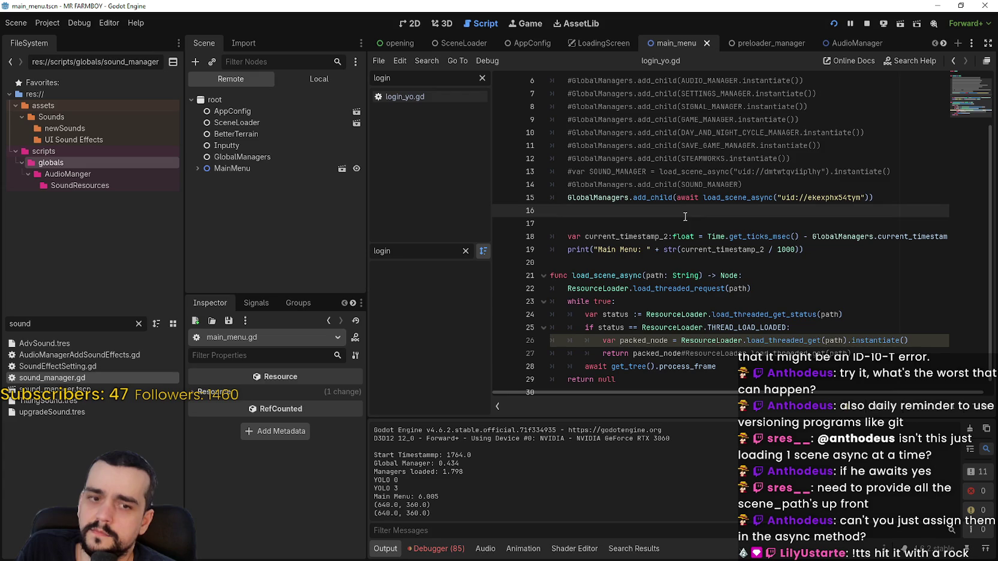
Step: Add a breakpoint on line 15 and restart the game with the Remote tree showing
left_click(503, 199)
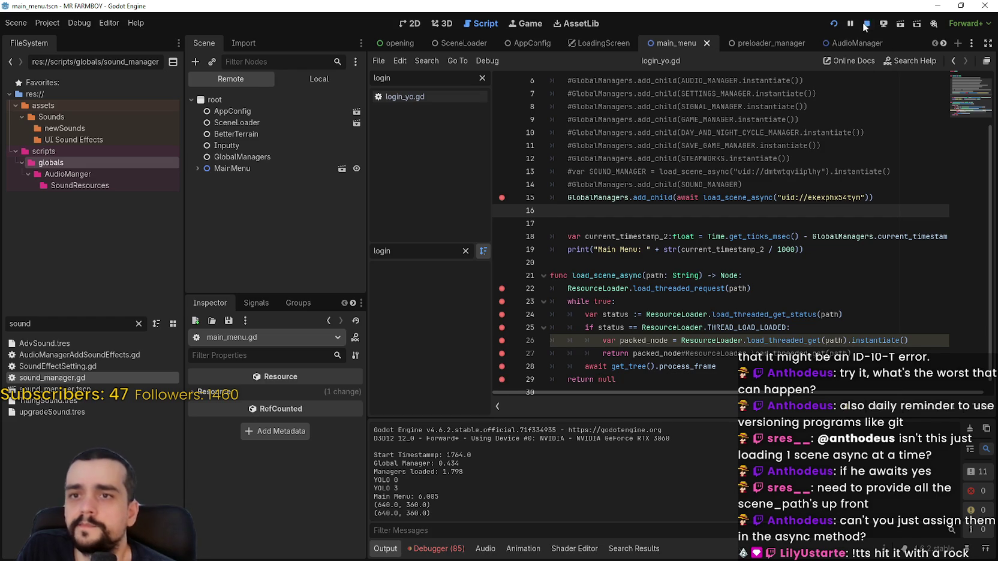
left_click(833, 23)
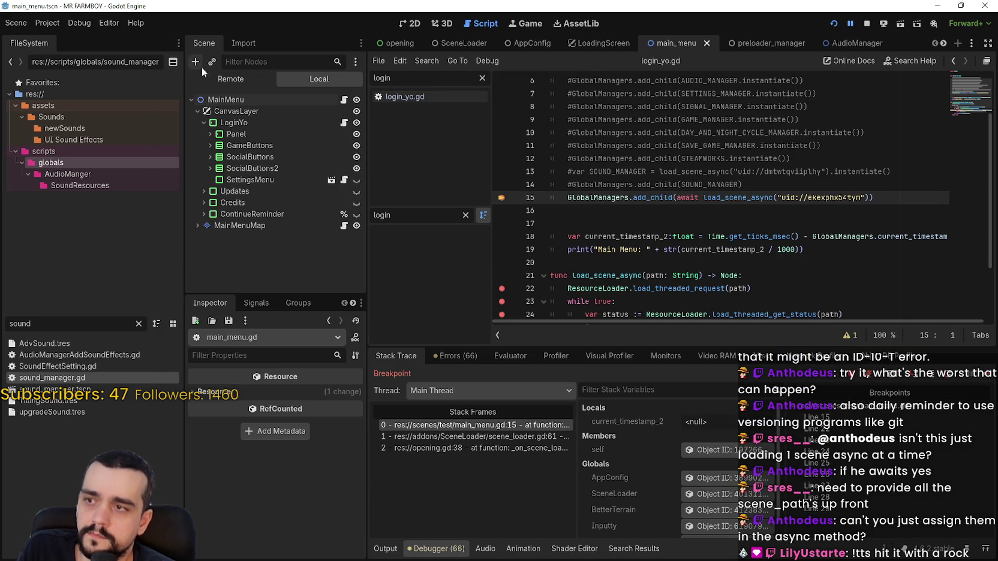
left_click(225, 79)
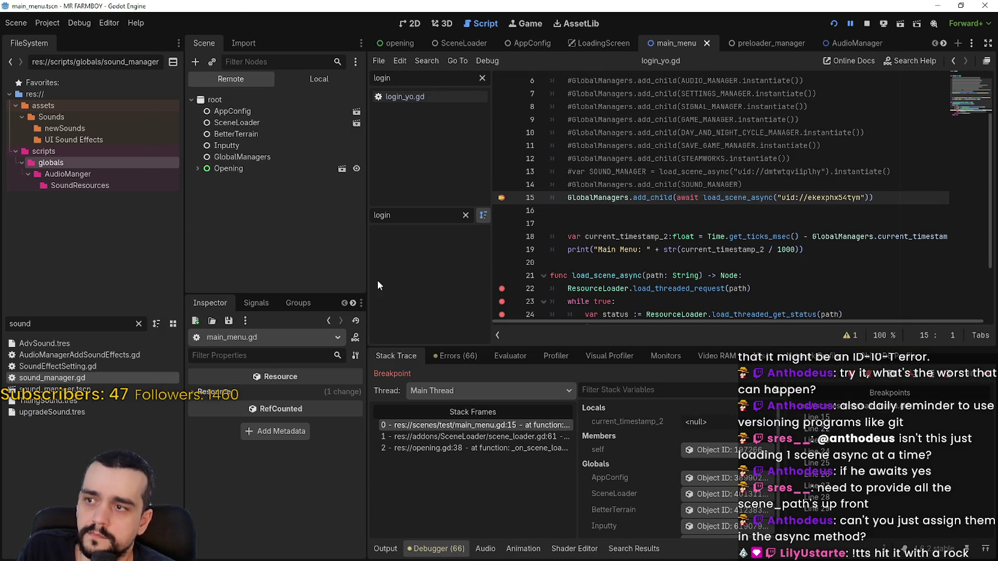
Step: Step through load_scene_async's breakpoints until the loaded scene is instantiated, then continue running
left_click(986, 375)
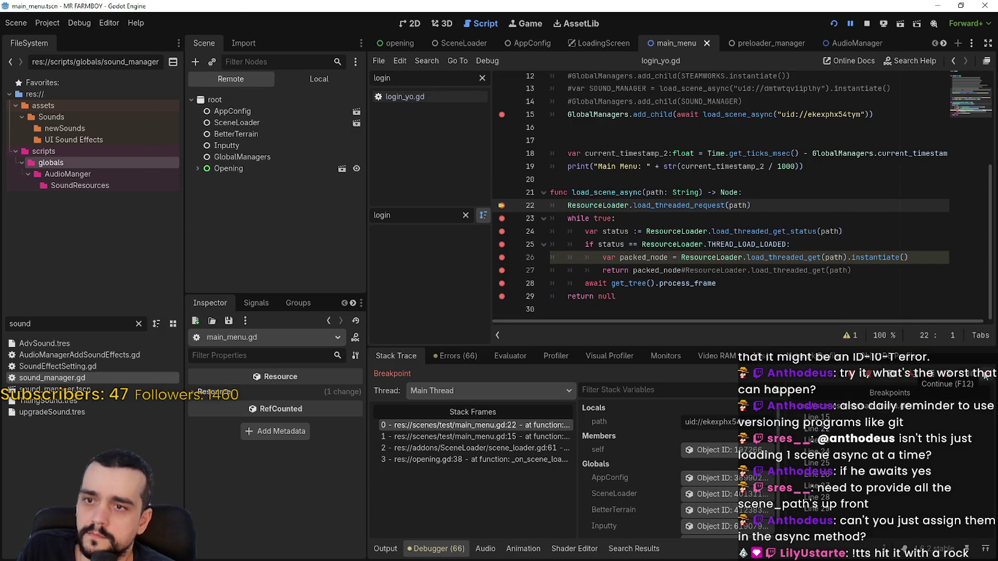
left_click(991, 379)
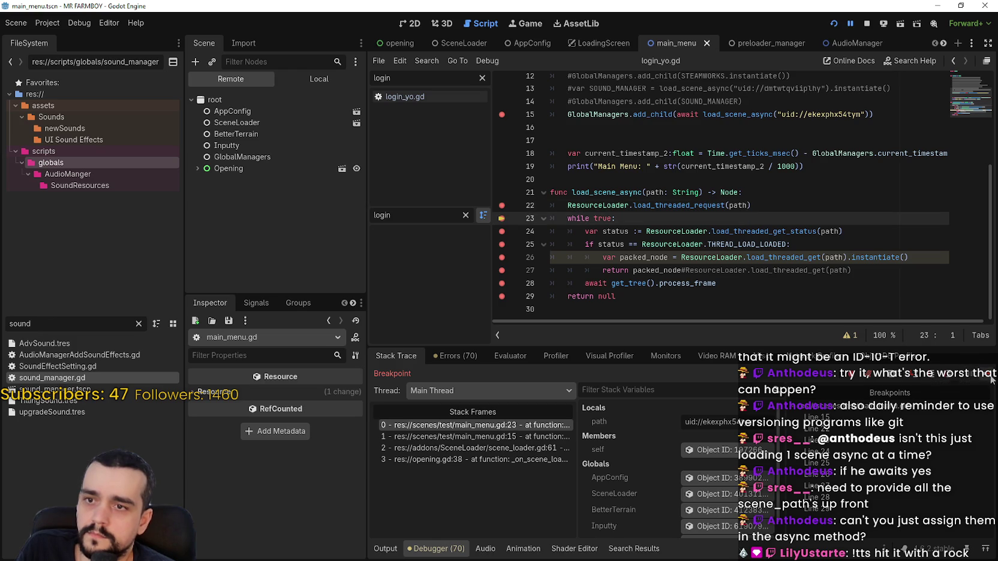
left_click(991, 378)
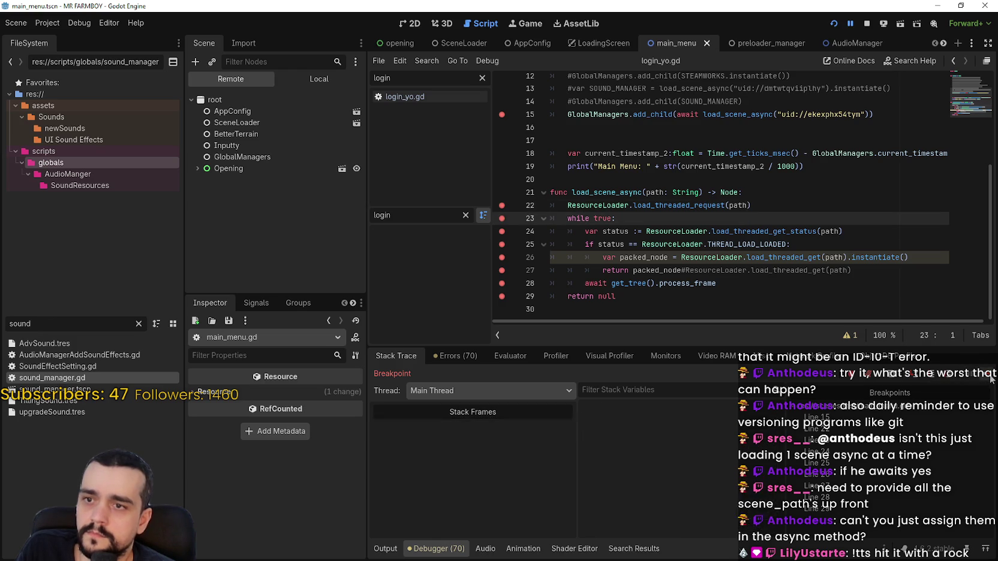
left_click(991, 378)
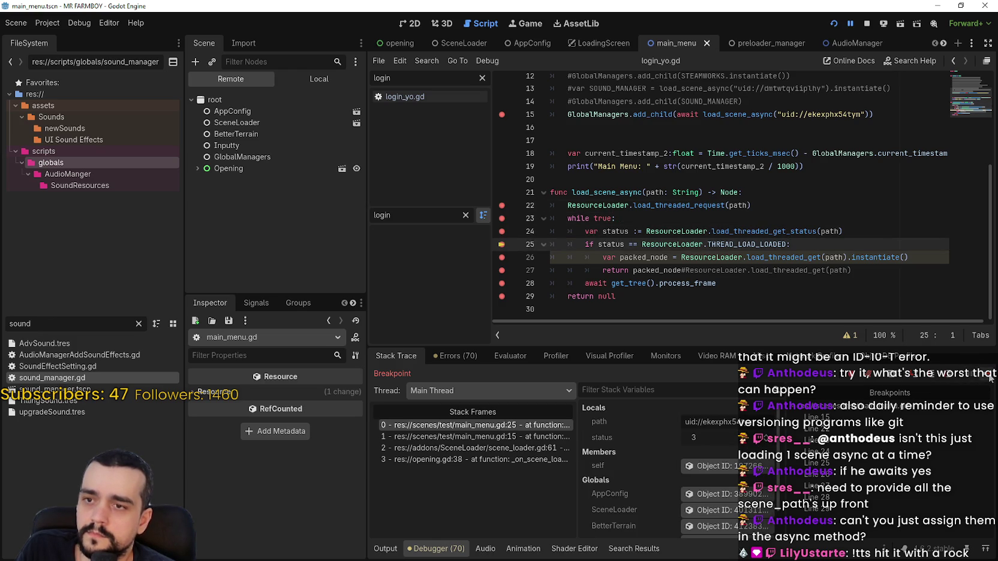
left_click(991, 378)
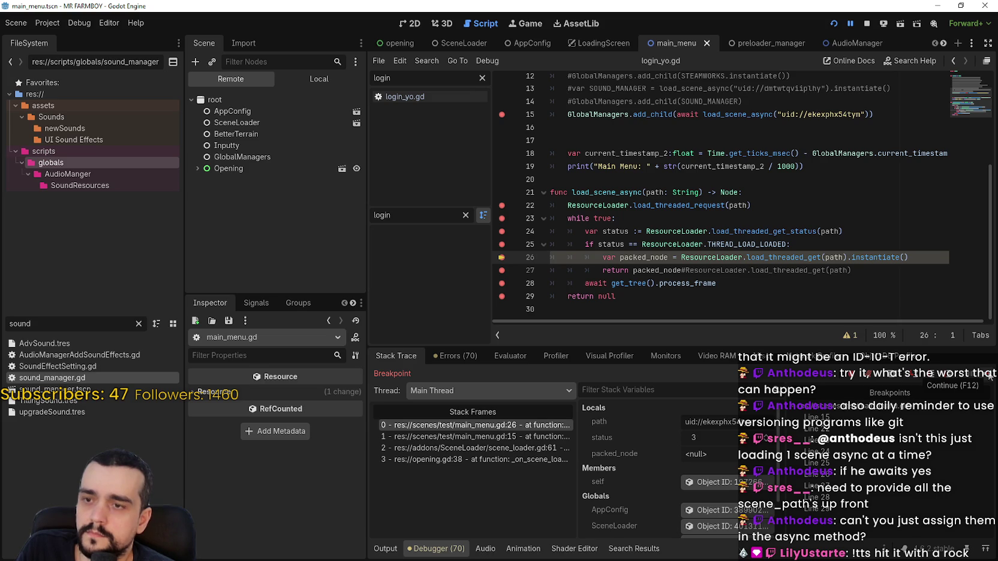
left_click(991, 378)
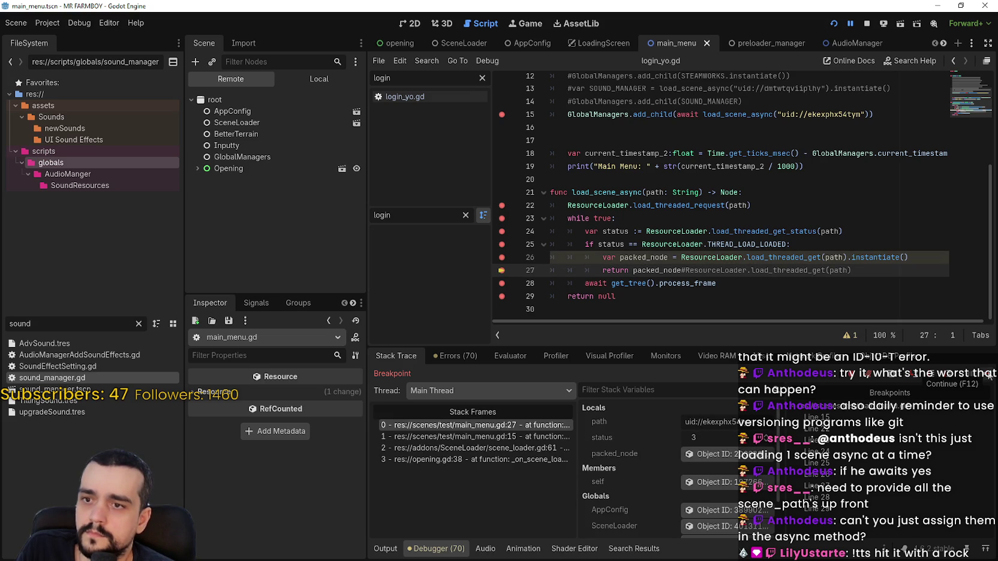
left_click(989, 377)
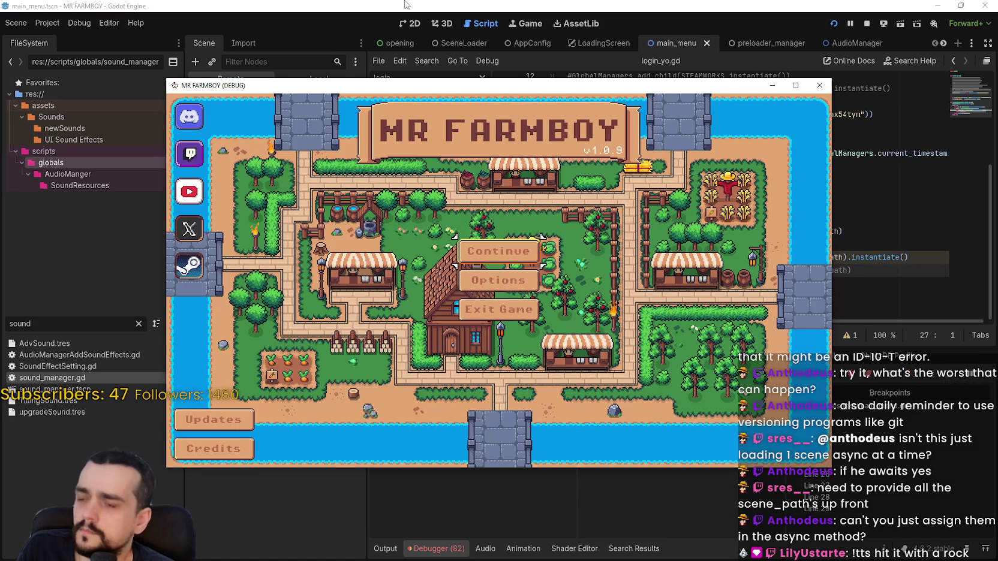
Step: Inspect sound_manager and its AudioStreamPlayer under GlobalManagers, then view the Errors list
left_click(404, 4)
left_click(210, 168)
left_click(205, 169)
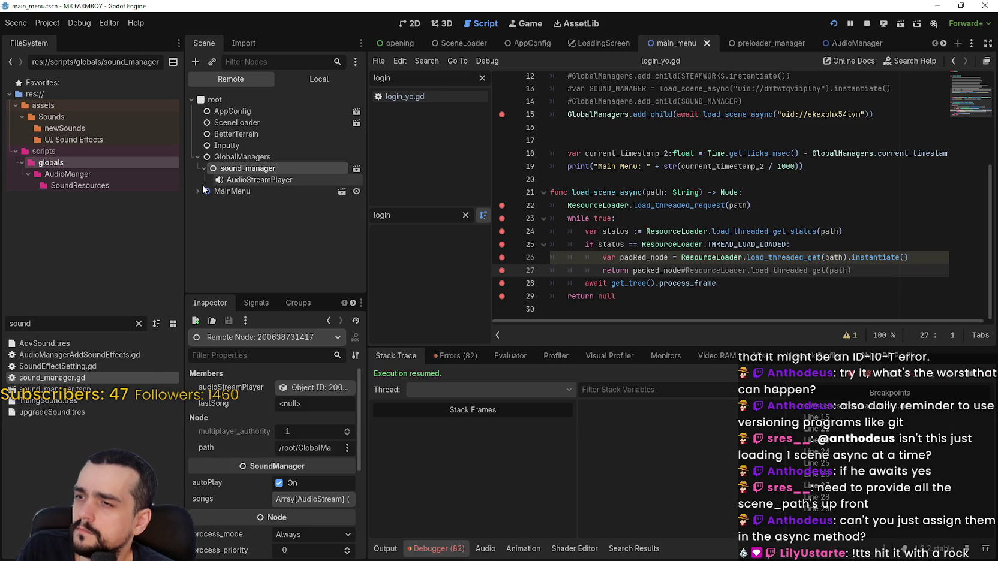
left_click(265, 180)
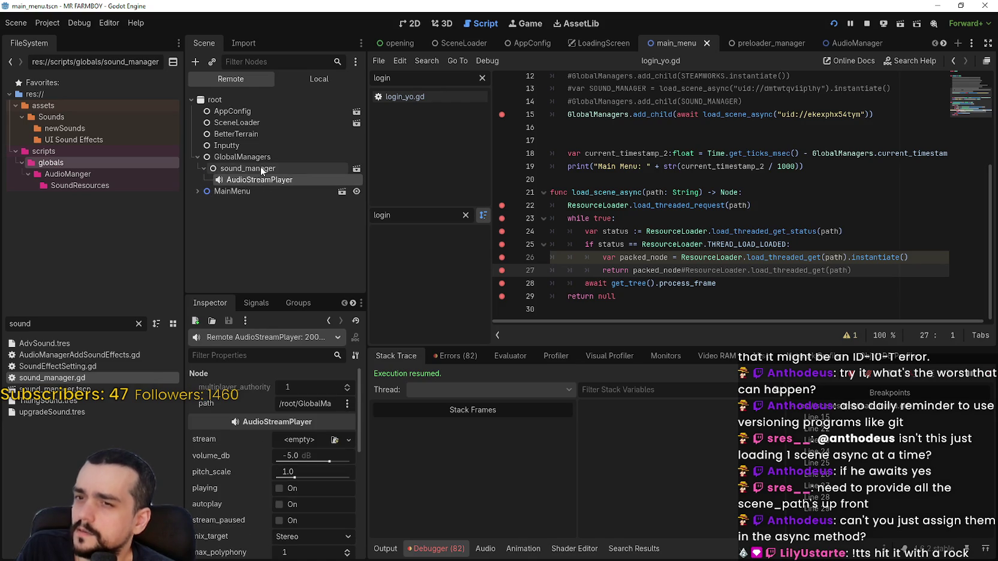
left_click(260, 170)
left_click(462, 357)
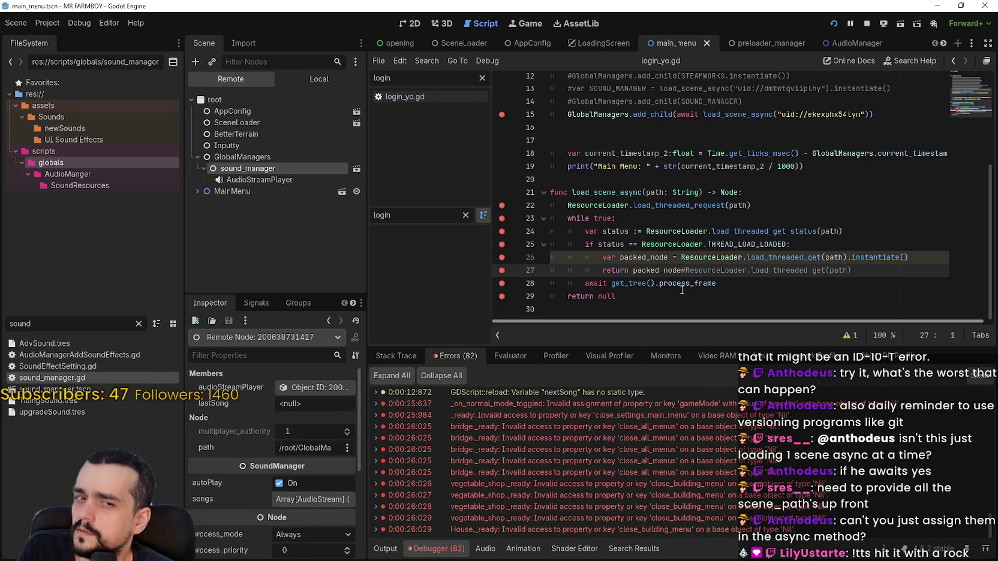
Step: Delete the leftover commented-out code after return packed_node on line 27
left_click(655, 293)
left_click(682, 271)
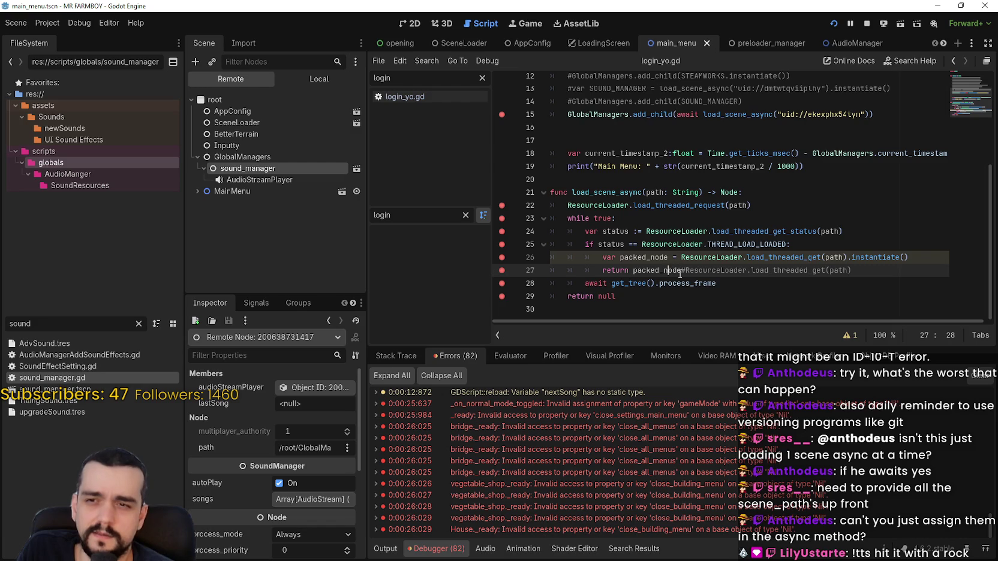
left_click_drag(682, 270, 931, 271)
key("BackSpace")
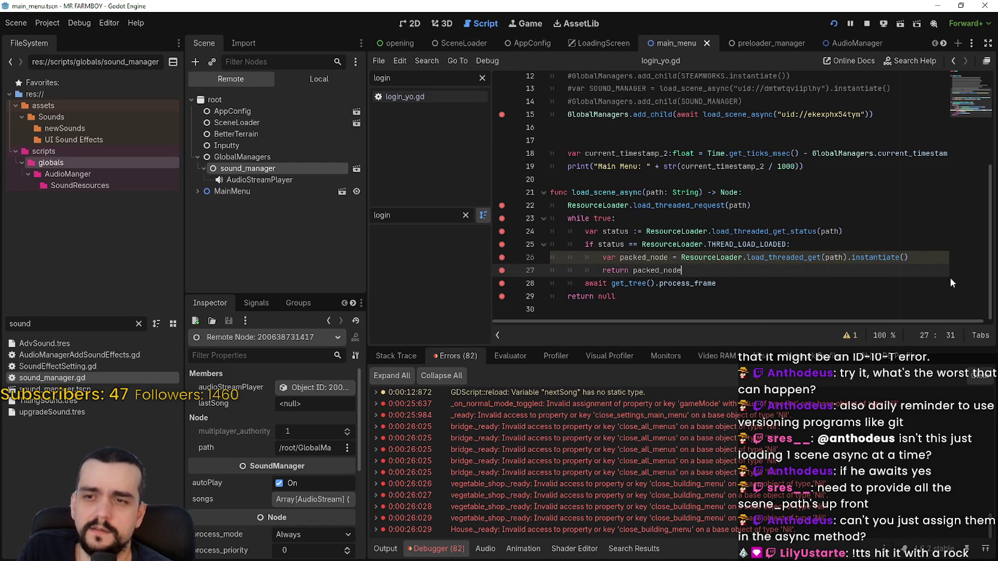
Step: Declare packed_node with the type ': Node'
left_click(715, 295)
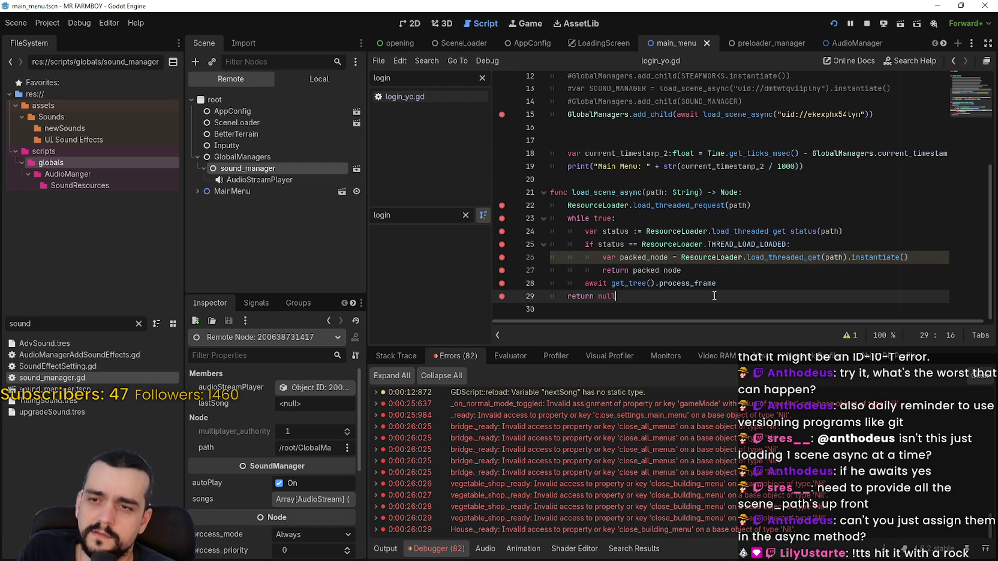
left_click(668, 257)
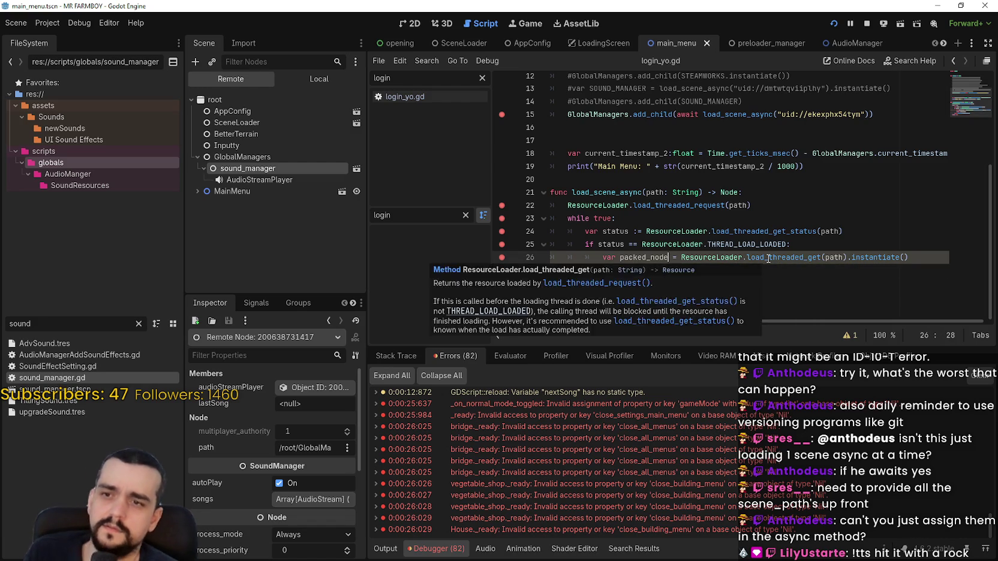
type(": Node")
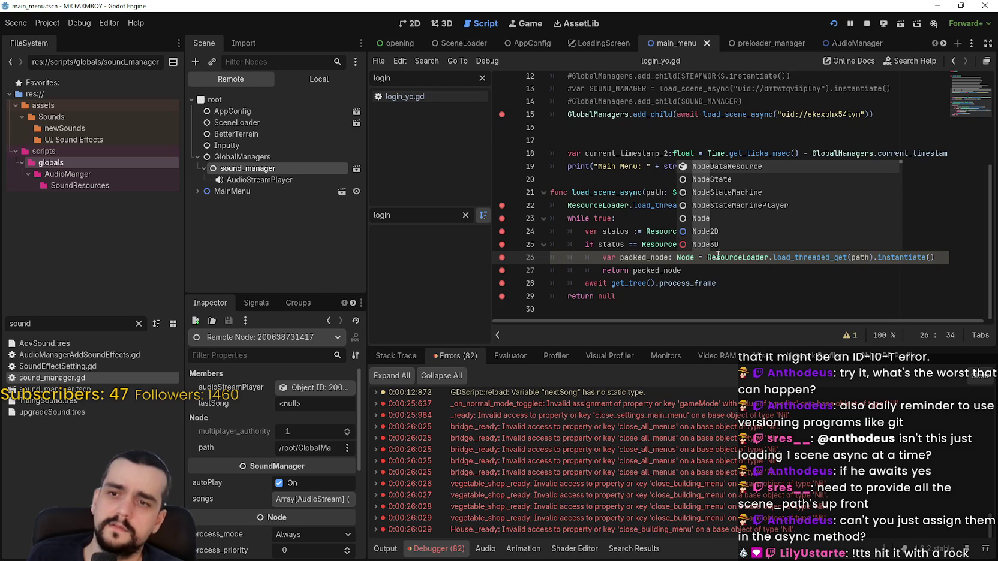
left_click(770, 273)
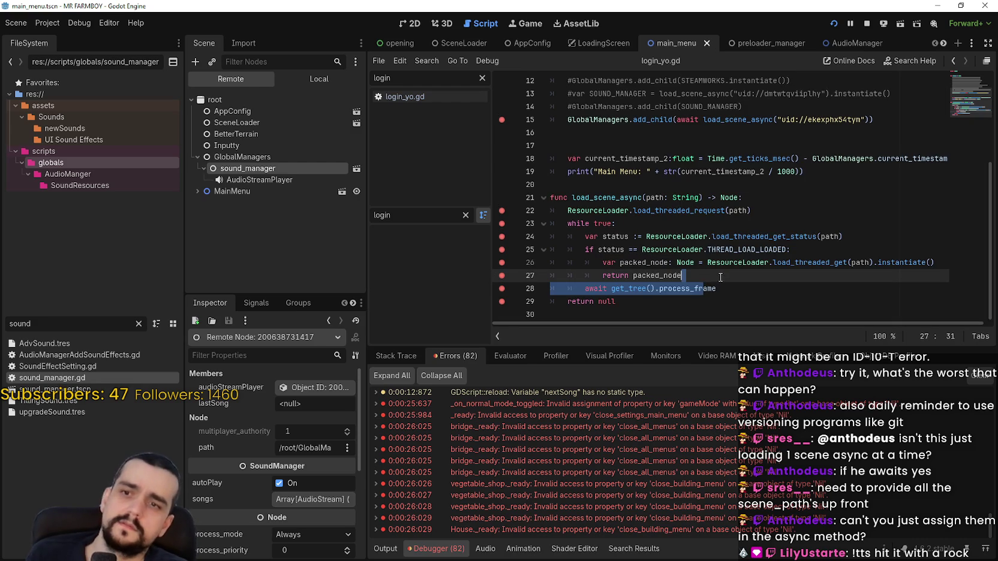
Step: Stop and rerun the game, moving its window aside
left_click(868, 23)
left_click(834, 24)
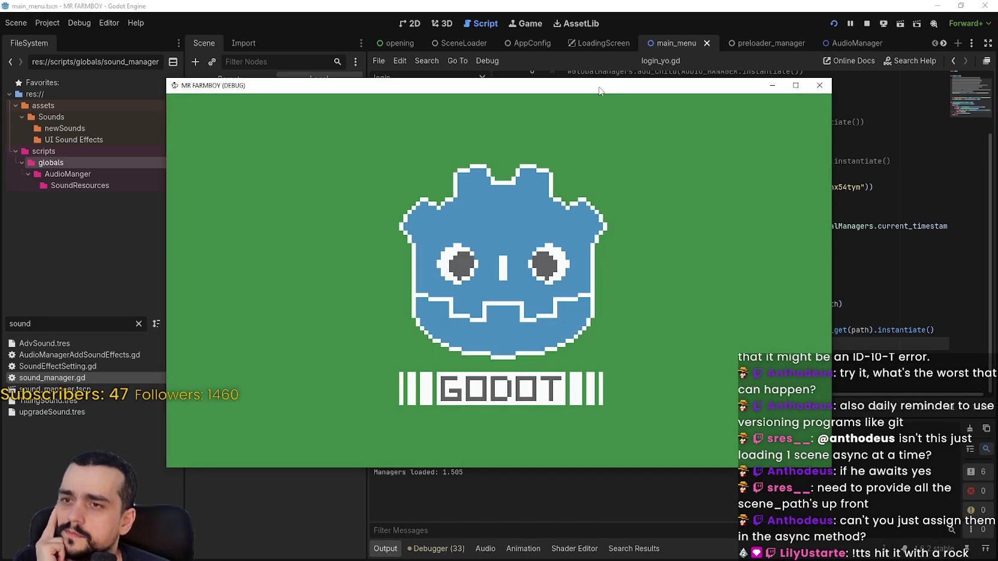
left_click_drag(599, 90, 644, 35)
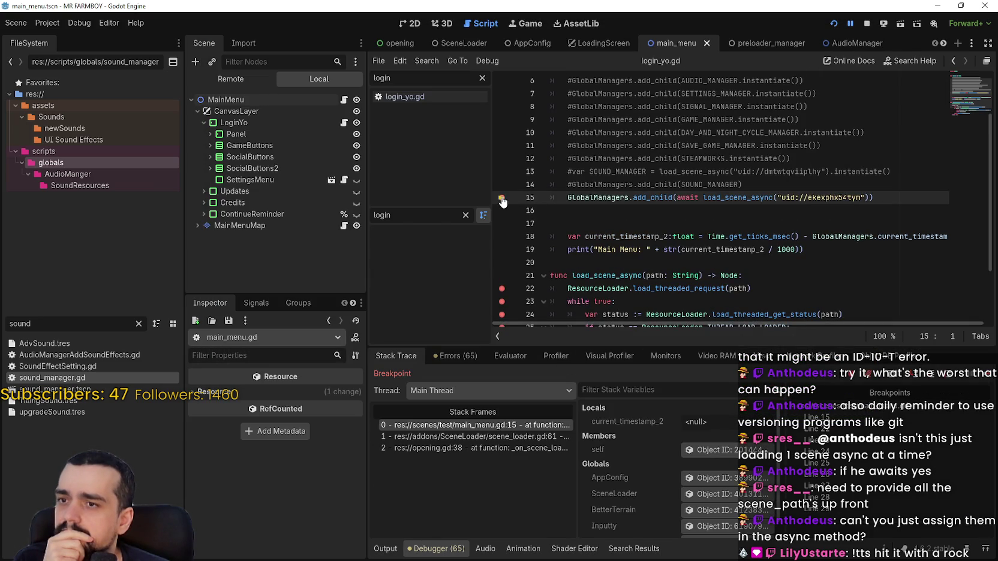
scroll(510, 228, "down", 2)
Step: Remove the breakpoints on lines 23–29 of load_scene_async
left_click(502, 224)
left_click(502, 236)
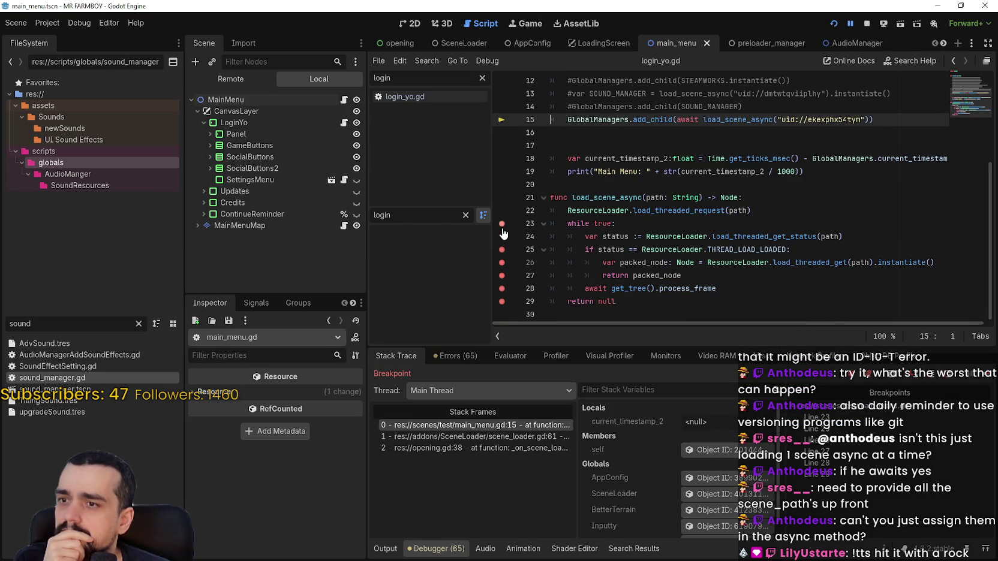
left_click(502, 250)
left_click(503, 263)
left_click(502, 276)
left_click(502, 289)
left_click(502, 301)
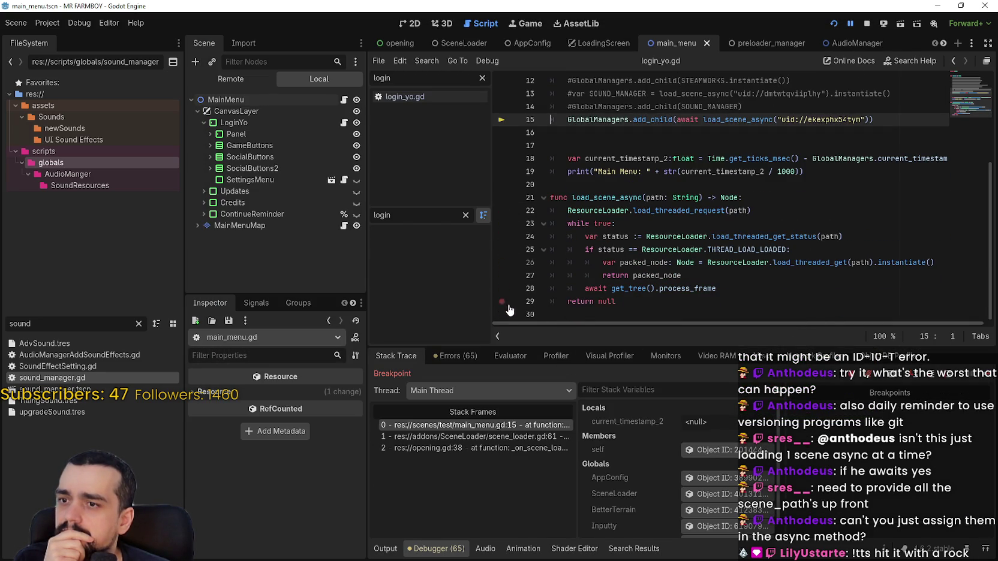
Step: Open sound_manager.gd, resume the paused game, and inspect GlobalManagers in the Remote tree
double_click(53, 376)
left_click(989, 378)
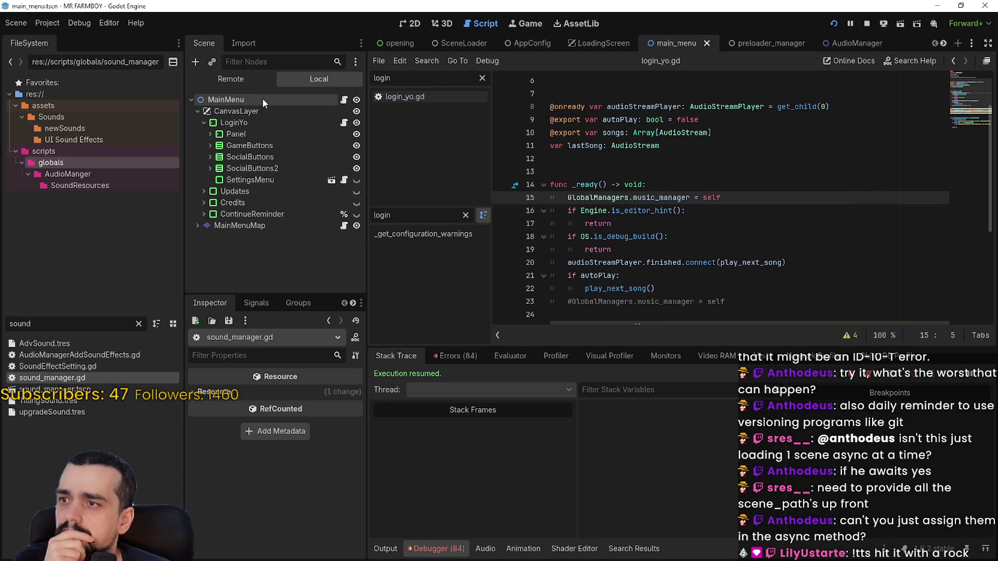
left_click(226, 80)
left_click(202, 157)
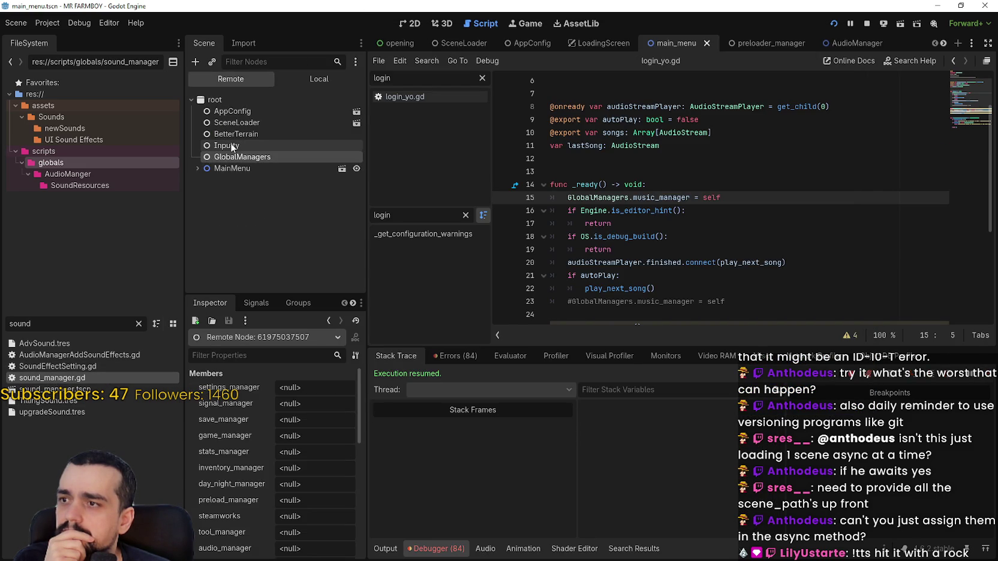
Step: Jump to the main_menu.gd line 28 error in the Errors list, then stop the game
left_click(456, 358)
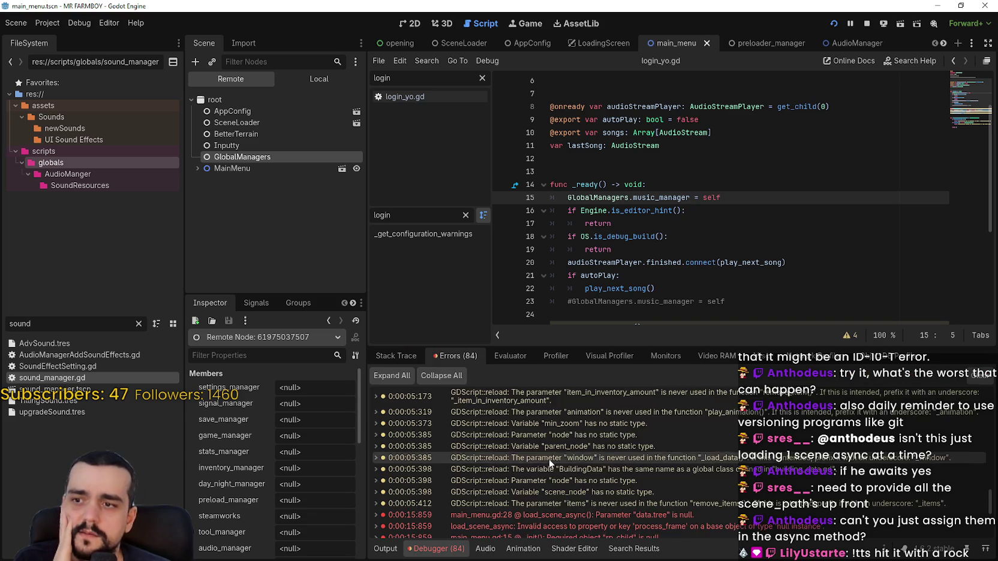
scroll(599, 480, "down", 2)
left_click(662, 442)
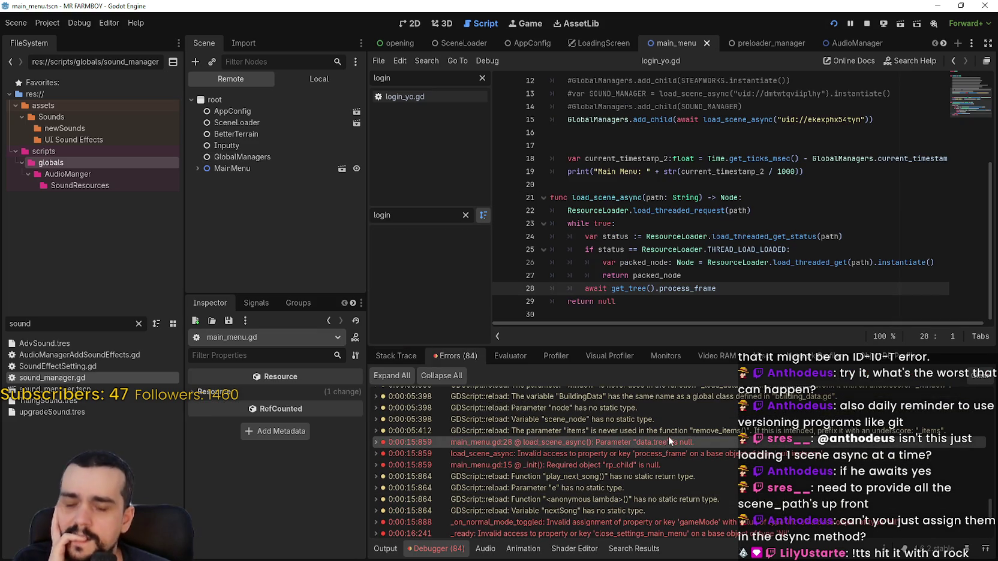
left_click(865, 23)
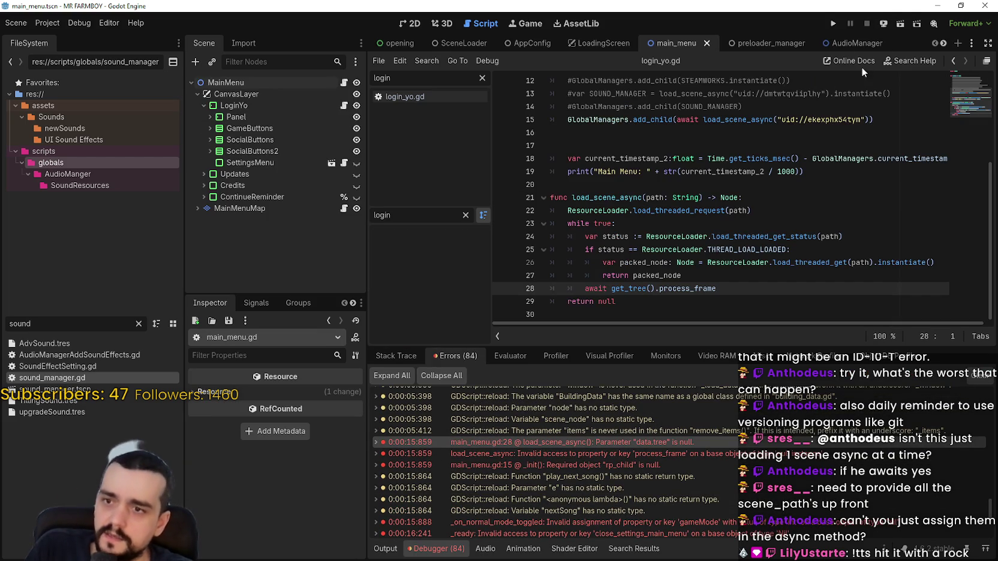
Step: Rerun the game and view its Remote scene tree
left_click(834, 24)
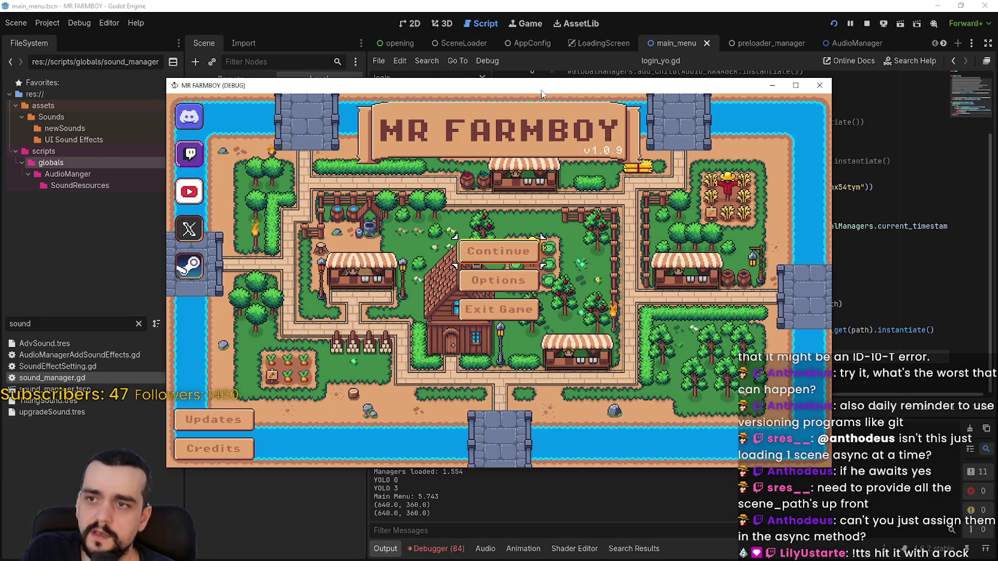
left_click_drag(542, 85, 607, 77)
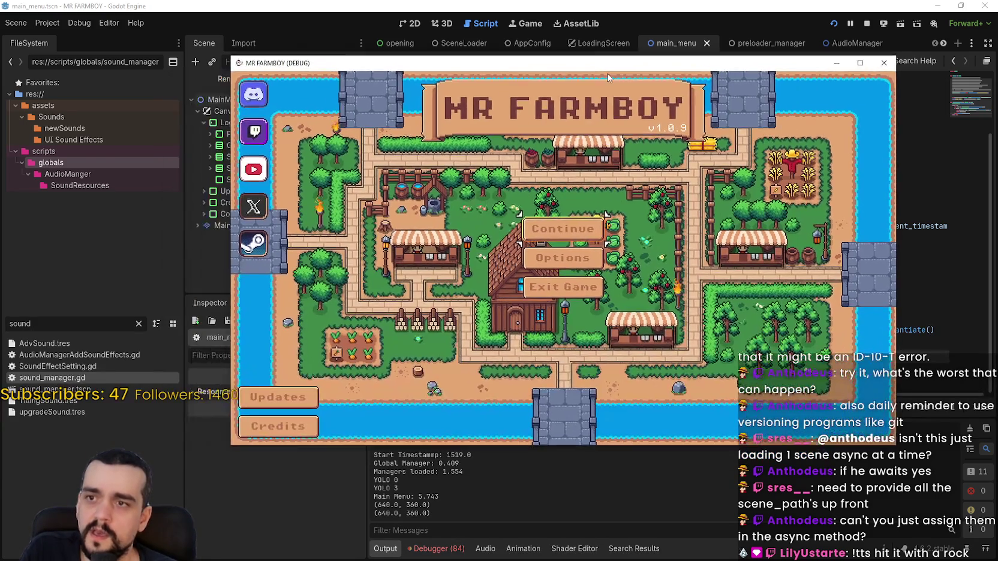
left_click(257, 46)
left_click(231, 78)
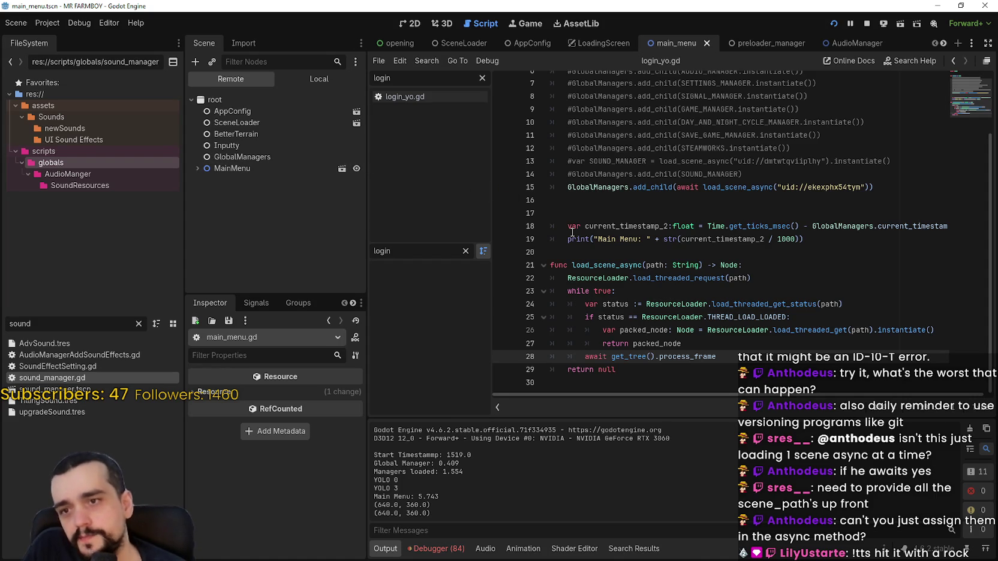
Step: Select and review the commented lines 13–14 in main_menu.gd
left_click(645, 246)
scroll(658, 207, "up", 1)
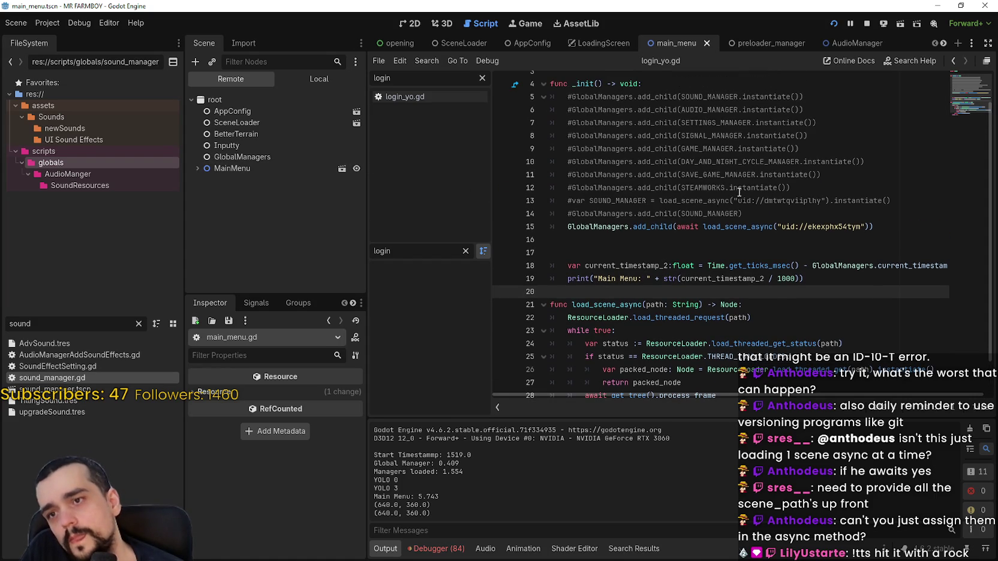
left_click(761, 214)
left_click_drag(761, 214, 546, 207)
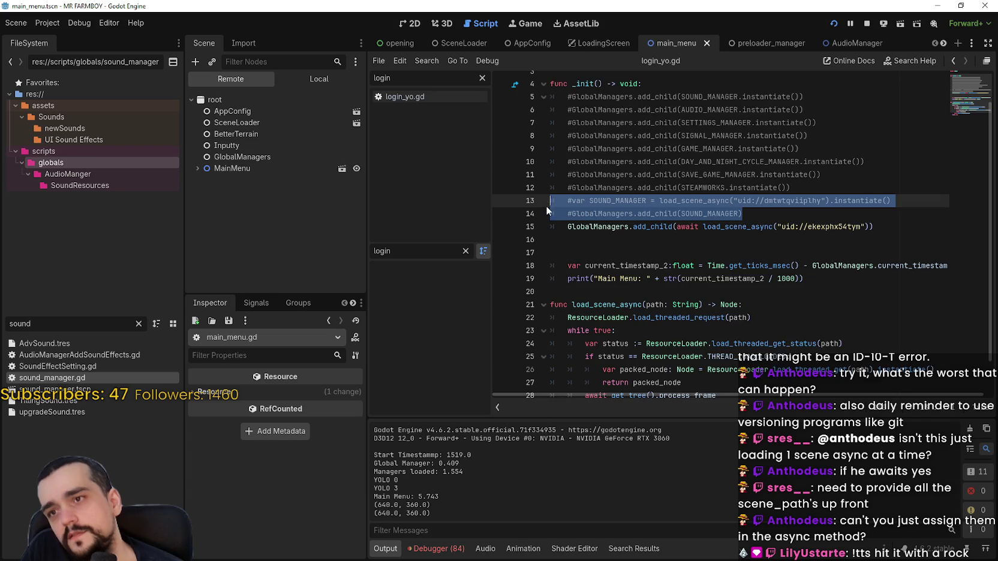
scroll(559, 214, "up", 1)
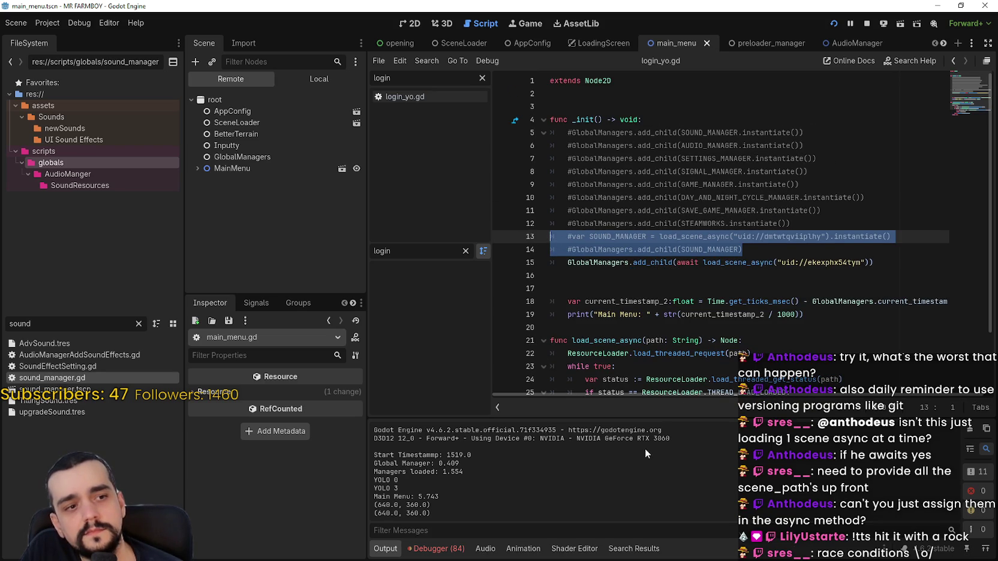
left_click(624, 292)
scroll(623, 297, "down", 2)
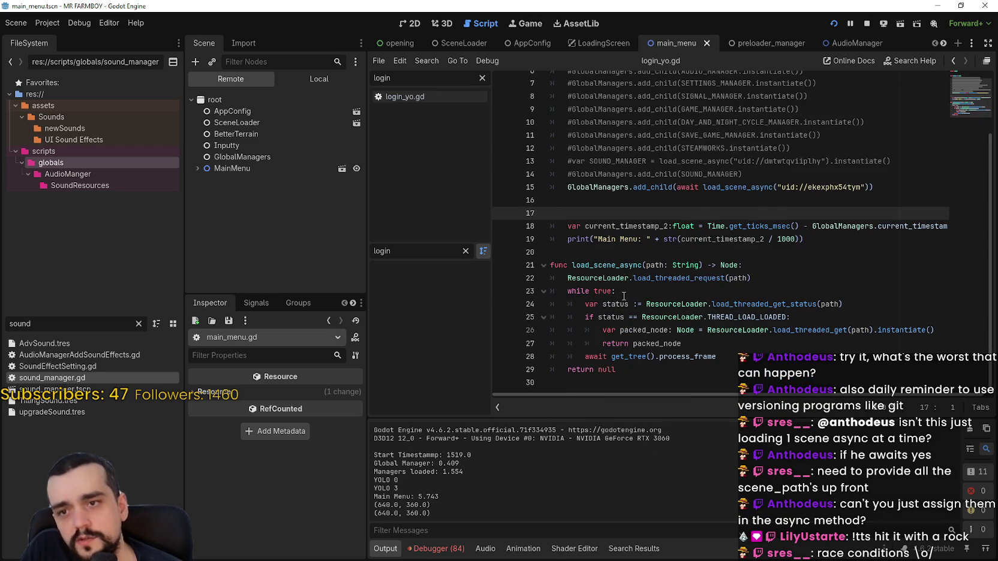
Step: Expand the process_frame null-instance error to show its stack trace from _init through load_scene_async
left_click(453, 549)
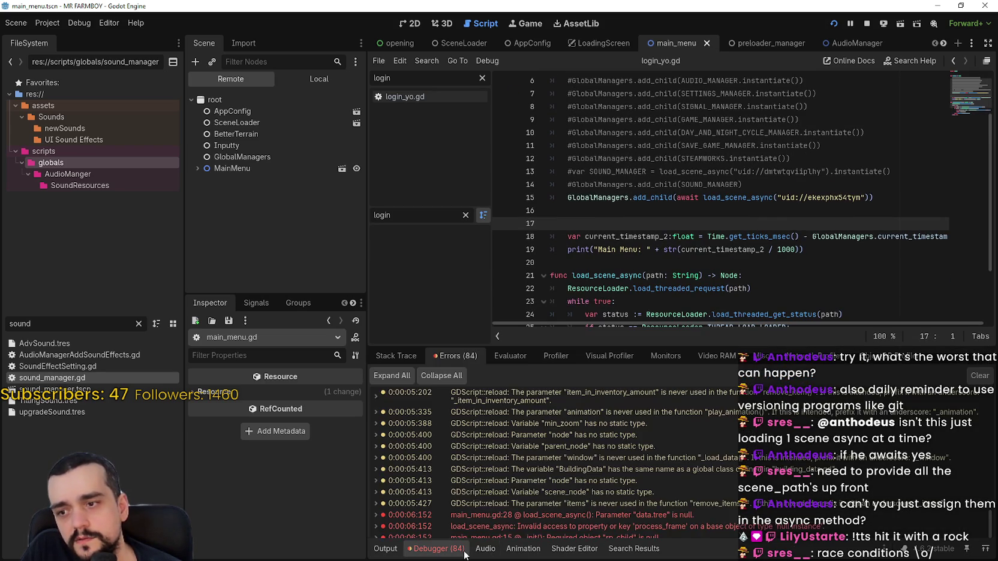
left_click(601, 463)
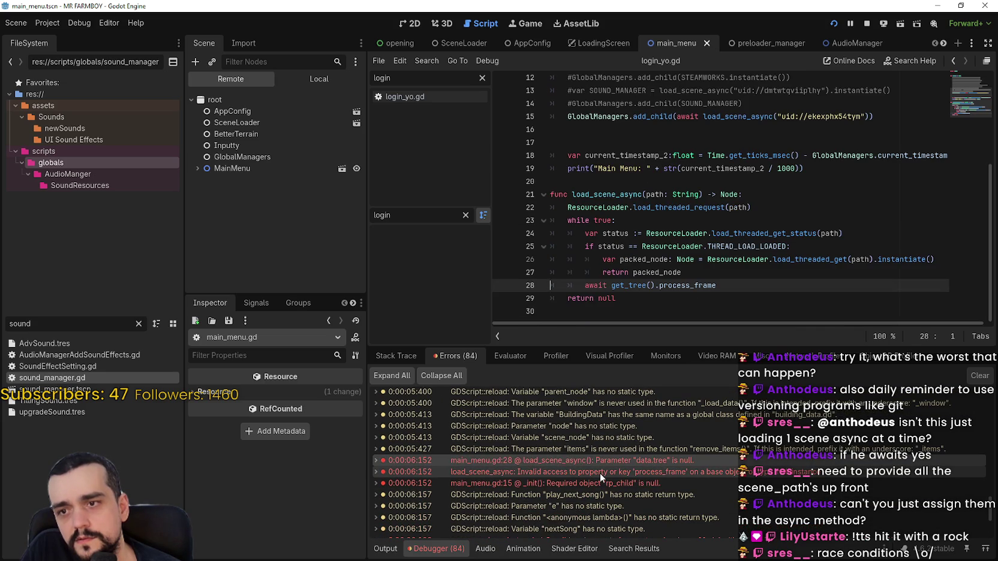
mouse_move(643, 472)
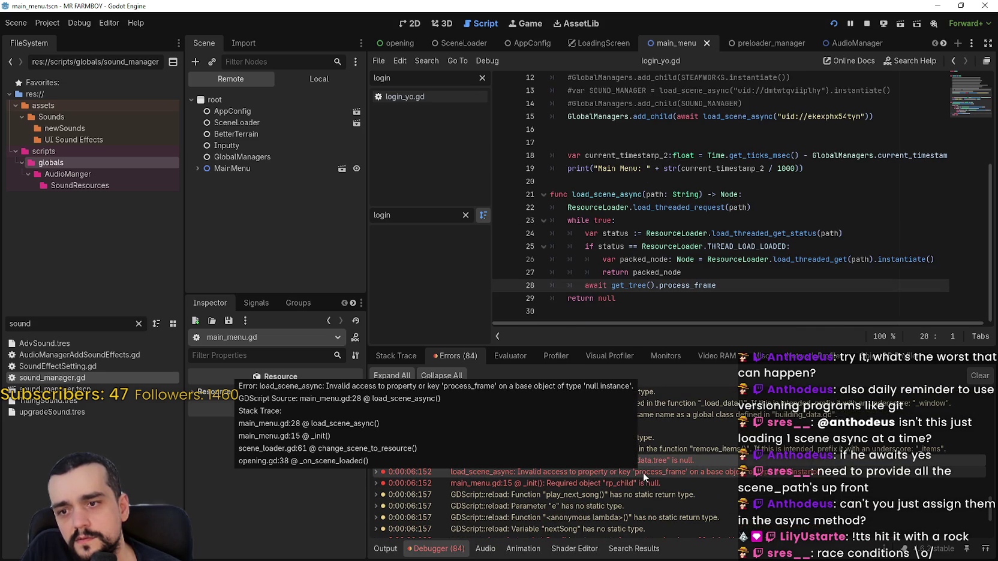
double_click(678, 473)
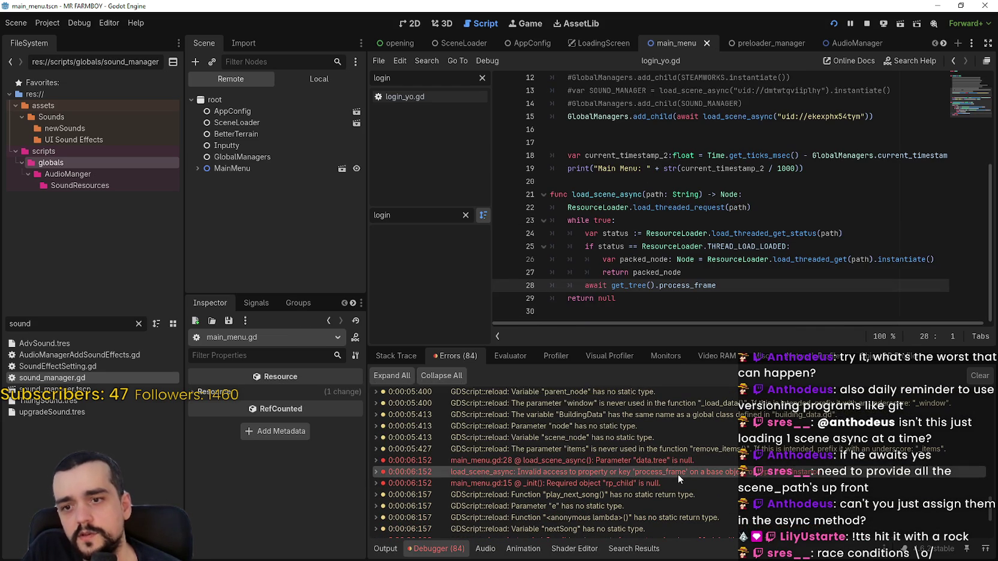
Step: Inspect get_tree on line 28 and the add_child loading call on line 15
double_click(624, 285)
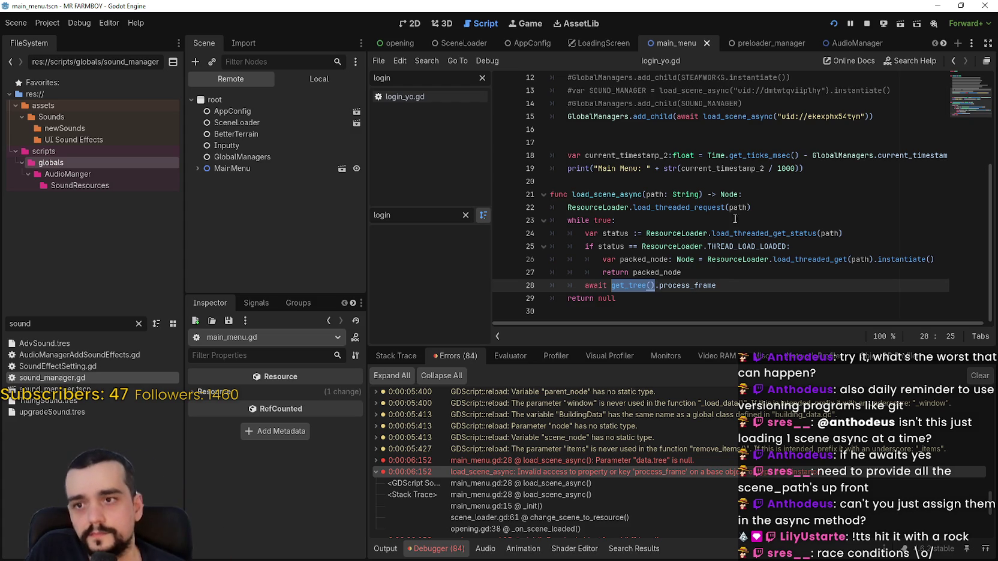
scroll(736, 219, "up", 1)
left_click(613, 211)
scroll(615, 222, "up", 3)
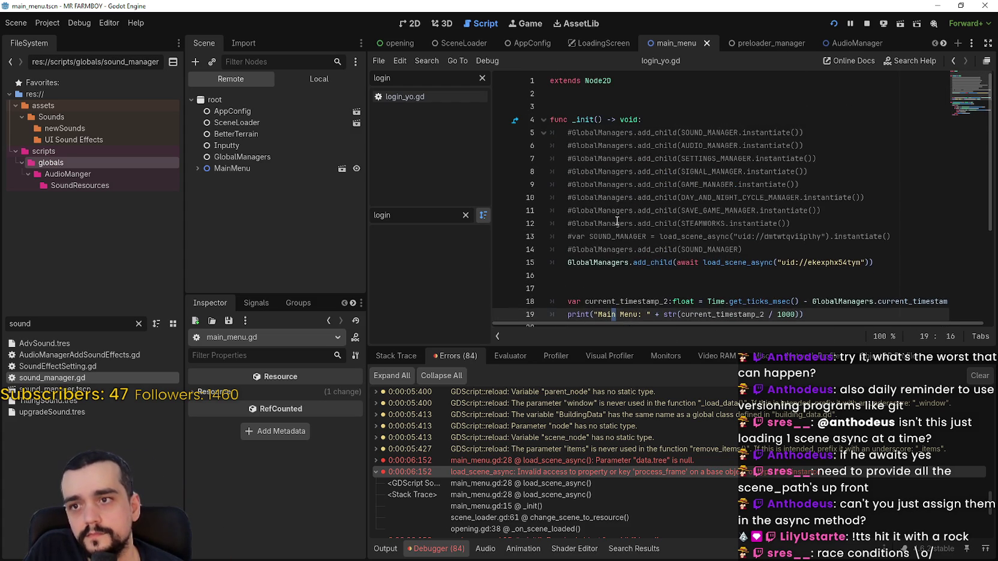
scroll(617, 221, "down", 3)
scroll(616, 219, "up", 3)
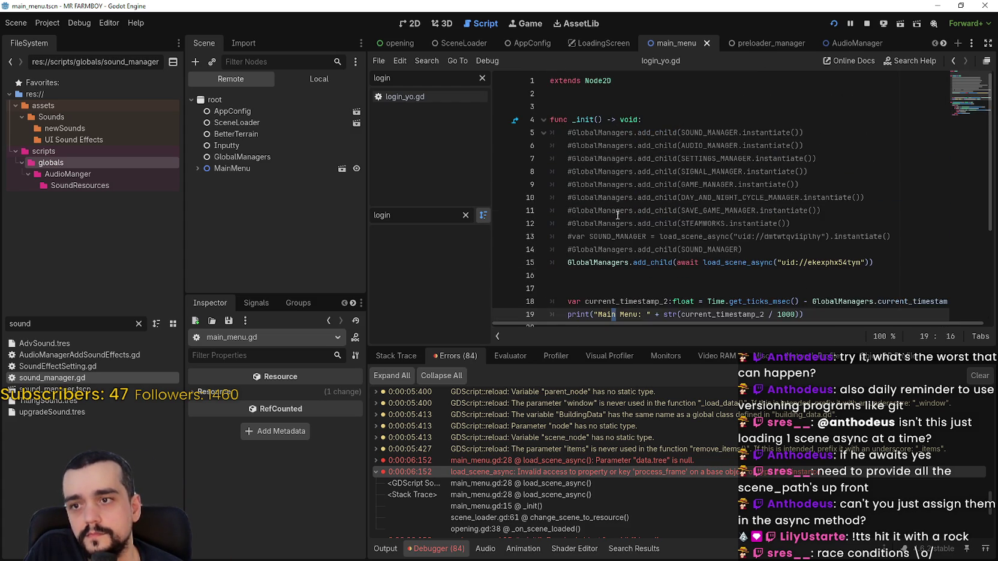
scroll(618, 216, "down", 2)
scroll(617, 216, "up", 1)
left_click_drag(873, 223, 567, 224)
scroll(570, 224, "down", 2)
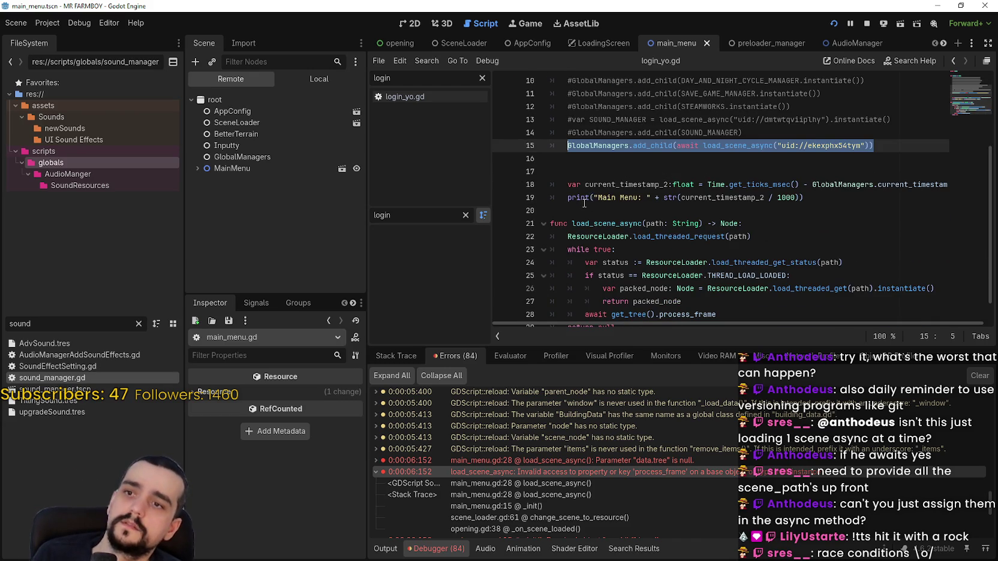
Step: Comment out line 15 and add func _ready() -> void containing the pasted add_child call, then stop
key("ctrl+k")
left_click(590, 207)
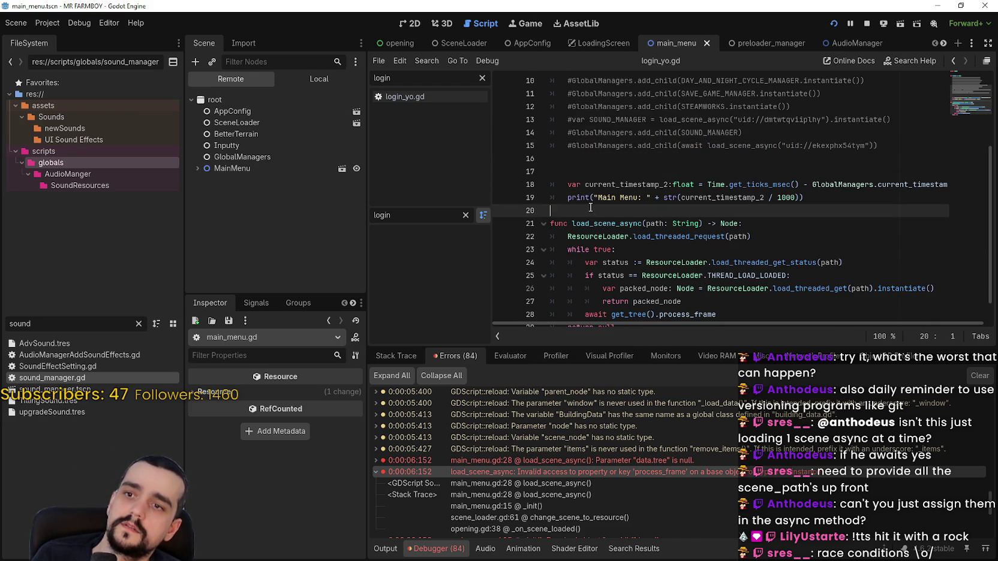
key("Return")
type("func ready")
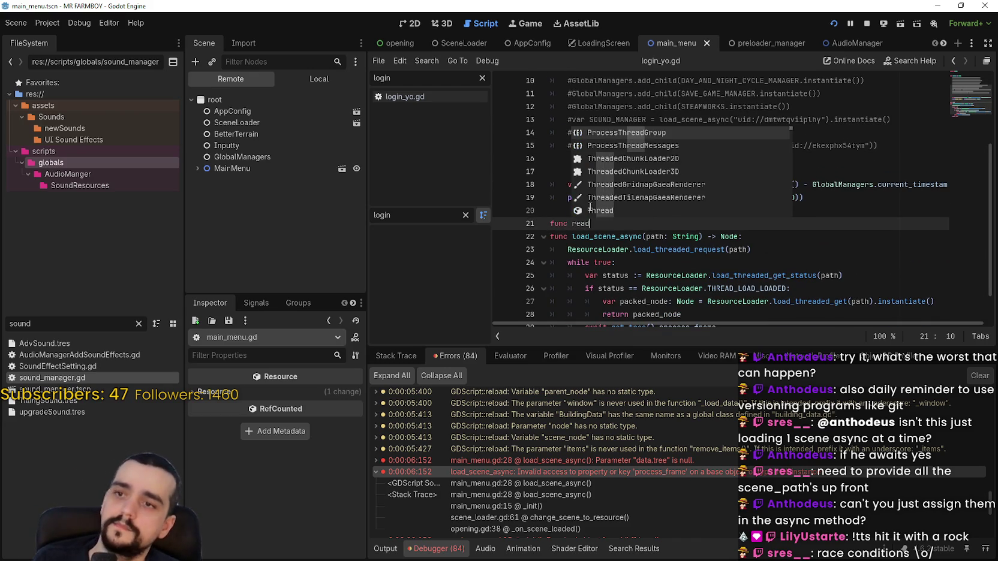
key("Return")
key("ctrl+z")
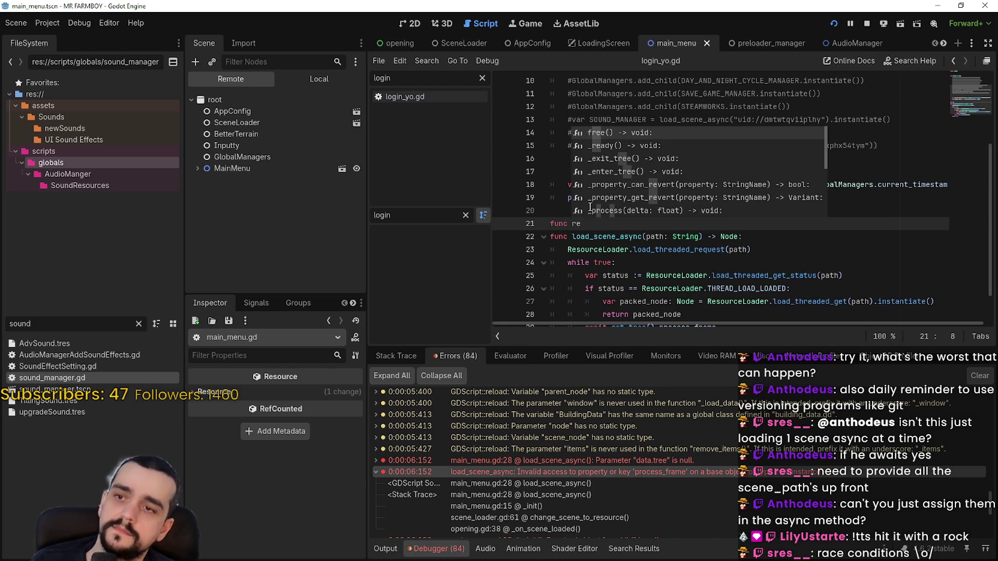
key("Return")
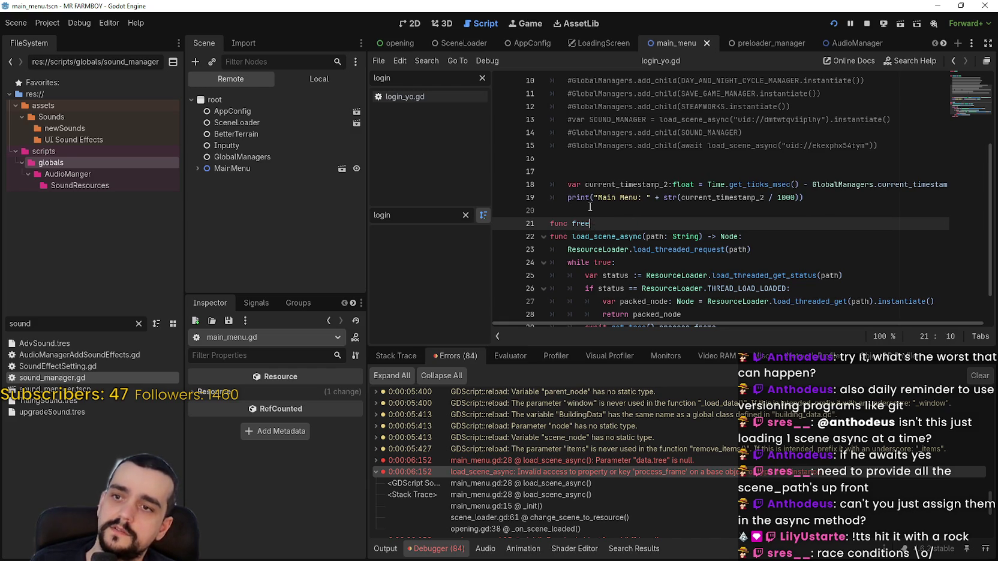
type("eady")
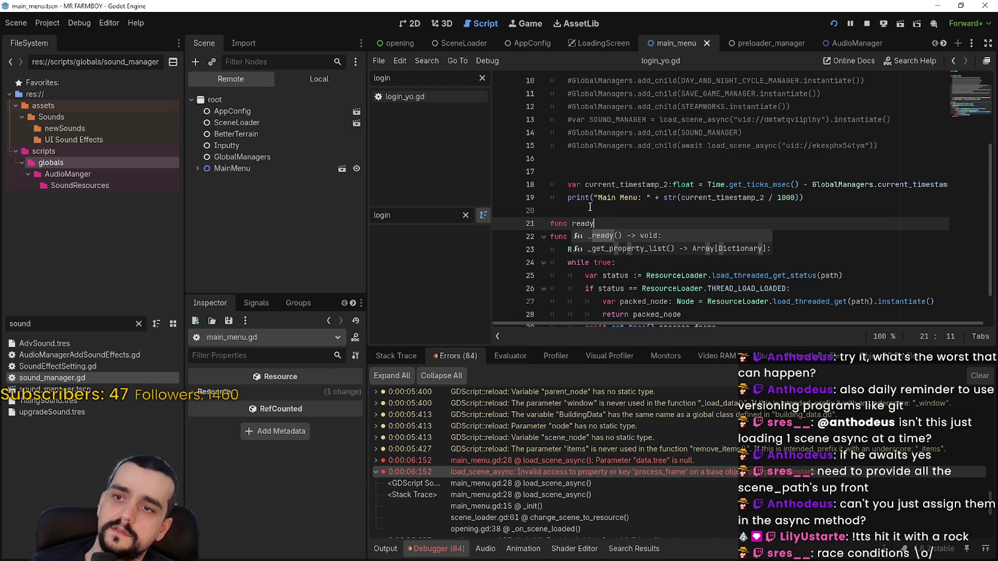
key("Return")
key("Return")
key("ctrl+v")
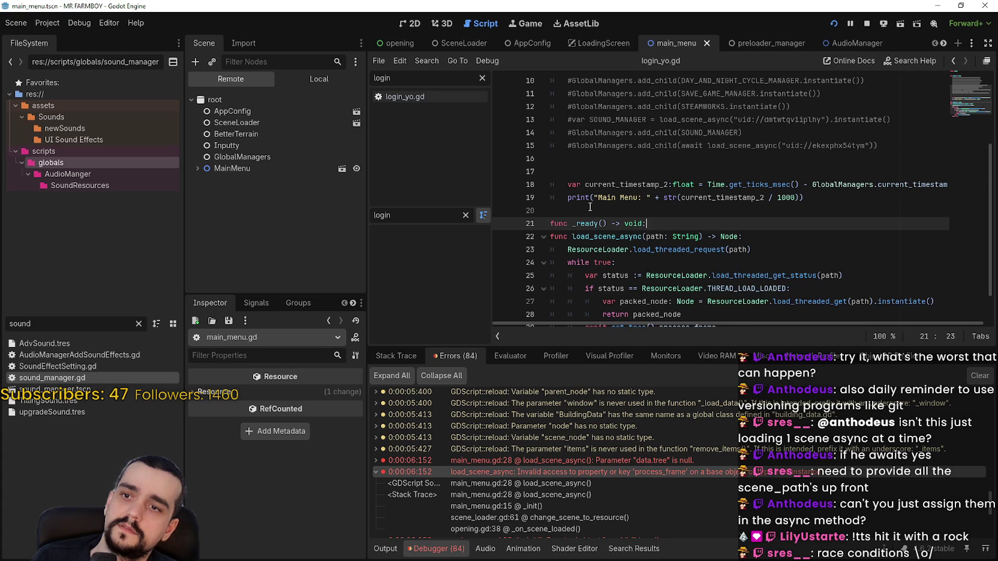
key("Return")
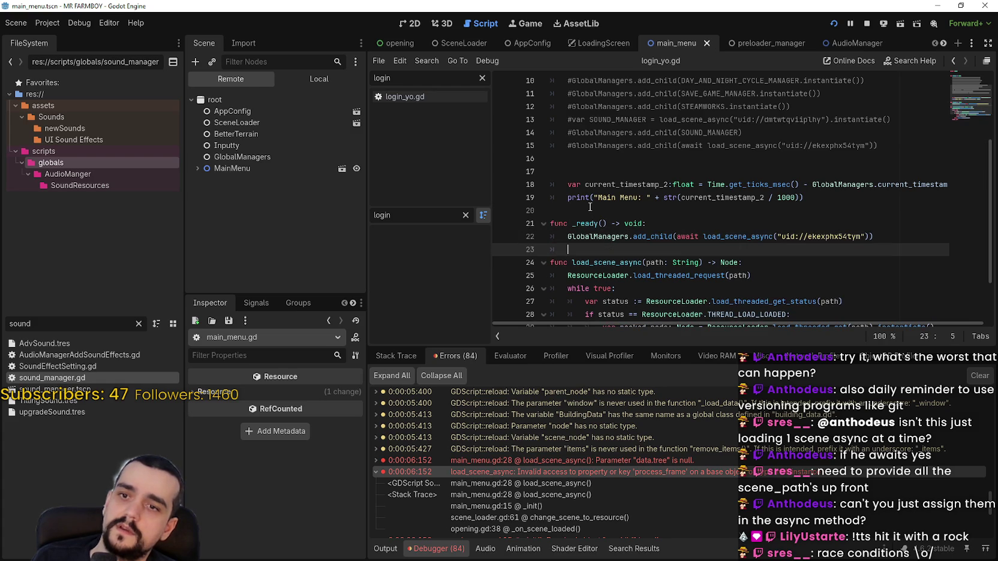
left_click(865, 24)
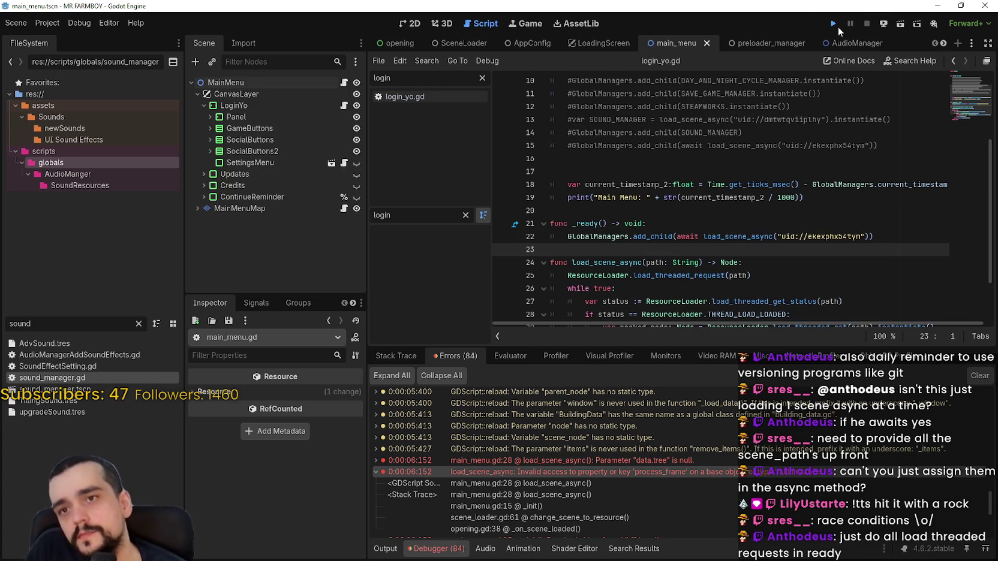
Step: Run the game with the new _ready code and bring the editor back in front
left_click(834, 25)
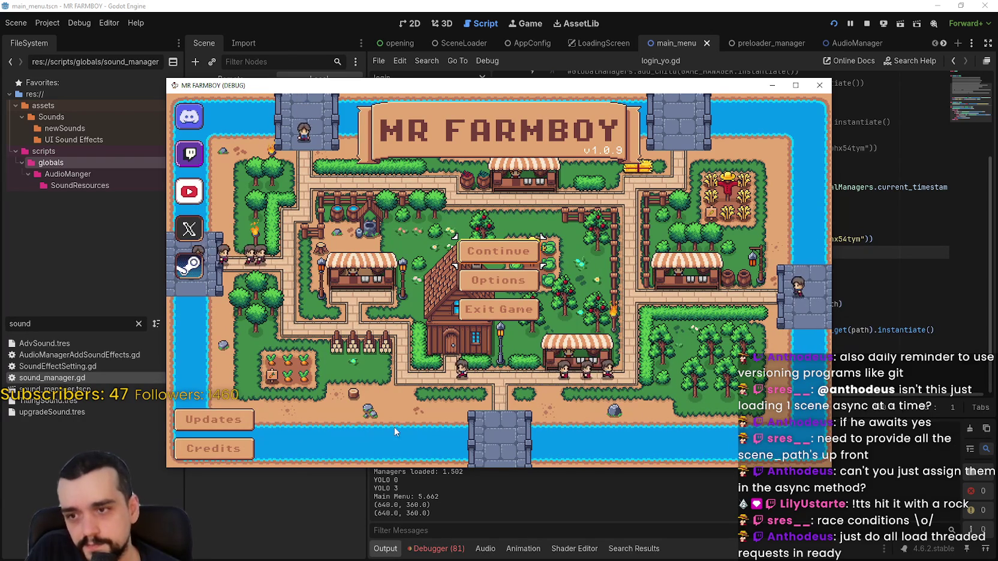
left_click(289, 5)
left_click(253, 78)
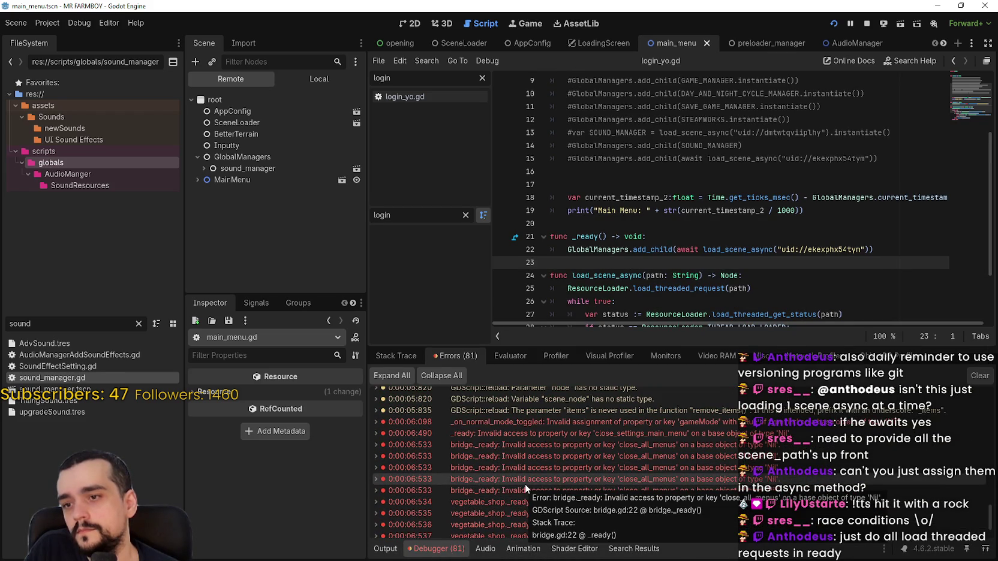
Step: Put a breakpoint on line 22's add_child call in _ready and restart the game
scroll(527, 484, "down", 3)
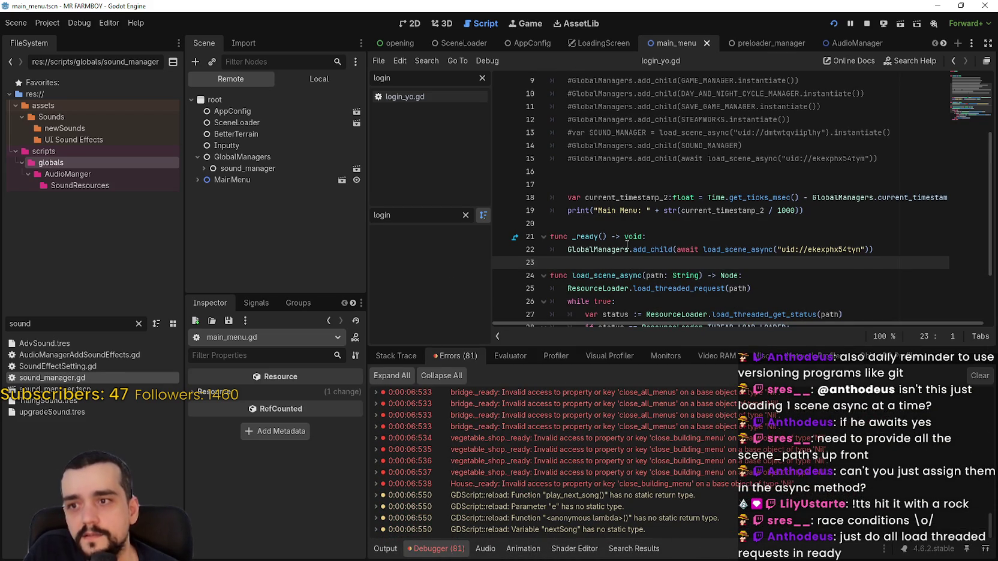
left_click(572, 252)
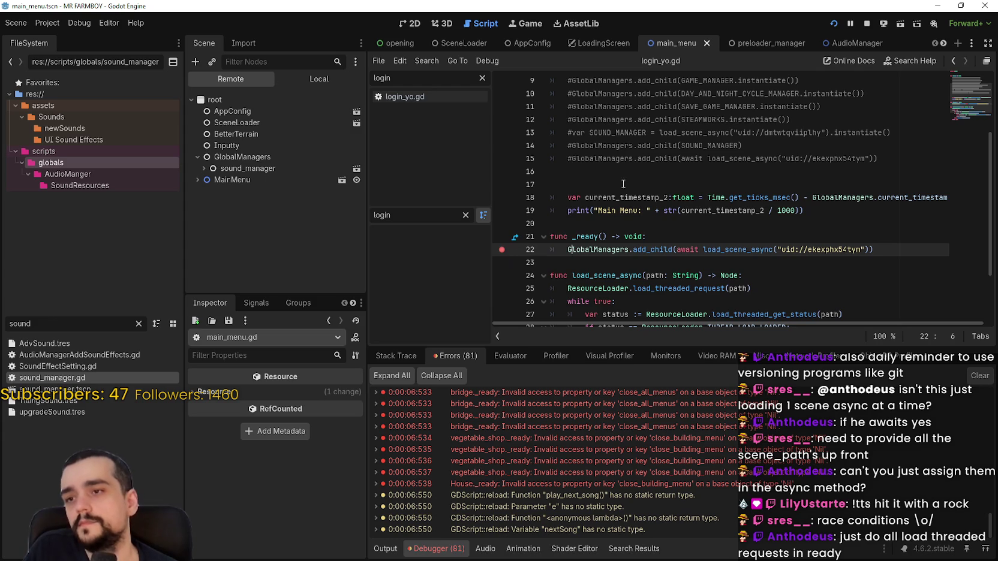
left_click(835, 24)
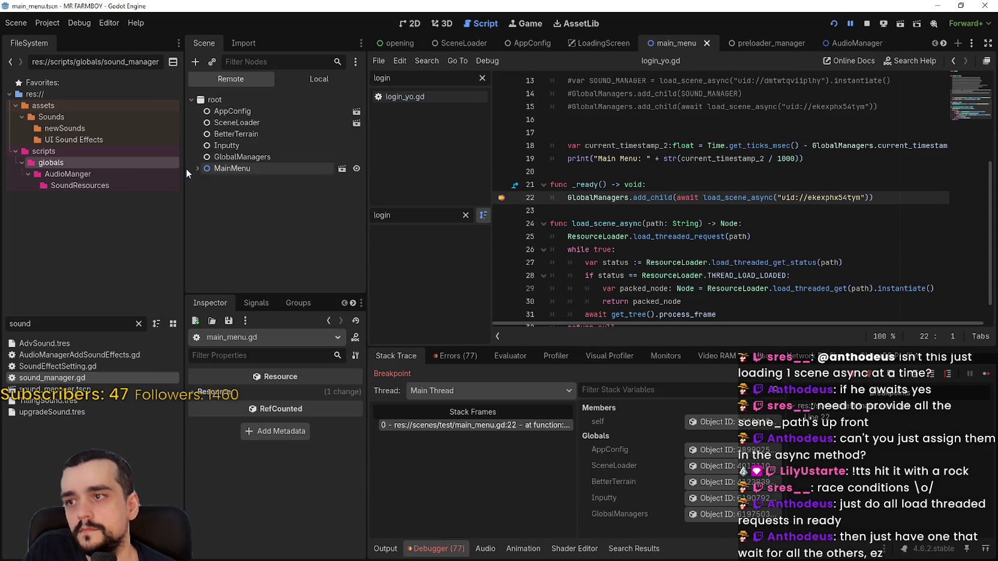
Step: Expand MainMenu and CanvasLayer in the Remote tree and inspect GlobalManagers' live properties
left_click(197, 168)
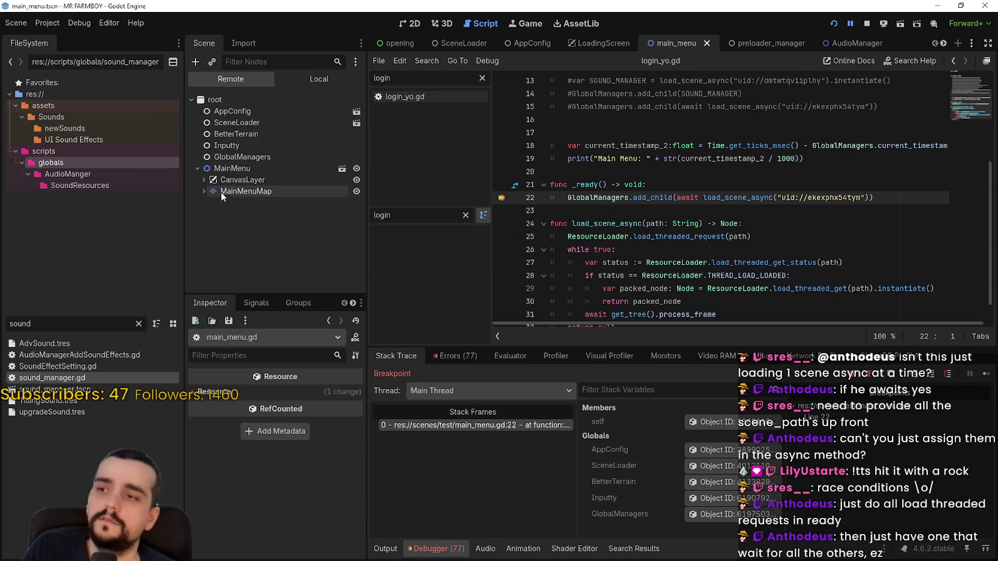
left_click(202, 180)
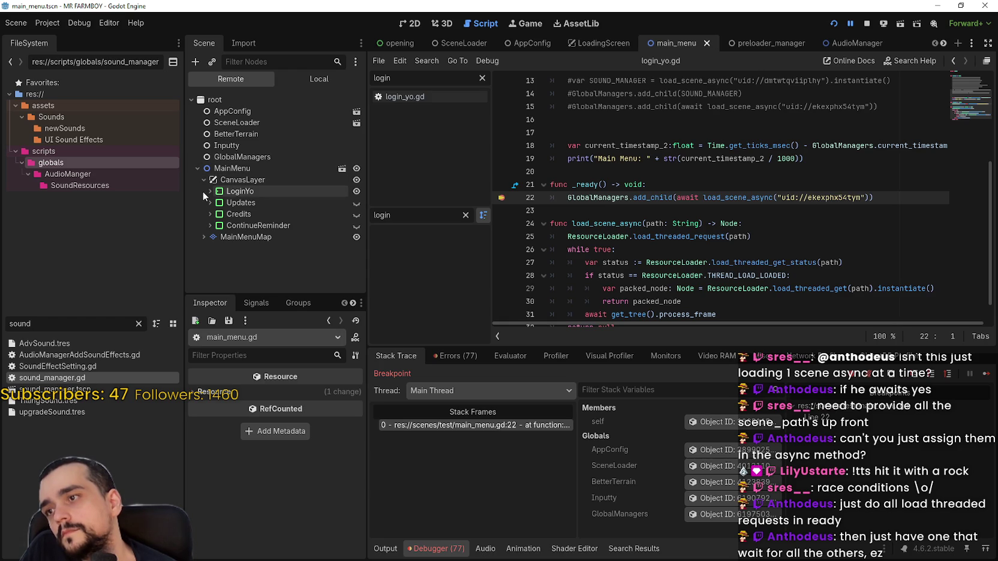
left_click(234, 159)
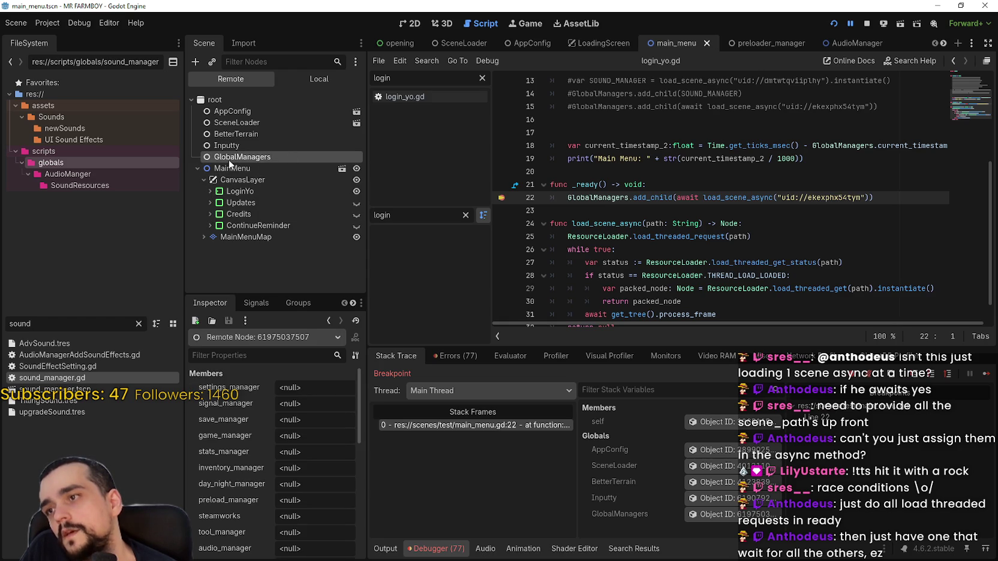
scroll(191, 472, "down", 2)
scroll(241, 476, "down", 1)
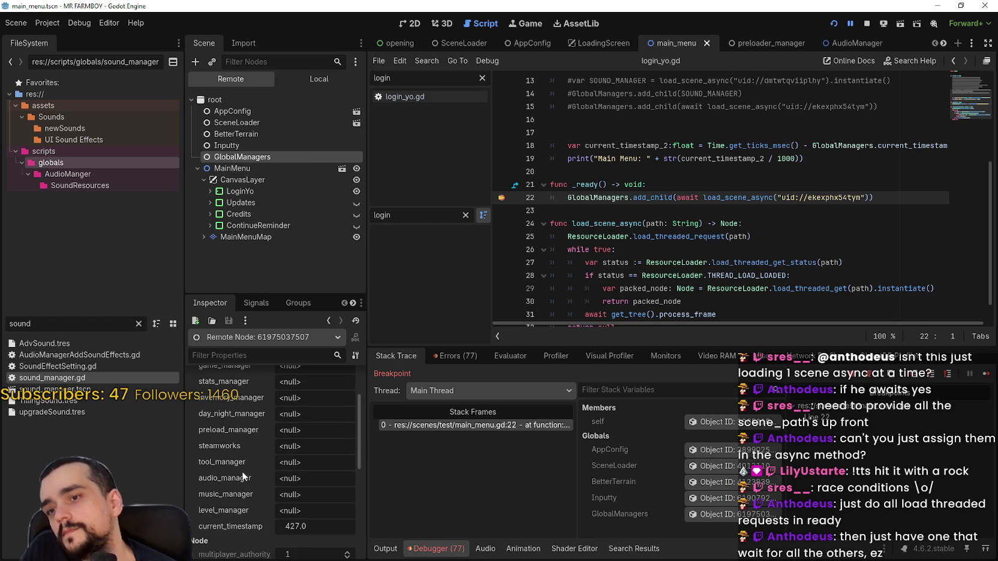
Step: Continue past the breakpoint, then inspect sound_manager and GlobalManagers' music_manager property
left_click(985, 374)
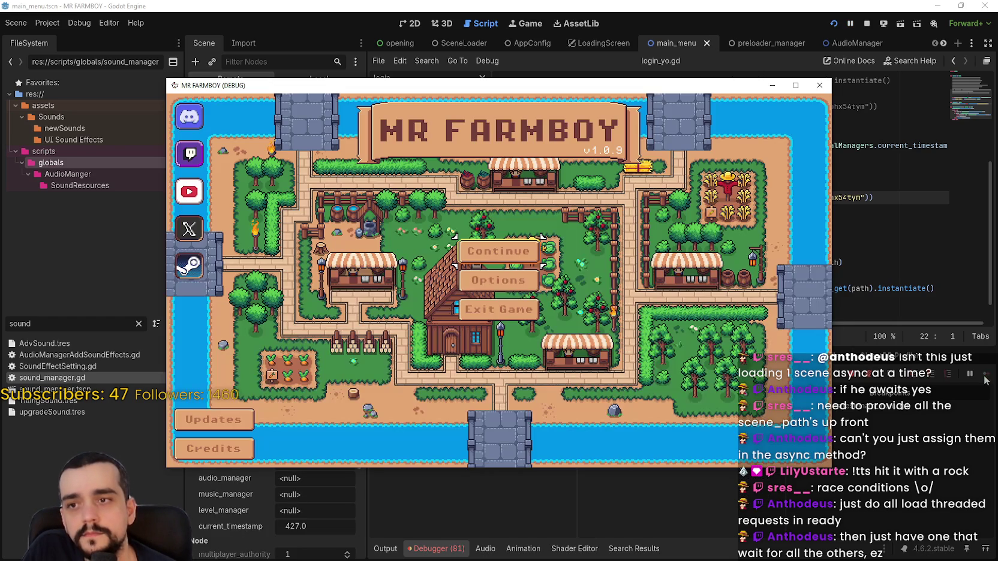
left_click(536, 31)
left_click(240, 168)
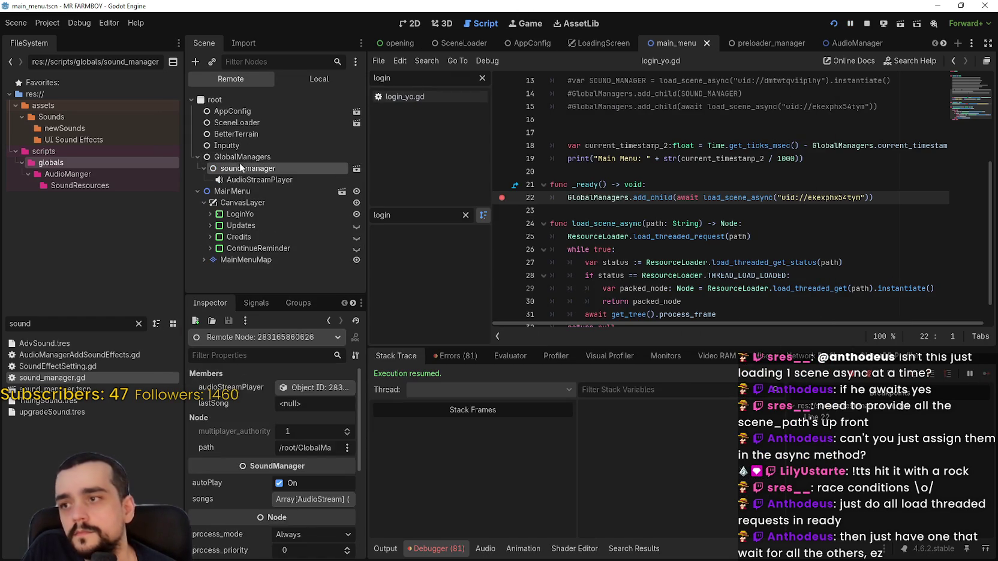
left_click(241, 157)
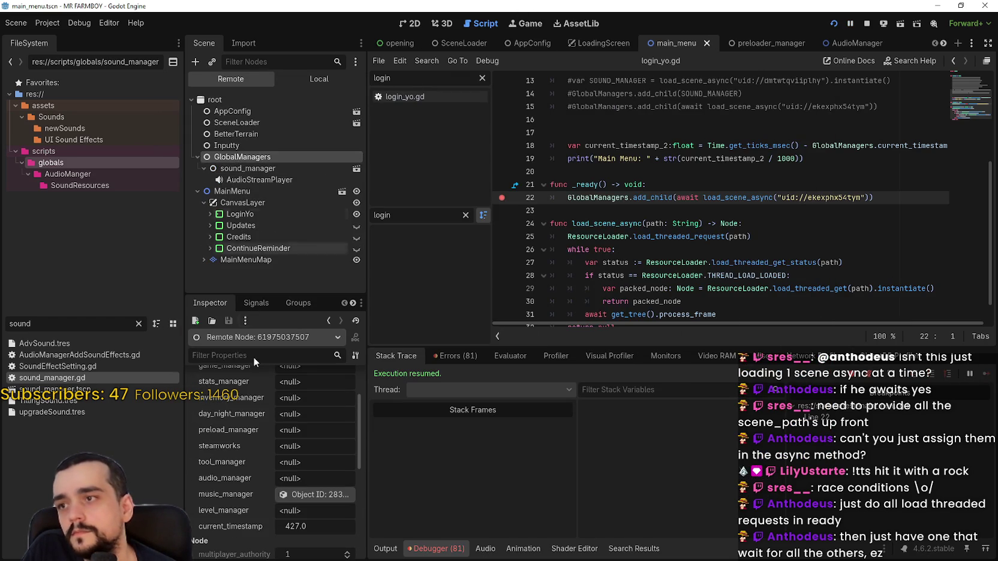
Step: Stop the running game and return to the load_scene_async loop in the script
left_click(868, 24)
left_click(722, 262)
scroll(722, 269, "down", 1)
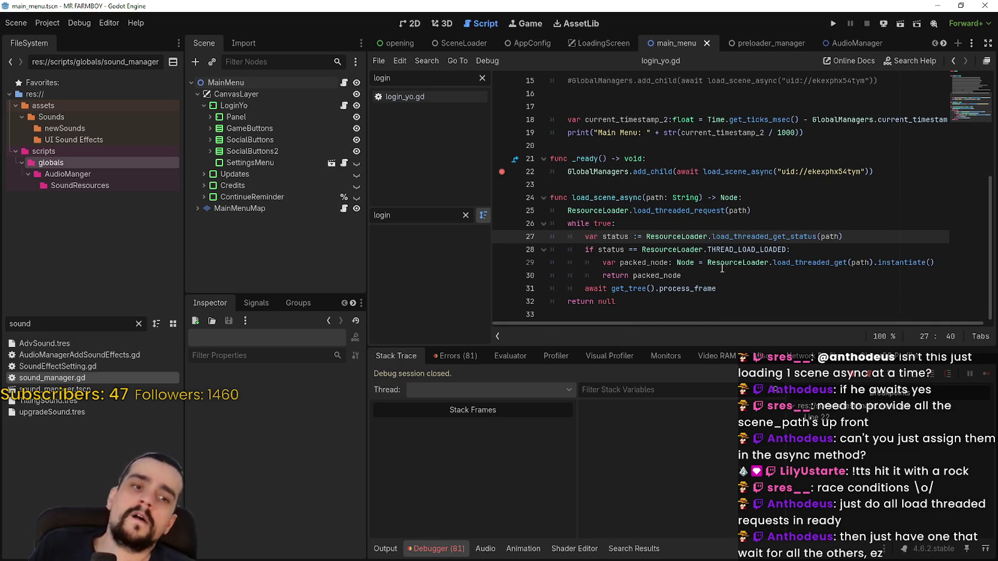
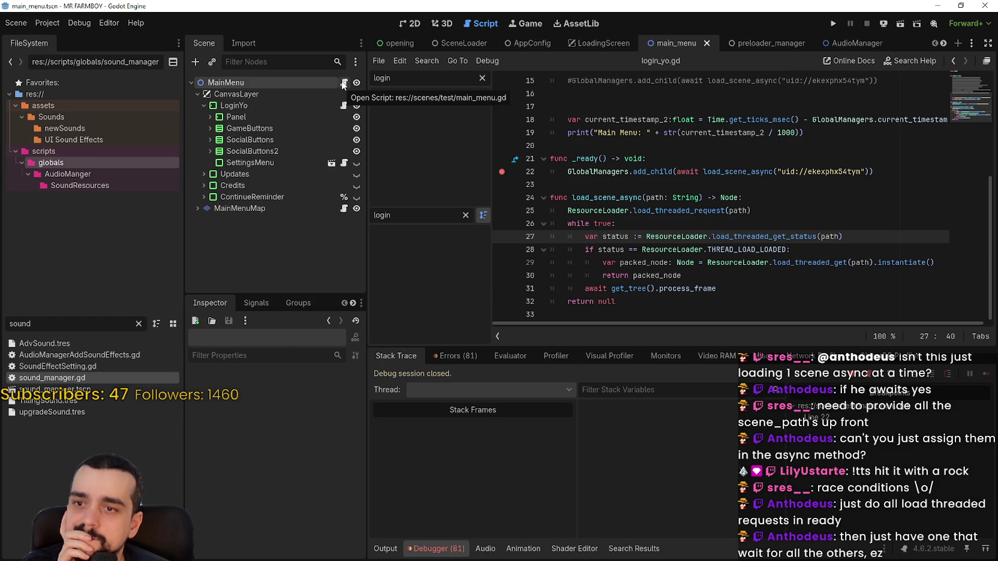
Step: Review main_menu.gd's _ready and load_scene_async code with the CanvasLayer node selected
scroll(615, 208, "up", 2)
left_click(618, 188)
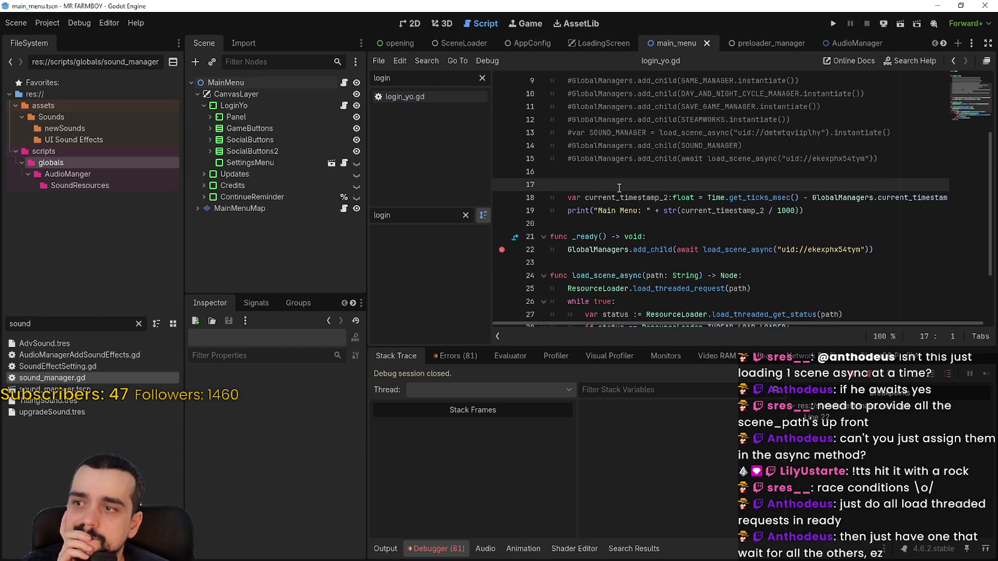
left_click(293, 94)
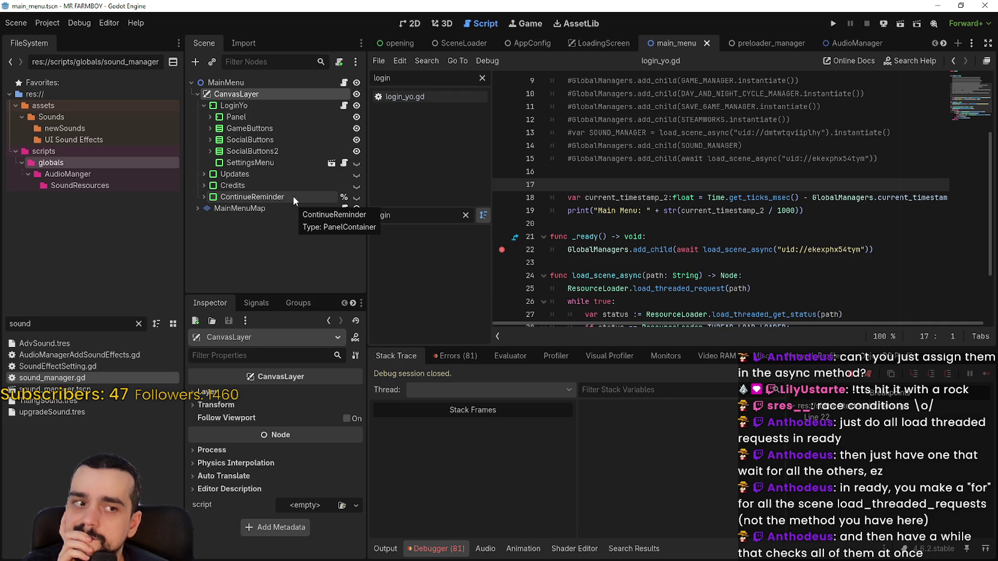
scroll(711, 159, "down", 2)
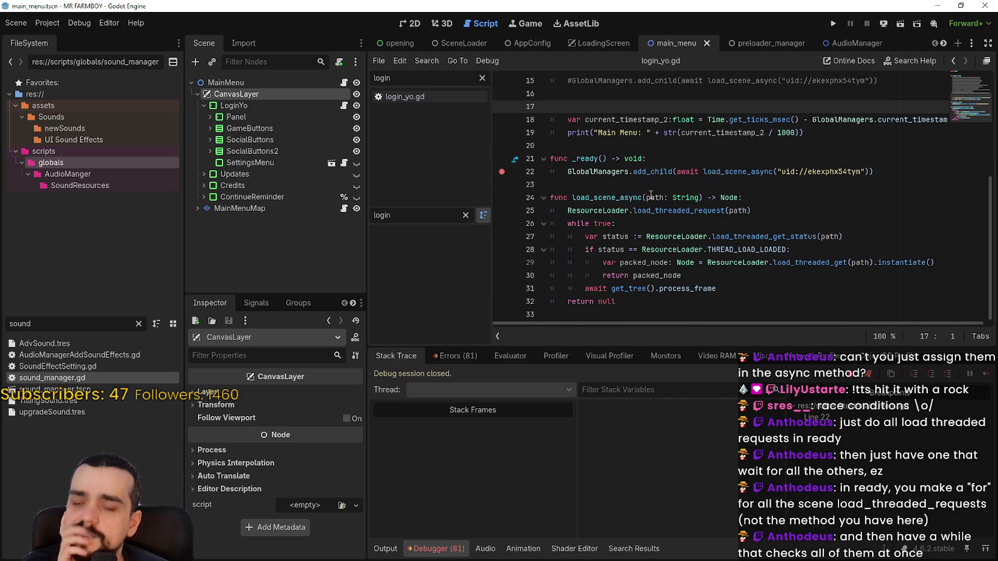
left_click(690, 186)
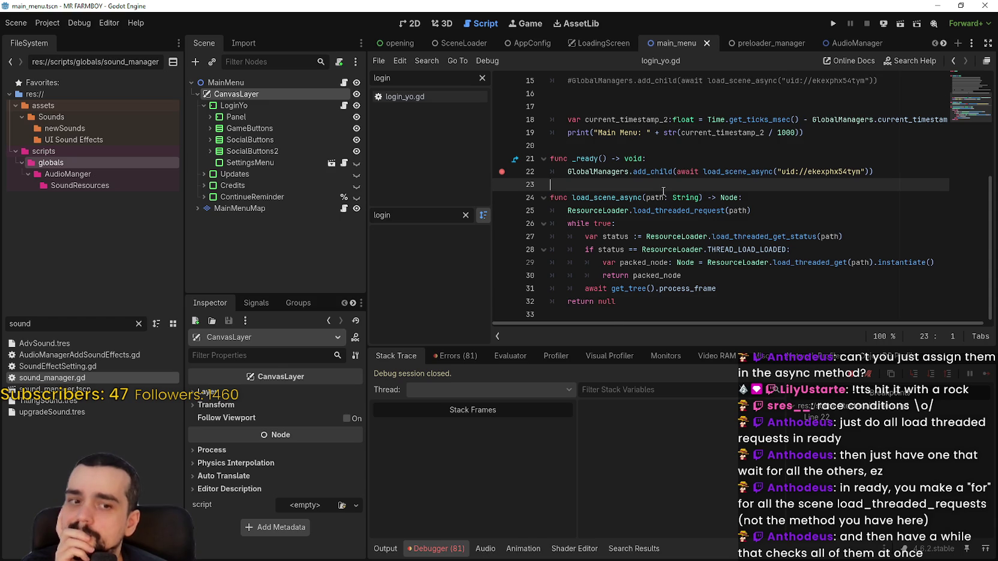
scroll(663, 191, "up", 1)
scroll(663, 191, "up", 1)
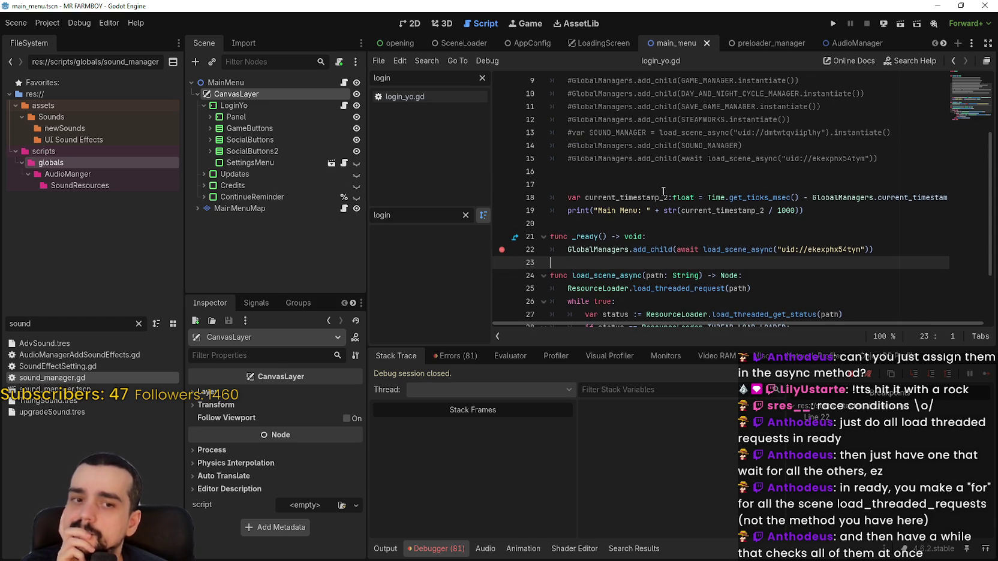
scroll(663, 191, "down", 2)
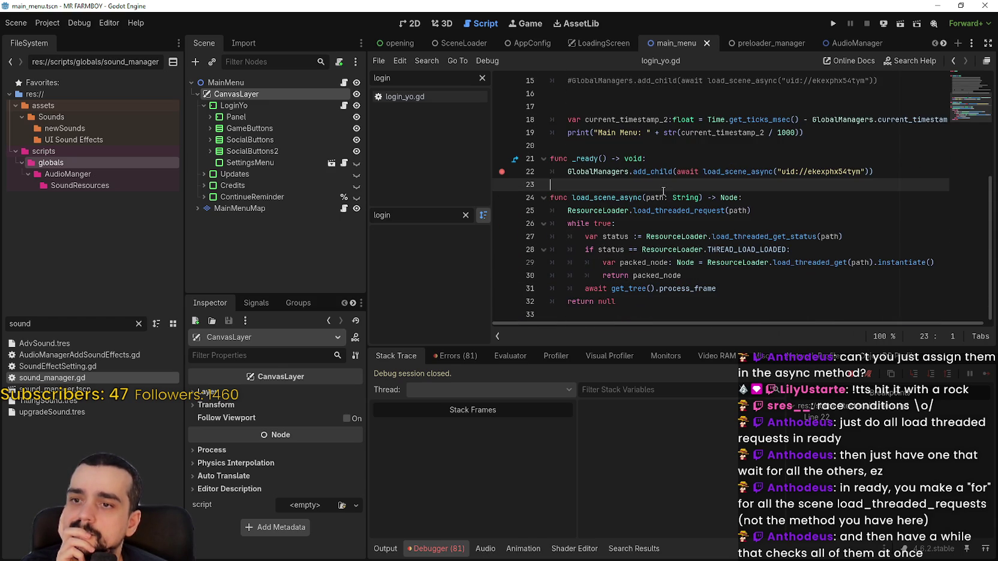
left_click(667, 173)
scroll(672, 174, "up", 2)
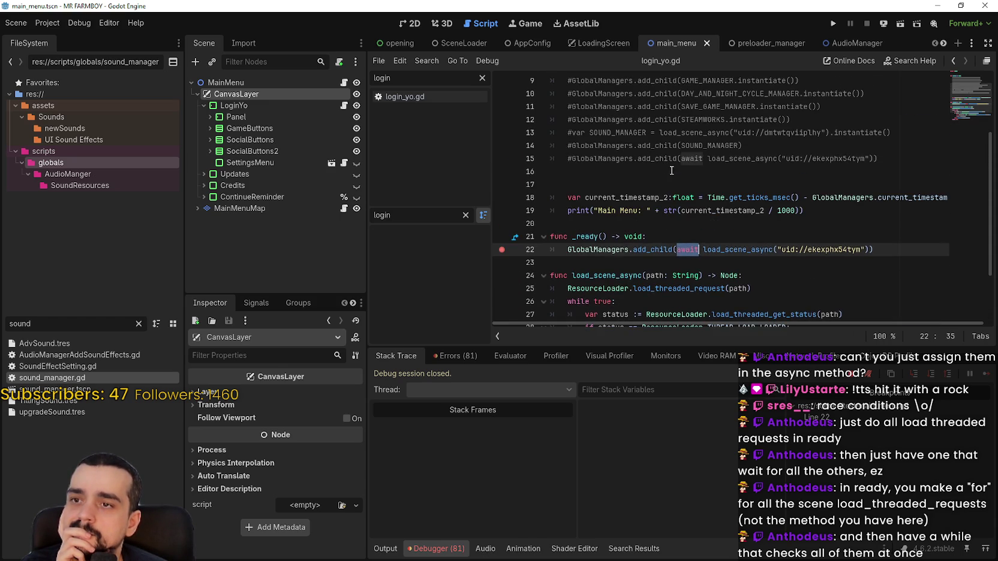
left_click(647, 184)
scroll(647, 183, "down", 2)
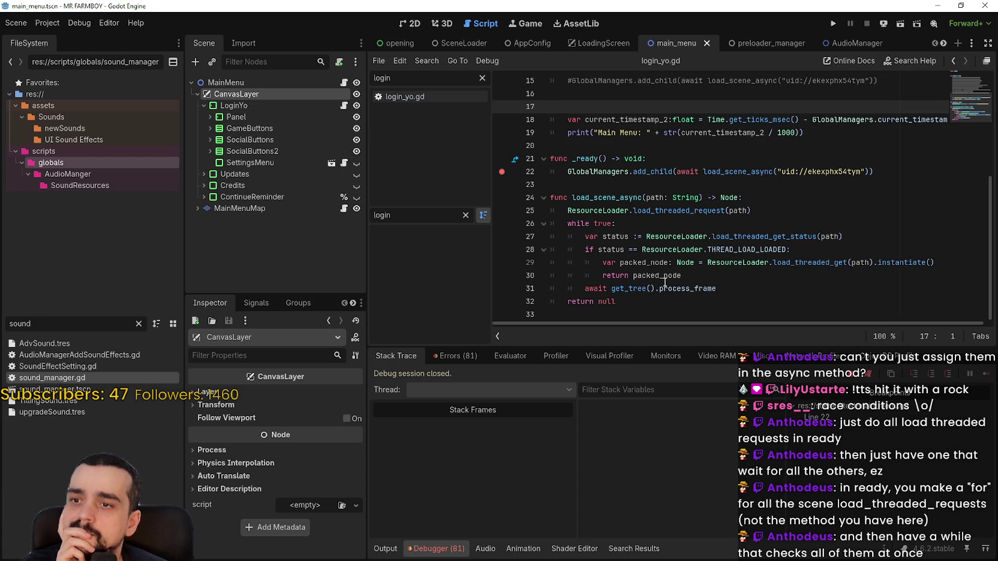
left_click(690, 303)
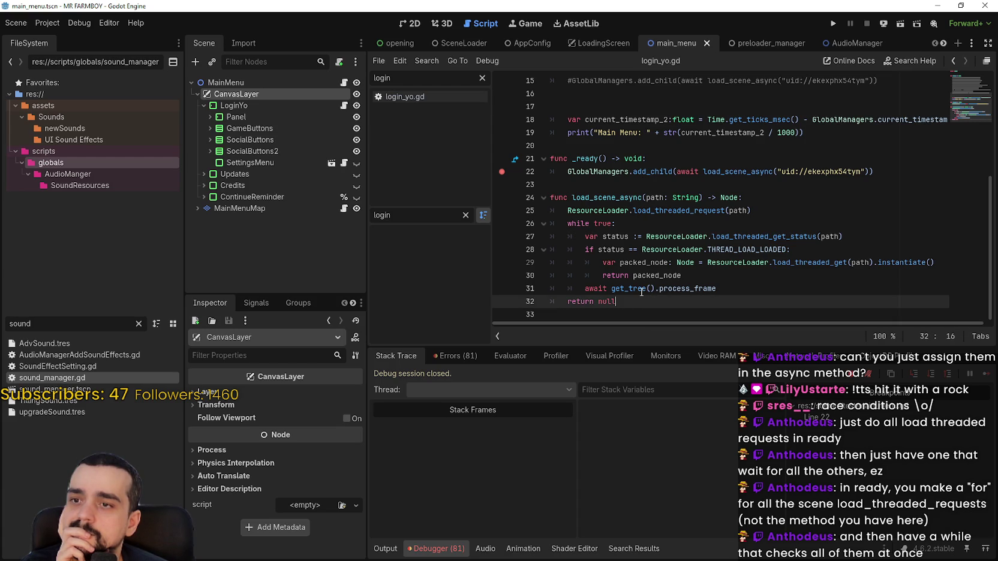
left_click(573, 188)
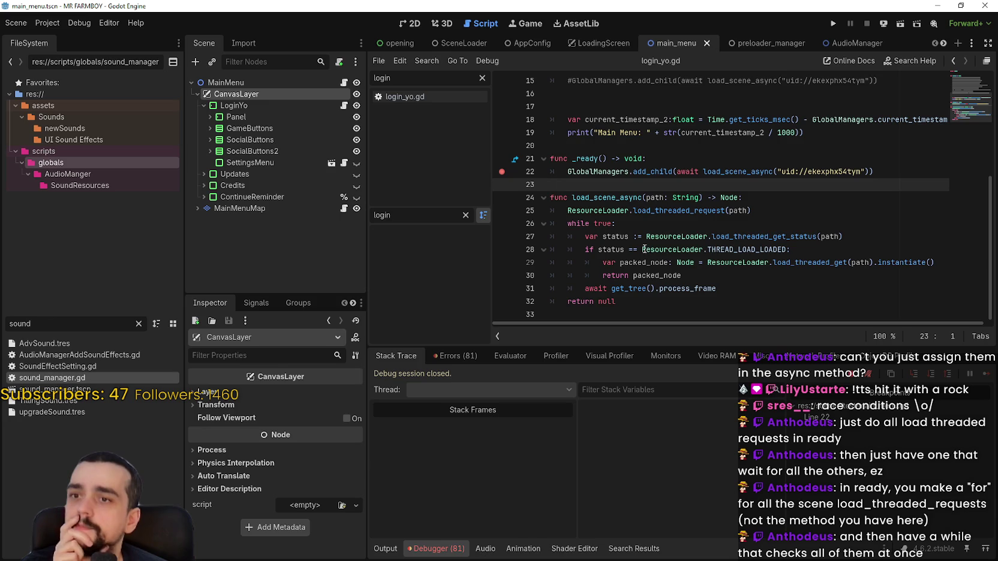
Step: Select the MainMenu root node and look over the load_scene_async helper's return lines
left_click(567, 197)
left_click(227, 82)
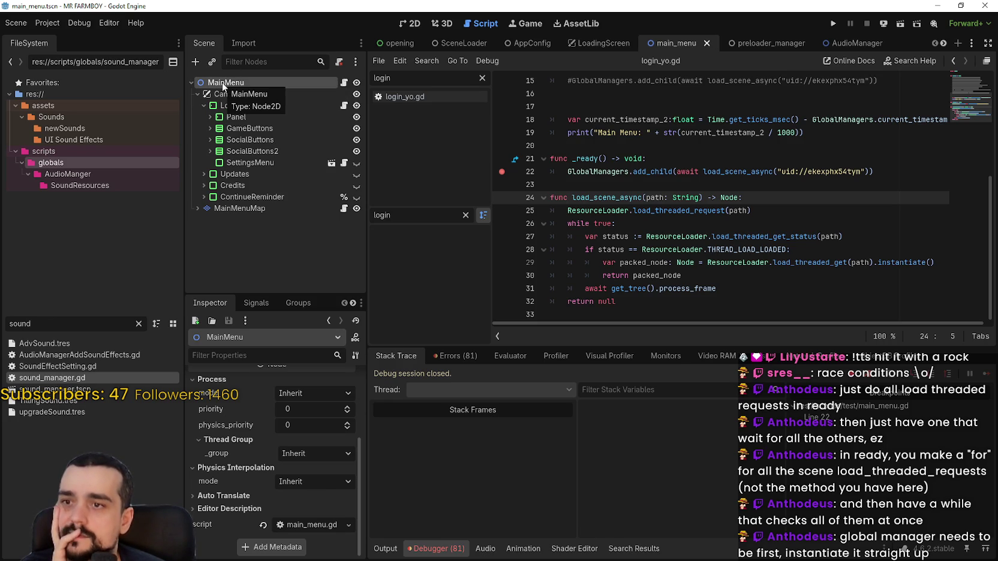
left_click(598, 187)
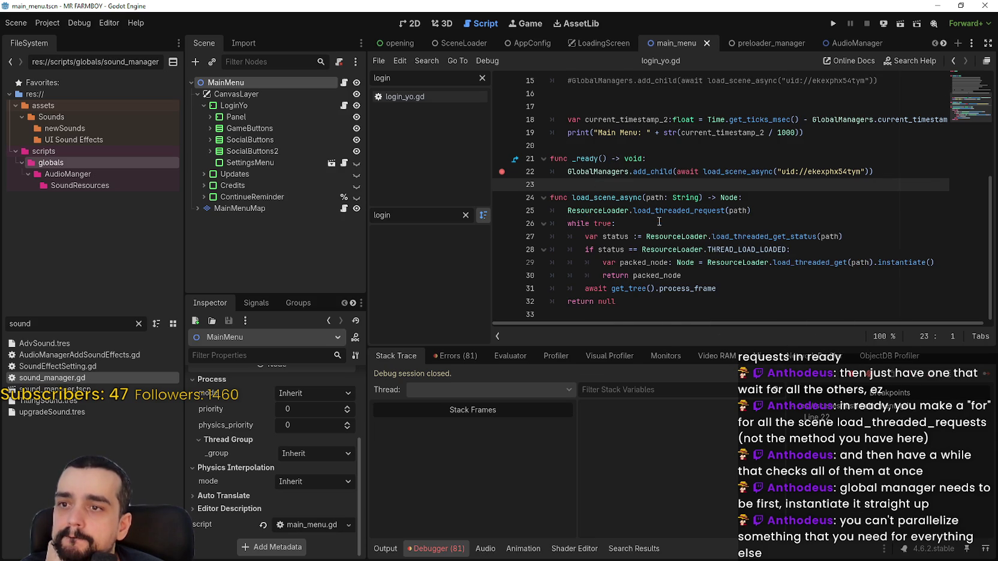
scroll(658, 222, "up", 5)
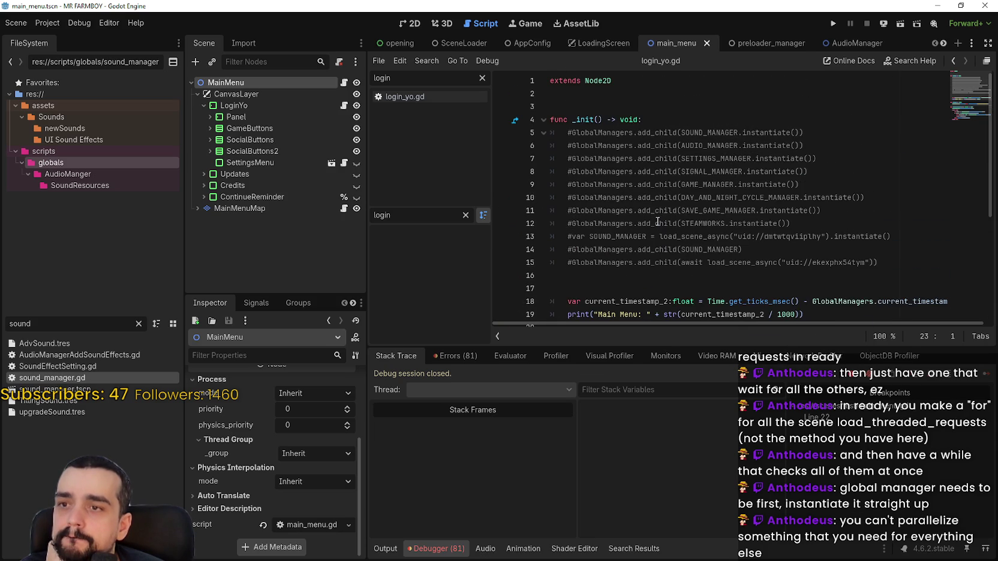
scroll(655, 220, "down", 5)
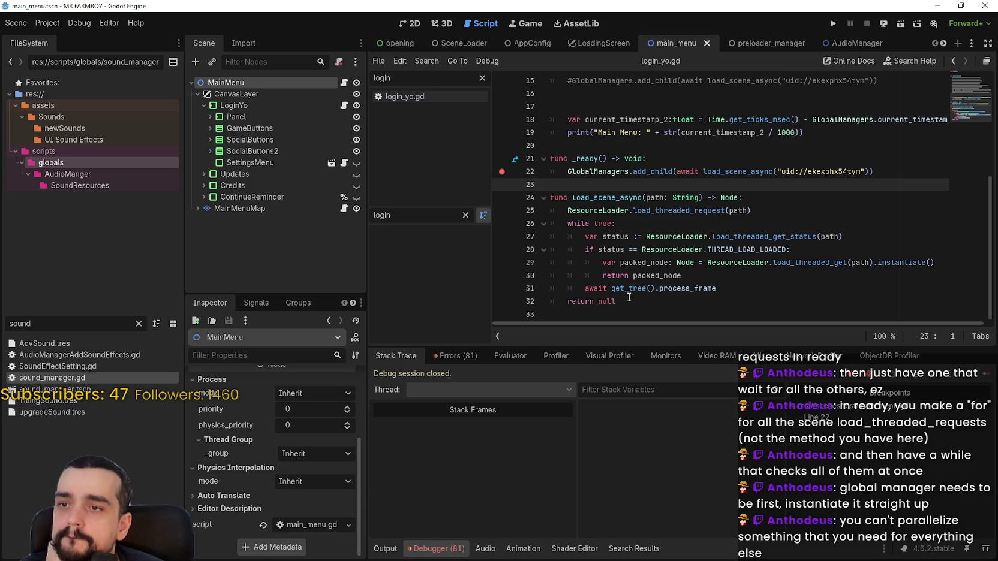
mouse_move(629, 294)
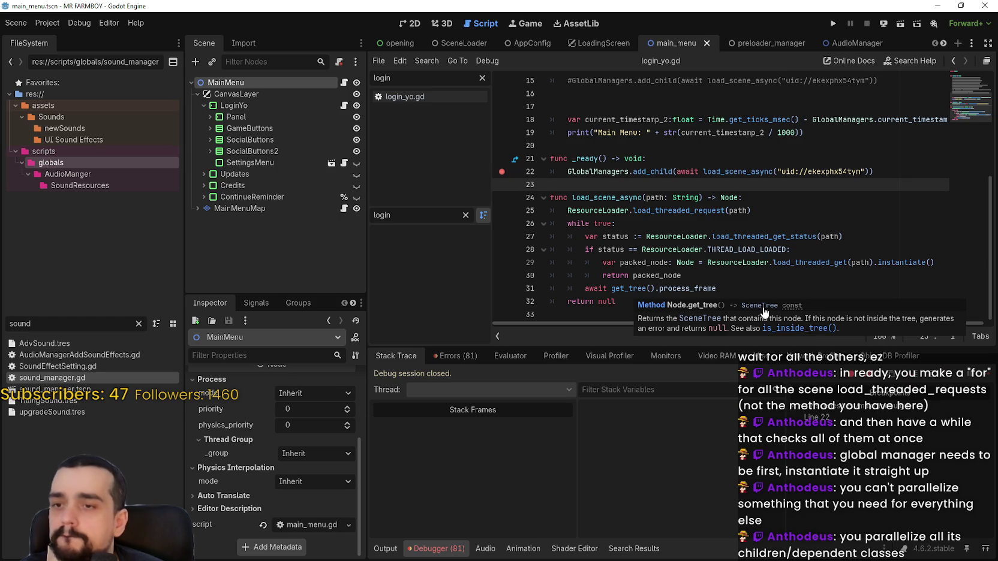
left_click(694, 275)
scroll(676, 216, "up", 2)
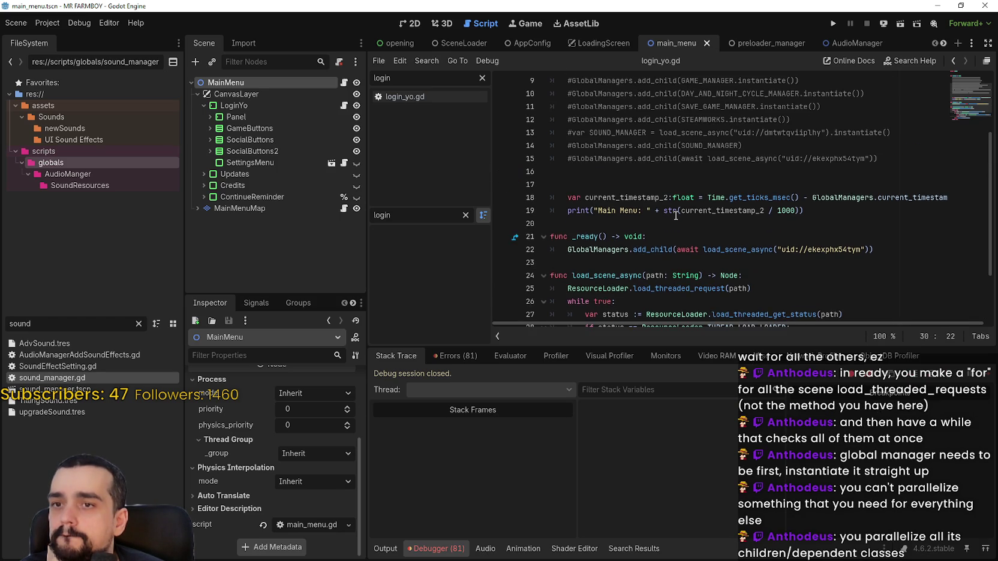
scroll(605, 200, "up", 1)
scroll(604, 199, "down", 3)
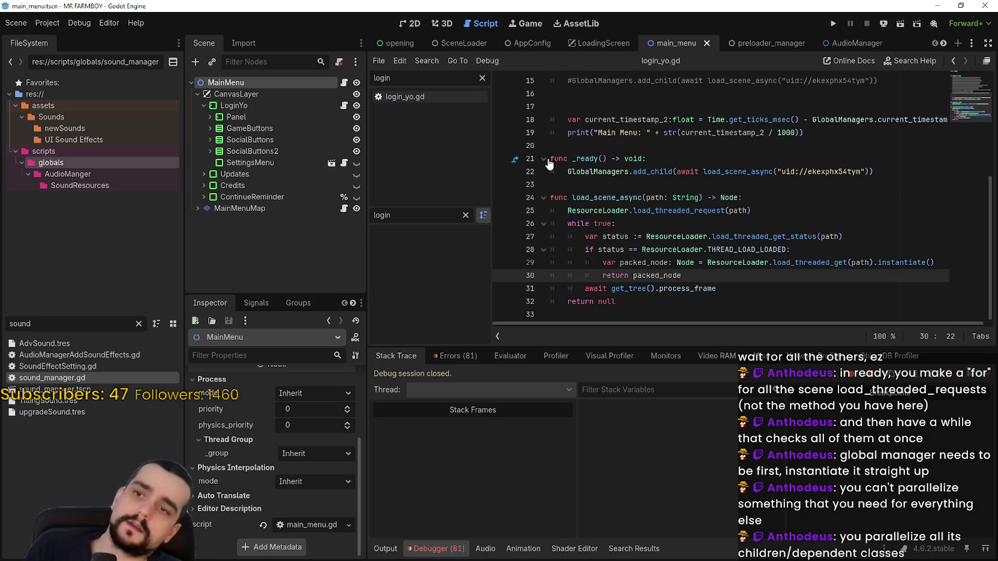
Step: Comment out the _ready header and its add_child line with Ctrl+K
left_click(554, 157)
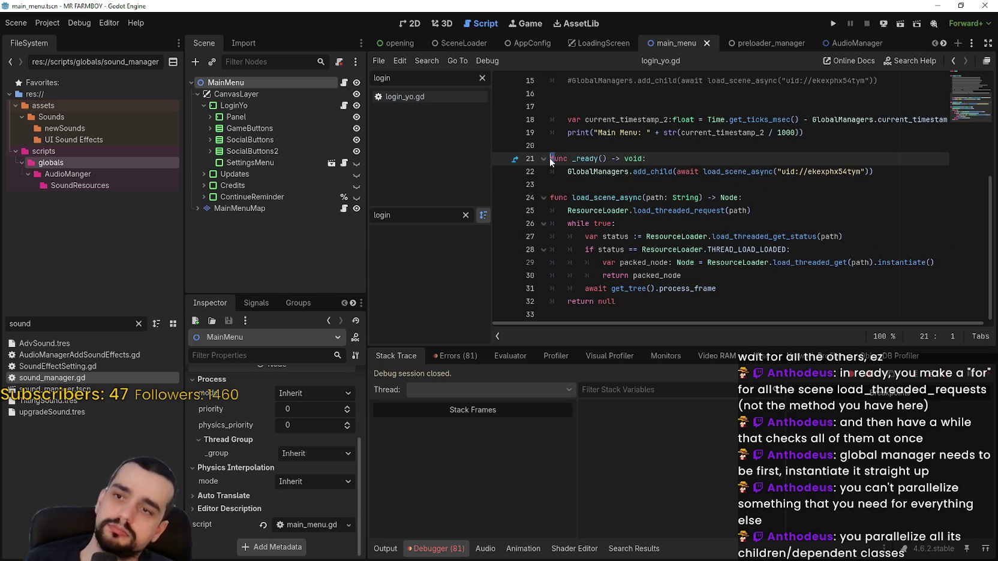
key("ctrl+k")
left_click(557, 170)
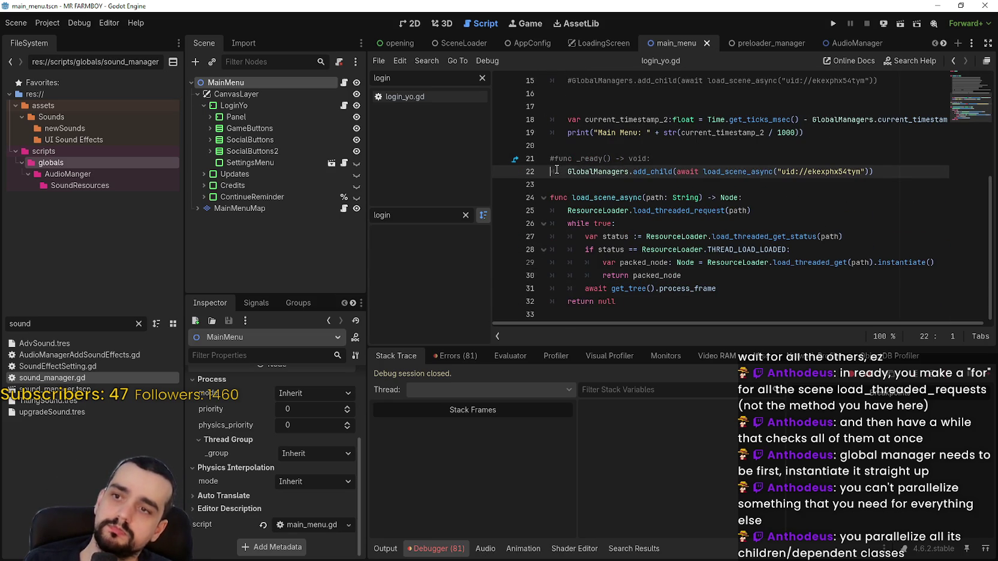
key("ctrl+k")
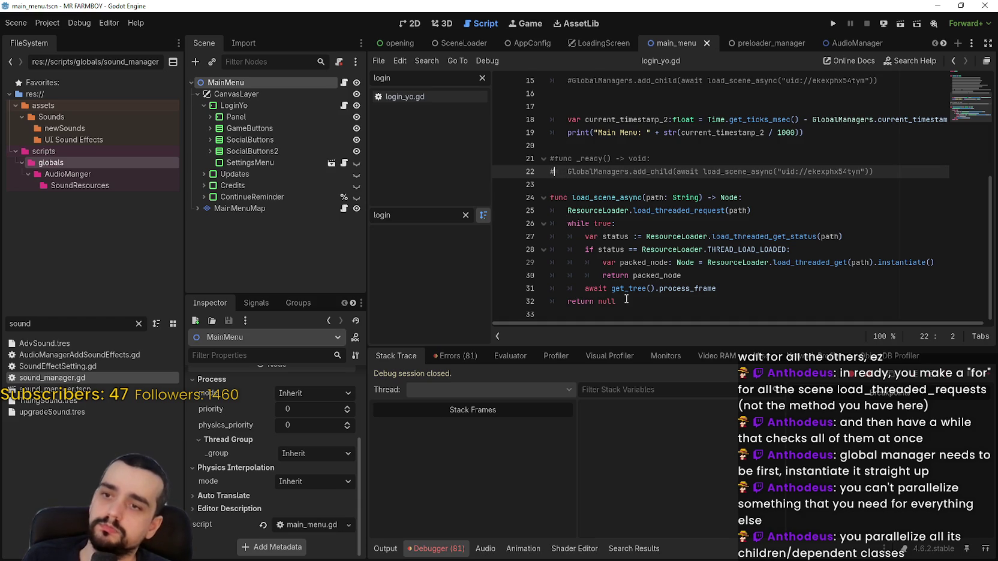
Step: Comment out the whole load_scene_async function, then bring up the LoginYo script
left_click_drag(624, 301, 545, 171)
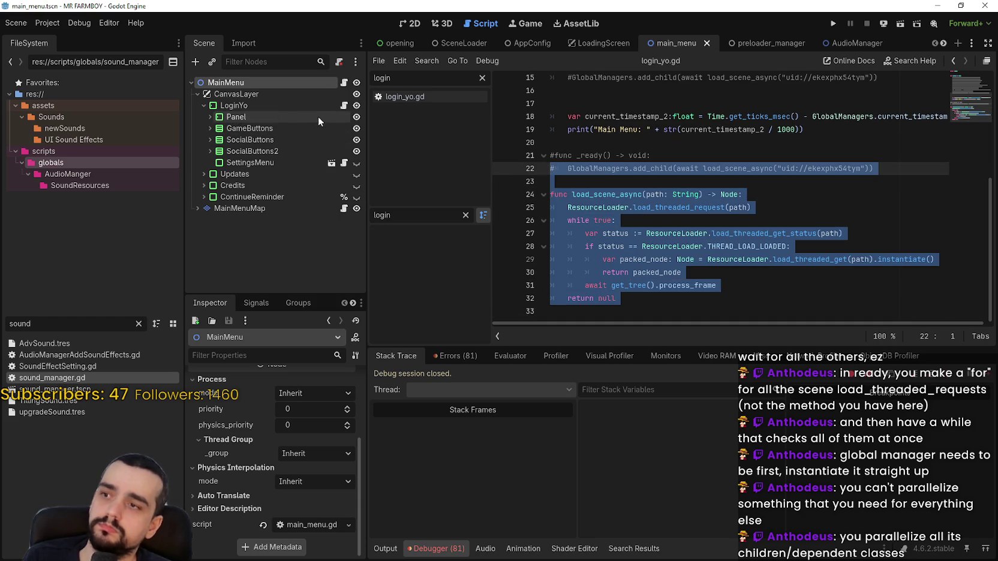
left_click(636, 222)
mouse_move(655, 300)
left_mouse_down()
mouse_move(555, 243)
mouse_move(530, 190)
left_mouse_up()
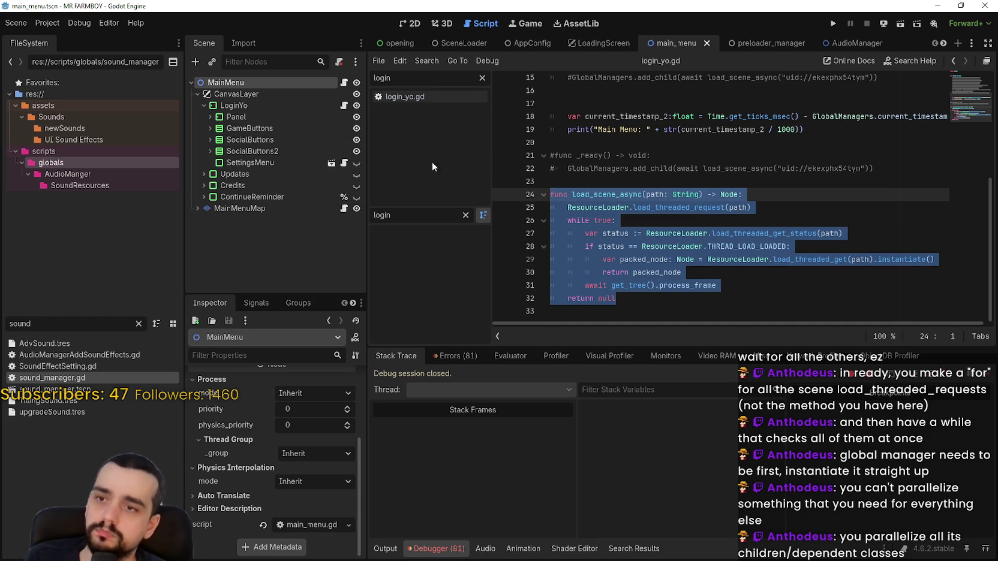
key("ctrl+k")
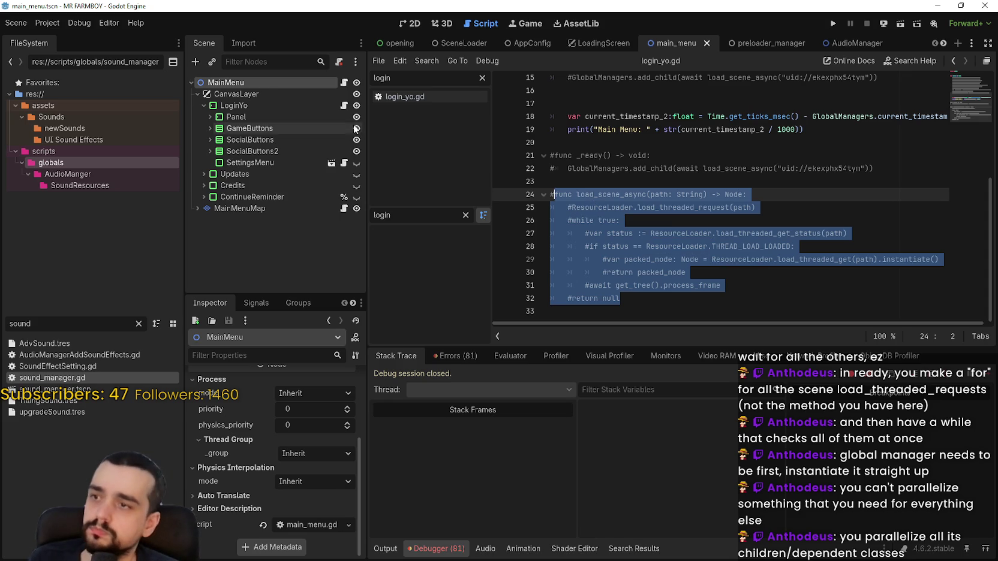
left_click(343, 107)
Step: In login_yo.gd, uncomment the awaited load_scene_async add_child line and the 'func _init() -> void:' header
scroll(614, 204, "up", 10)
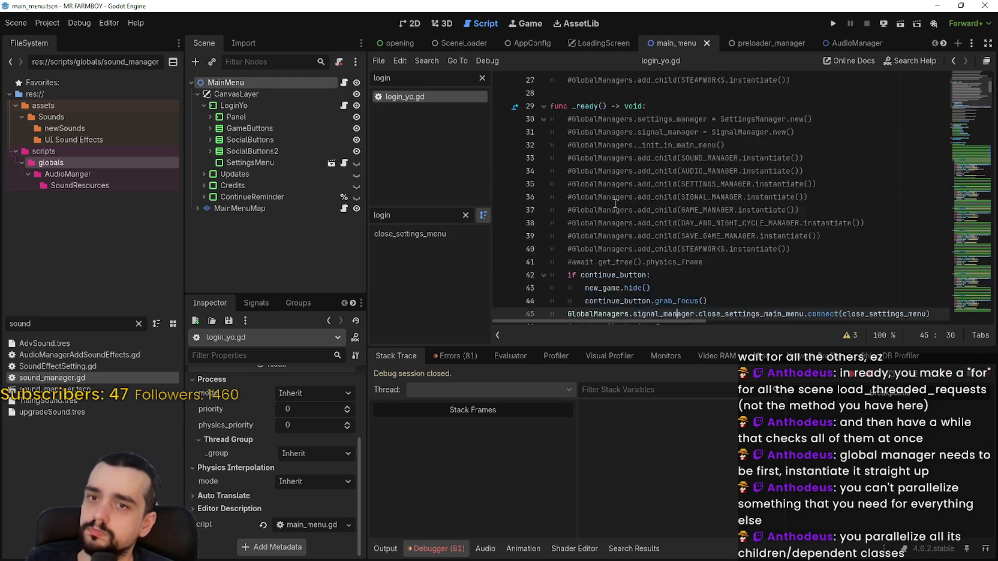
scroll(604, 247, "down", 7)
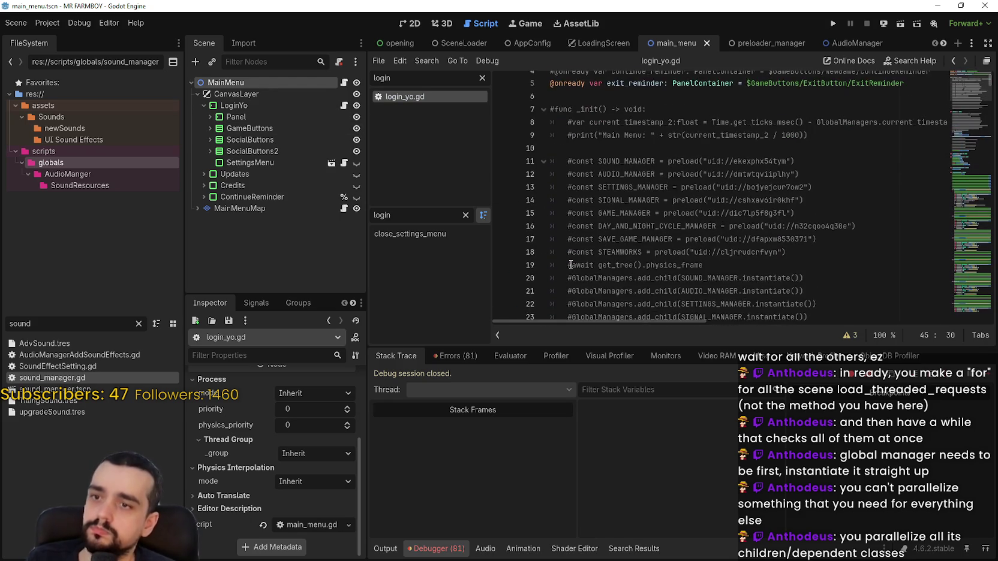
left_click(591, 257)
scroll(591, 256, "down", 2)
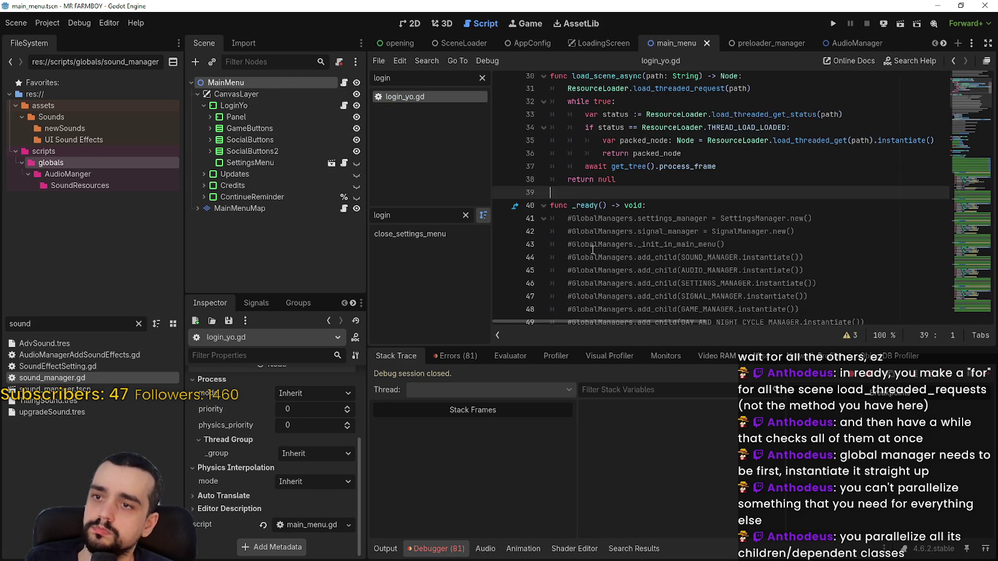
scroll(593, 249, "up", 4)
left_click(563, 204)
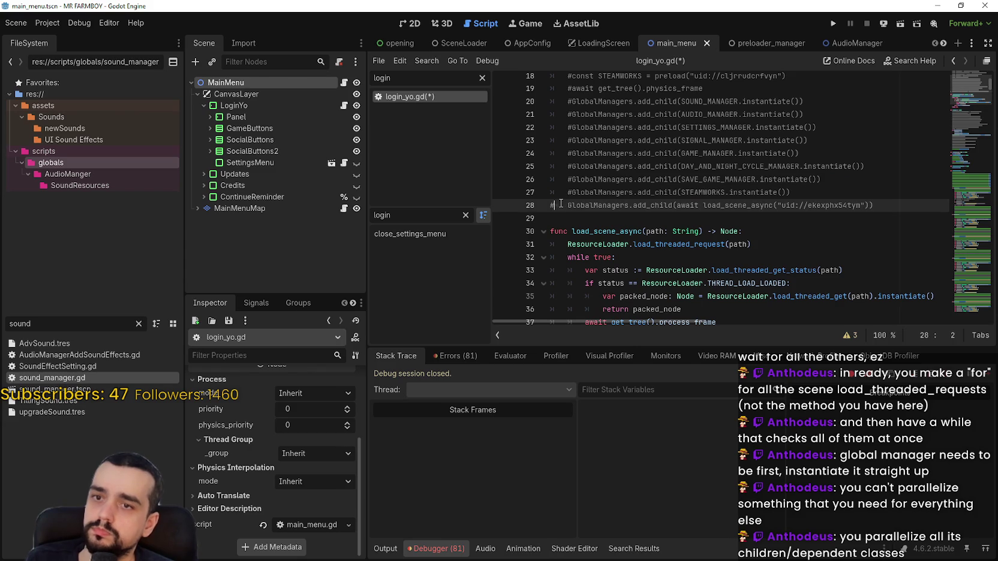
key("ctrl+k")
scroll(615, 221, "up", 1)
scroll(615, 222, "up", 4)
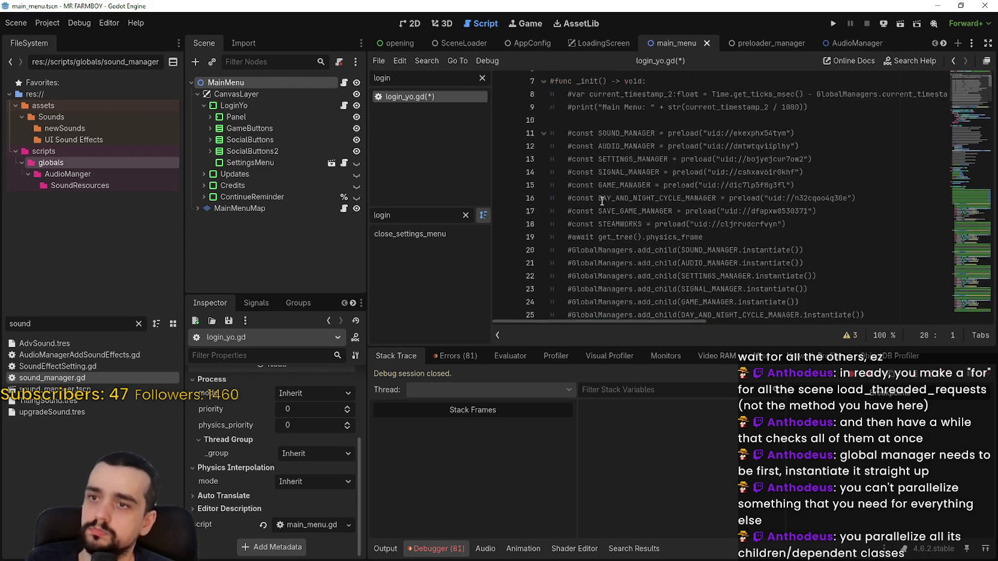
left_click(551, 130)
key("ctrl+k")
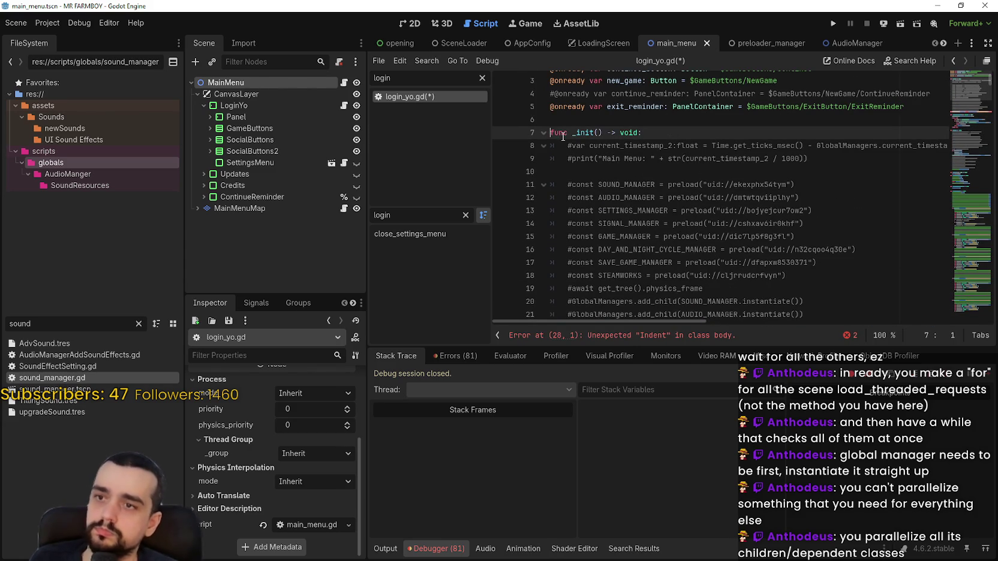
Step: Run MR FARMBOY, confirm the main menu loads (Main Menu logged at 5.771), then stop it
left_click(836, 22)
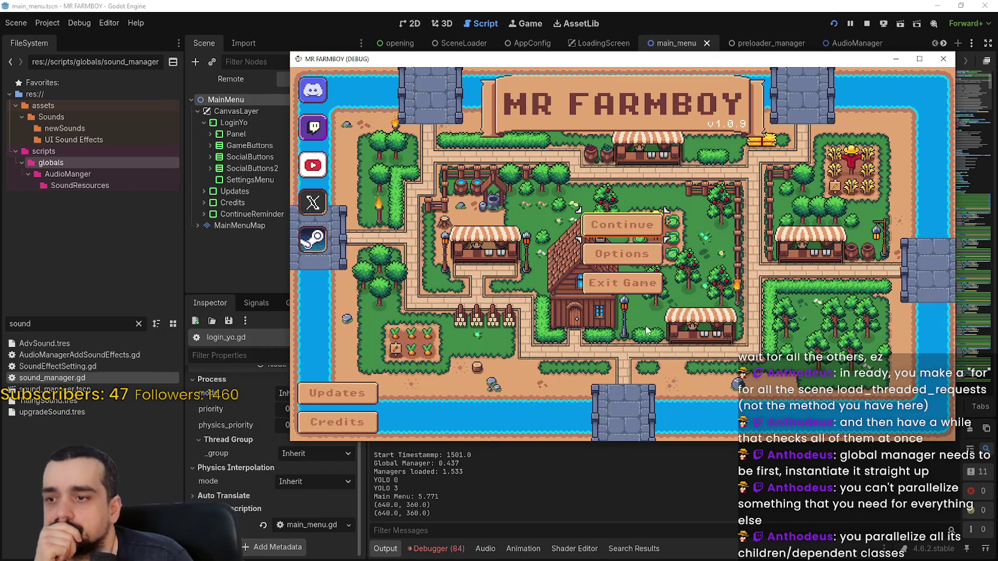
left_click(276, 150)
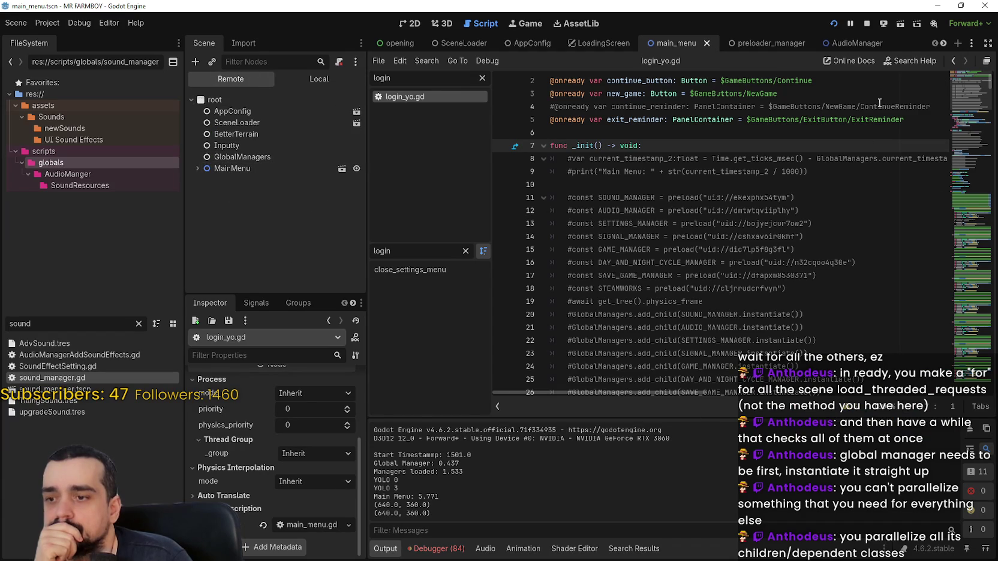
left_click(867, 28)
scroll(749, 225, "down", 6)
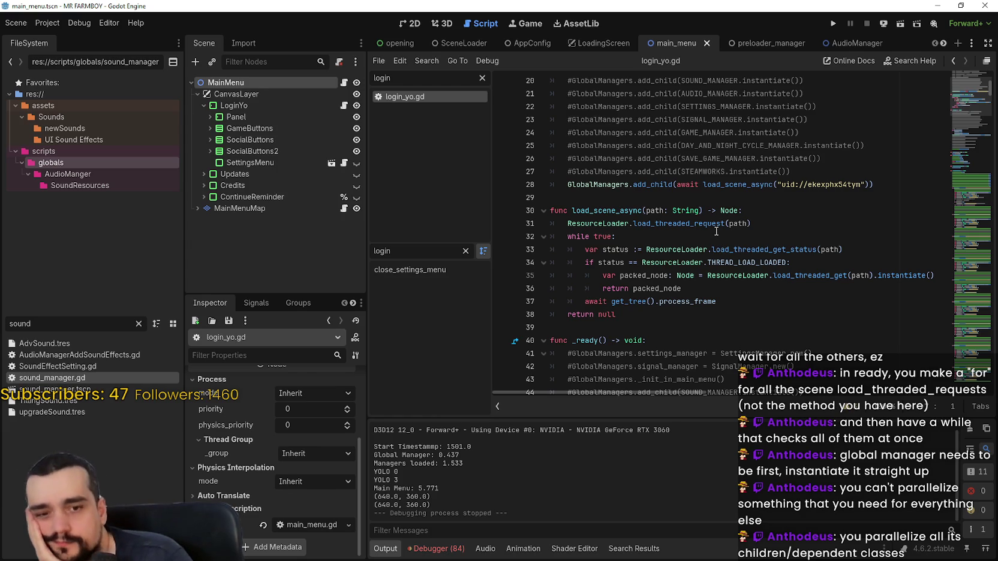
mouse_move(568, 184)
left_mouse_down()
mouse_move(904, 172)
mouse_move(902, 187)
left_mouse_up()
scroll(801, 245, "down", 2)
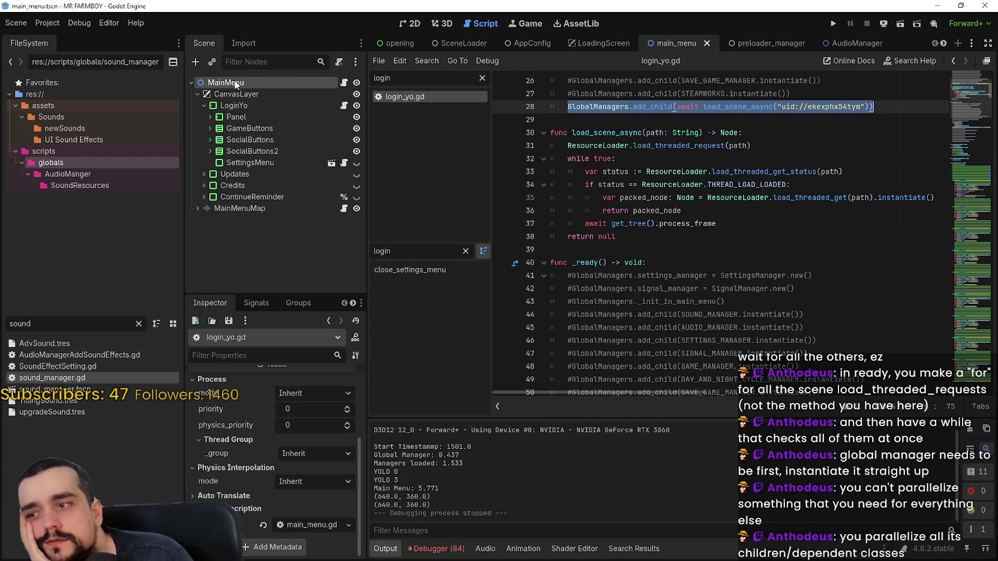
scroll(263, 466, "up", 4)
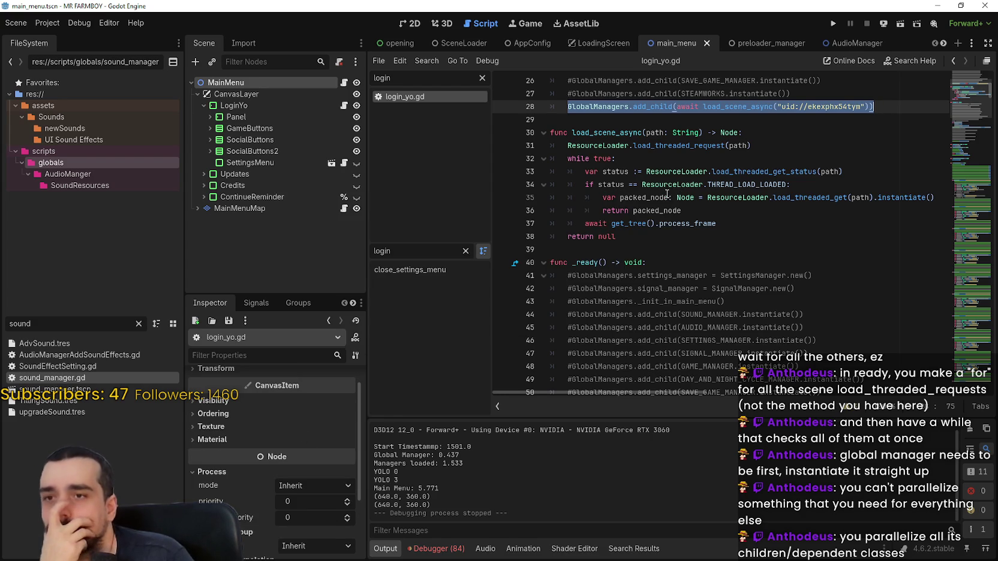
scroll(666, 196, "down", 2)
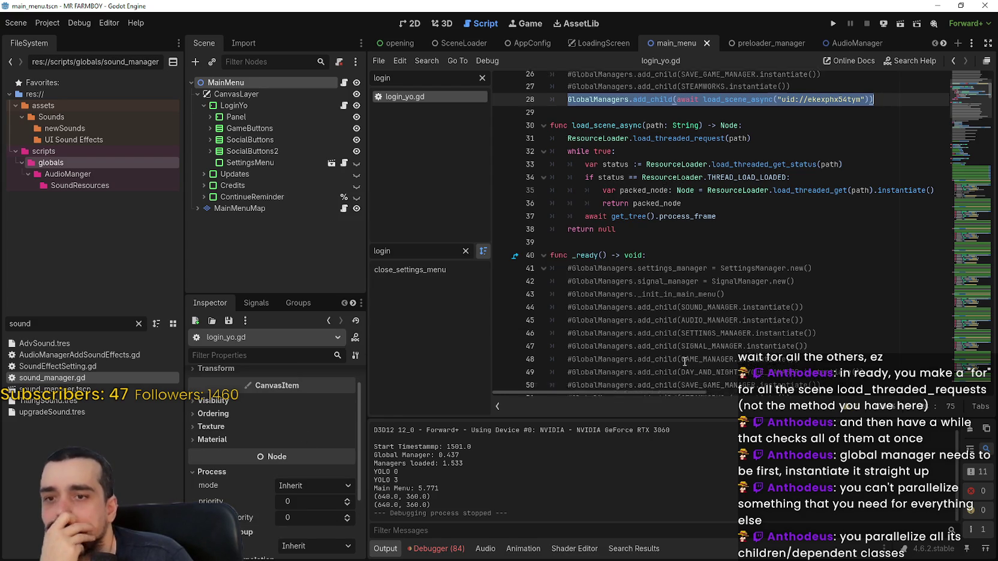
left_click(838, 334)
scroll(838, 334, "down", 2)
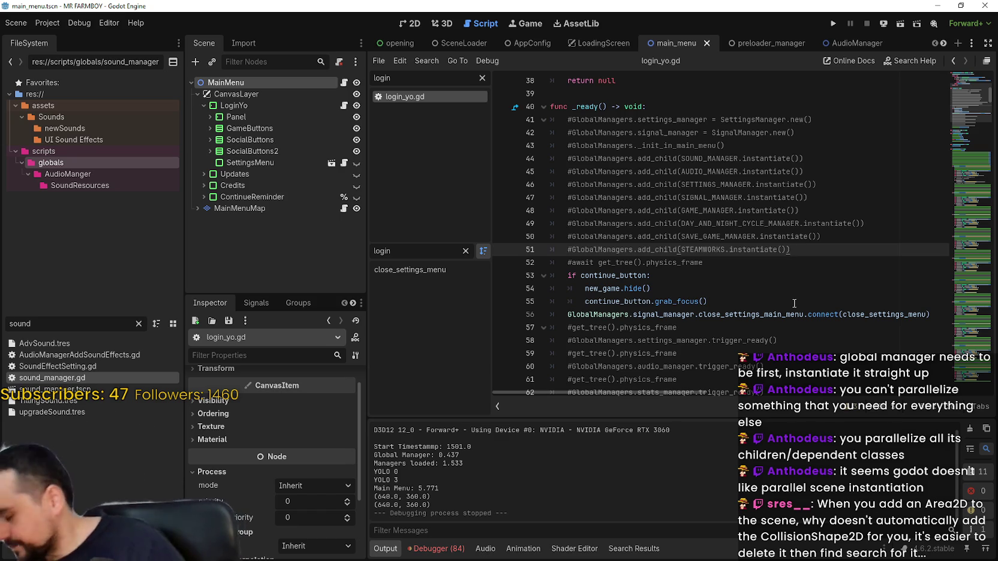
Step: Comment out line 28 with '#' and the load_scene_async function on lines 30–38
scroll(698, 286, "down", 3)
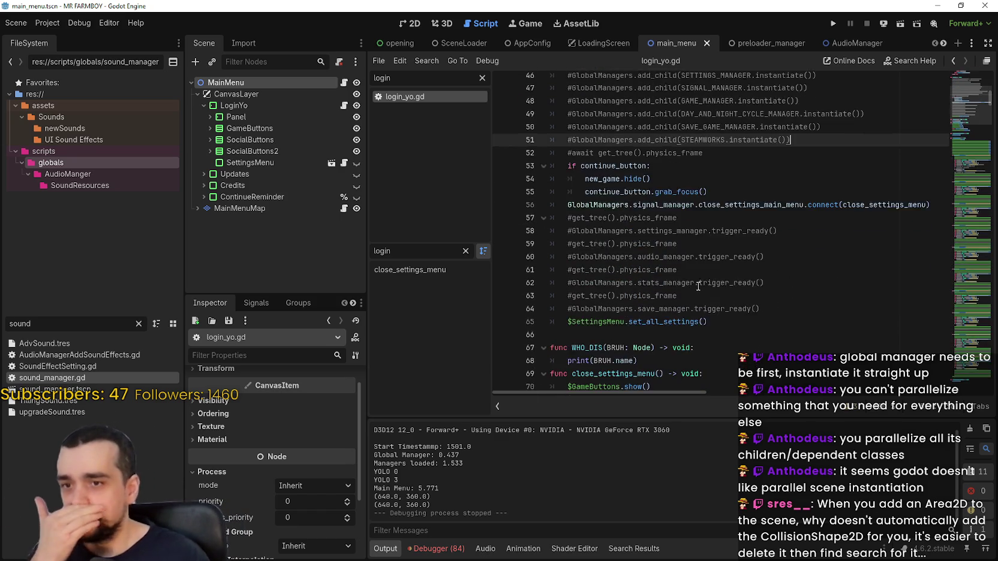
scroll(695, 283, "down", 3)
scroll(690, 275, "up", 8)
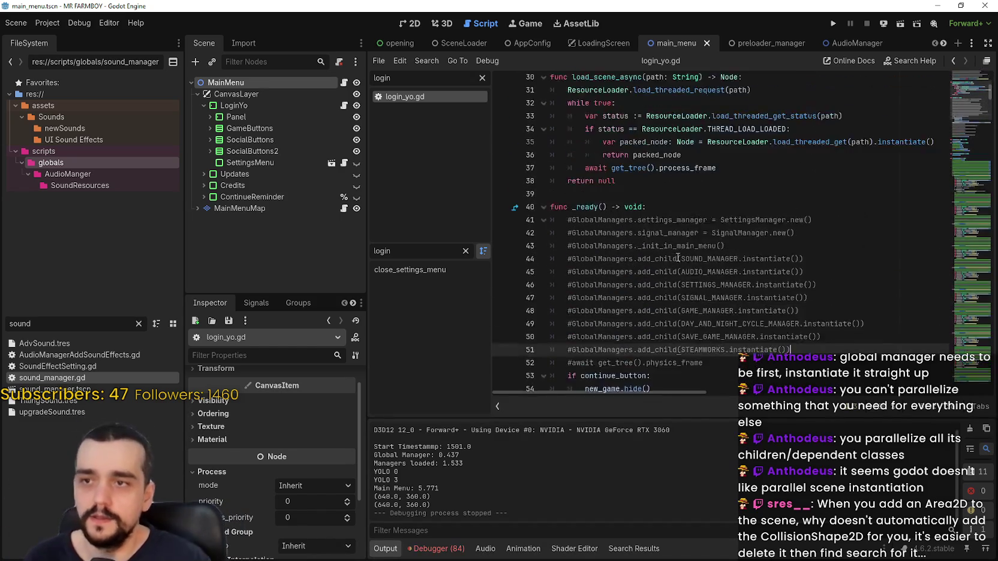
scroll(677, 257, "up", 4)
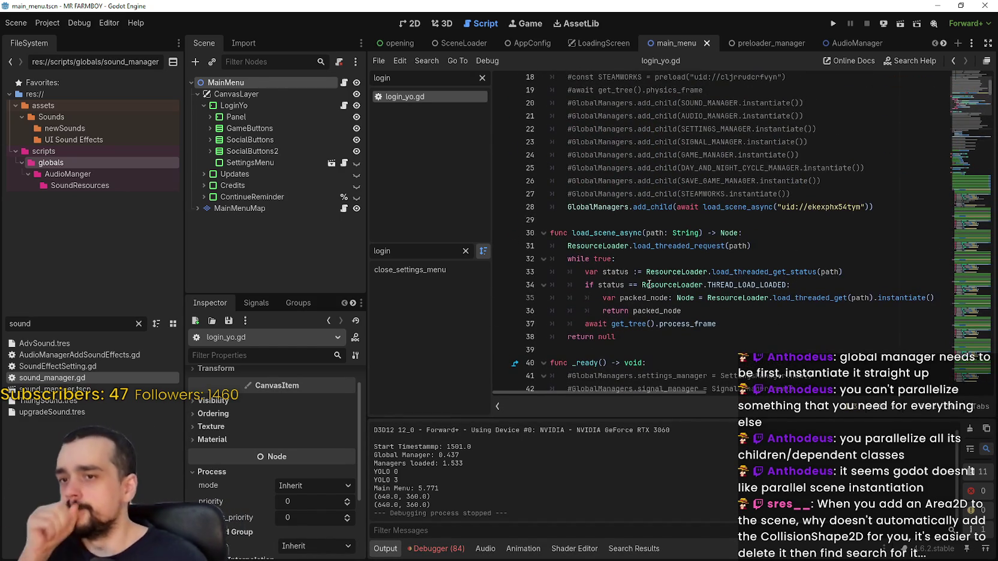
mouse_move(649, 284)
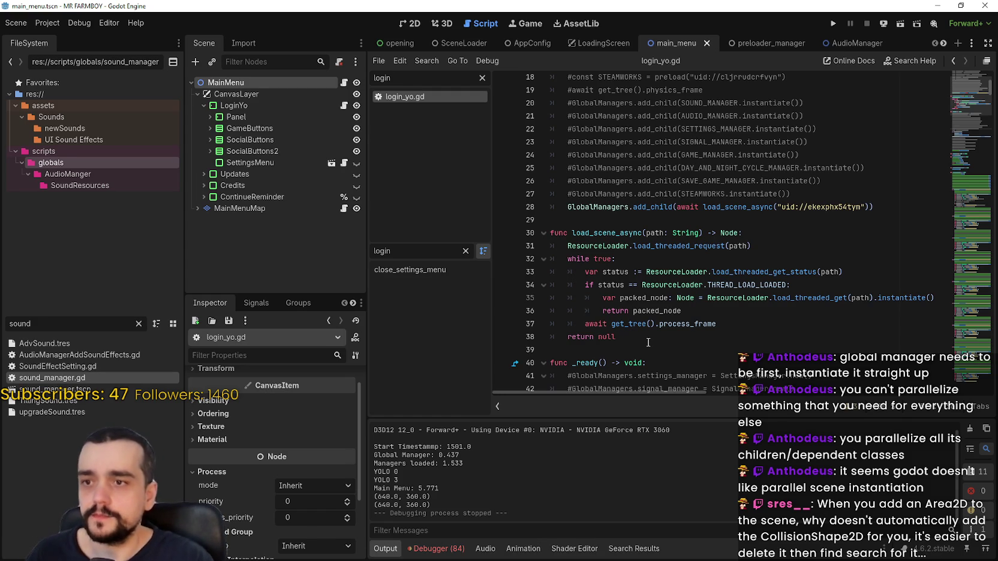
left_click_drag(648, 340, 538, 239)
left_click(570, 208)
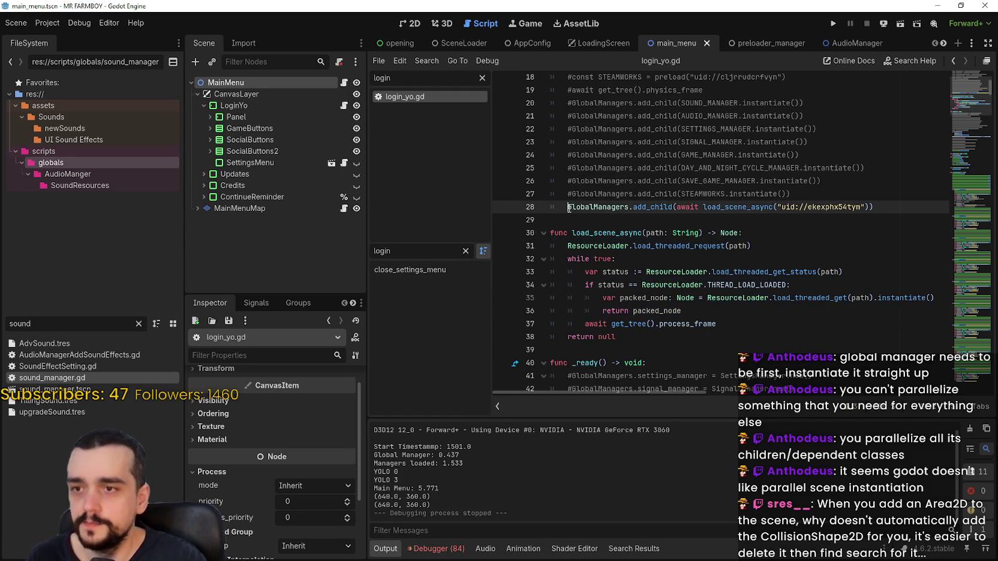
type("#")
left_click(613, 338)
left_click_drag(612, 337, 551, 234)
key("ctrl+k")
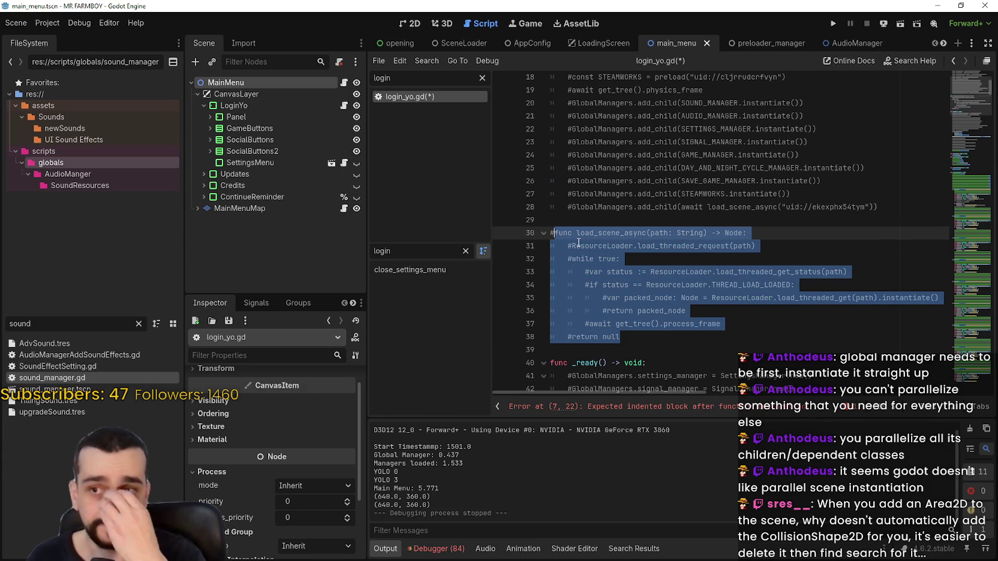
Step: Comment out the _init function header on line 7 of login_yo.gd
scroll(585, 244, "up", 4)
scroll(587, 245, "up", 2)
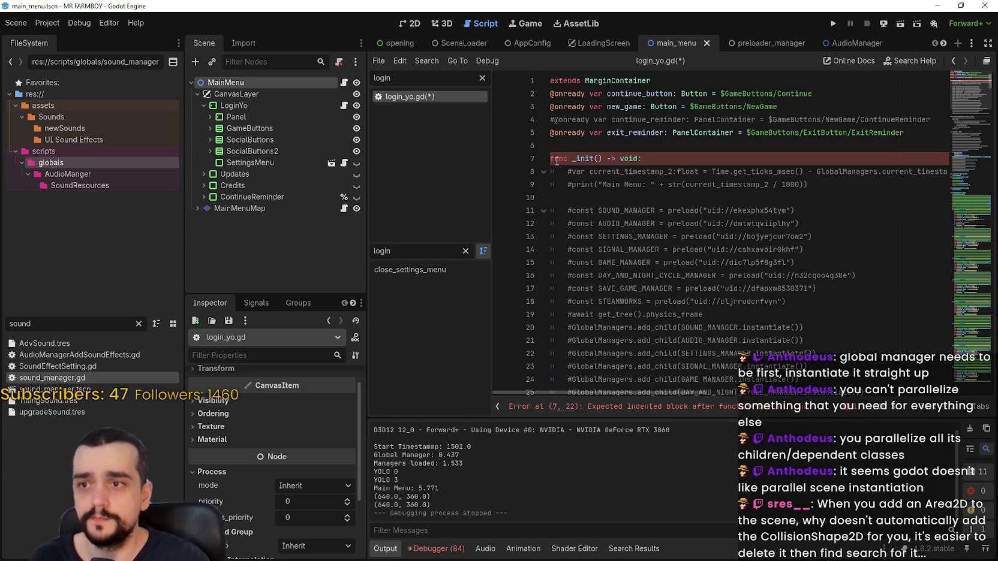
left_click(551, 159)
key("ctrl+k")
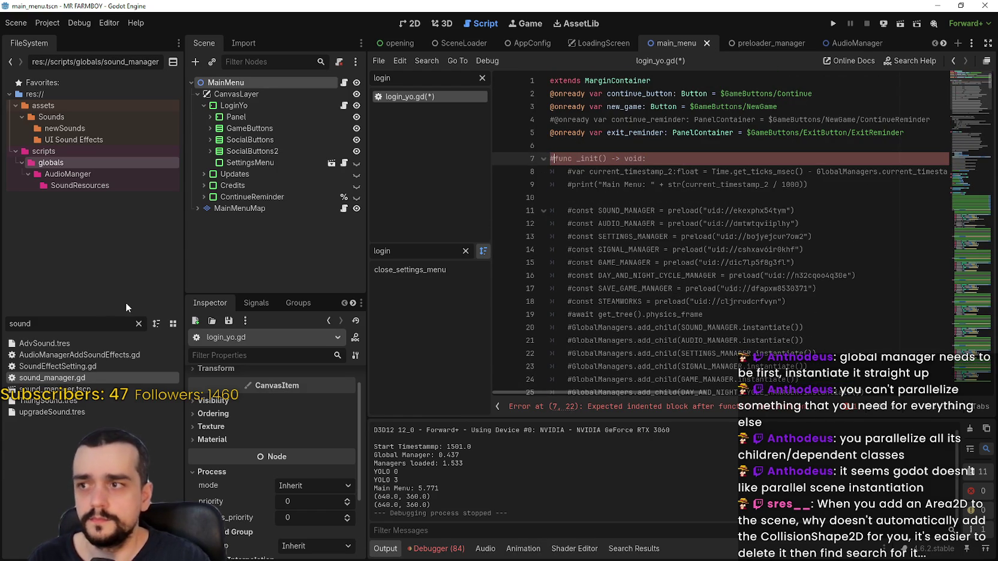
left_click_drag(34, 324, 2, 319)
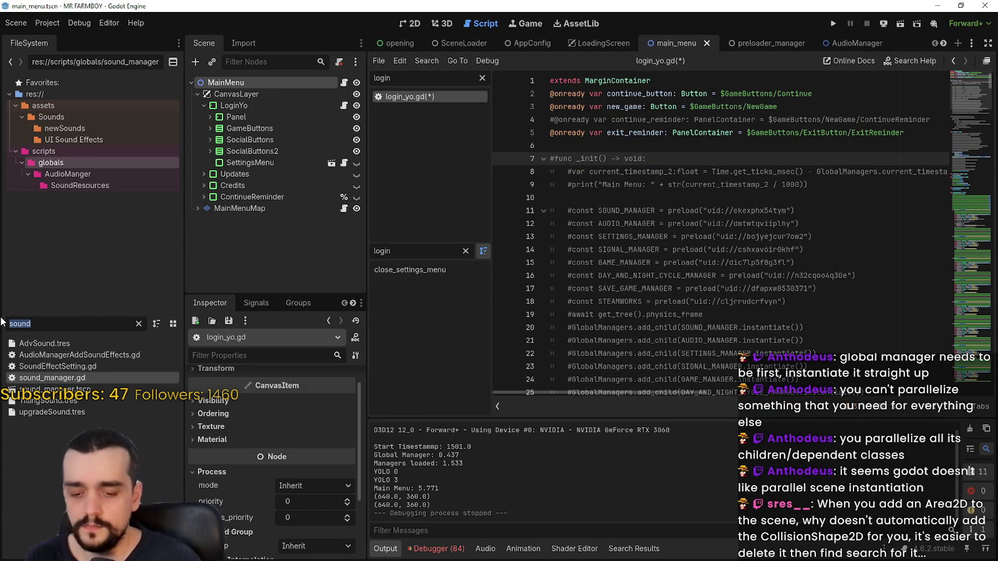
Step: Filter the FileSystem for 'global' and open global_managers.gd, scrolling to its end
type("gam")
key("BackSpace")
key("BackSpace")
type("lobal")
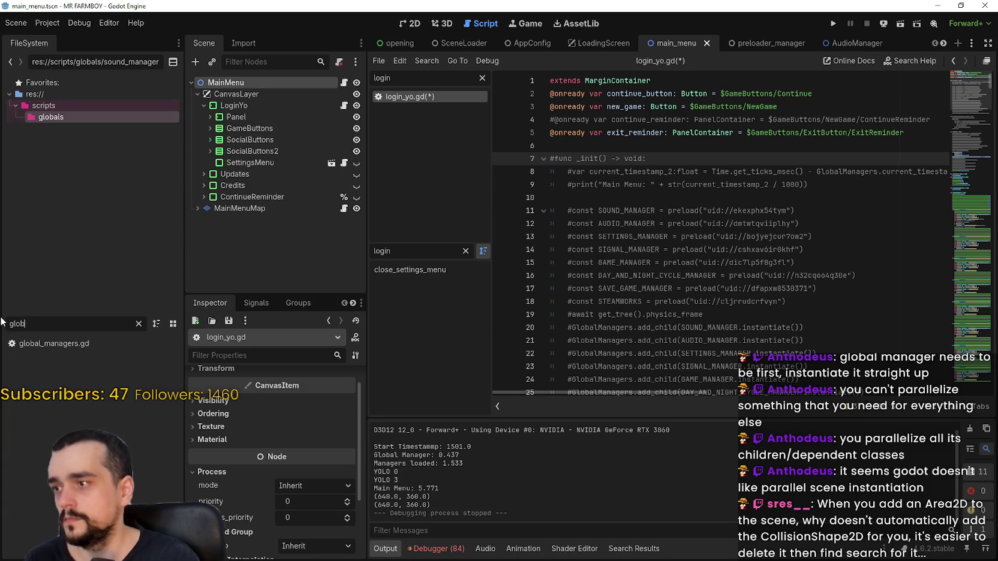
double_click(74, 343)
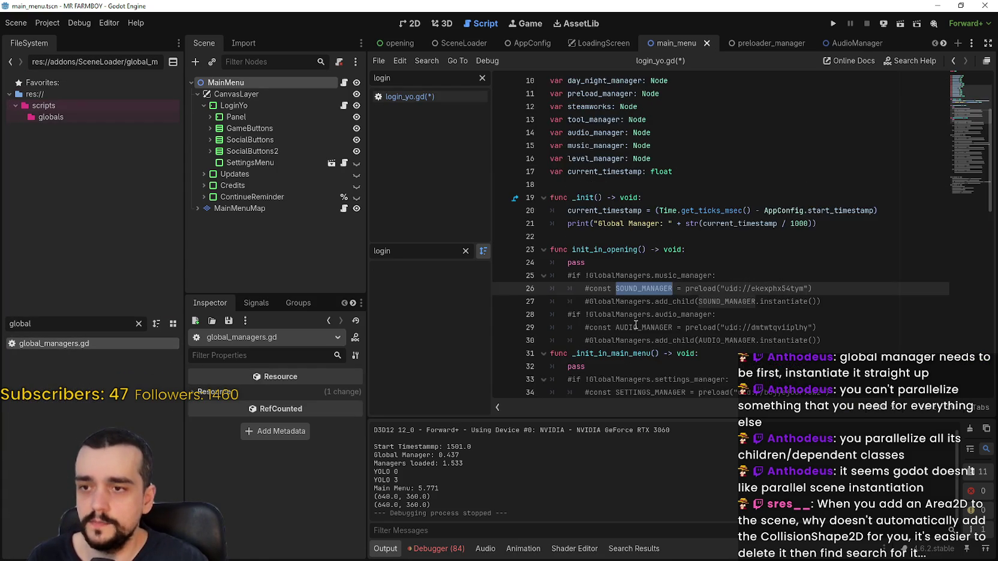
scroll(791, 246, "down", 5)
mouse_move(956, 163)
left_mouse_down()
mouse_move(960, 207)
mouse_move(948, 115)
left_mouse_up()
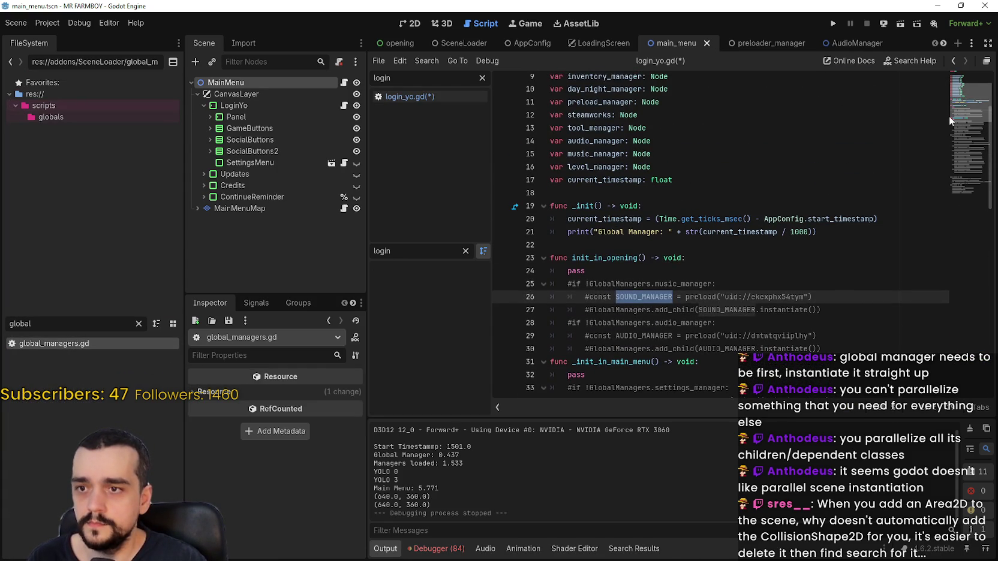
mouse_move(949, 150)
left_mouse_down()
mouse_move(959, 187)
mouse_move(897, 224)
left_mouse_up()
scroll(898, 223, "down", 1)
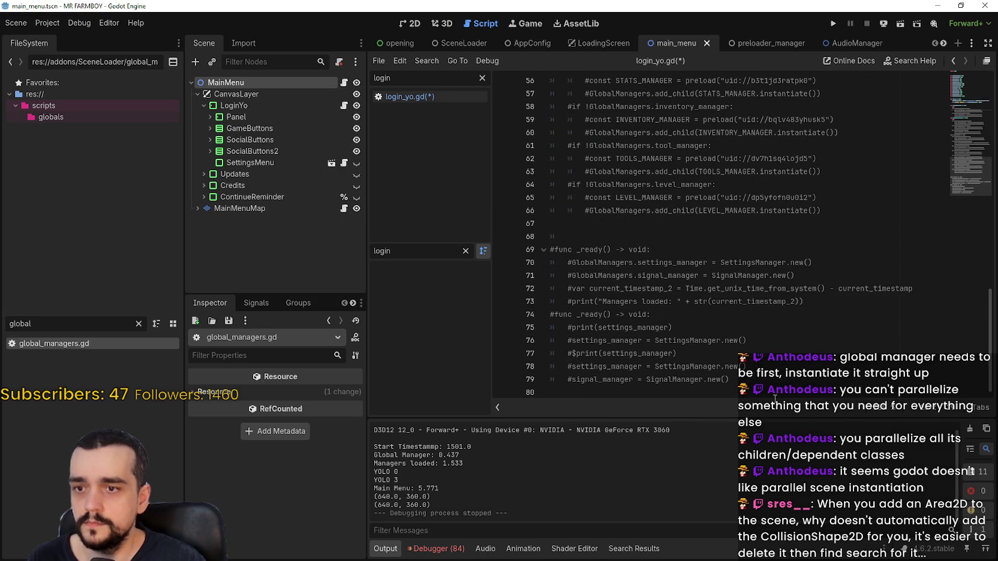
mouse_move(751, 384)
left_mouse_down()
mouse_move(725, 332)
mouse_move(551, 269)
left_mouse_up()
Step: Paste the load_scene_async helper below _init in global_managers.gd and save it
key("ctrl+v")
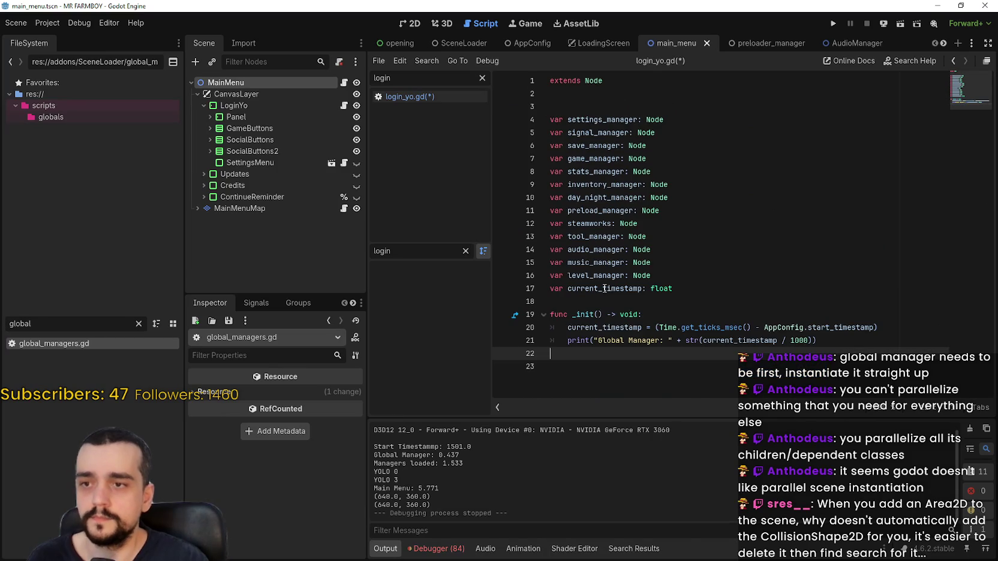
left_click(840, 274)
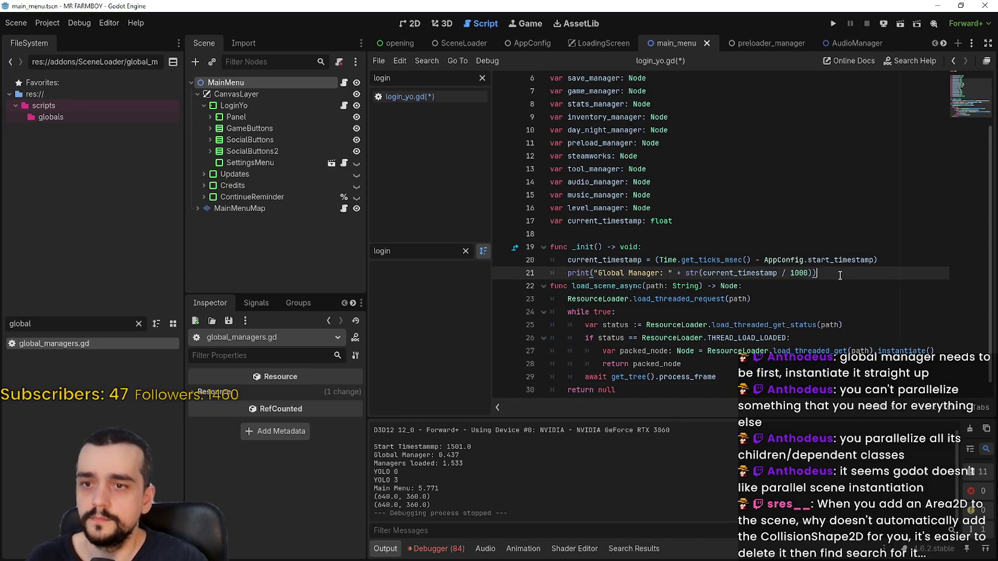
key("Return")
left_click_drag(611, 366, 733, 363)
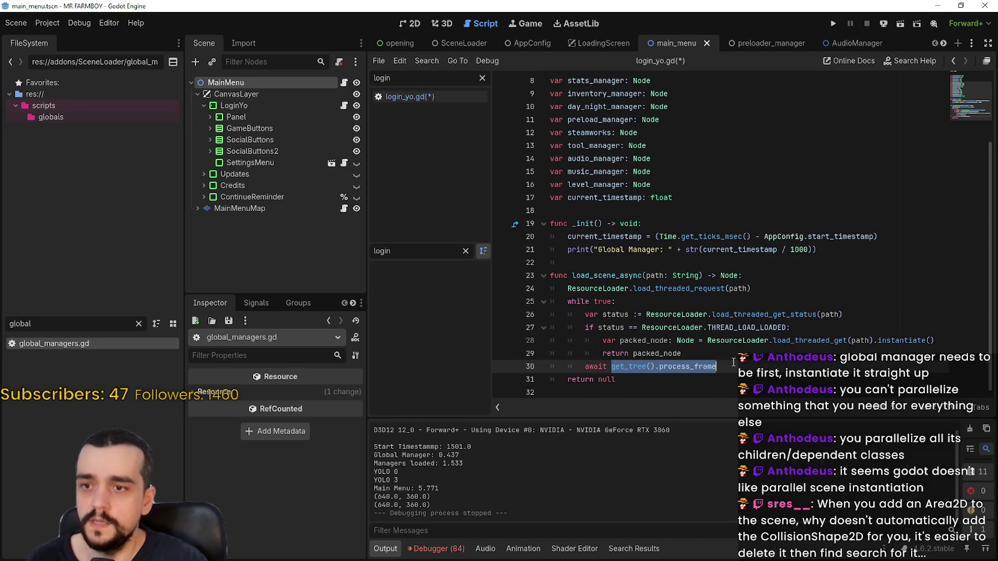
left_click(683, 289)
key("ctrl+s")
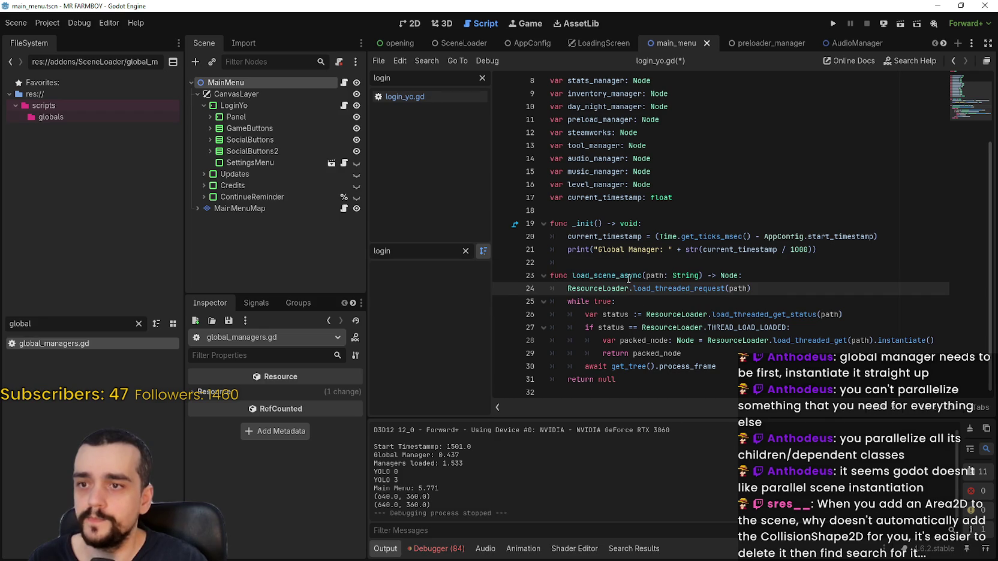
Step: Reopen main_menu.gd from the MainMenu node's script icon
double_click(629, 276)
left_click(620, 262)
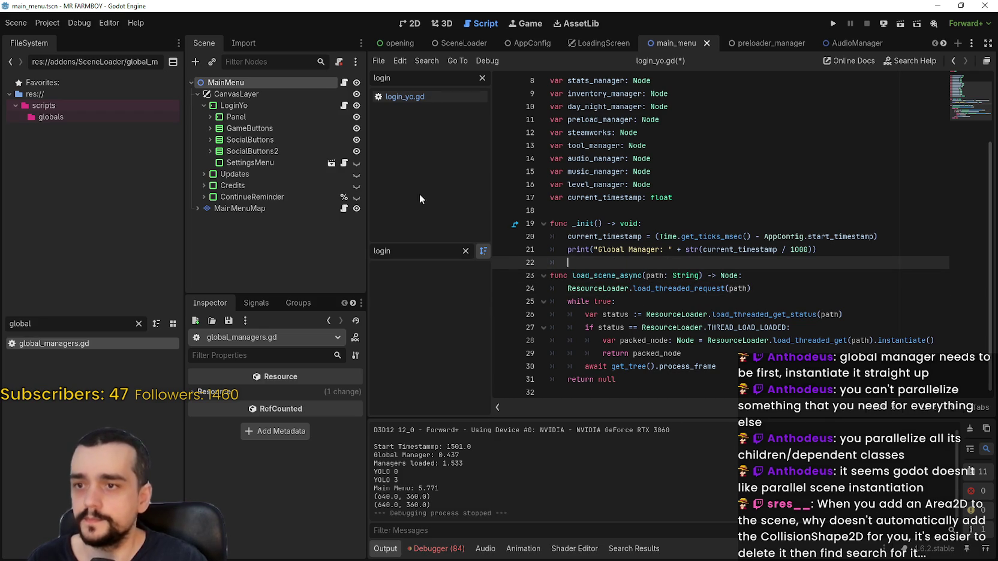
left_click(344, 82)
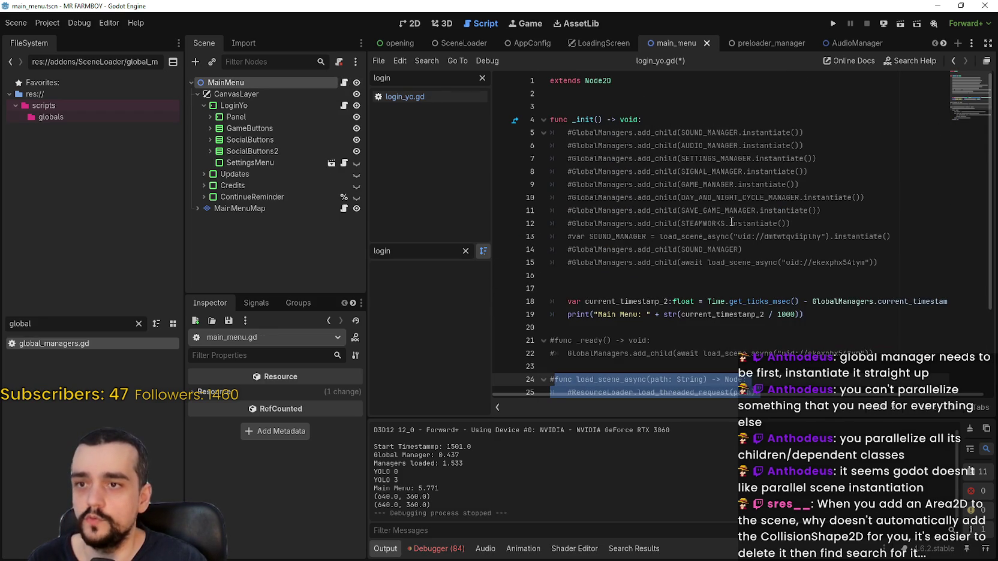
Step: Uncomment line 15 and change its call to GlobalManagers.load_scene_async, removing the extra blank line
left_click(571, 262)
key("BackSpace")
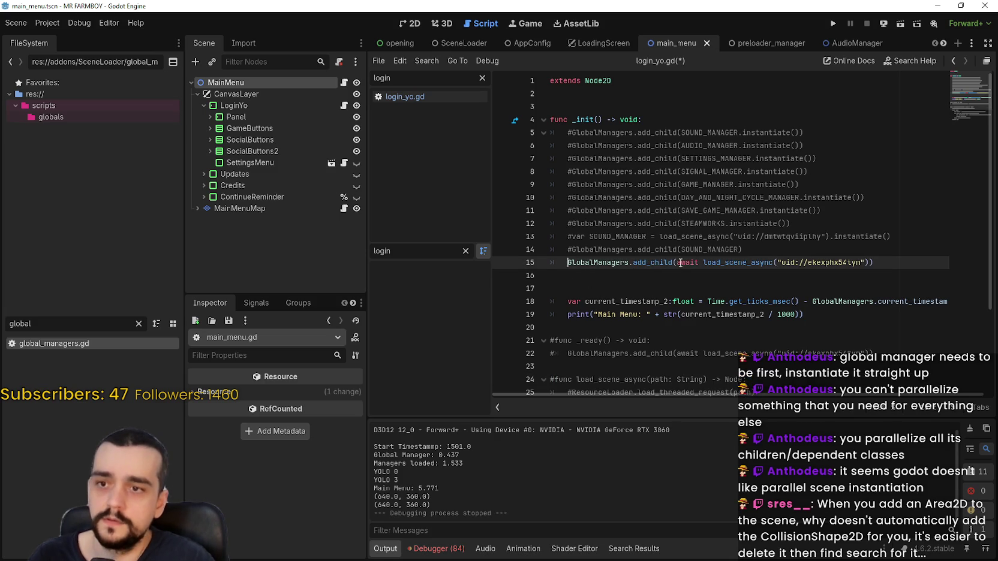
double_click(730, 262)
left_click(710, 262)
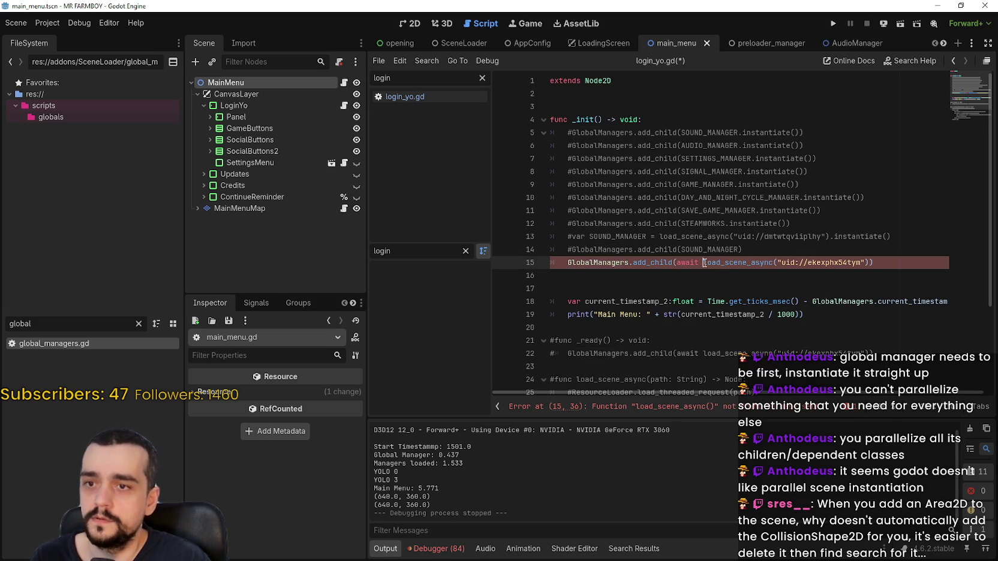
type("GlobalManagers")
type(".")
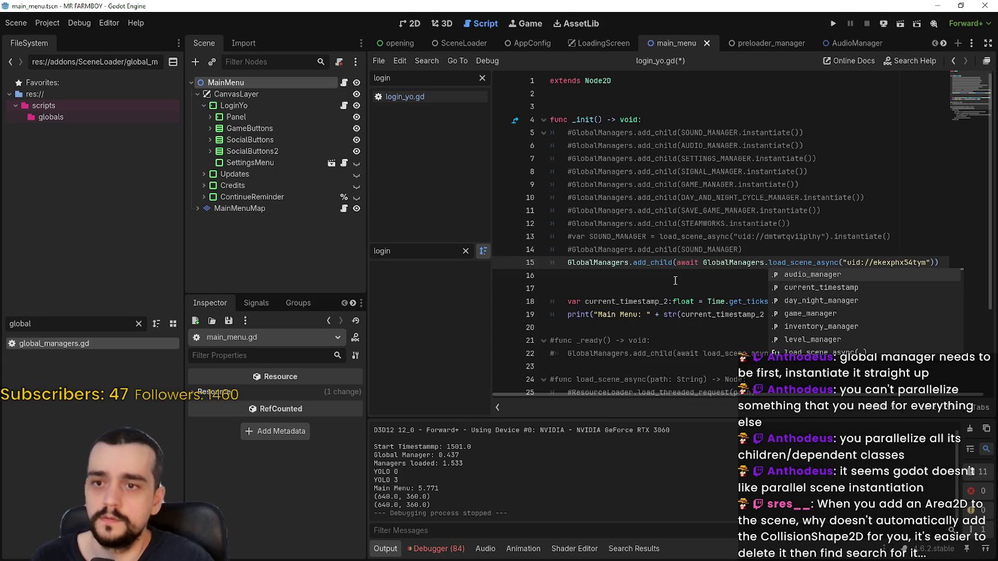
left_click(678, 277)
scroll(675, 281, "down", 1)
scroll(675, 280, "down", 2)
key("Down")
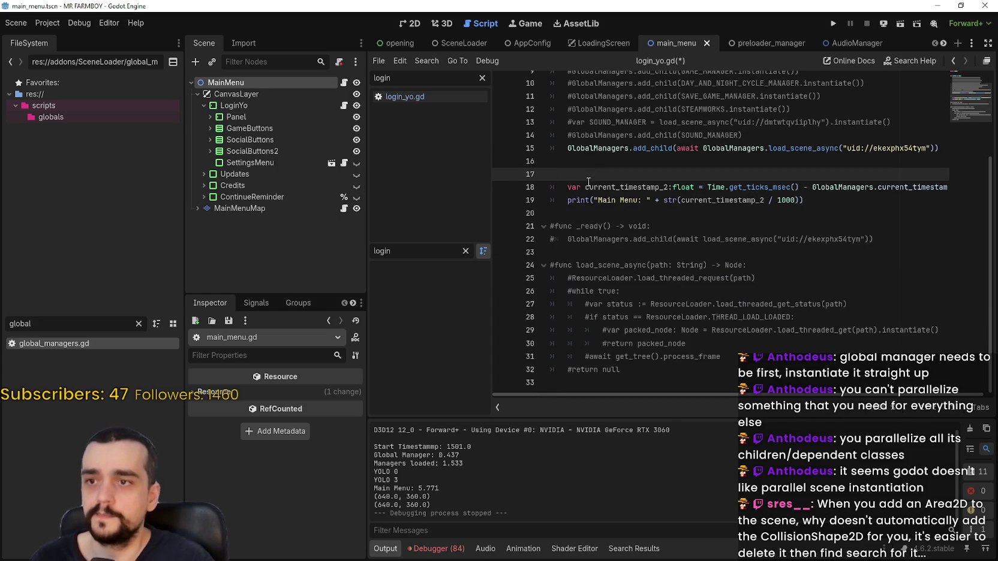
key("BackSpace")
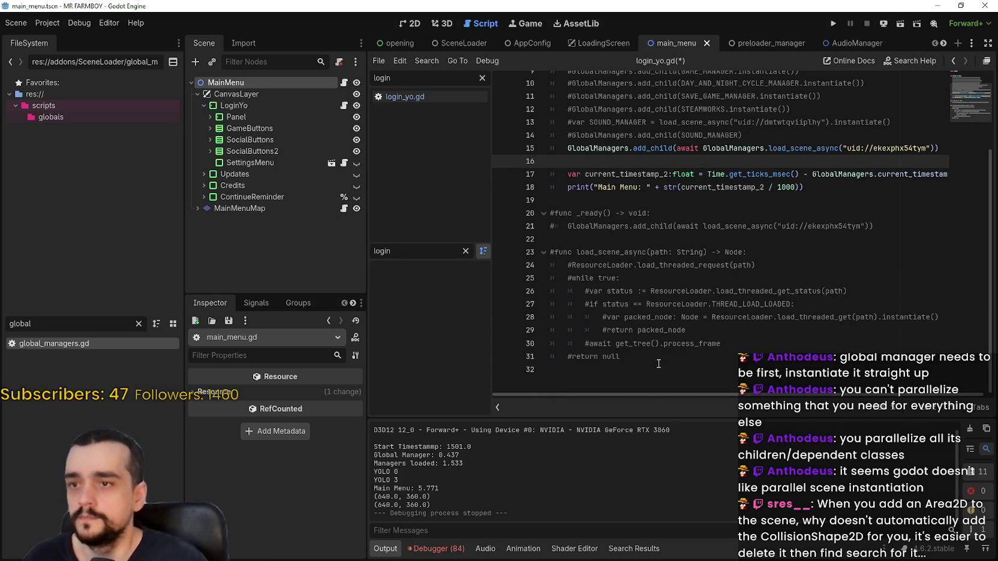
Step: Delete the old commented-out loader code and run the game
mouse_move(660, 359)
left_mouse_down()
mouse_move(554, 234)
mouse_move(552, 200)
left_mouse_up()
key("BackSpace")
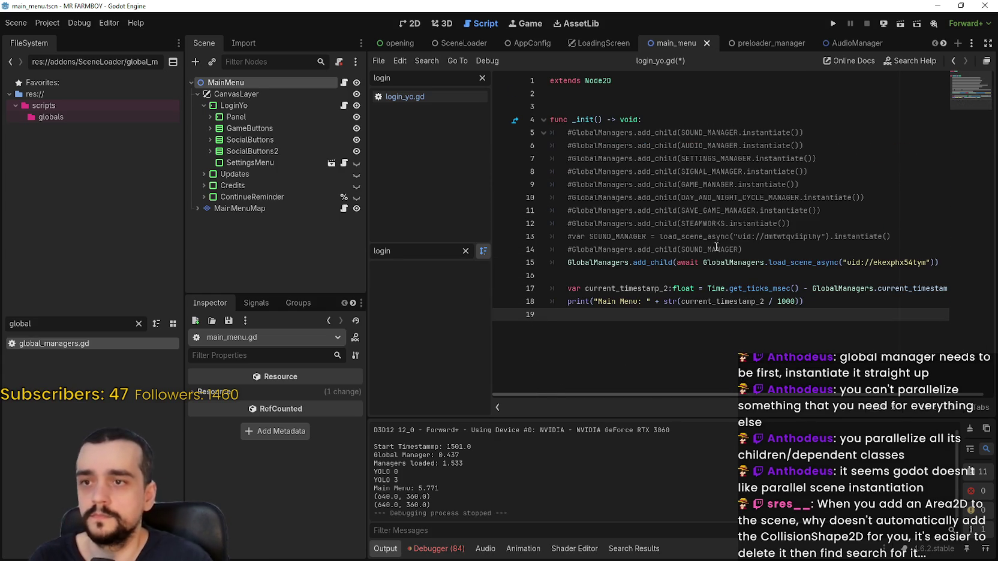
left_click(874, 245)
left_click(833, 23)
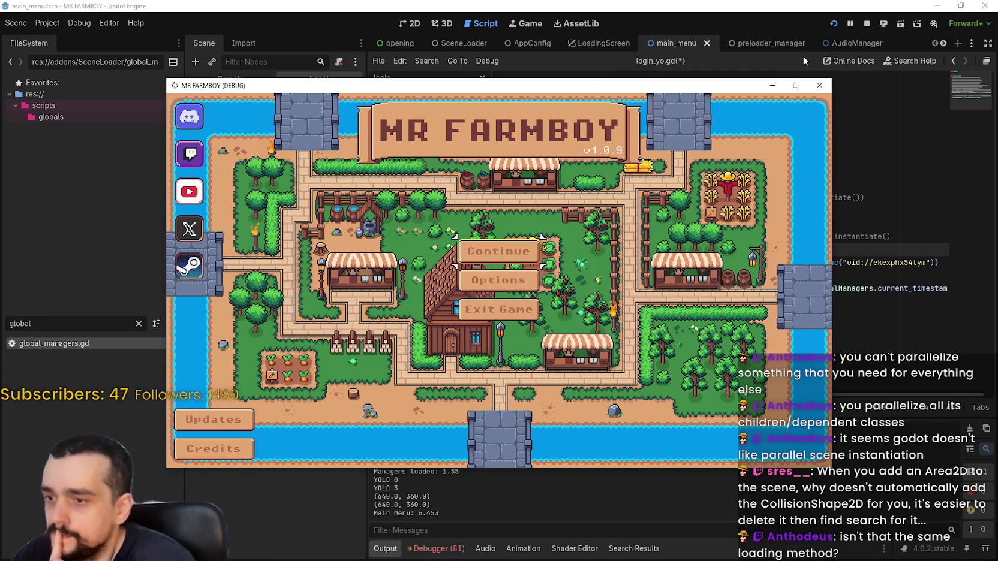
Step: Inspect the live GlobalManagers node's mostly null members in the Remote tree, then open global_managers.gd
left_click(336, 66)
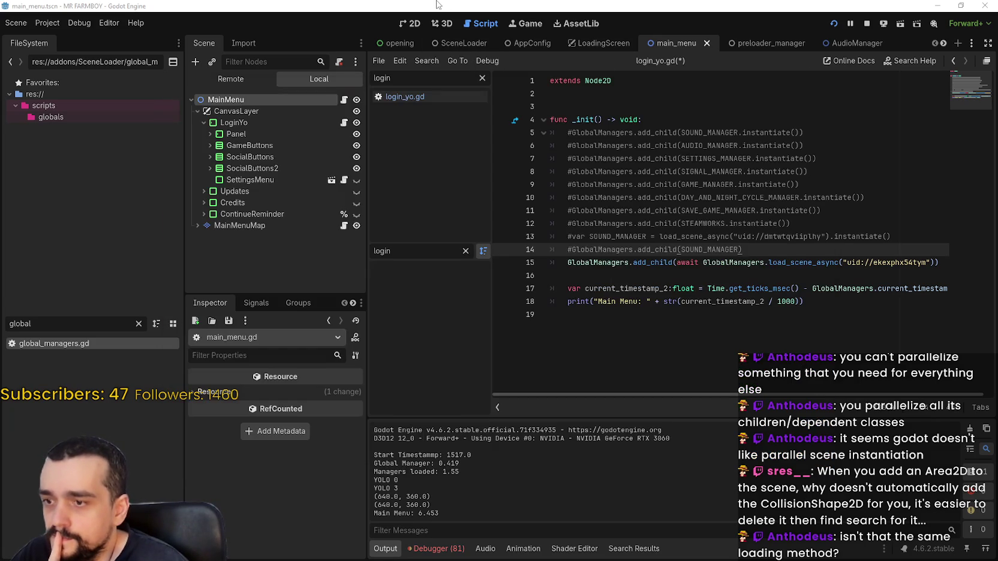
left_click(251, 78)
left_click(242, 156)
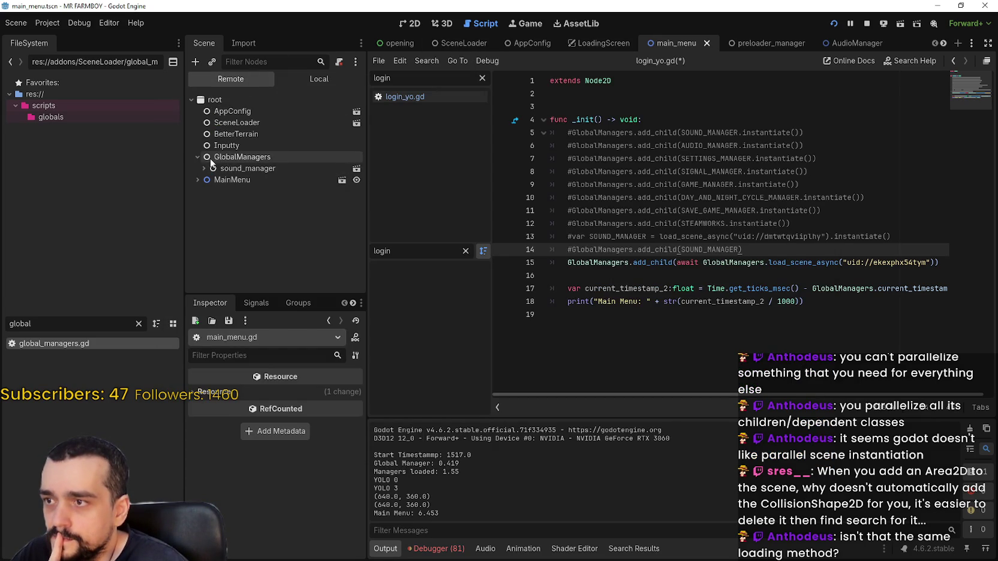
scroll(283, 438, "down", 3)
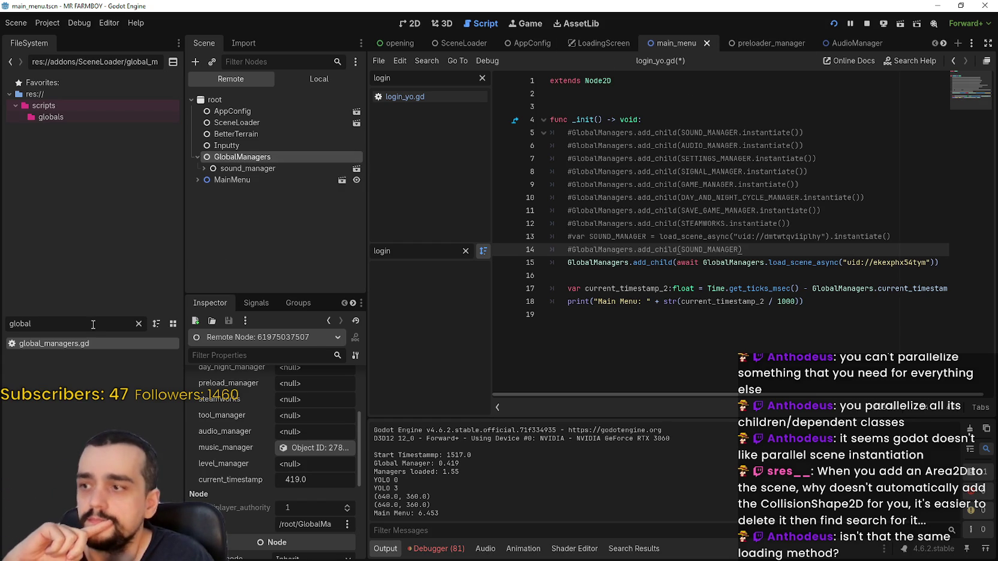
double_click(72, 343)
left_click_drag(611, 366, 717, 366)
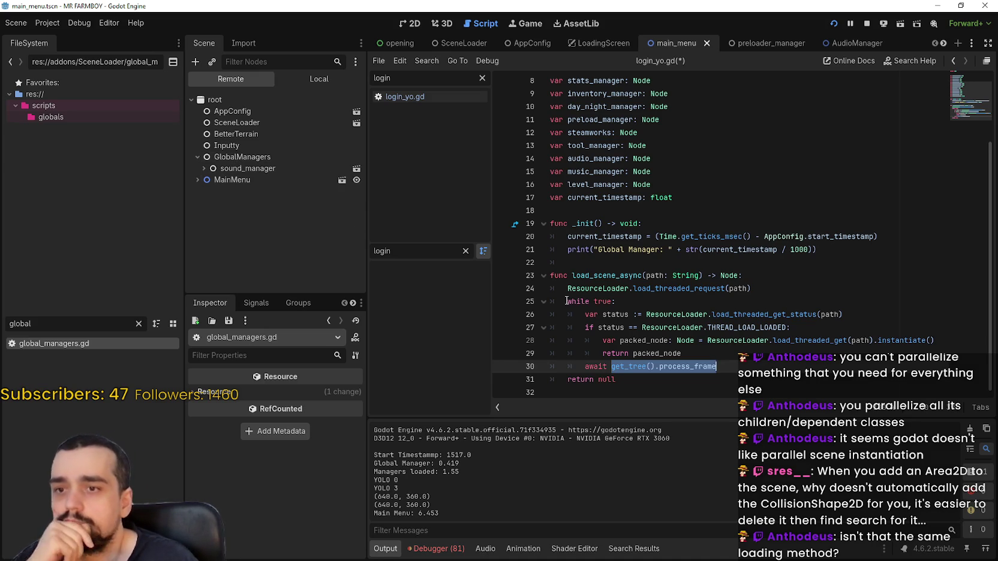
Step: Scroll through the open script tabs, switch the Scene dock back to Local, and reopen main_menu.gd at line 15
left_click(664, 262)
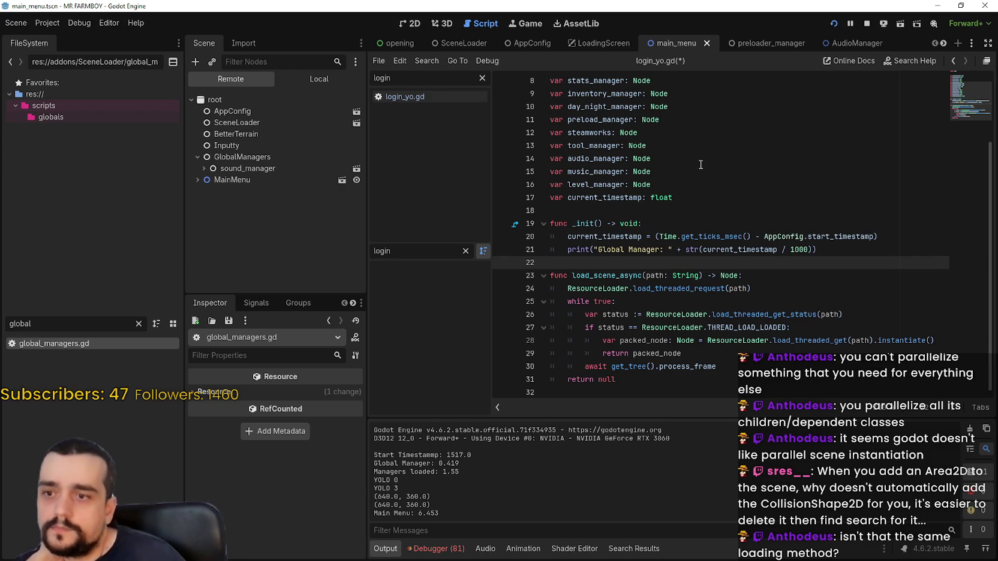
left_click(944, 45)
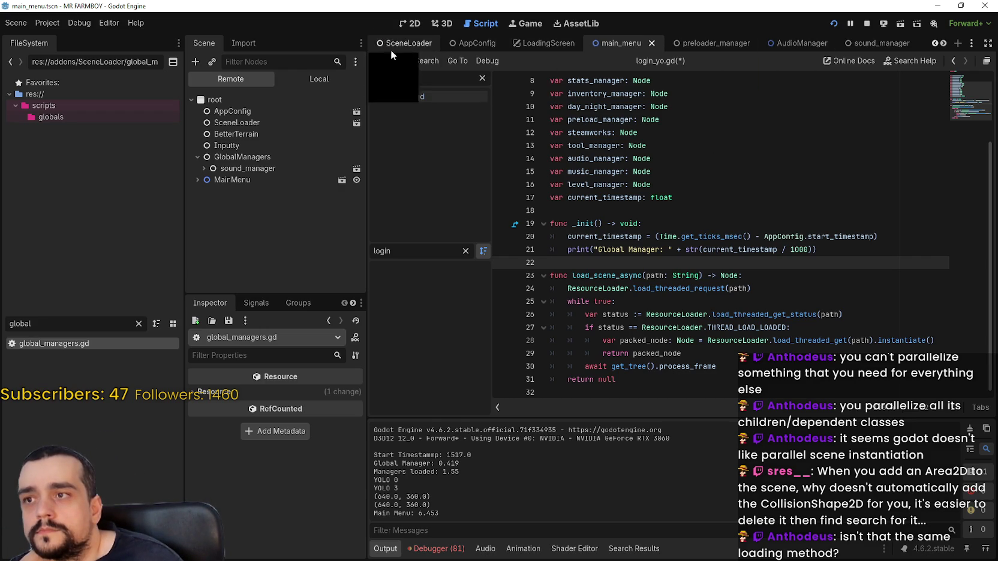
left_click(940, 44)
left_click(940, 45)
left_click(940, 45)
left_click(941, 45)
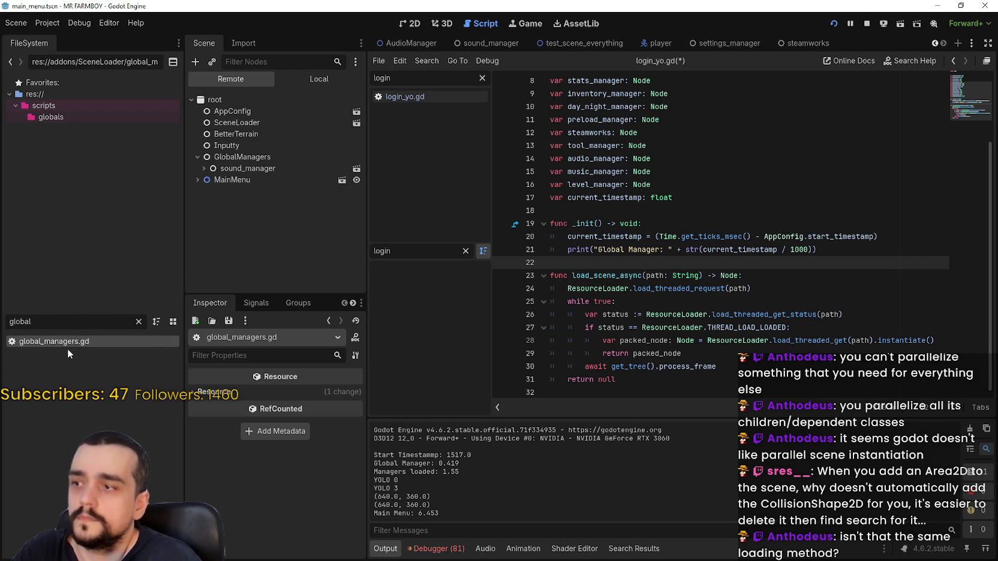
left_click(933, 43)
left_click(933, 43)
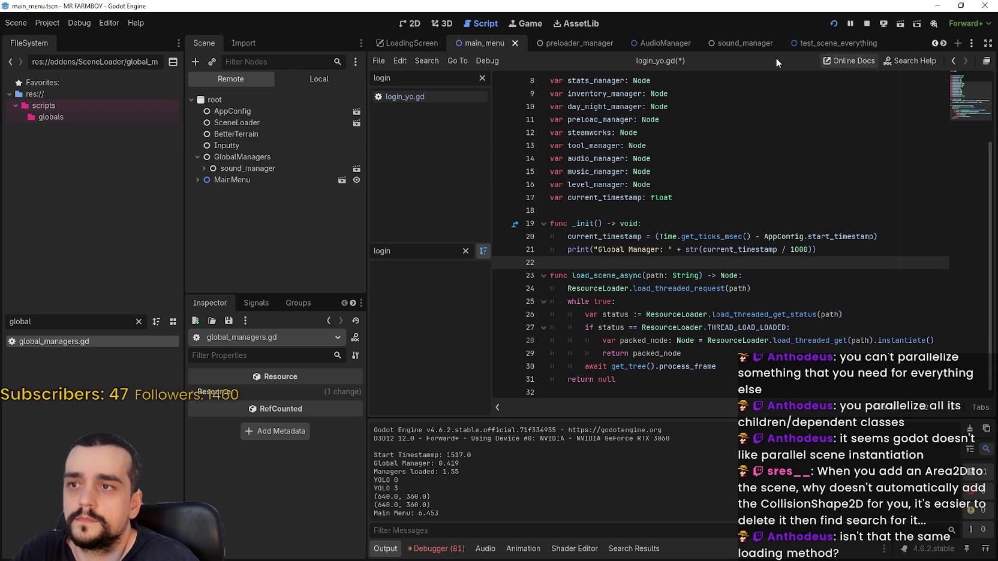
left_click(337, 84)
left_click(343, 99)
left_click(738, 313)
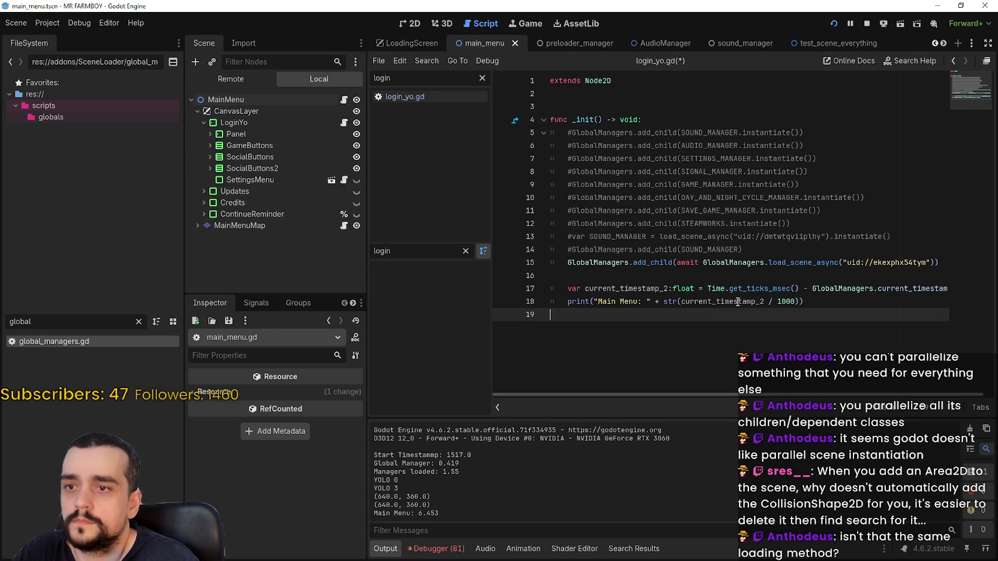
left_click(900, 288)
left_click(939, 263)
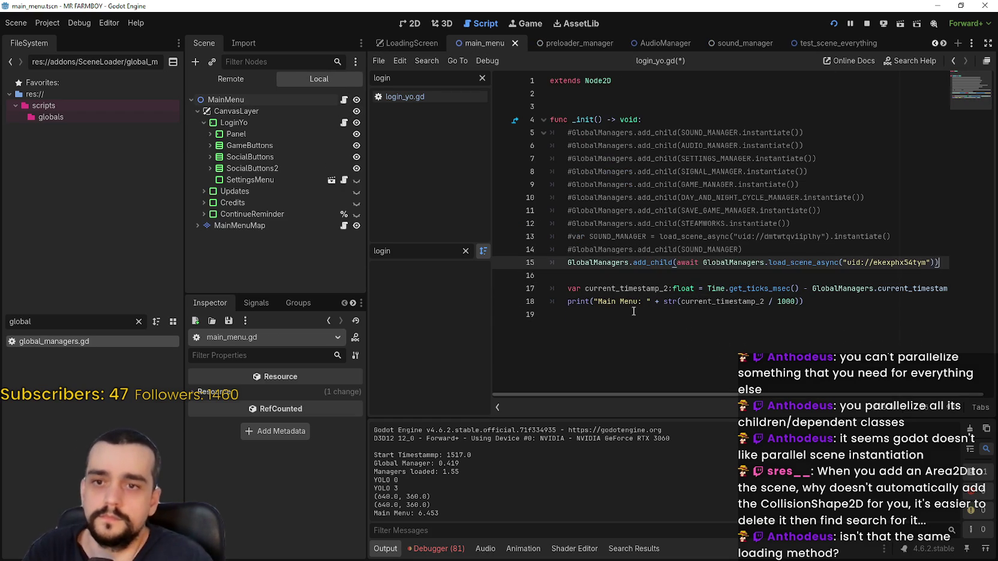
Step: Duplicate the GlobalManagers.load_scene_async line 15 onto a new line 16
key("Return")
type("audio")
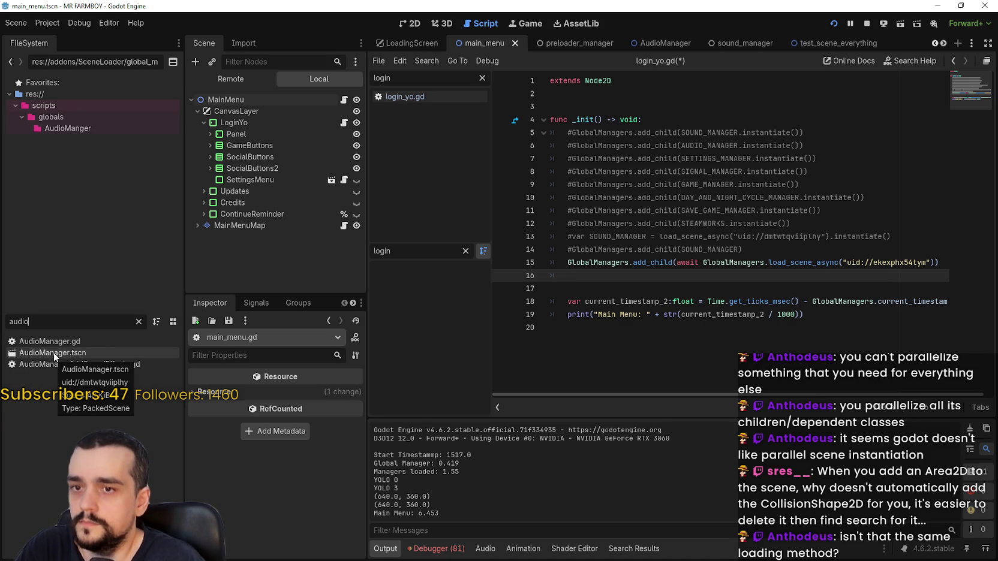
triple_click(567, 269)
key("ctrl+c")
left_click(588, 277)
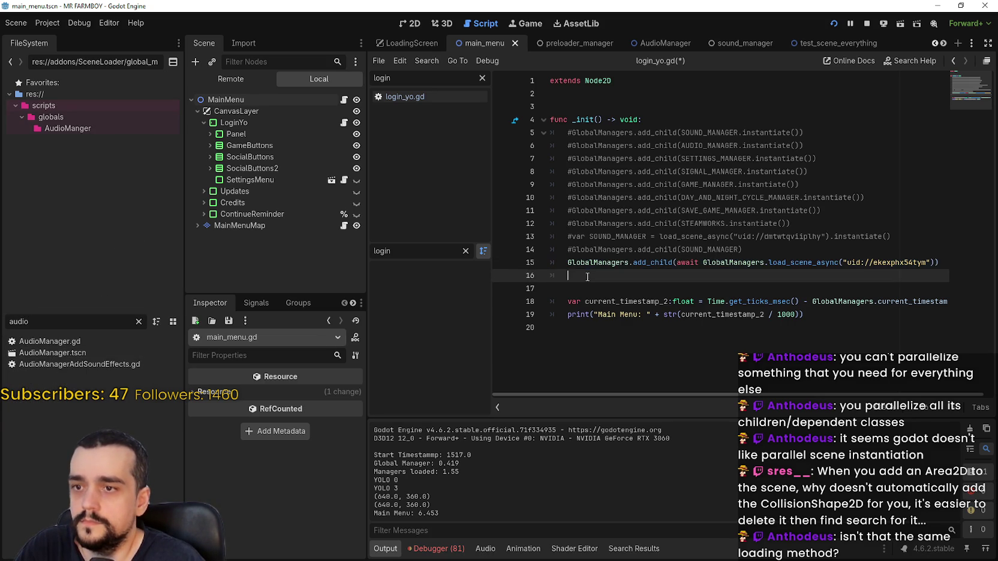
key("ctrl+v")
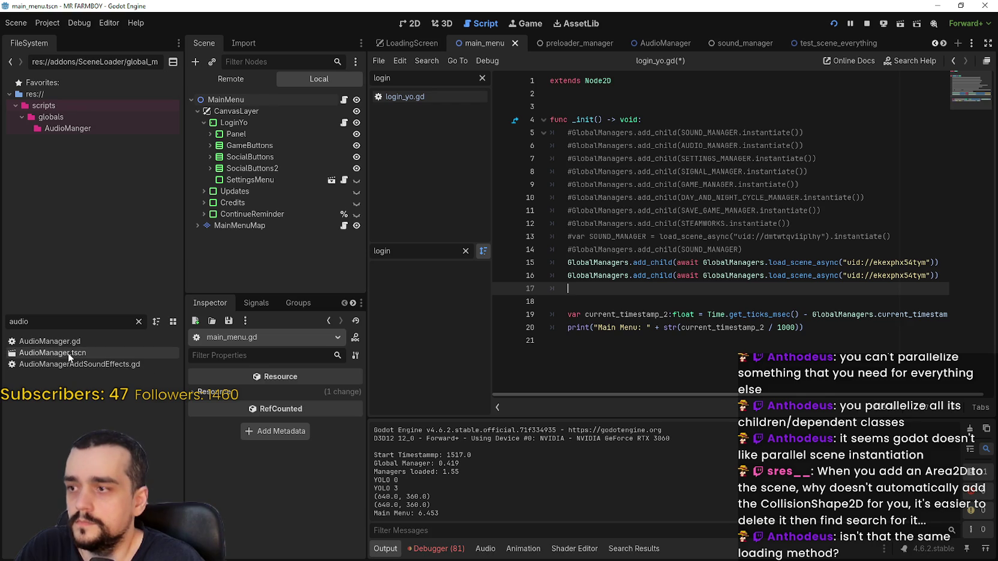
Step: Replace line 16's UID with AudioManager.tscn's UID (uid://dmtwtqviiplhy), then stop the game
mouse_move(67, 352)
left_mouse_down()
mouse_move(626, 355)
mouse_move(870, 282)
mouse_move(372, 342)
mouse_move(91, 358)
left_mouse_up()
right_click(91, 358)
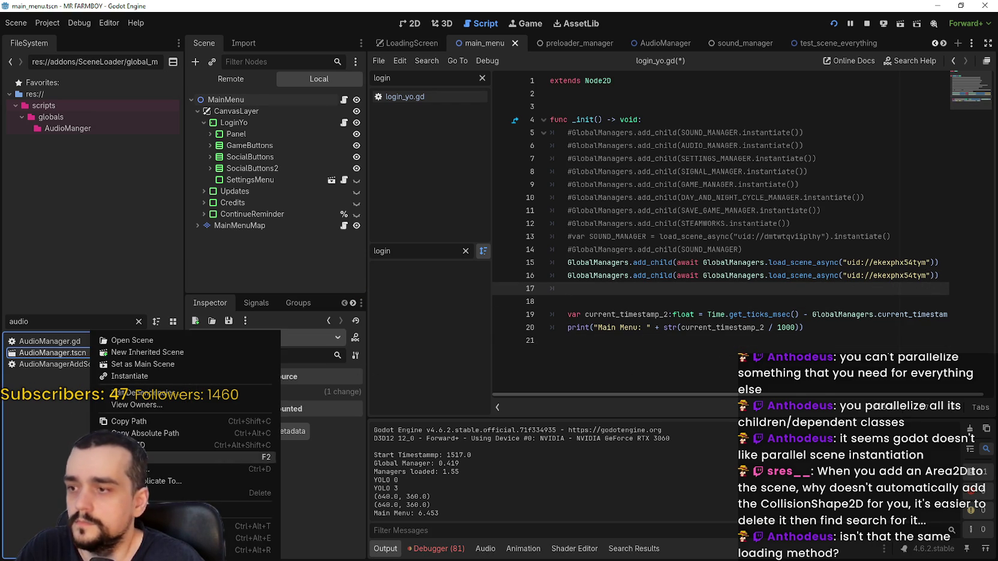
left_click(276, 418)
left_click_drag(847, 275, 928, 275)
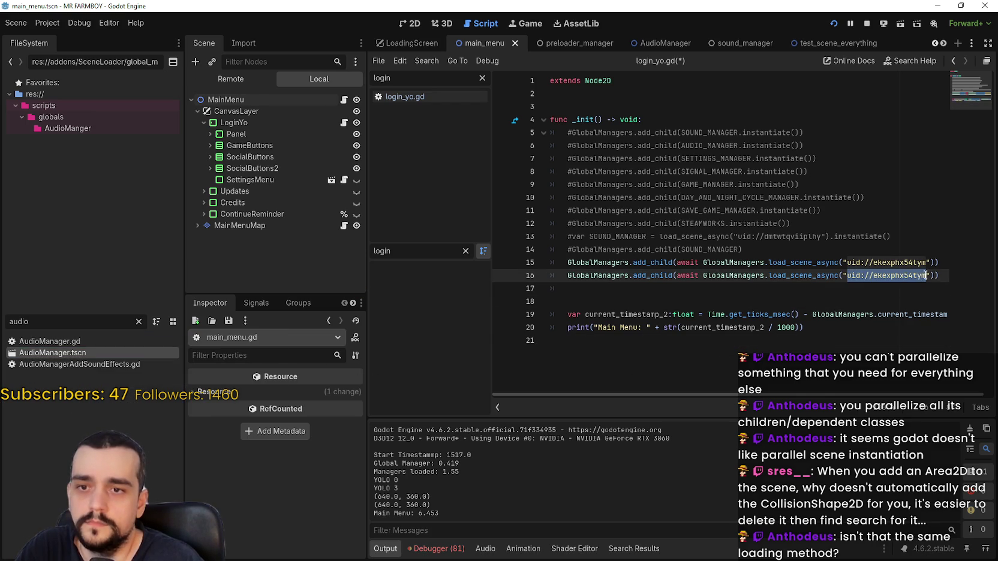
type("uid://dmtwtqviiplhy")
left_click(884, 286)
left_click(868, 23)
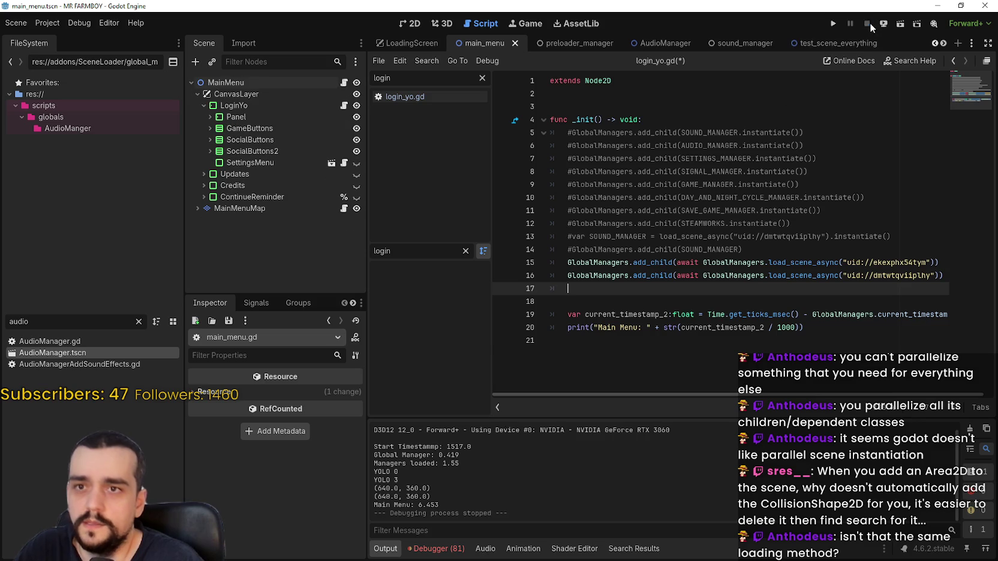
Step: Rerun the game with F5 and return to the editor to see AudioManager under GlobalManagers
key("F5")
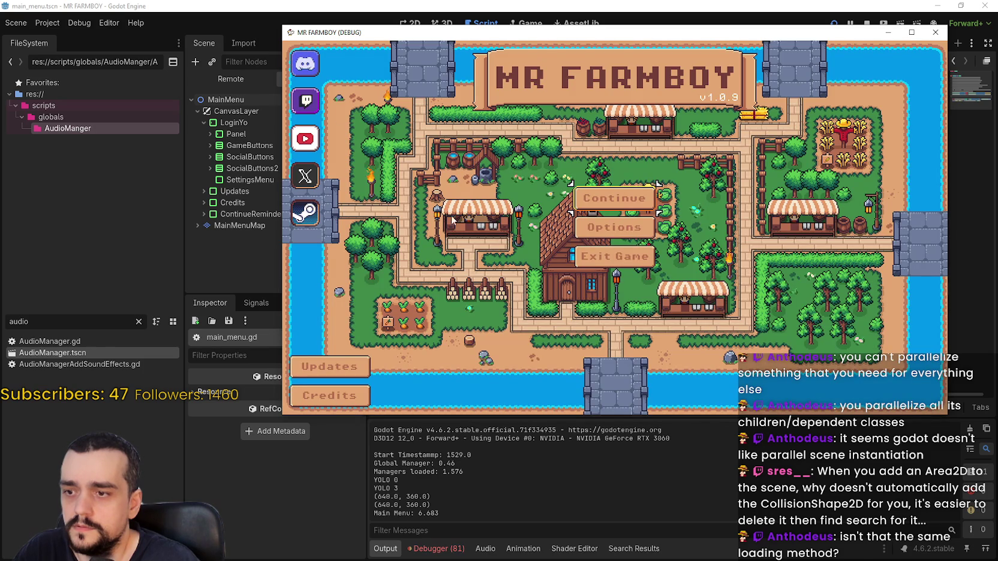
left_click(190, 78)
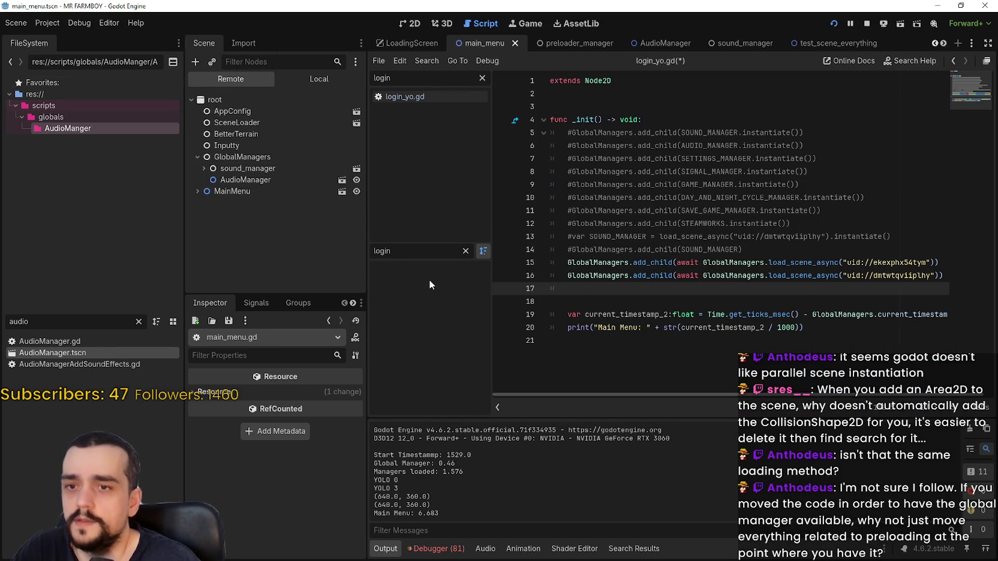
Step: Clear the FileSystem filter and paste five copies of the manager-loading line below line 16
left_click(72, 325)
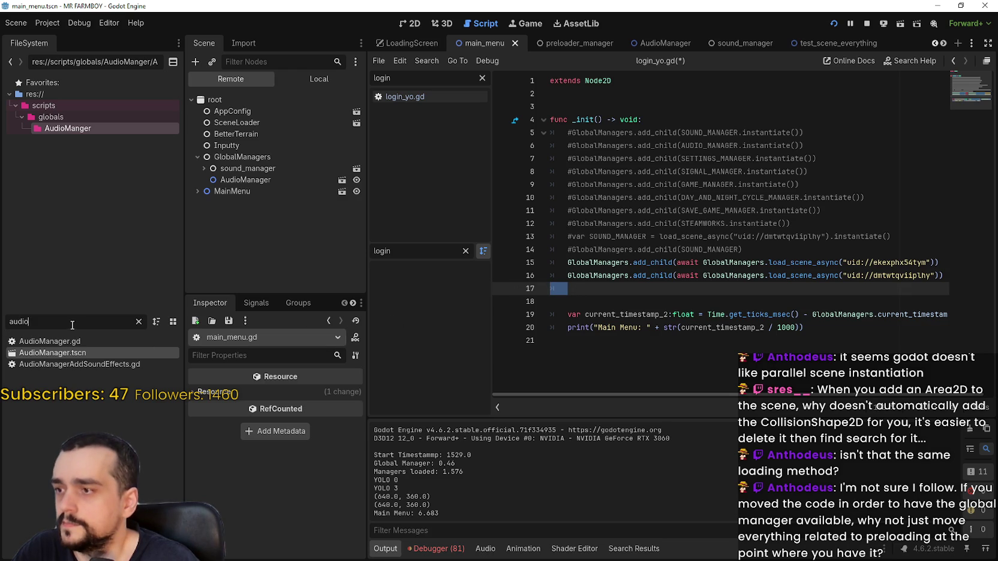
key("BackSpace")
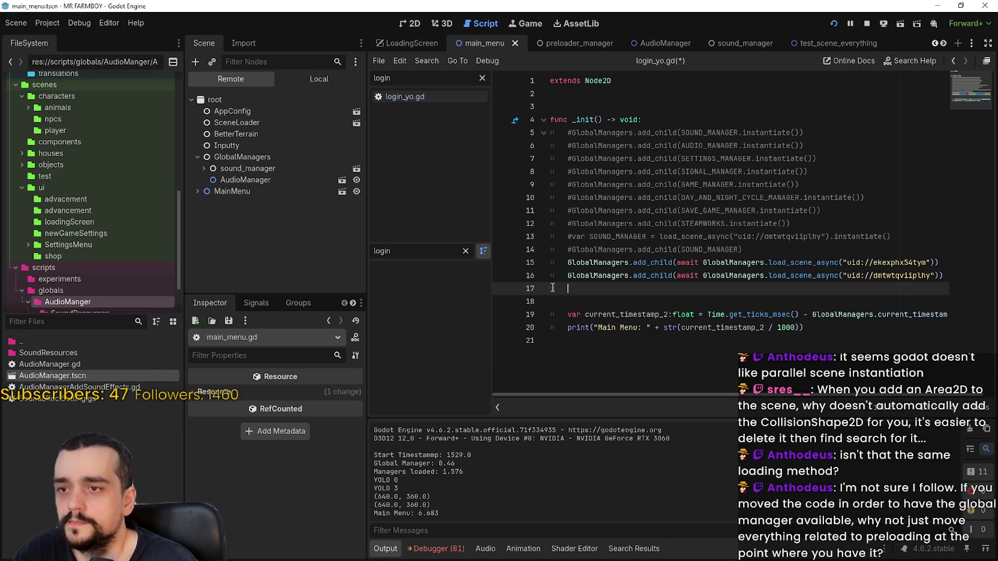
key("shift+Up")
key("shift+Home")
key("ctrl+c")
left_click(579, 294)
key("ctrl+v")
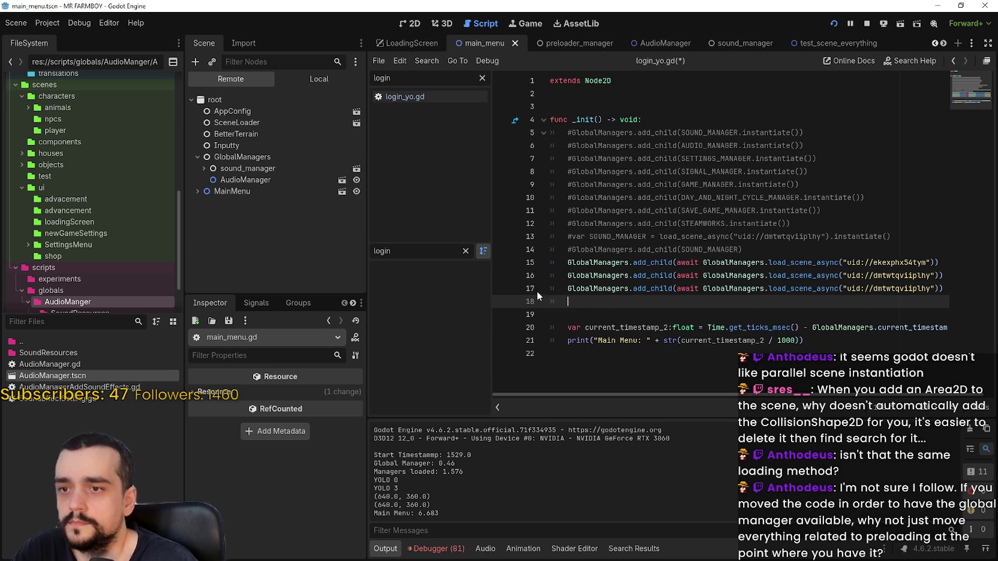
key("ctrl+v")
key("ctrl+v")
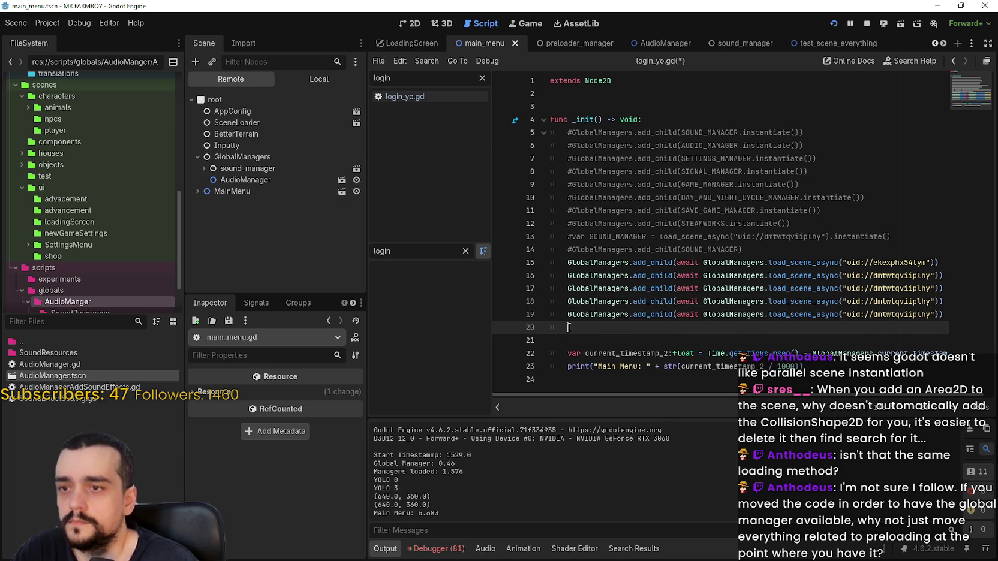
key("ctrl+v")
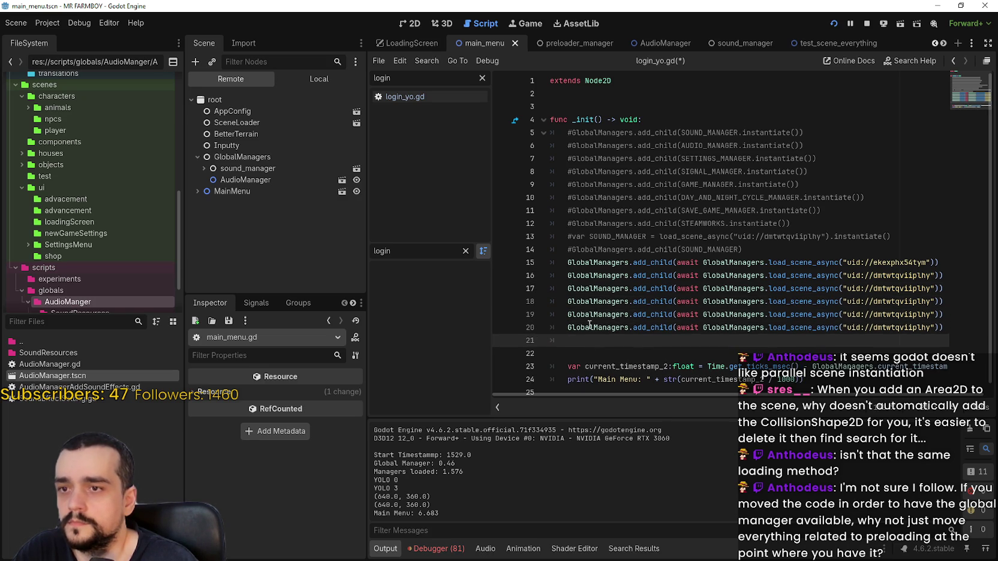
key("ctrl+v")
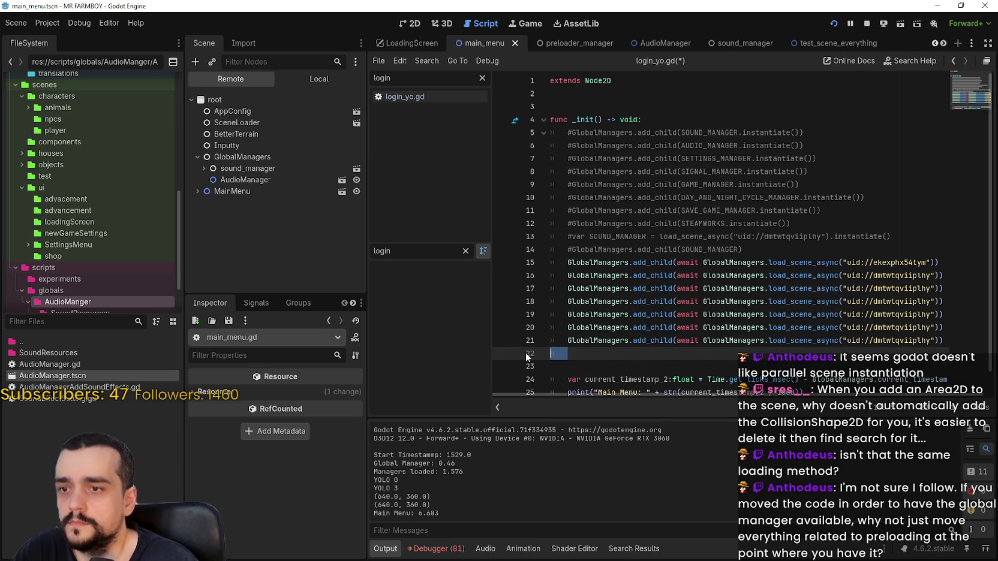
key("ctrl+v")
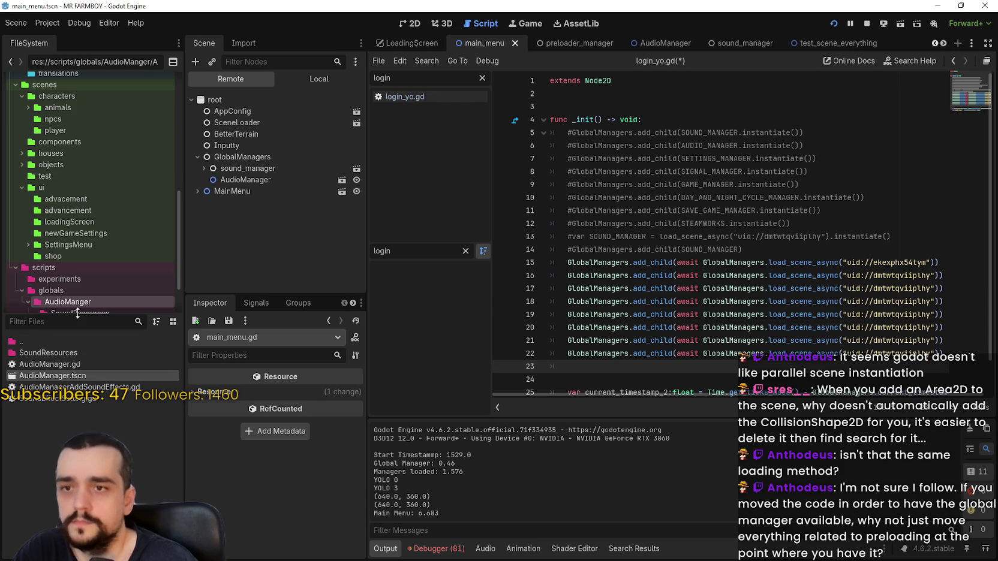
Step: Replace the UIDs on lines 17 and 18 with the settings and signal manager scenes' UIDs
left_click(77, 321)
type("setting")
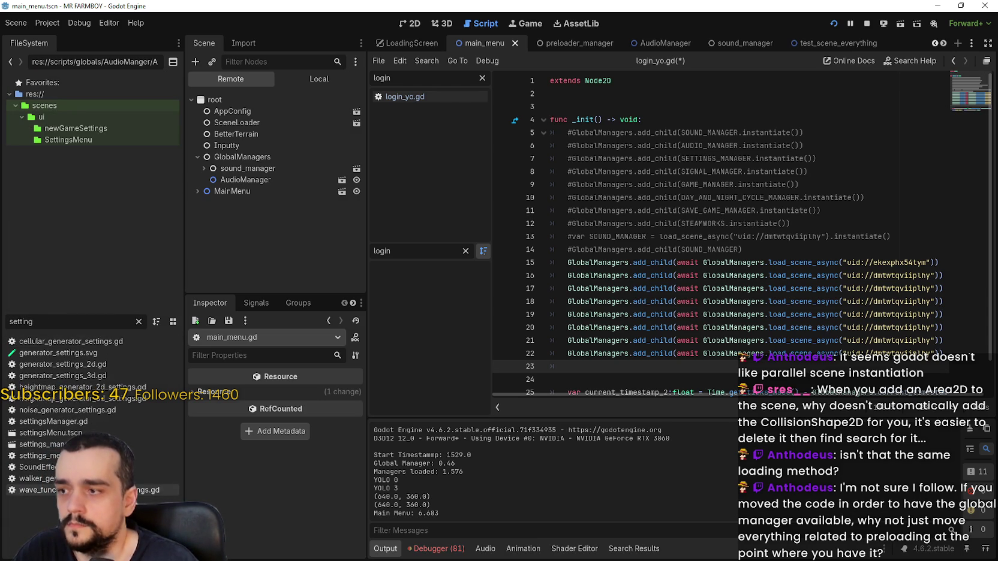
right_click(82, 445)
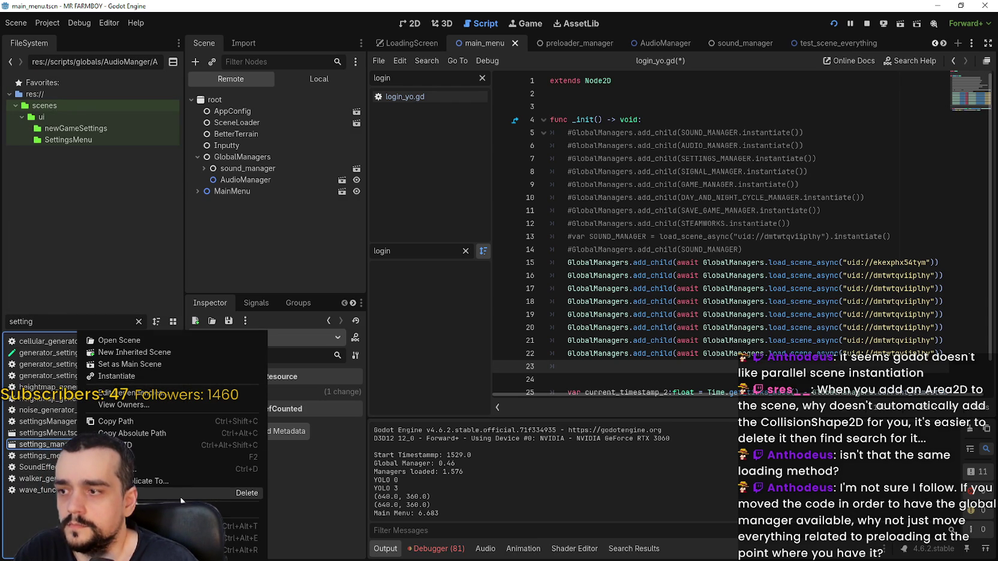
left_click(158, 449)
double_click(897, 289)
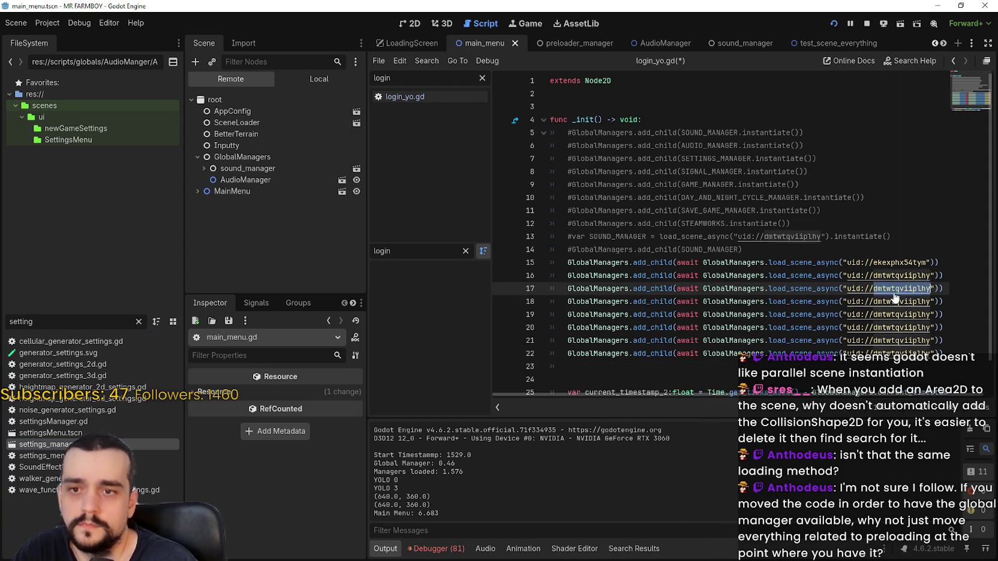
key("ctrl+v")
key("ctrl+z")
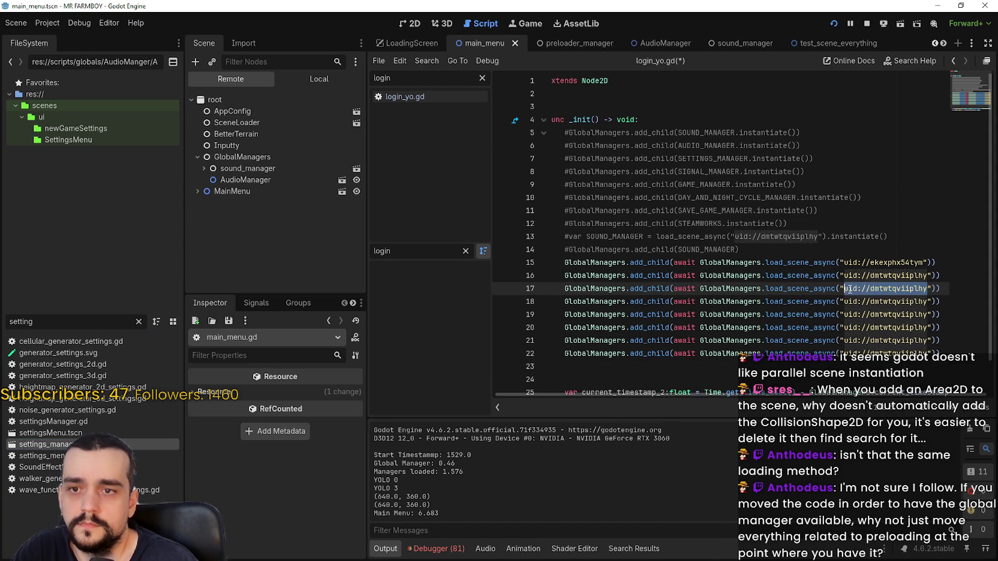
type("uid://bojyejcur7ow2")
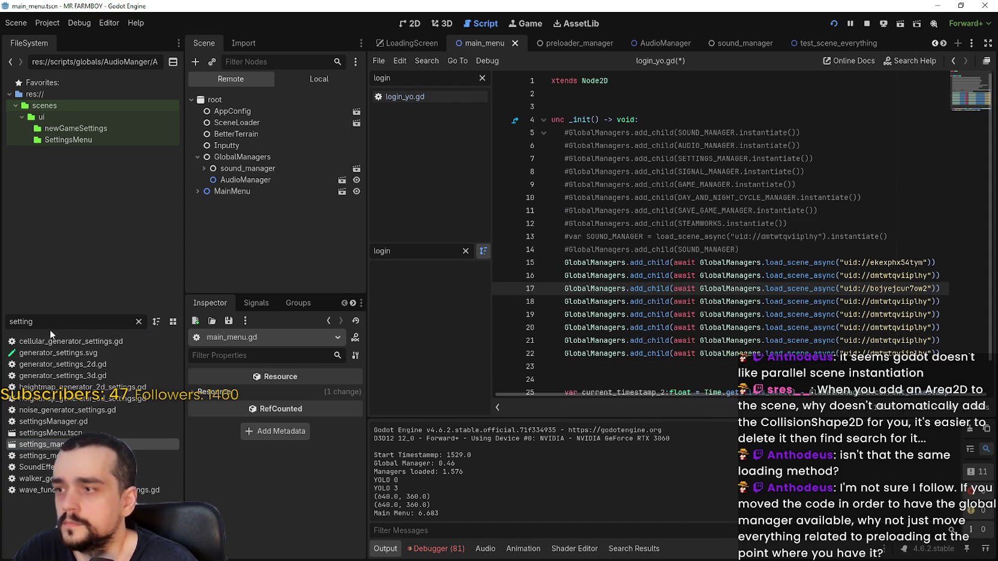
type("signal")
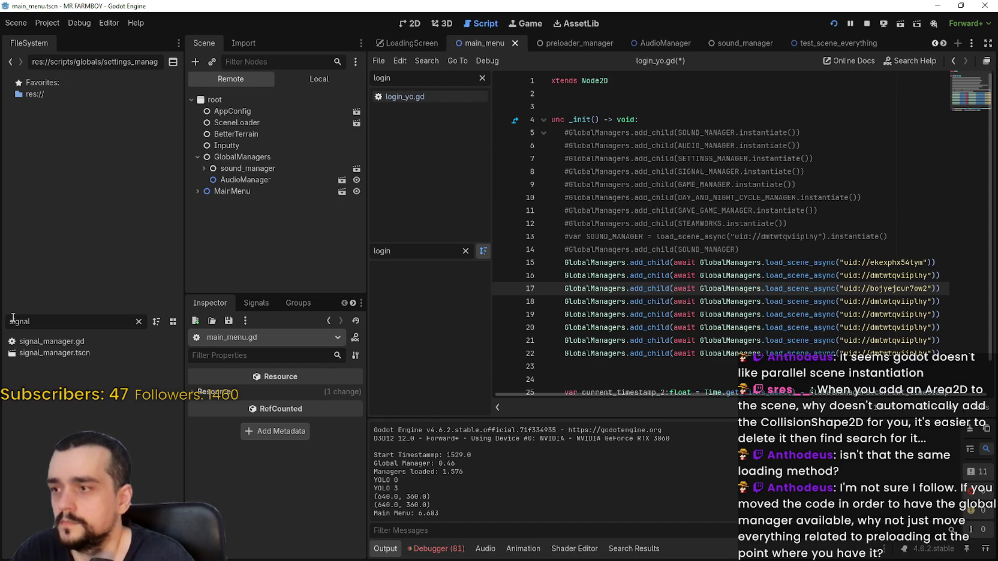
right_click(62, 351)
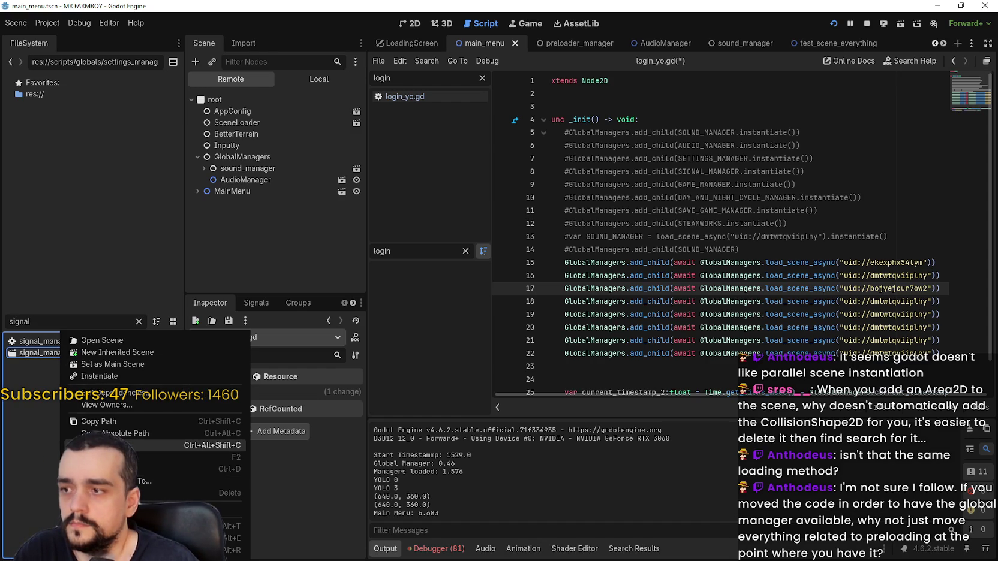
left_click(120, 445)
double_click(850, 301)
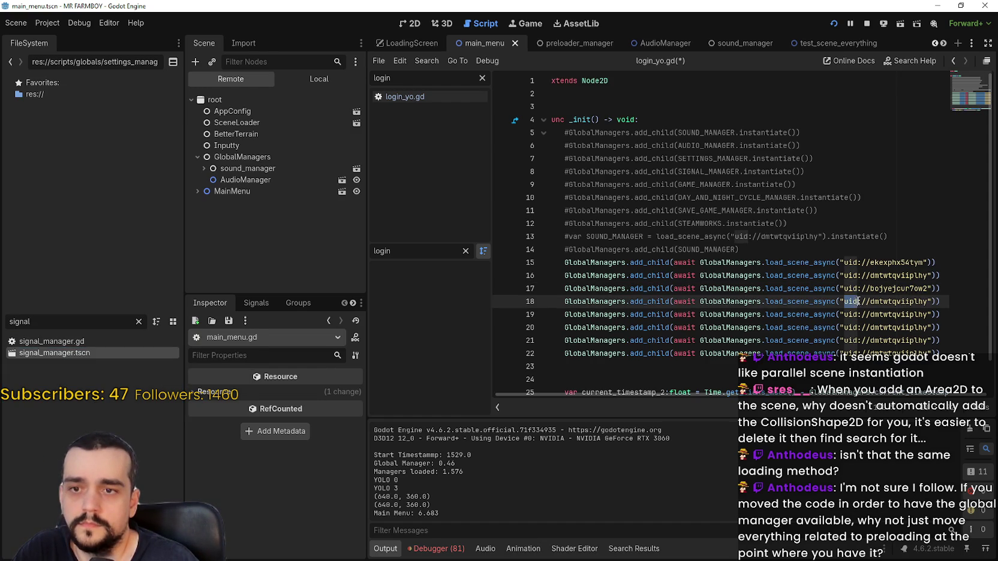
left_click_drag(859, 301, 928, 301)
key("ctrl+v")
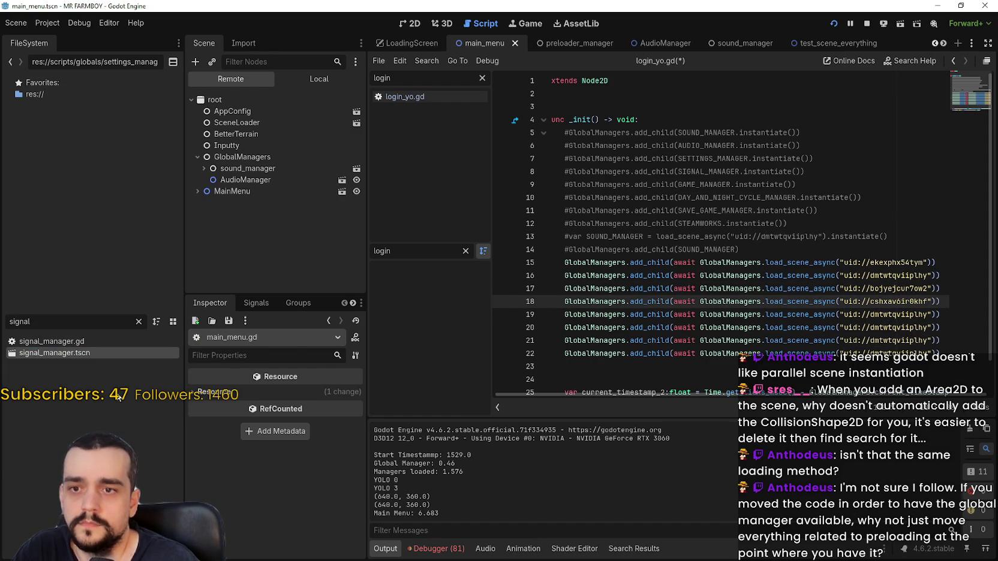
Step: Put the game manager and day-night cycle manager UIDs on lines 19 and 20
left_click(54, 318)
type("game_m")
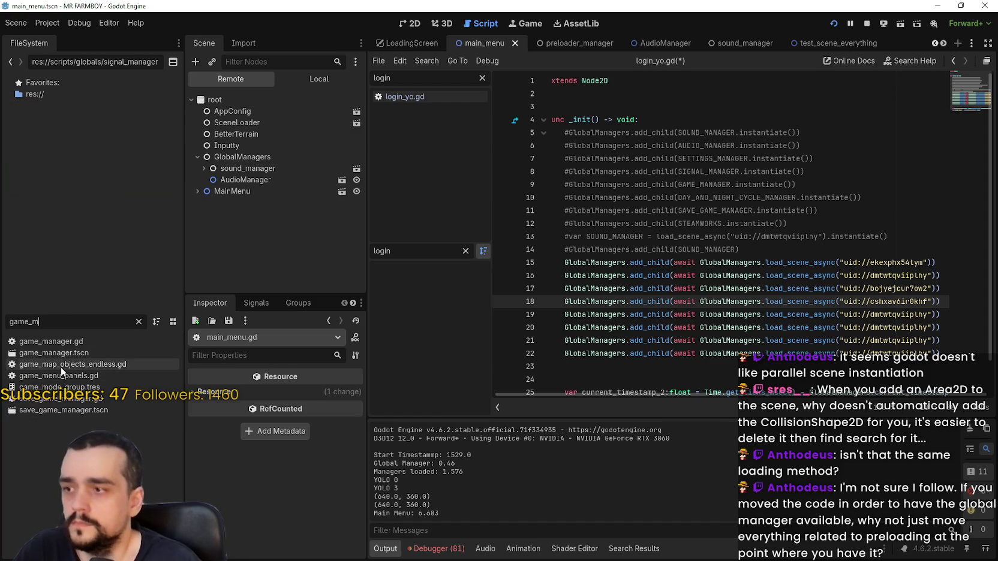
right_click(50, 353)
left_click(872, 334)
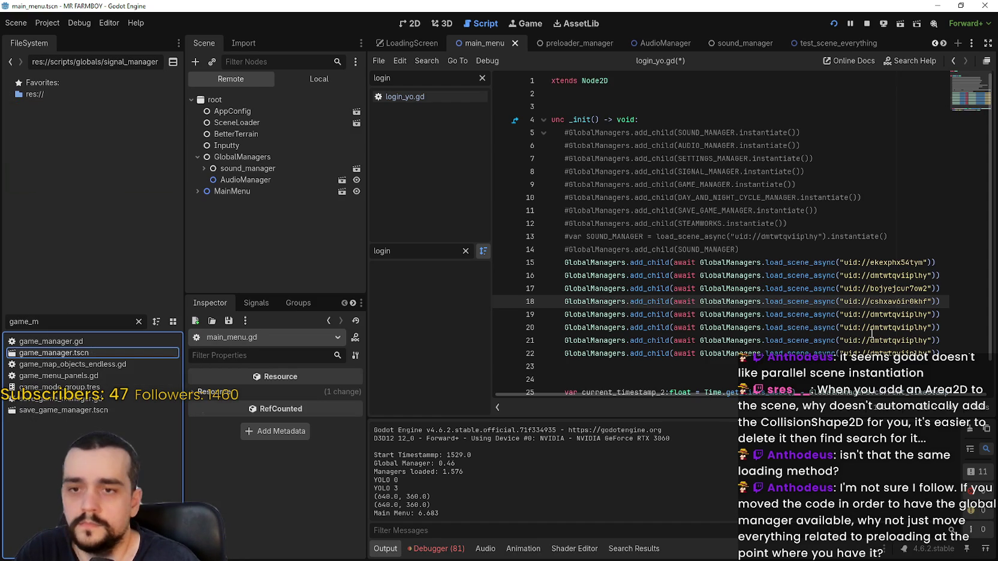
left_click_drag(928, 314, 844, 314)
key("ctrl+v")
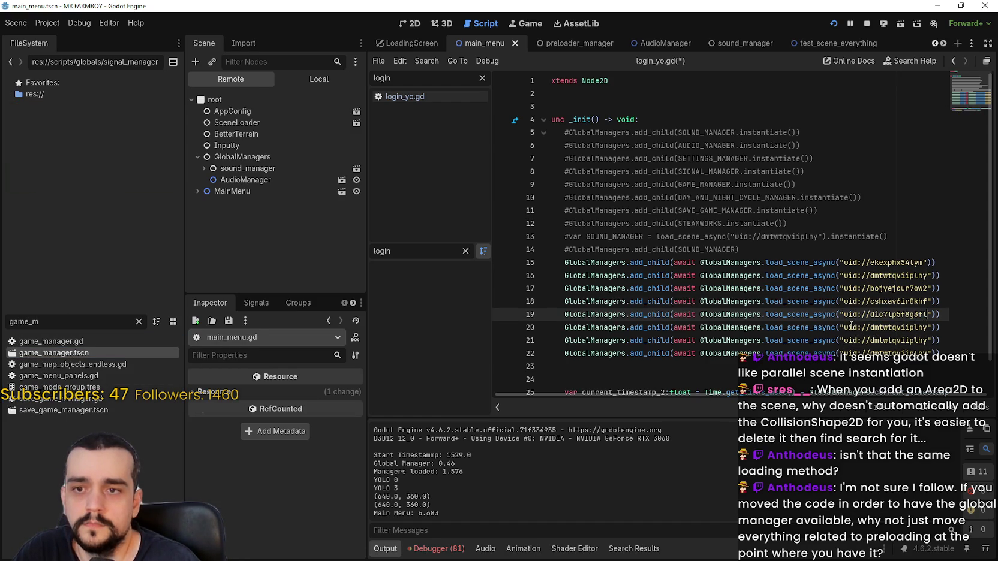
double_click(10, 321)
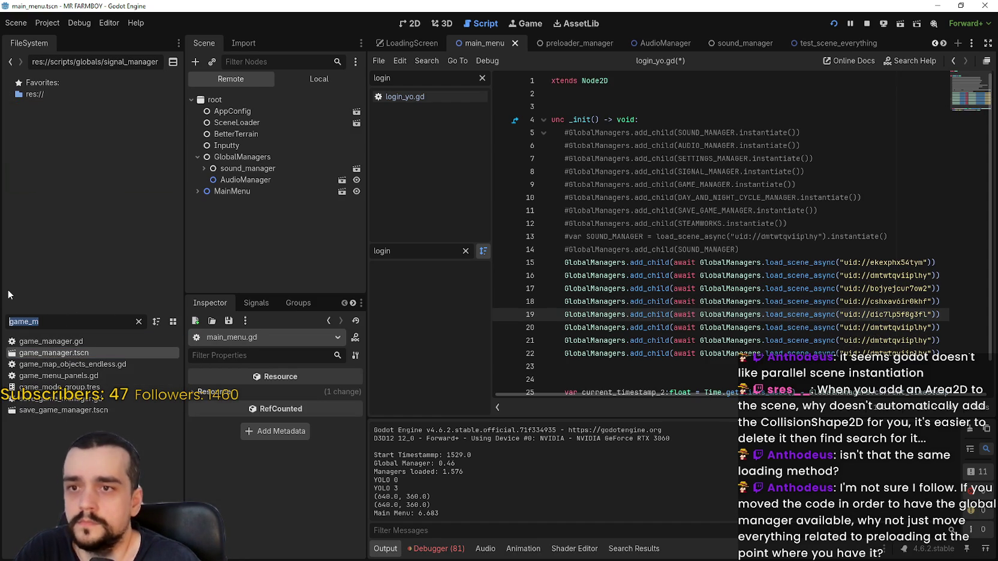
type("day")
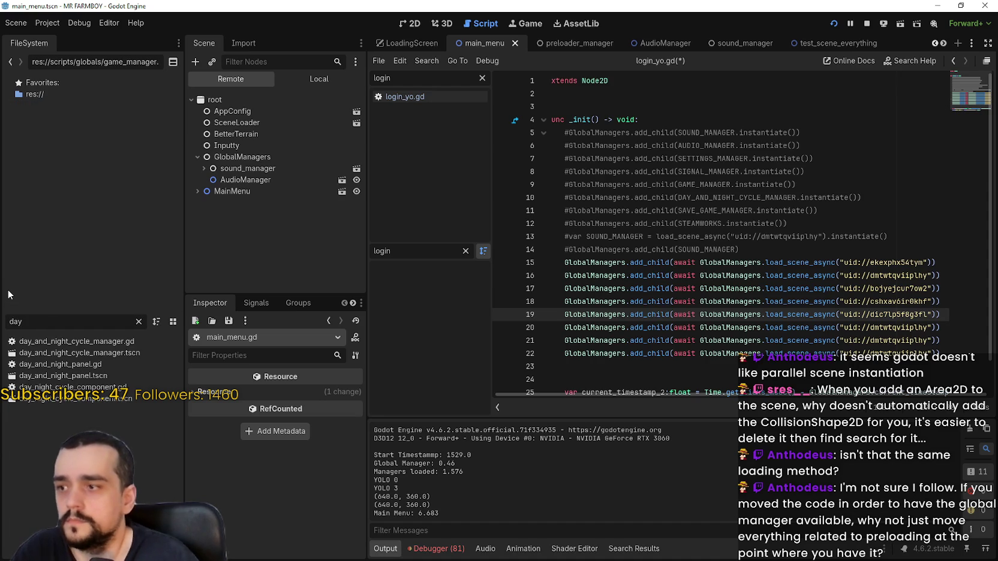
right_click(49, 354)
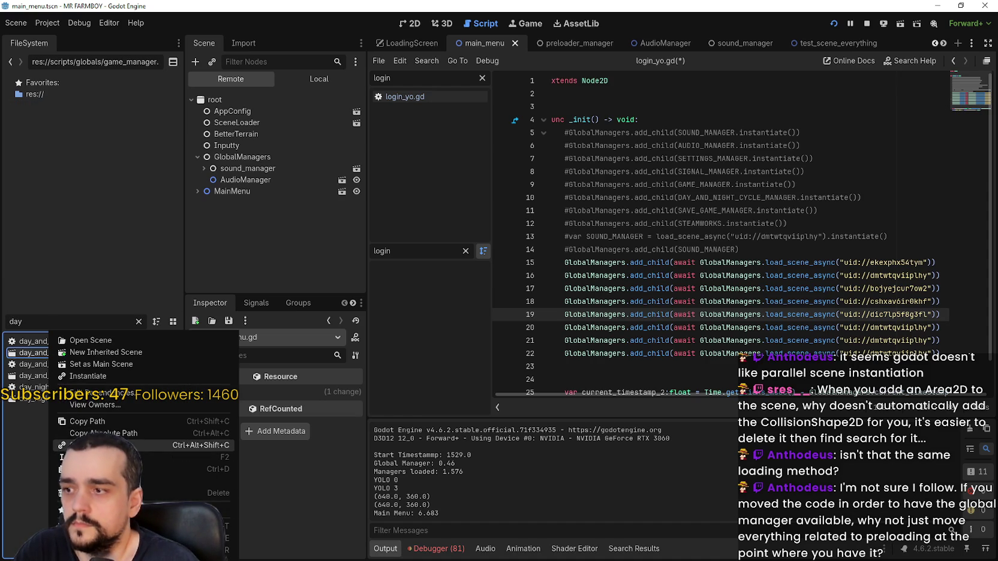
left_click(120, 445)
left_click_drag(929, 327, 843, 327)
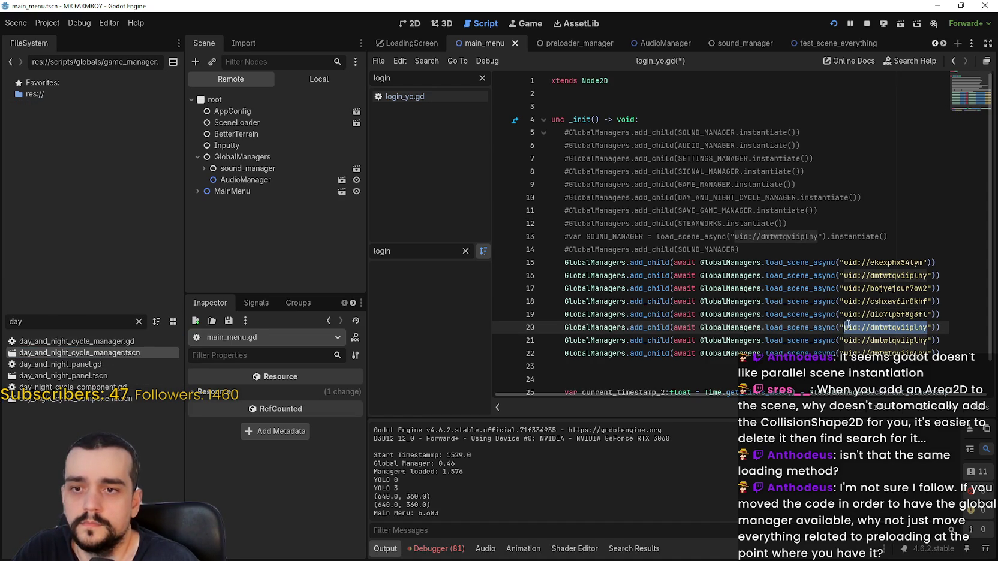
key("ctrl+v")
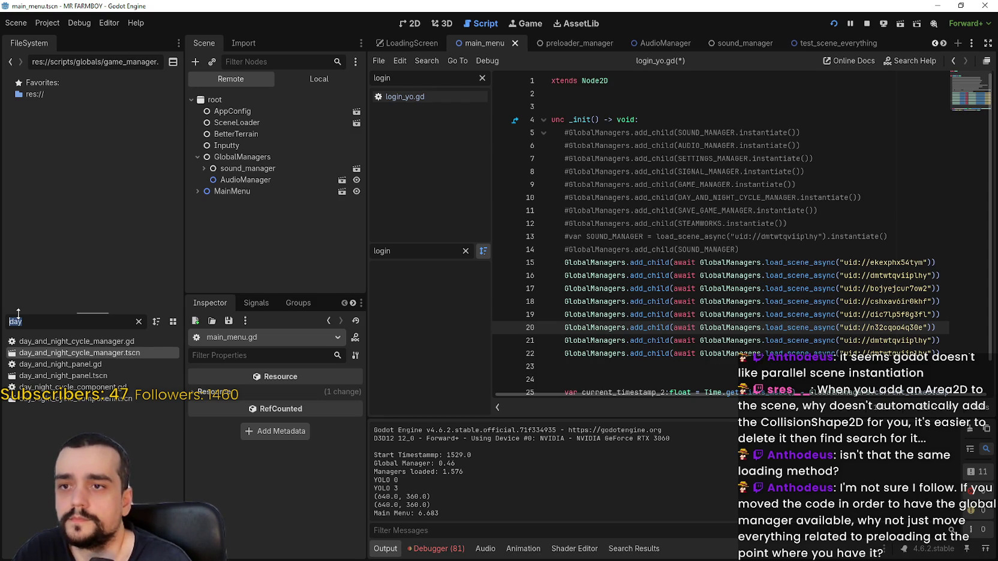
Step: Set lines 21 and 22 to the save_game and steamworks scene UIDs, then stop the game
type("save_game")
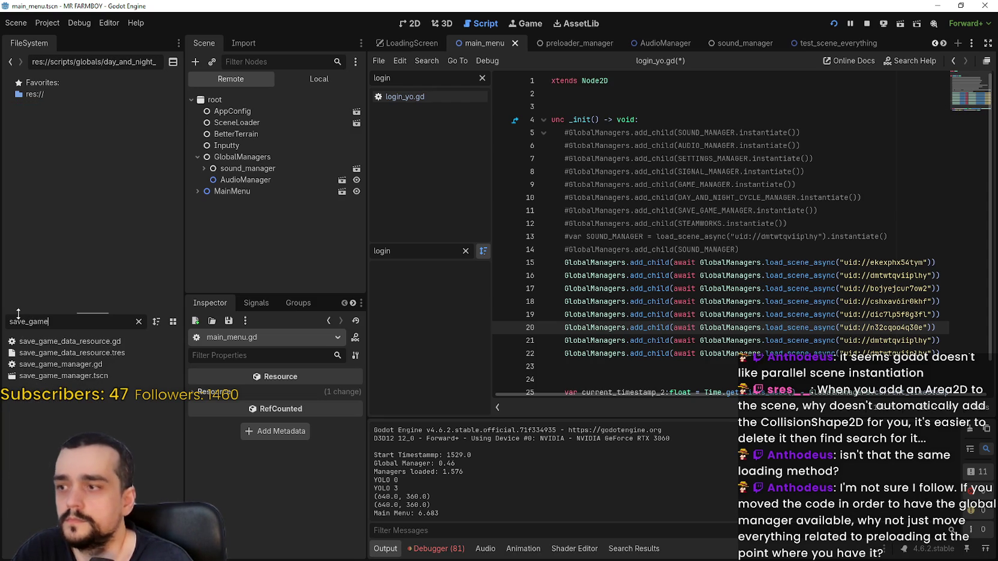
right_click(77, 376)
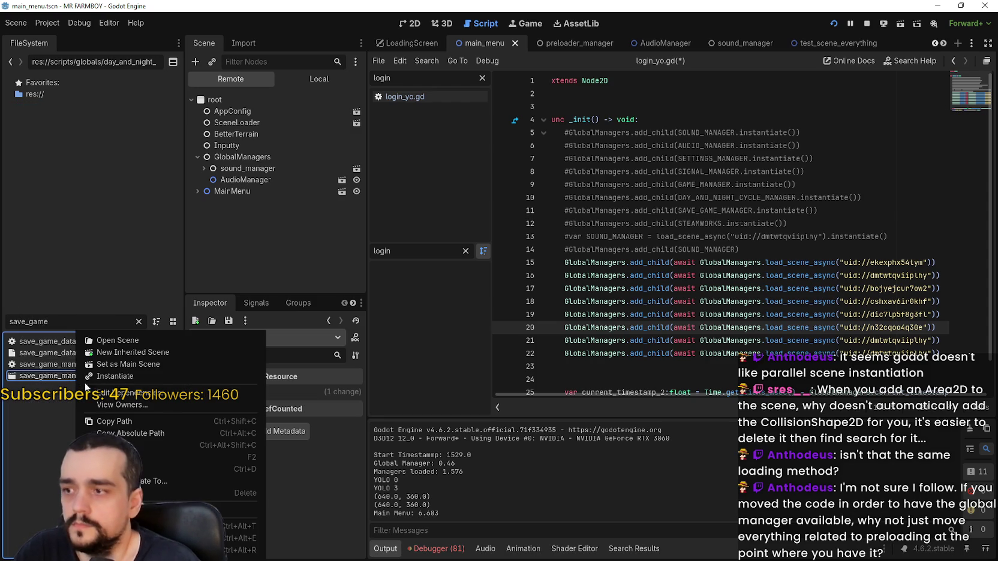
left_click(131, 425)
left_click_drag(928, 340, 851, 340)
key("ctrl+v")
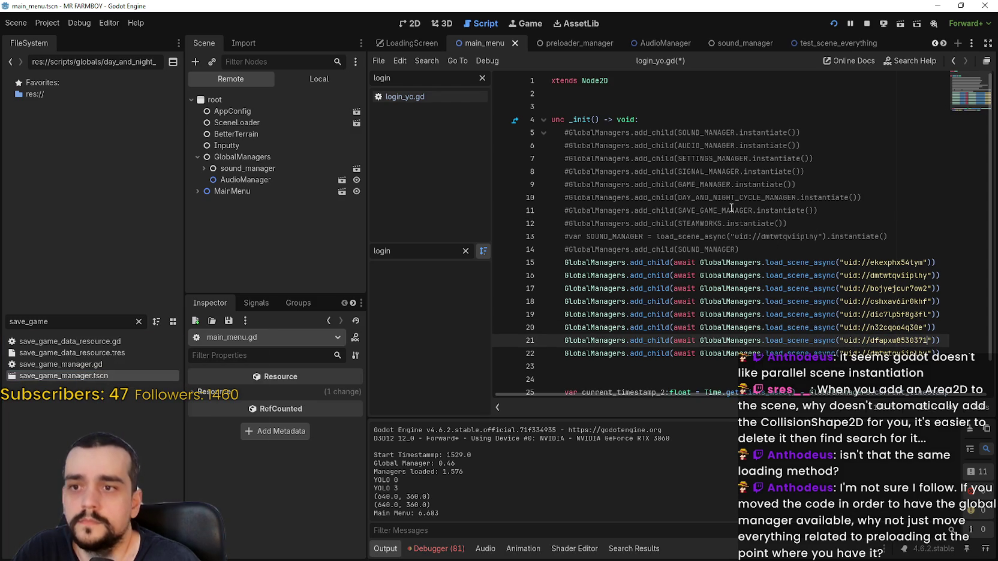
double_click(73, 322)
type("stea")
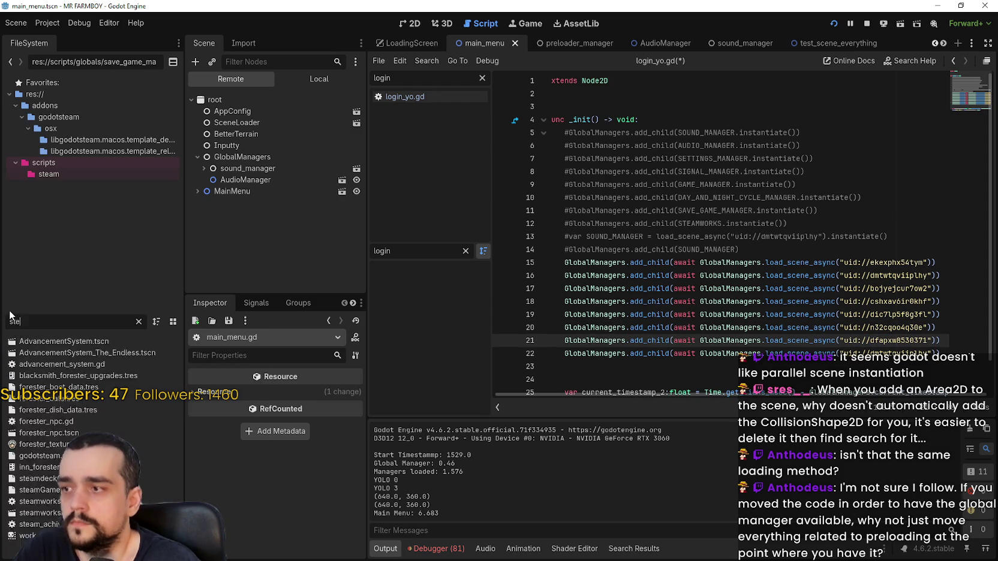
right_click(73, 388)
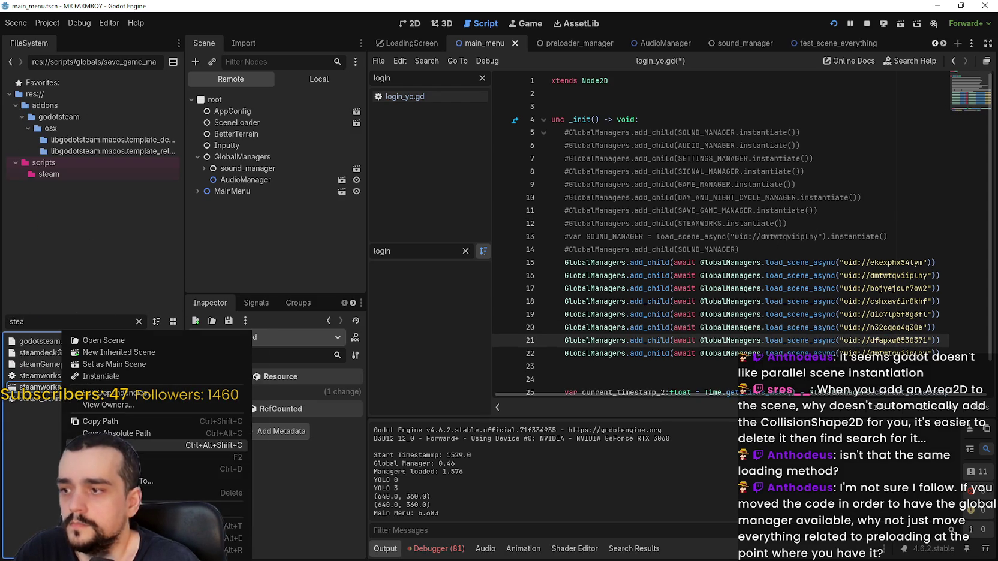
left_click(144, 445)
double_click(887, 353)
key("ctrl+v")
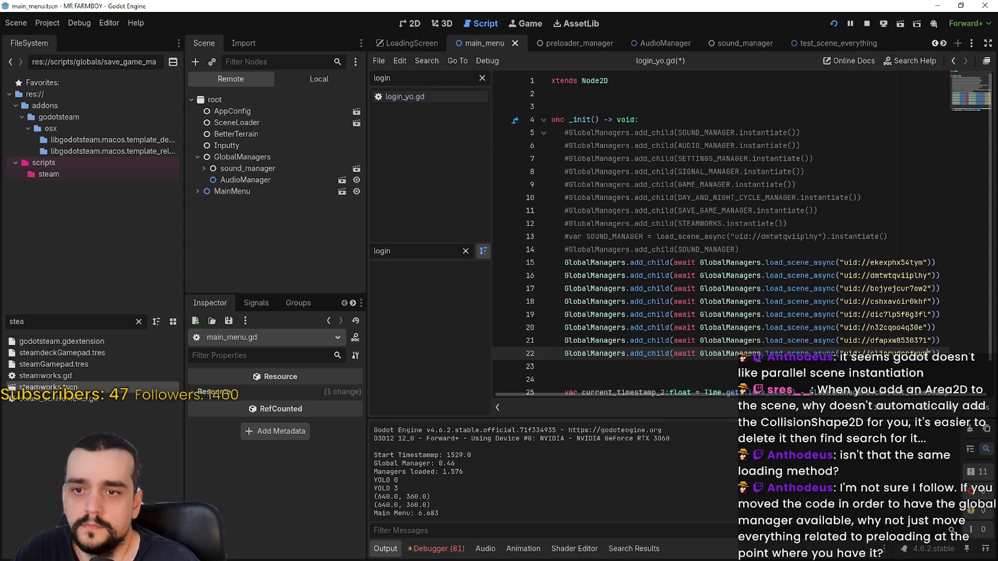
left_click(862, 25)
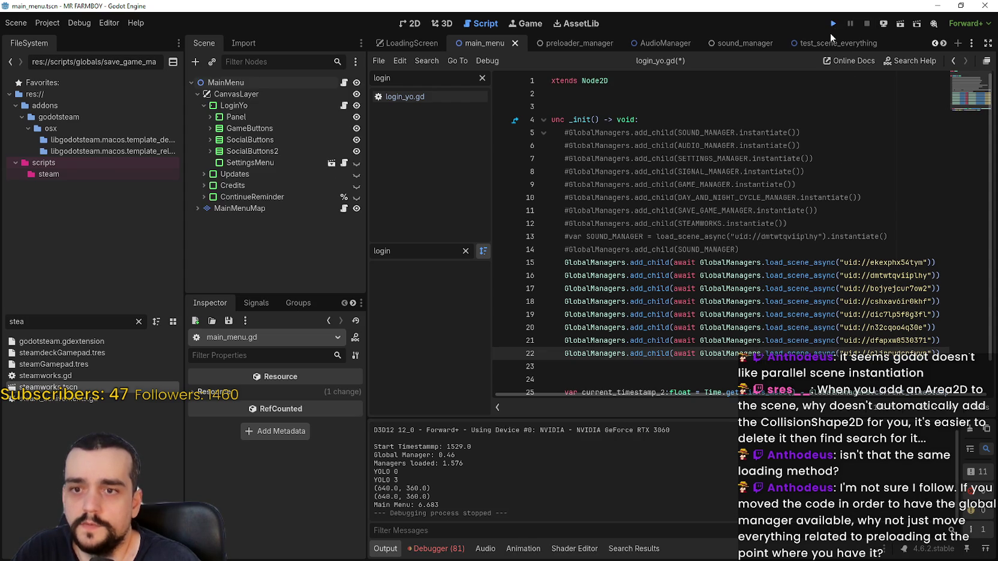
Step: Launch the game, let the MR FARMBOY main menu load, then bring the editor forward
left_click(833, 23)
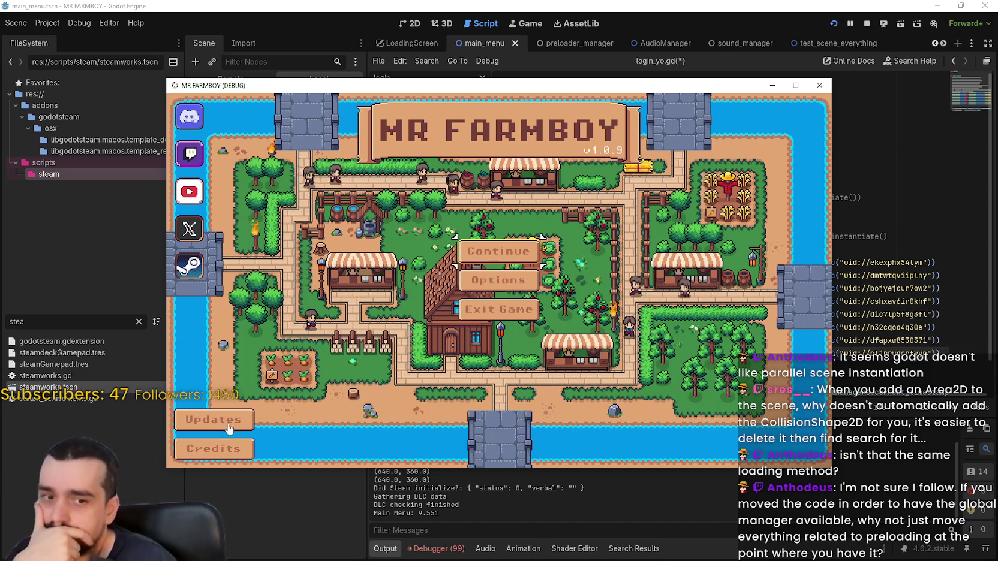
left_click(413, 492)
Step: Show the Debugger's Errors list and jump to the gameMode and close_settings_main_menu error sources
left_click(436, 549)
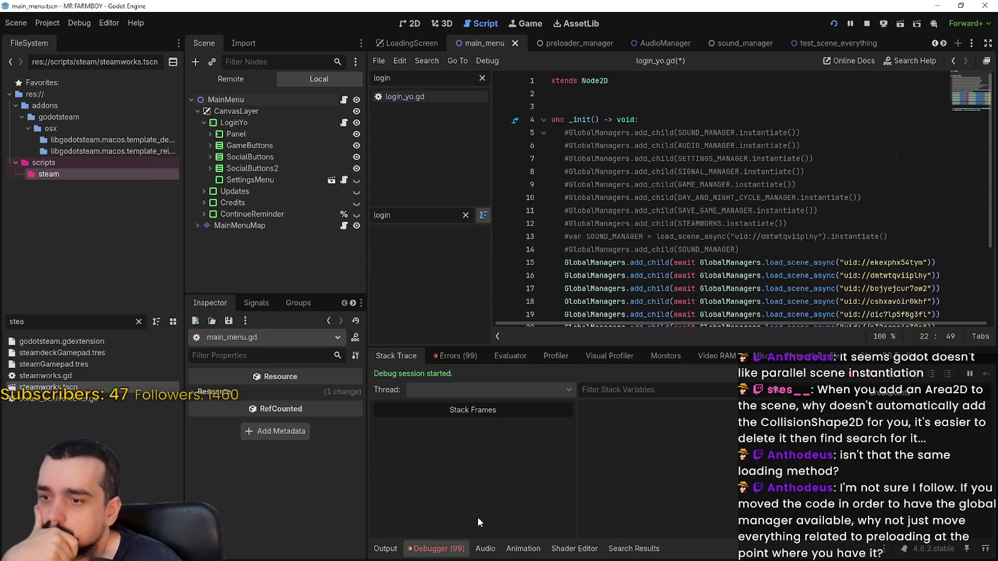
left_click(465, 355)
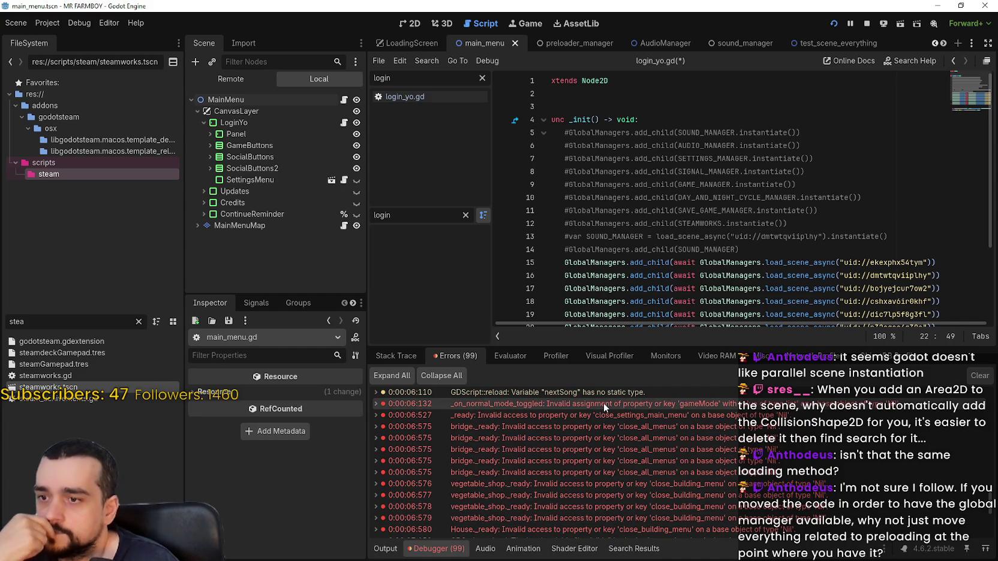
scroll(597, 290, "down", 2)
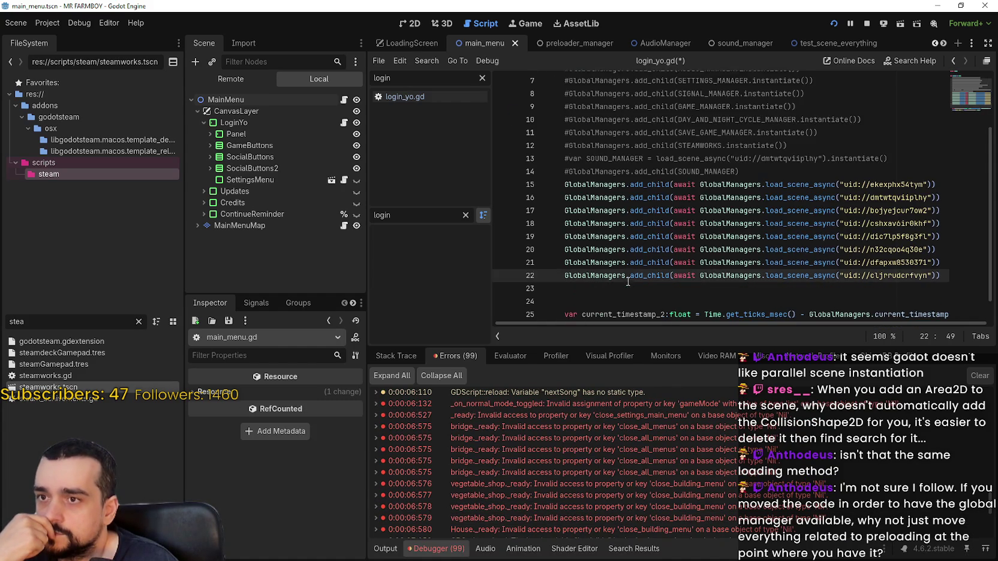
left_click(597, 289)
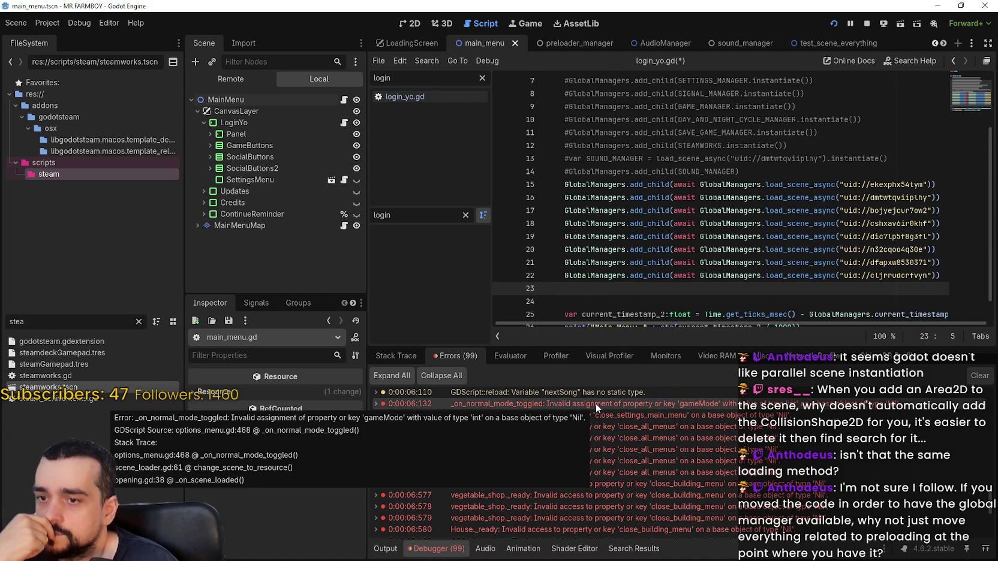
left_click(595, 403)
left_click(595, 415)
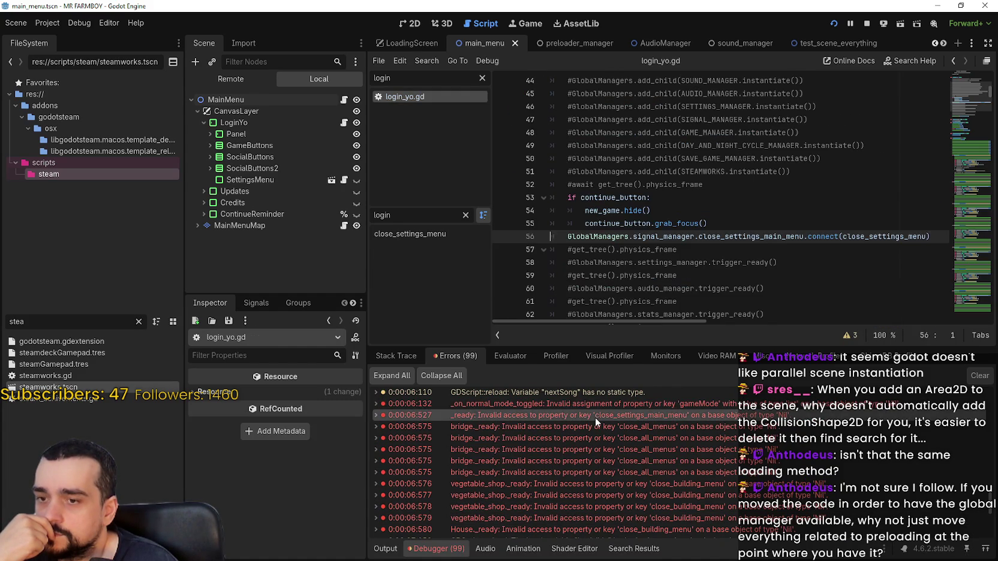
Step: Switch the Scene dock to Remote and inspect the GlobalManagers node's manager members
left_click(230, 79)
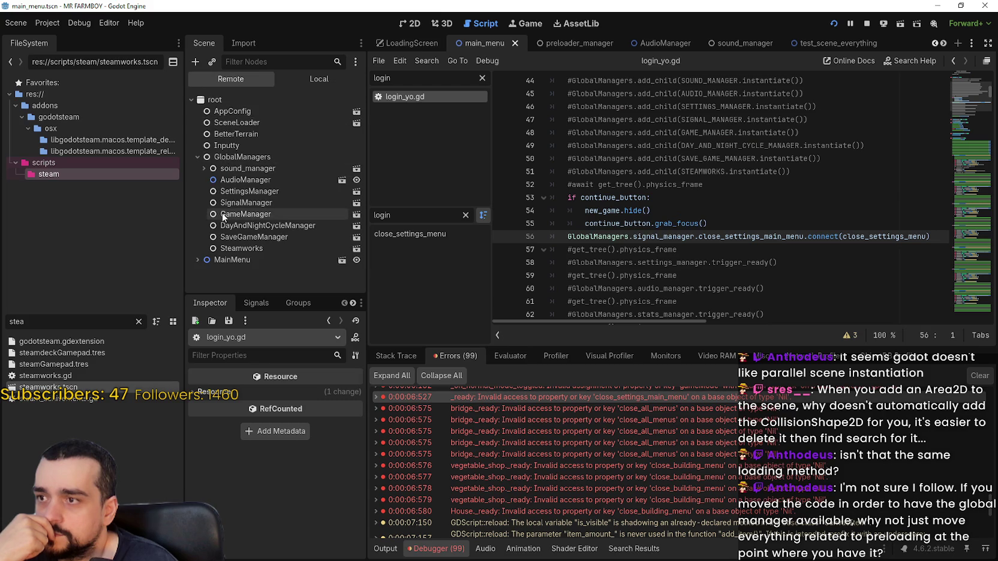
left_click(240, 158)
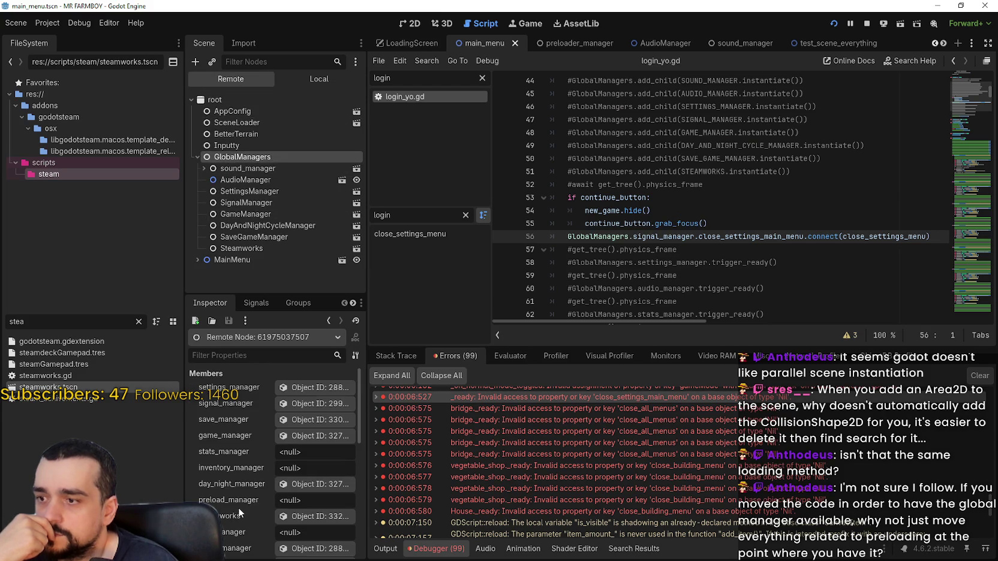
scroll(237, 507, "down", 2)
scroll(260, 536, "down", 1)
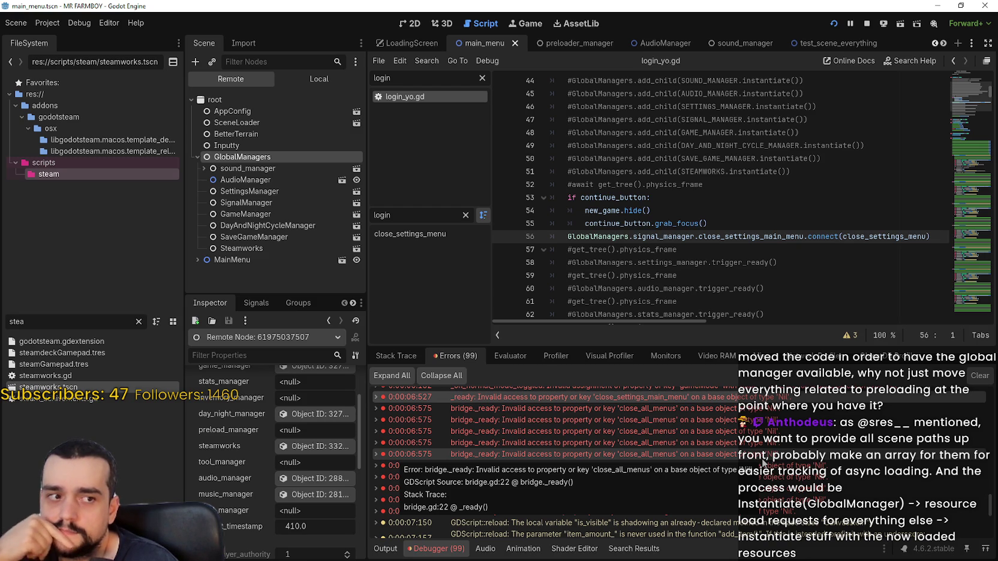
Step: Follow the House, vegetable_shop and bridge Nil errors to their source lines
scroll(728, 449, "down", 3)
left_click(729, 435)
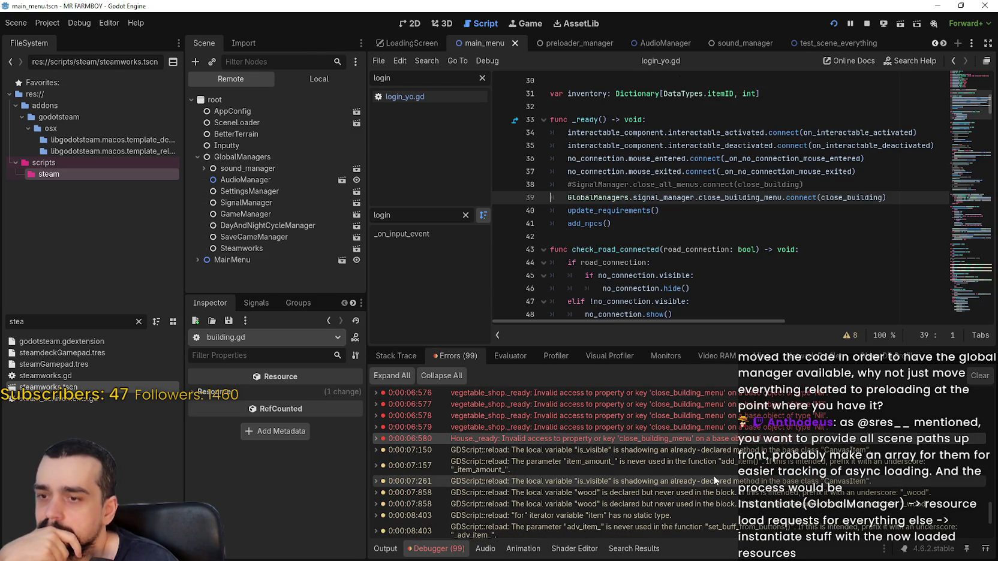
scroll(713, 473, "up", 2)
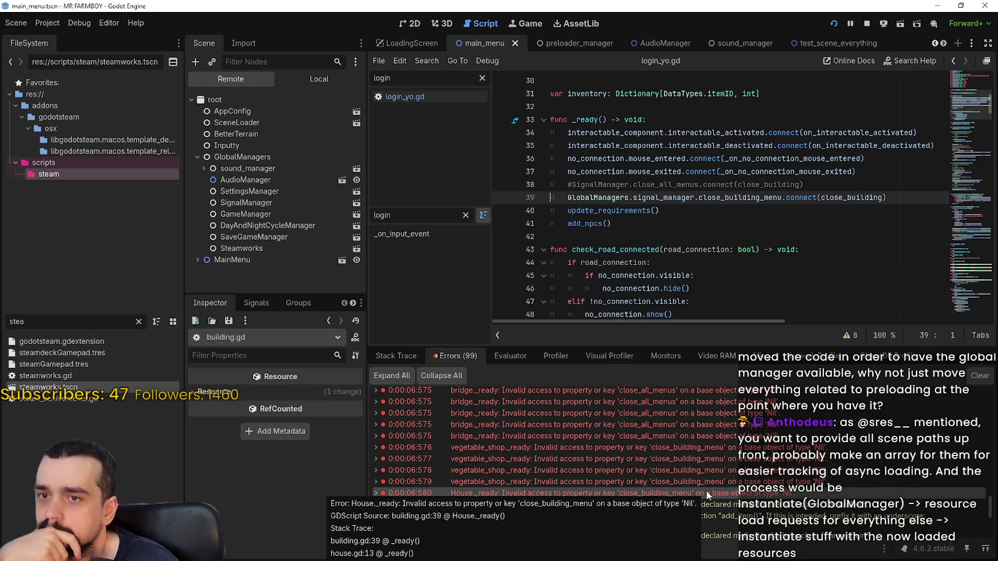
left_click(722, 479)
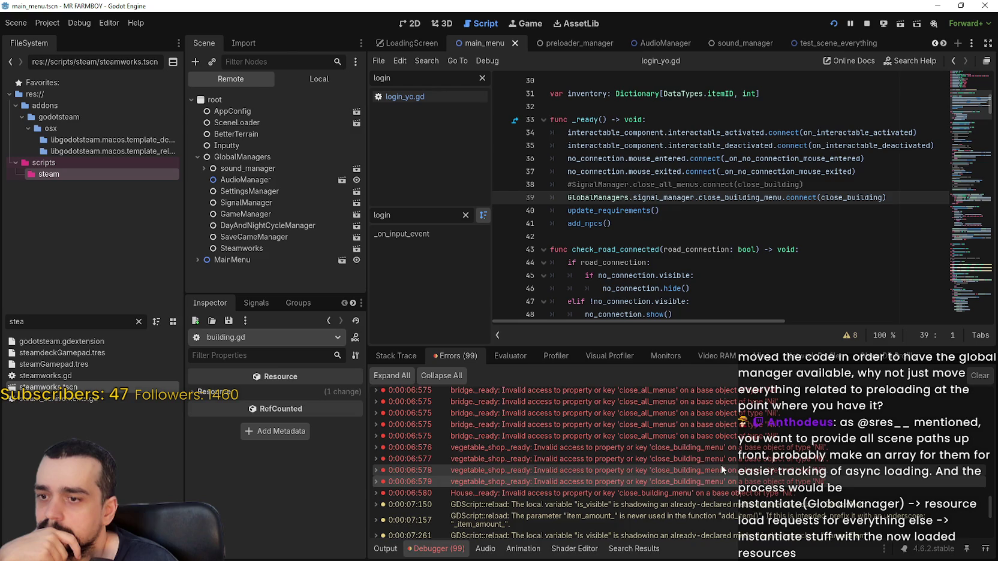
scroll(720, 468, "up", 2)
left_click(708, 445)
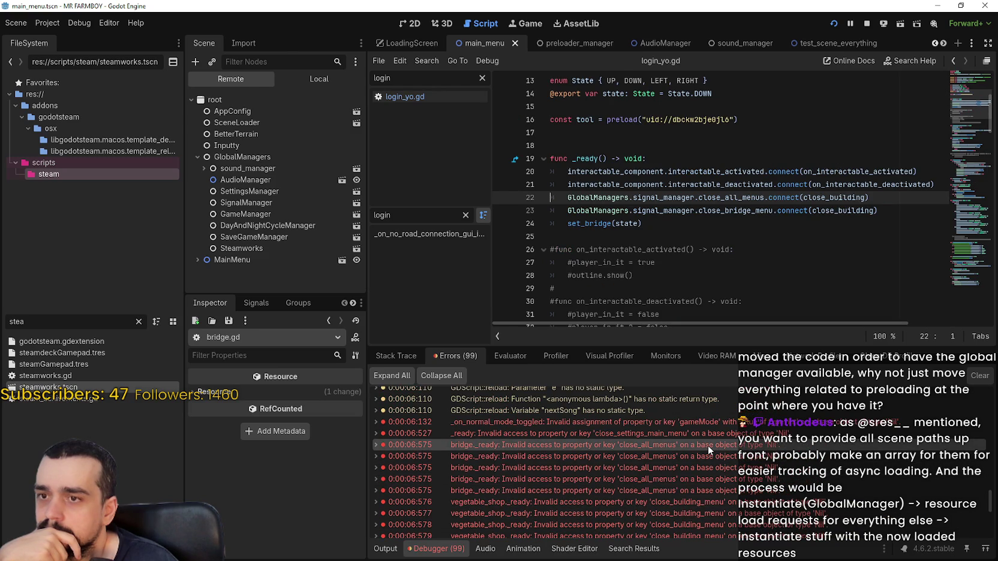
left_click(690, 428)
Step: Trace the gameMode error to GlobalManagers.game_manager on options_menu.gd line 468 in _on_normal_mode_toggled
left_click(690, 420)
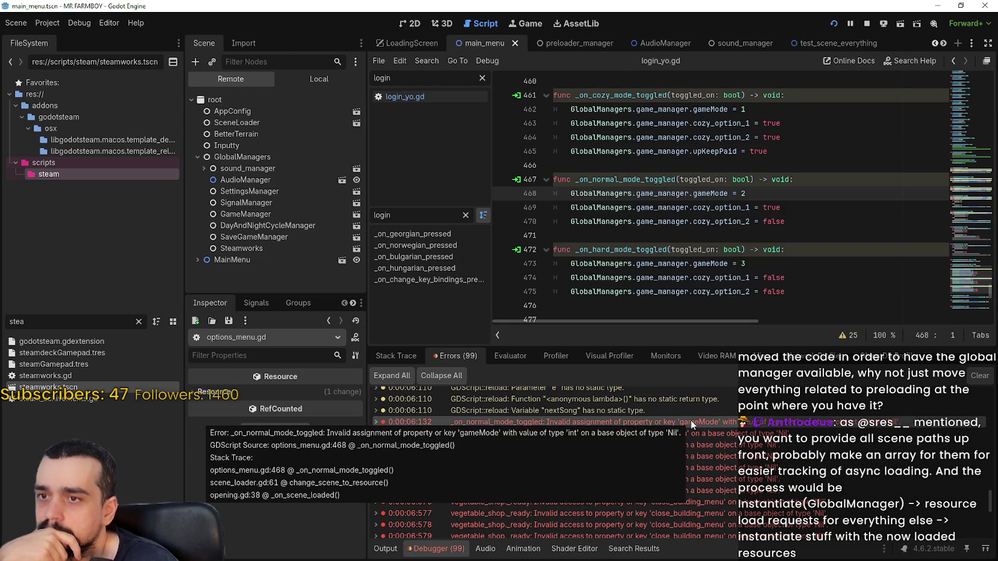
double_click(626, 179)
left_click(646, 194)
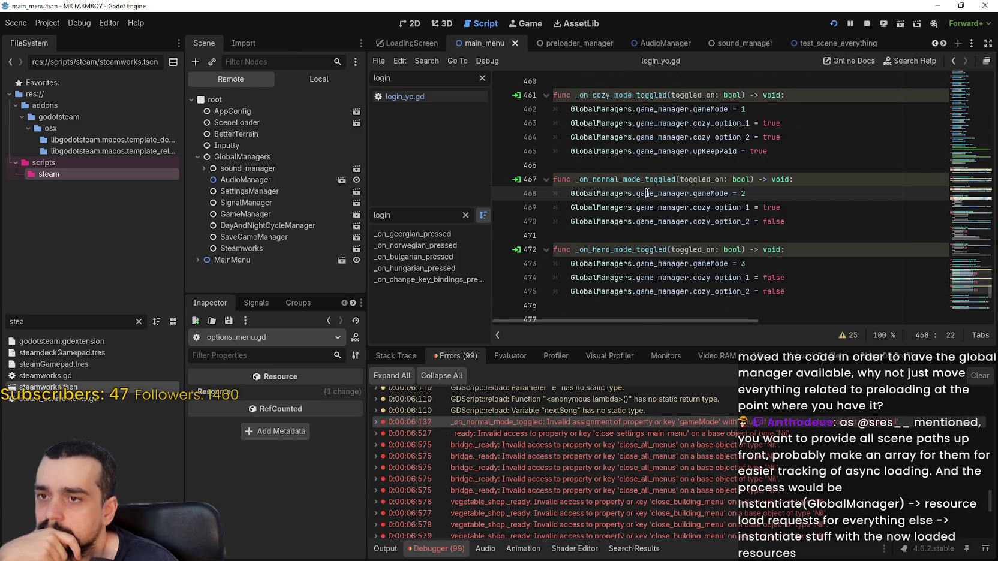
left_click_drag(647, 194, 608, 195)
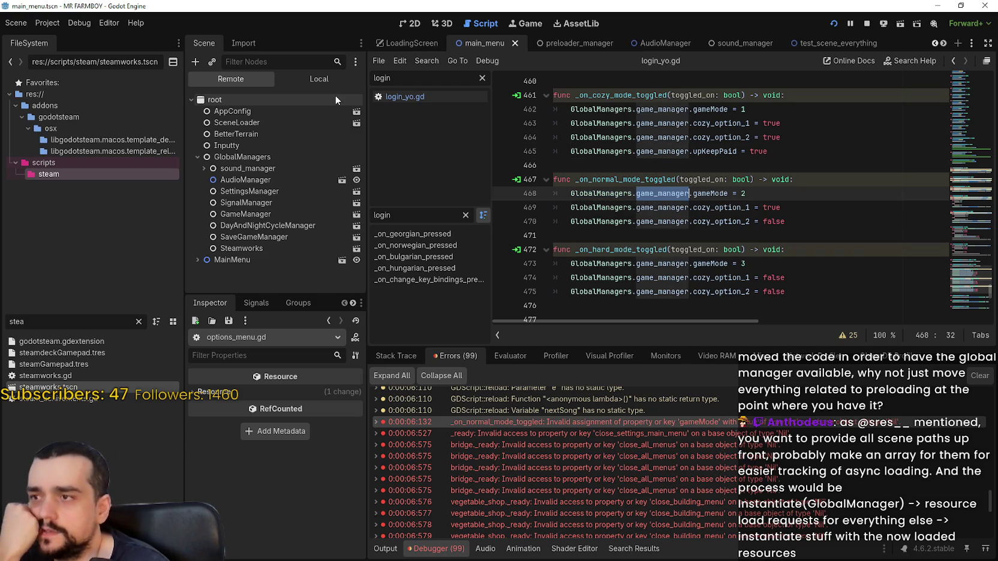
Step: Return to the login script, switch the Scene dock to Local and select the MainMenu root
left_click(399, 97)
left_click(318, 79)
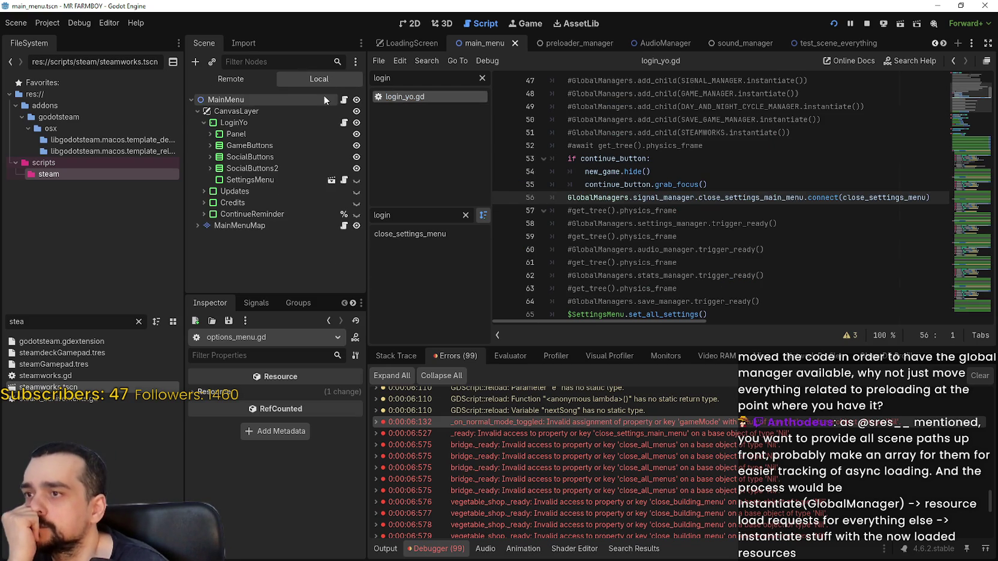
left_click(330, 99)
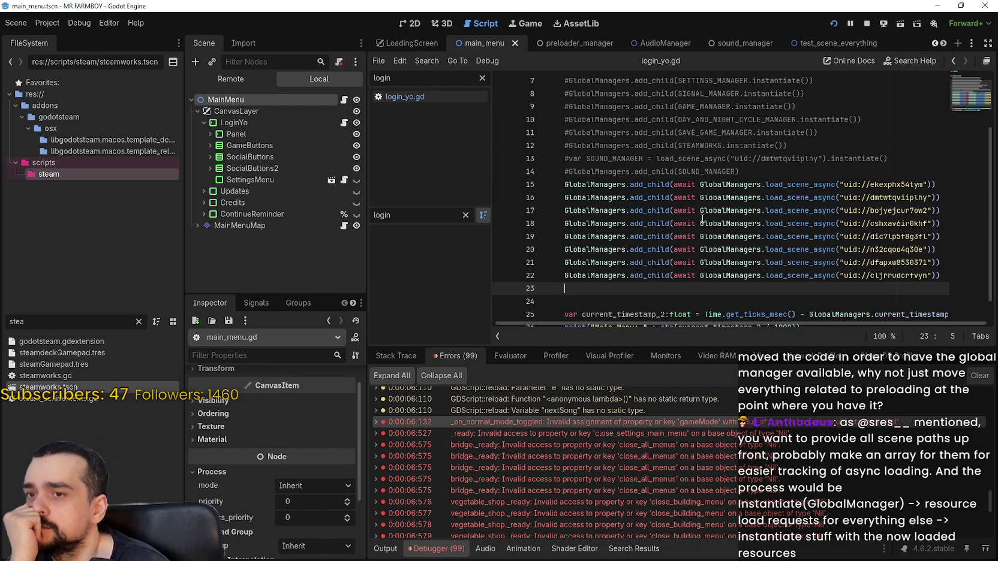
Step: Mark main_menu.gd's loading lines 15–22 and options_menu.gd line 468 with breakpoints, then restart the game
mouse_move(551, 184)
left_mouse_down()
mouse_move(834, 199)
mouse_move(830, 290)
left_mouse_up()
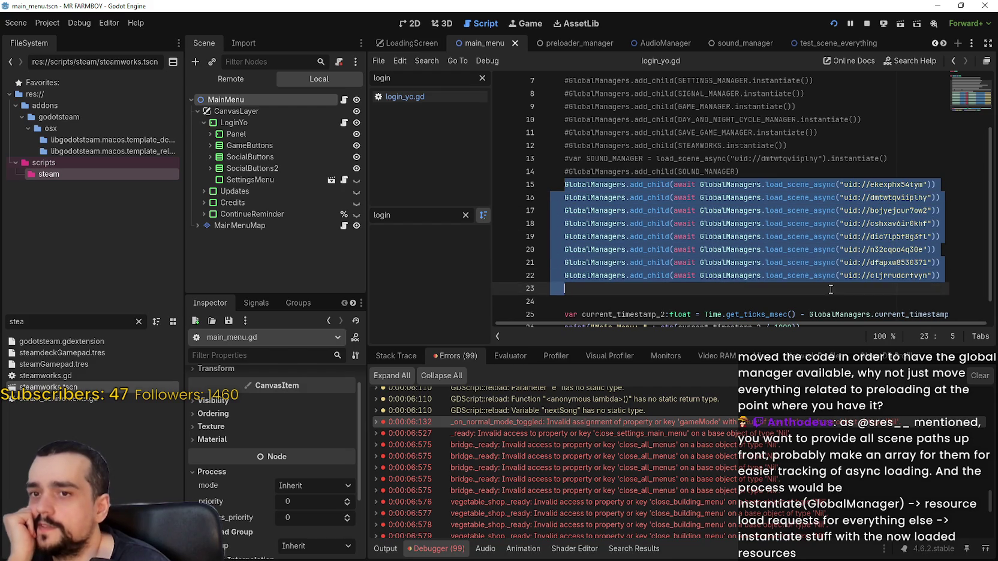
left_click(672, 286)
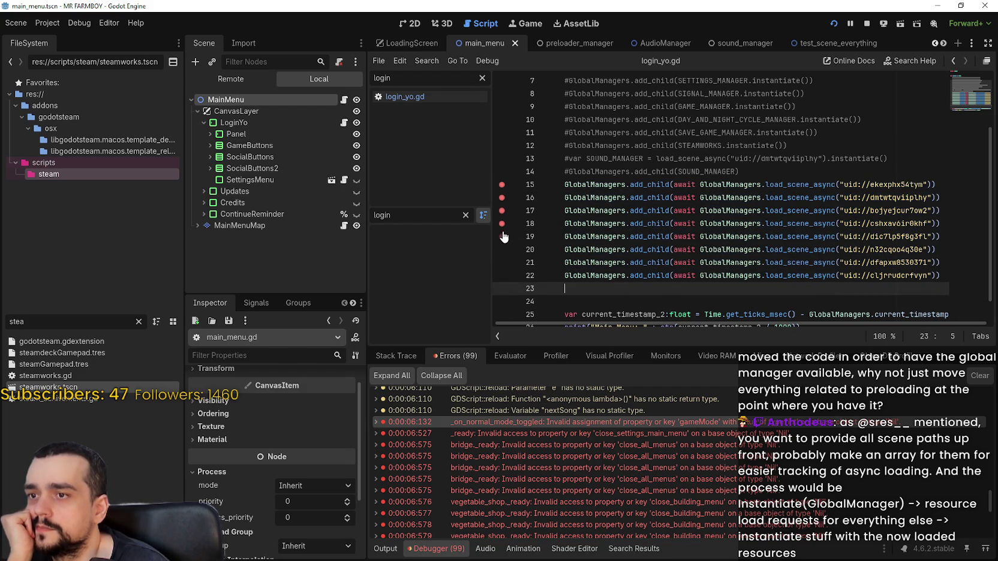
double_click(548, 423)
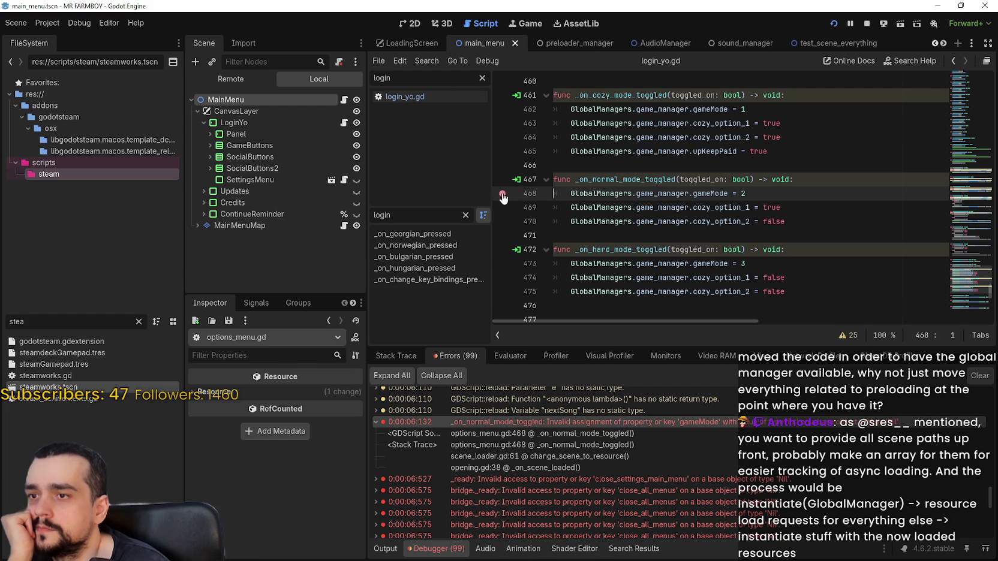
left_click_drag(889, 202, 883, 195)
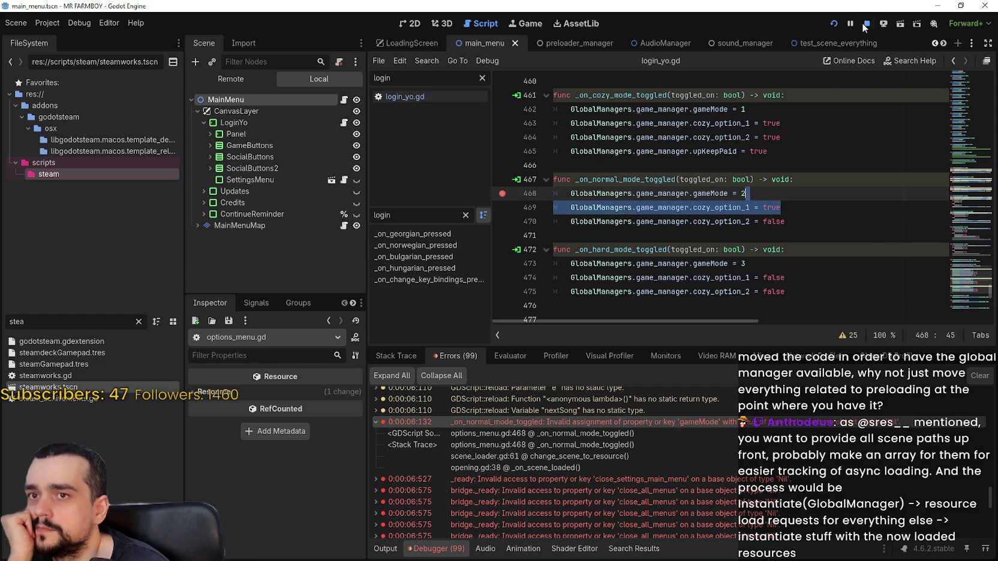
left_click(833, 24)
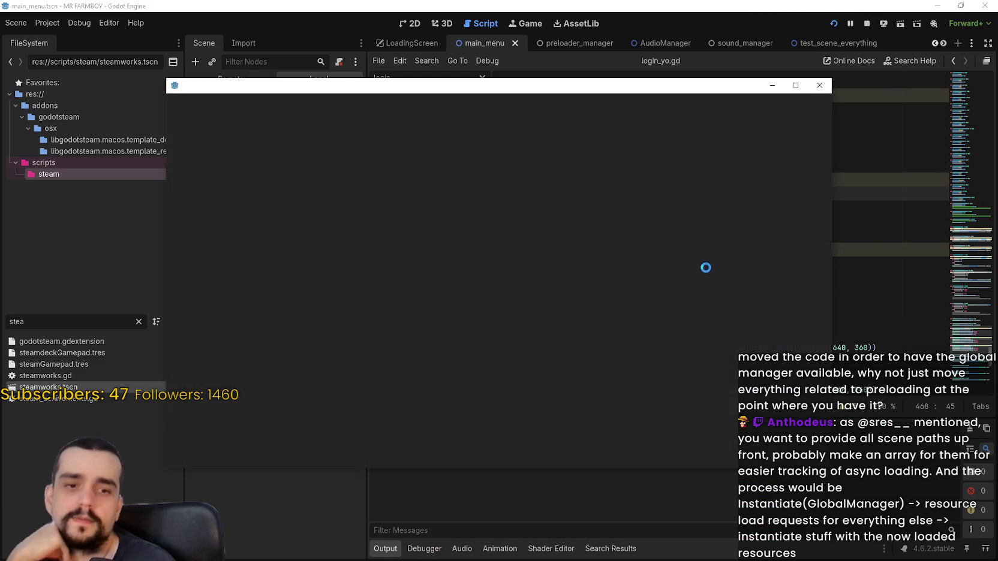